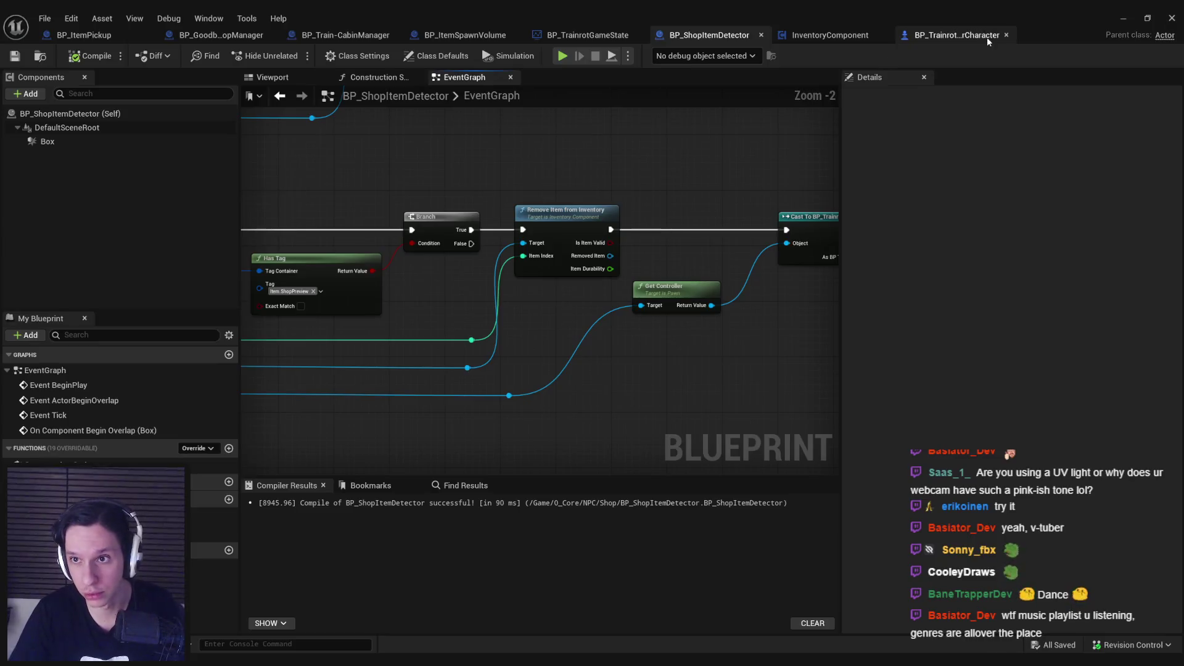
Open the Server Player Drop Item graph in BP_TrainrotPlayerCharacter and scan the drop logic.
{"action": "left_click", "coordinate": [967, 37]}
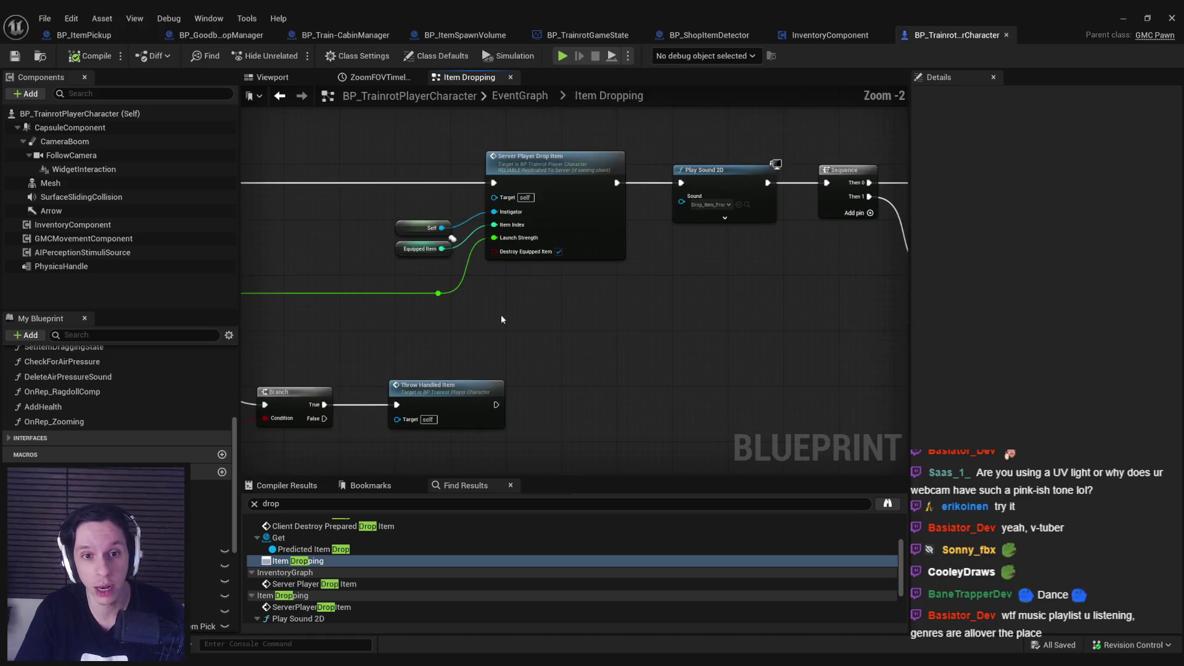
{"action": "double_click", "coordinate": [793, 196]}
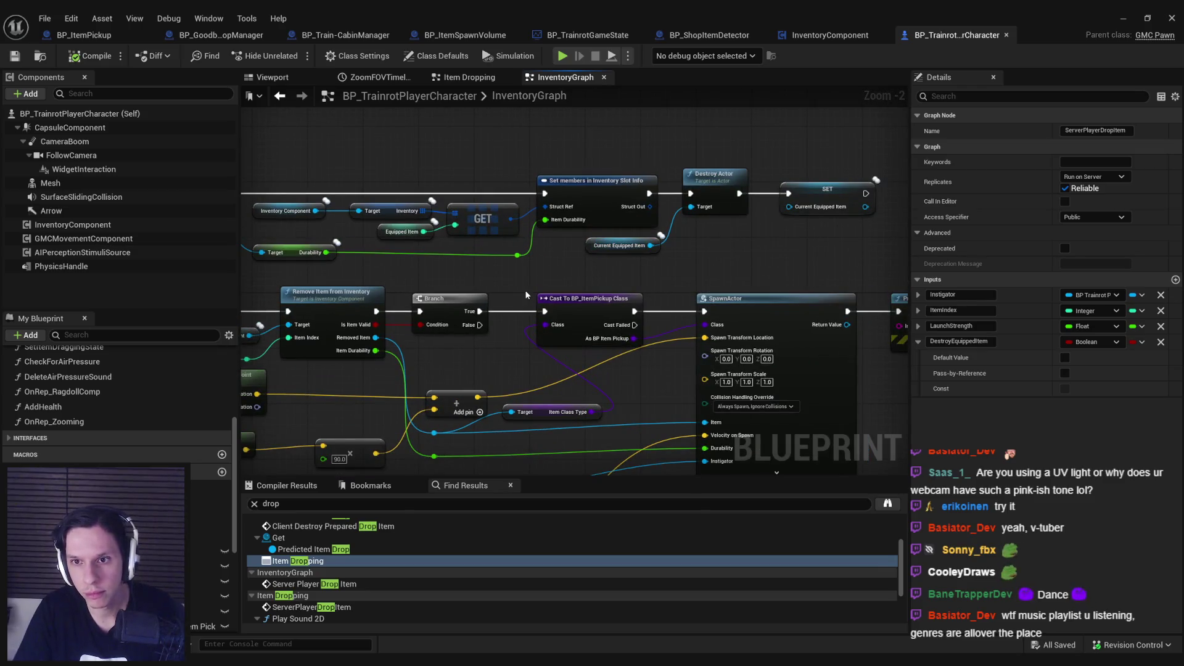
{"action": "scroll", "coordinate": [524, 289], "scroll_direction": "down", "scroll_amount": 1}
{"action": "mouse_move", "coordinate": [524, 290]}
{"action": "left_mouse_down"}
{"action": "mouse_move", "coordinate": [549, 239]}
{"action": "mouse_move", "coordinate": [657, 318]}
{"action": "mouse_move", "coordinate": [481, 290]}
{"action": "mouse_move", "coordinate": [303, 287]}
{"action": "left_mouse_up"}
{"action": "scroll", "coordinate": [543, 240], "scroll_direction": "down", "scroll_amount": 2}
{"action": "scroll", "coordinate": [656, 318], "scroll_direction": "up", "scroll_amount": 2}
{"action": "scroll", "coordinate": [572, 306], "scroll_direction": "up", "scroll_amount": 1}
{"action": "scroll", "coordinate": [610, 328], "scroll_direction": "down", "scroll_amount": 2}
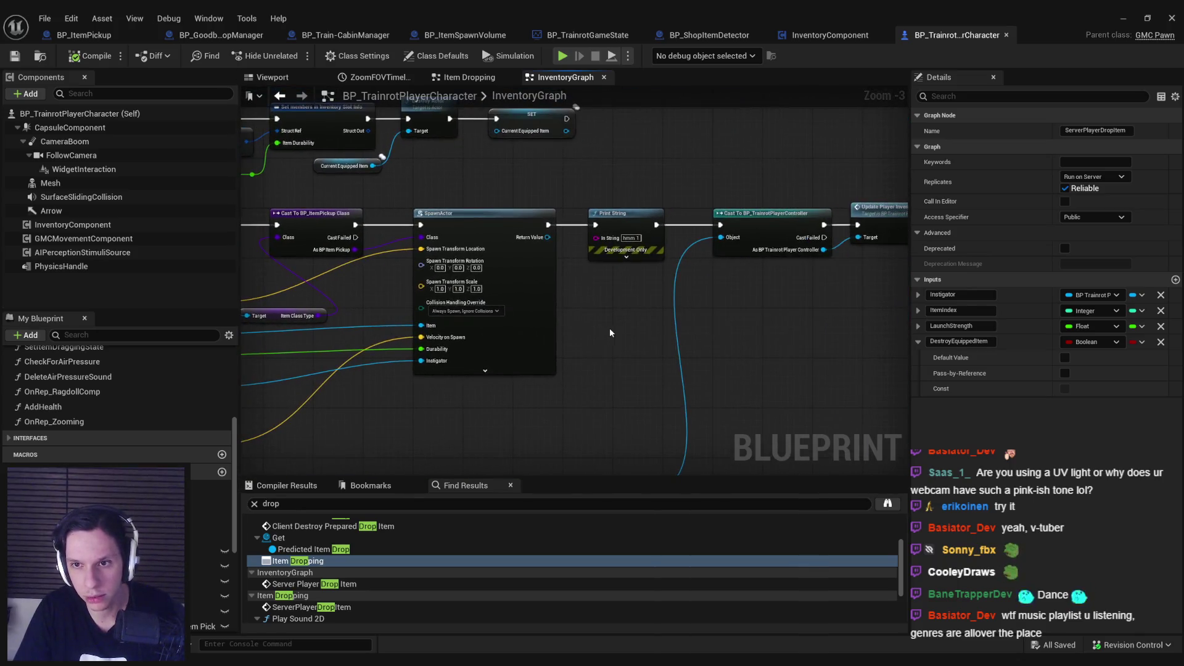
Inspect the SpawnActor, Print String, Set, Branch and Cast nodes, then hide the Blueprint window.
{"action": "mouse_move", "coordinate": [609, 328]}
{"action": "left_mouse_down"}
{"action": "mouse_move", "coordinate": [491, 298]}
{"action": "mouse_move", "coordinate": [842, 301]}
{"action": "mouse_move", "coordinate": [678, 271]}
{"action": "mouse_move", "coordinate": [511, 264]}
{"action": "mouse_move", "coordinate": [497, 309]}
{"action": "left_mouse_up"}
{"action": "scroll", "coordinate": [679, 271], "scroll_direction": "up", "scroll_amount": 1}
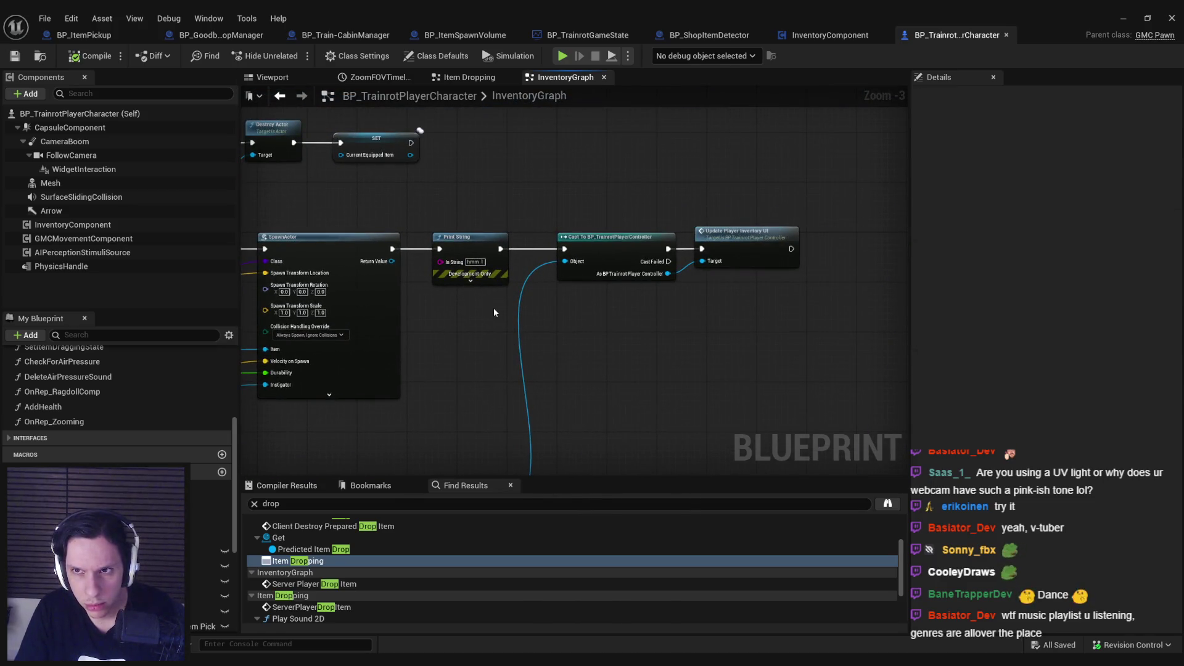
{"action": "left_click_drag", "start_coordinate": [494, 312], "coordinate": [818, 355]}
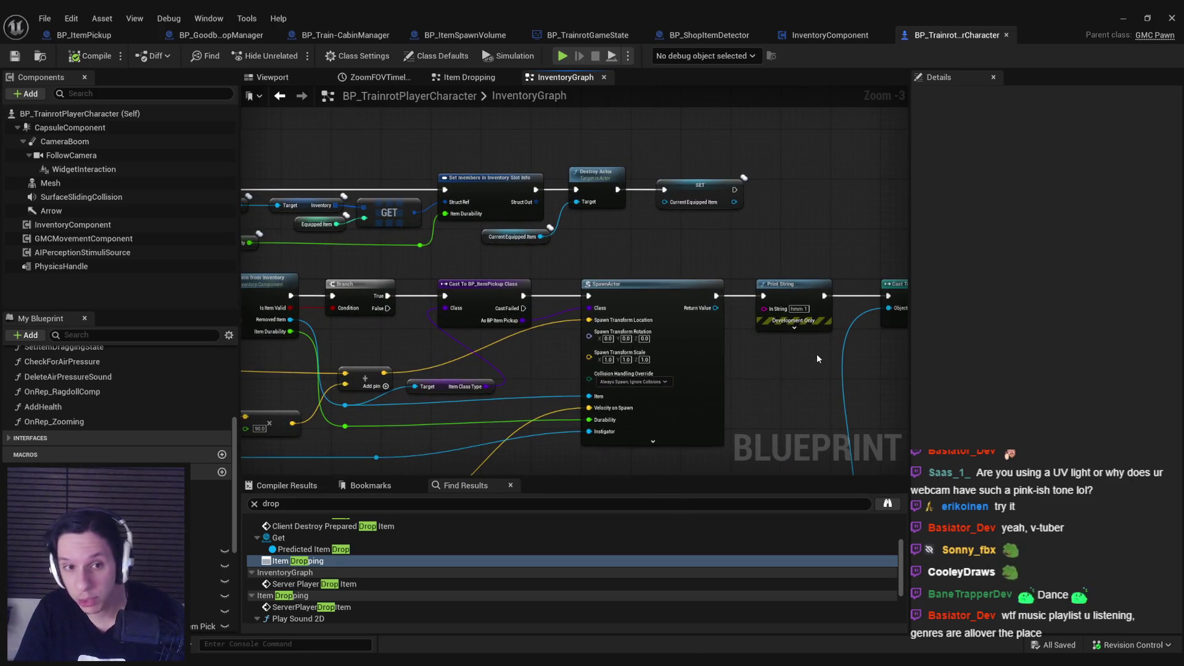
{"action": "left_click_drag", "start_coordinate": [816, 358], "coordinate": [830, 262]}
{"action": "scroll", "coordinate": [578, 259], "scroll_direction": "down", "scroll_amount": 1}
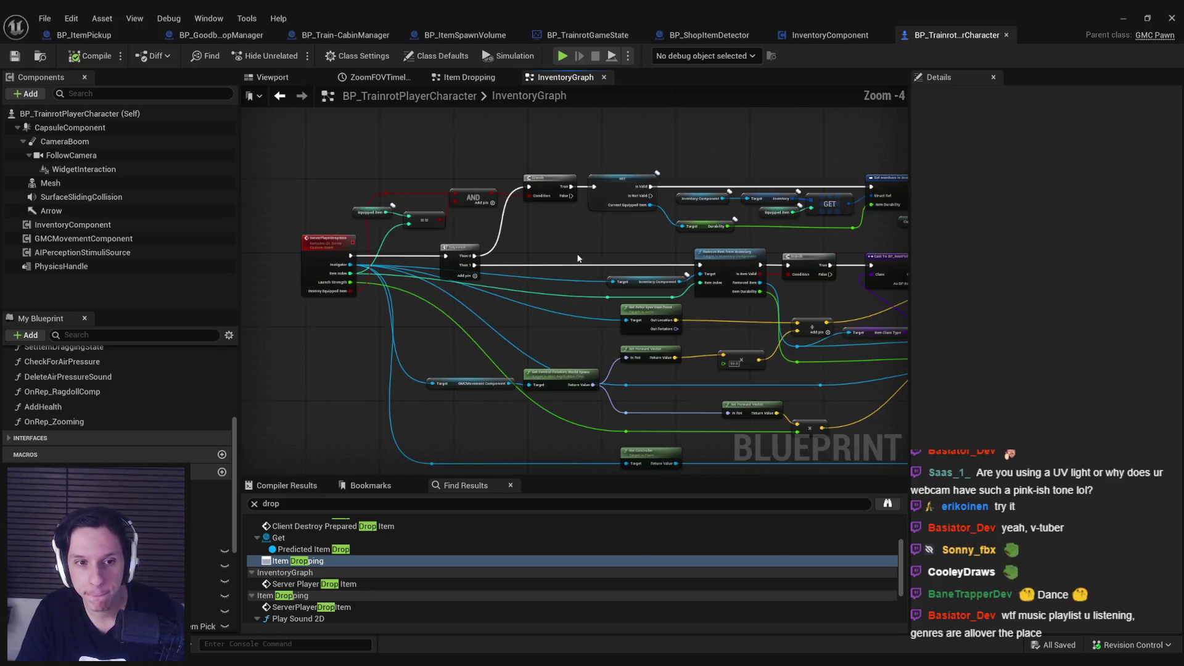
{"action": "left_click", "coordinate": [1121, 19]}
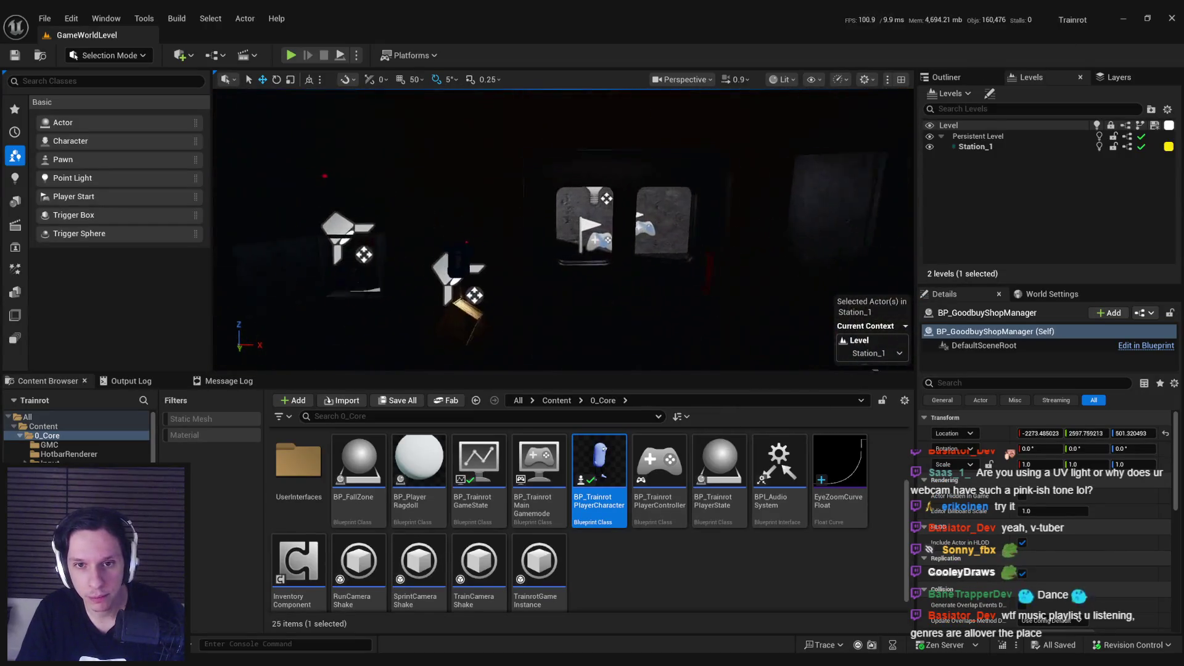
Start a play-in-editor session and run 'slomo 1' in the console for normal speed.
{"action": "key", "text": "alt+p"}
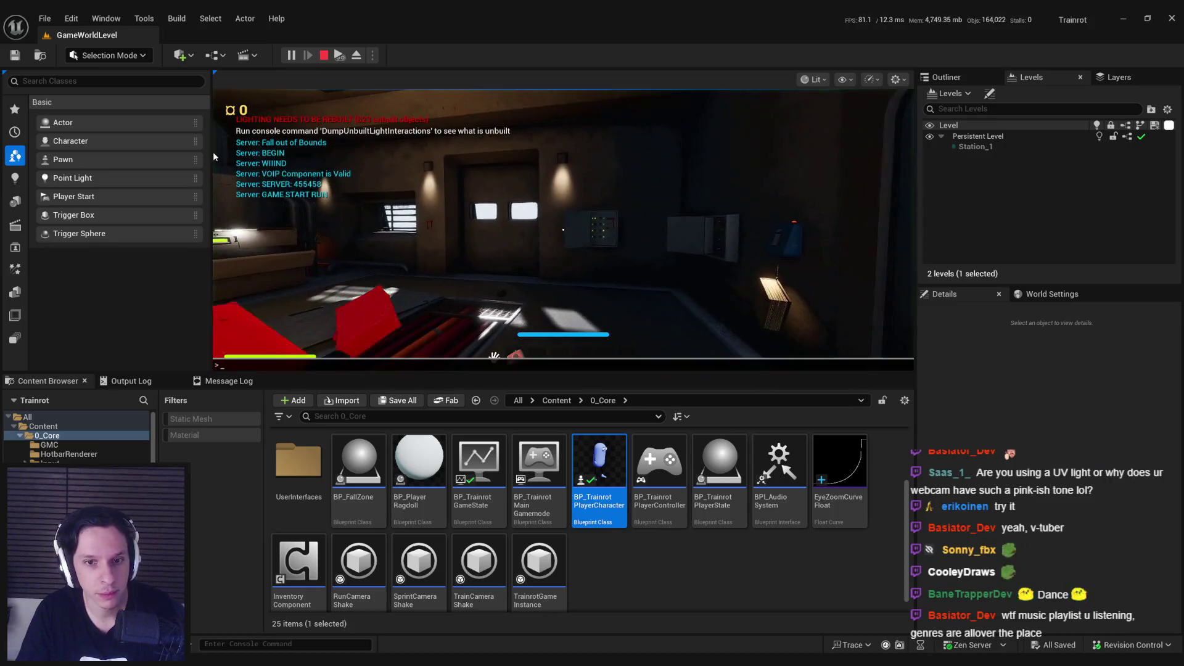
{"action": "key", "text": "grave"}
{"action": "type", "text": "slomo 10"}
{"action": "key", "text": "BackSpace"}
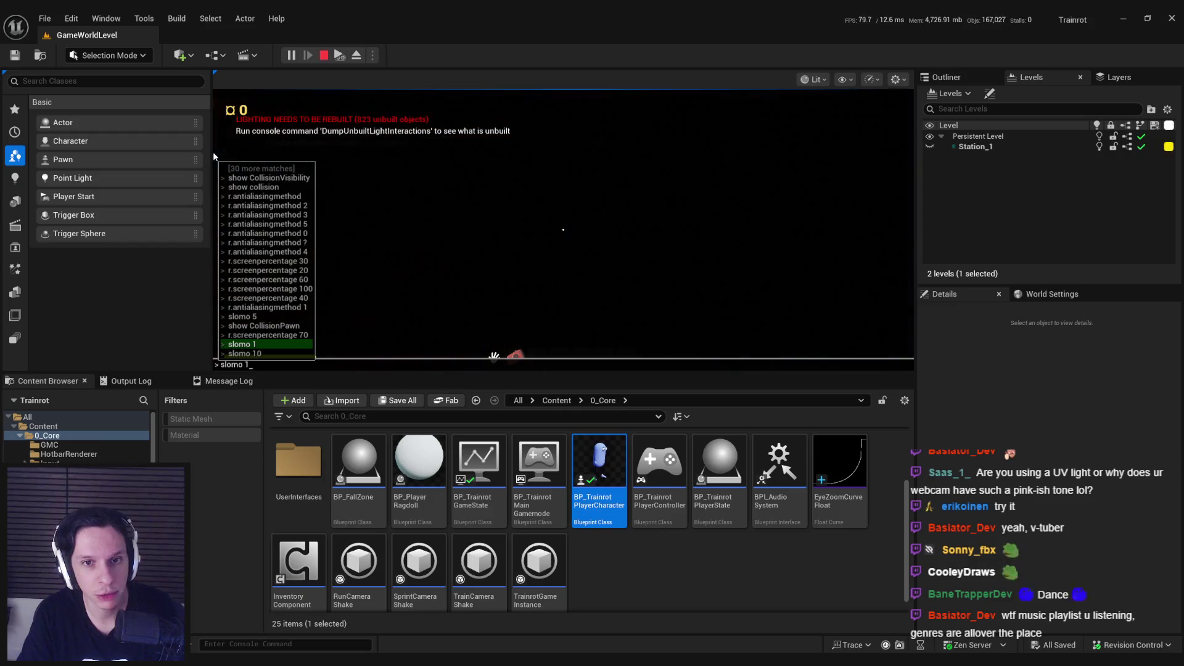
{"action": "key", "text": "Return"}
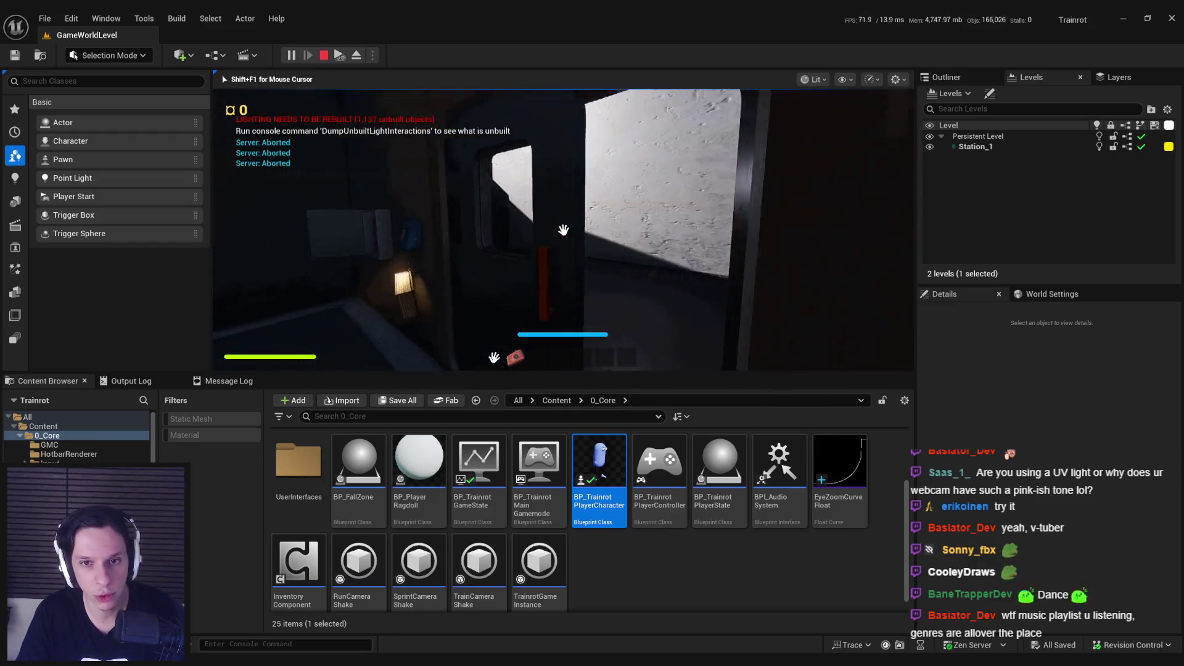
Go fullscreen, walk into the shop rooms, and pick up the plunger and the sponge.
{"action": "key", "text": "F11"}
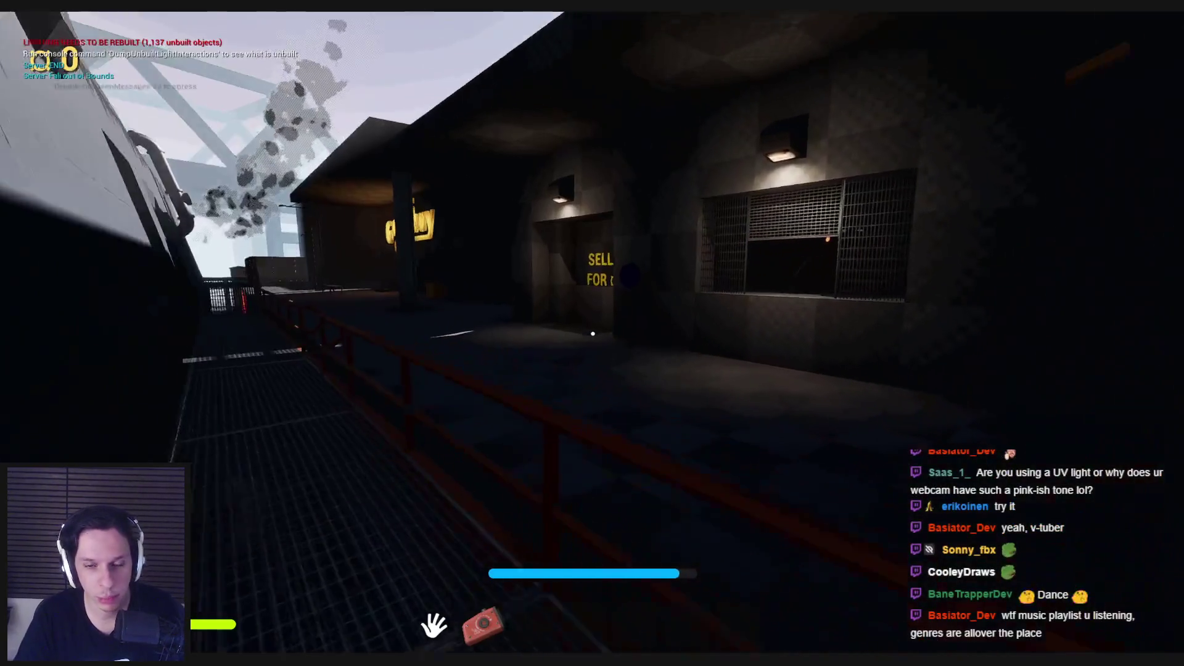
{"action": "key", "text": "w"}
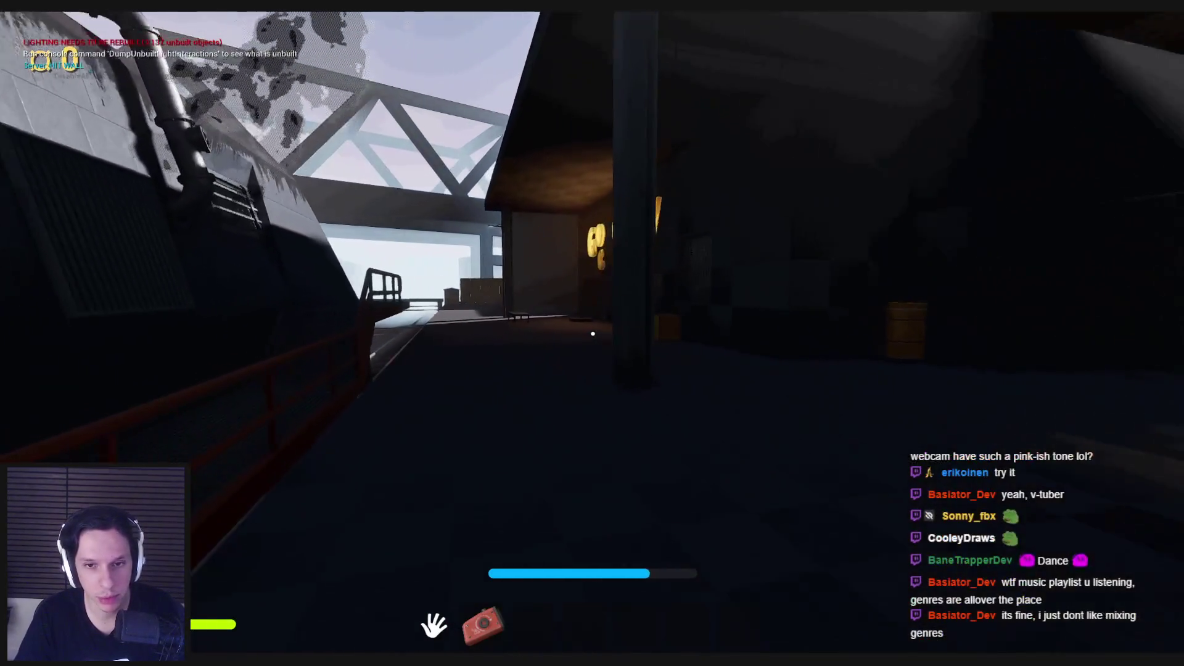
{"action": "key", "text": "w"}
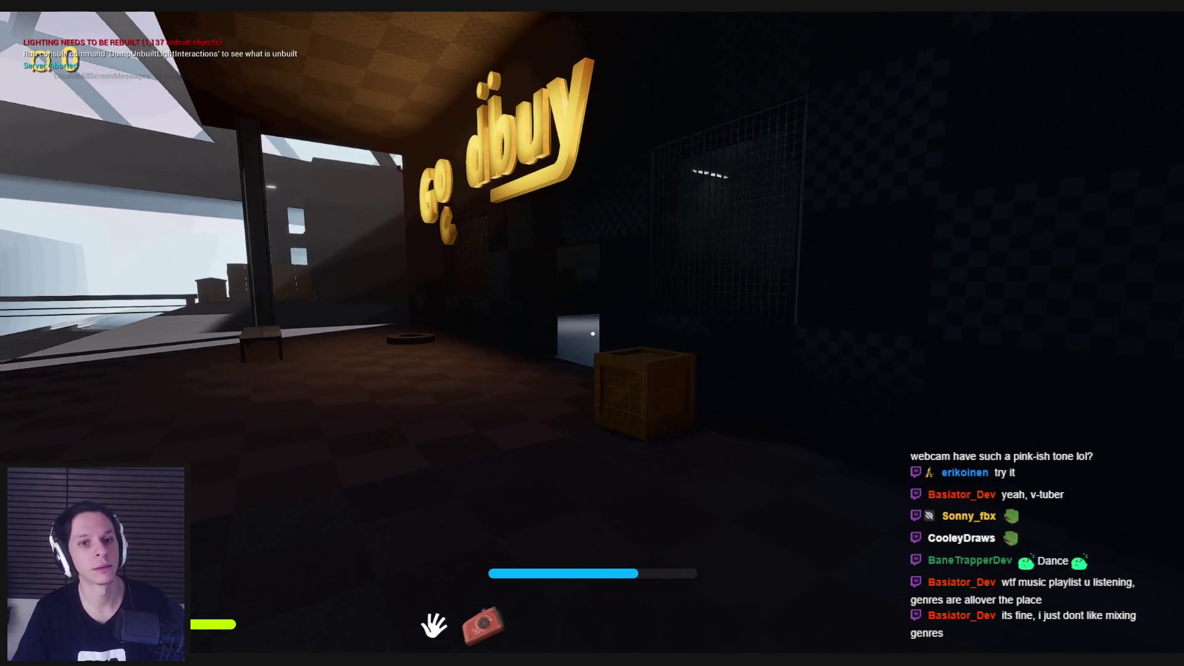
{"action": "key", "text": "w"}
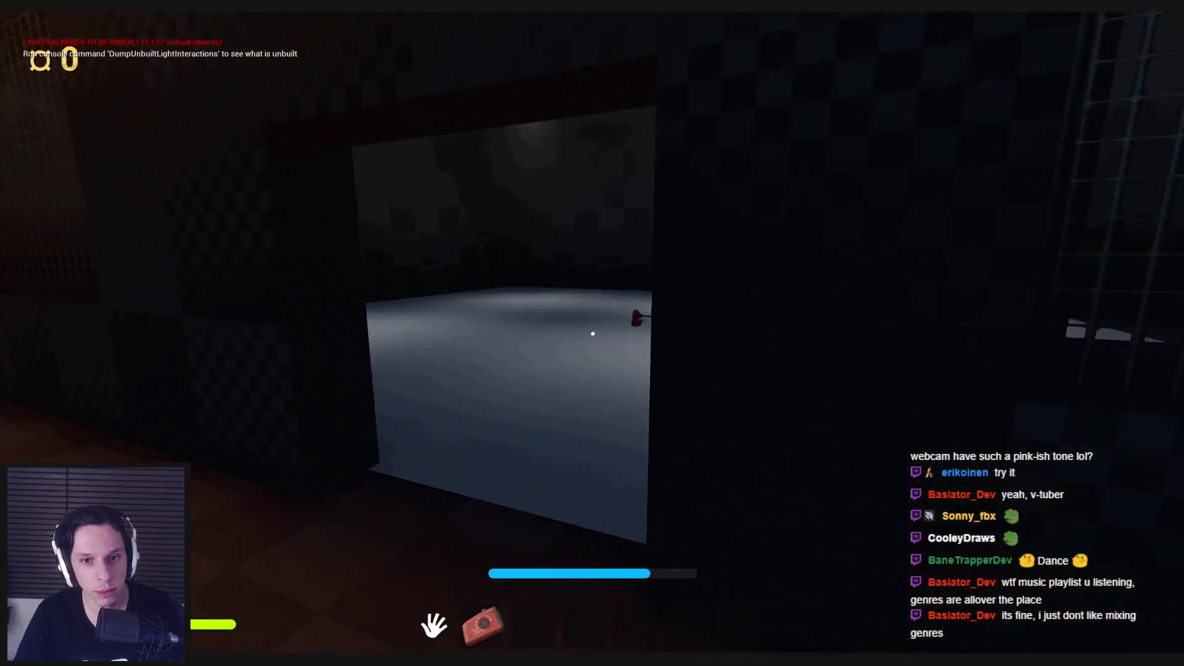
{"action": "key", "text": "e"}
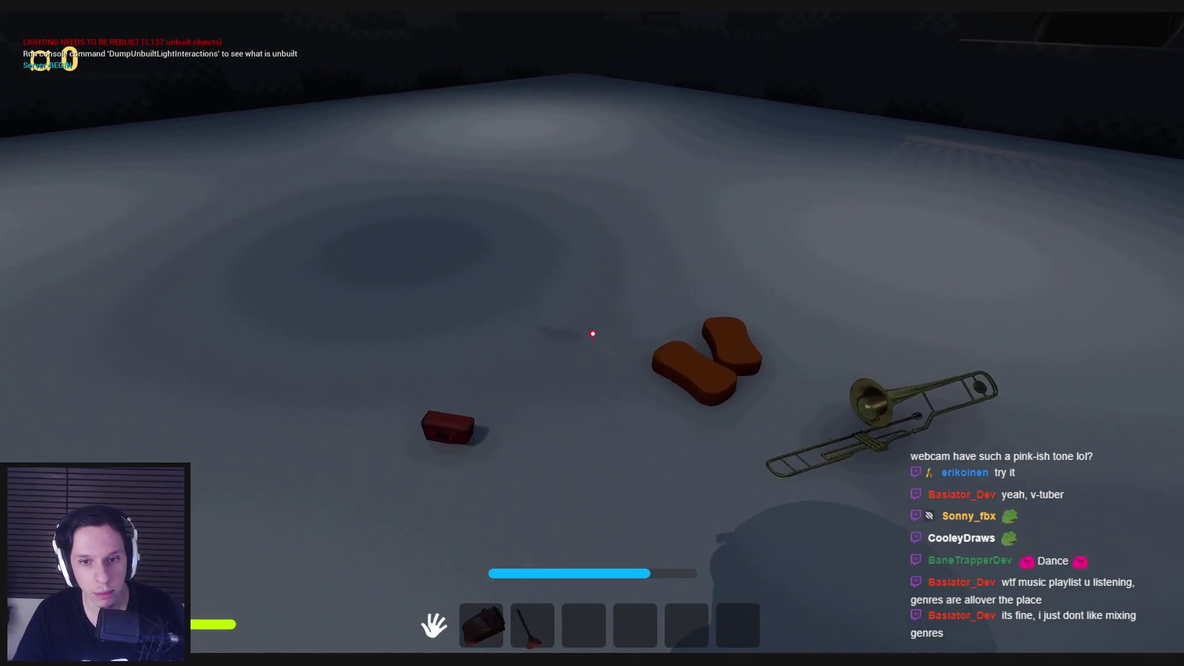
{"action": "key", "text": "w"}
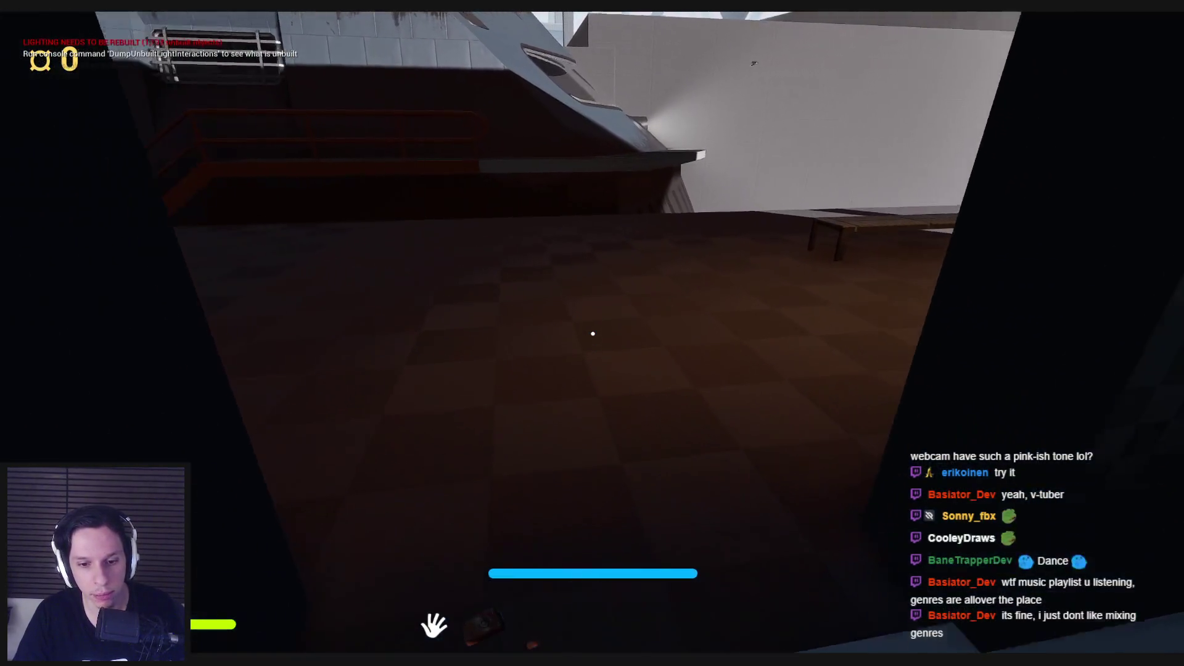
{"action": "key", "text": "3"}
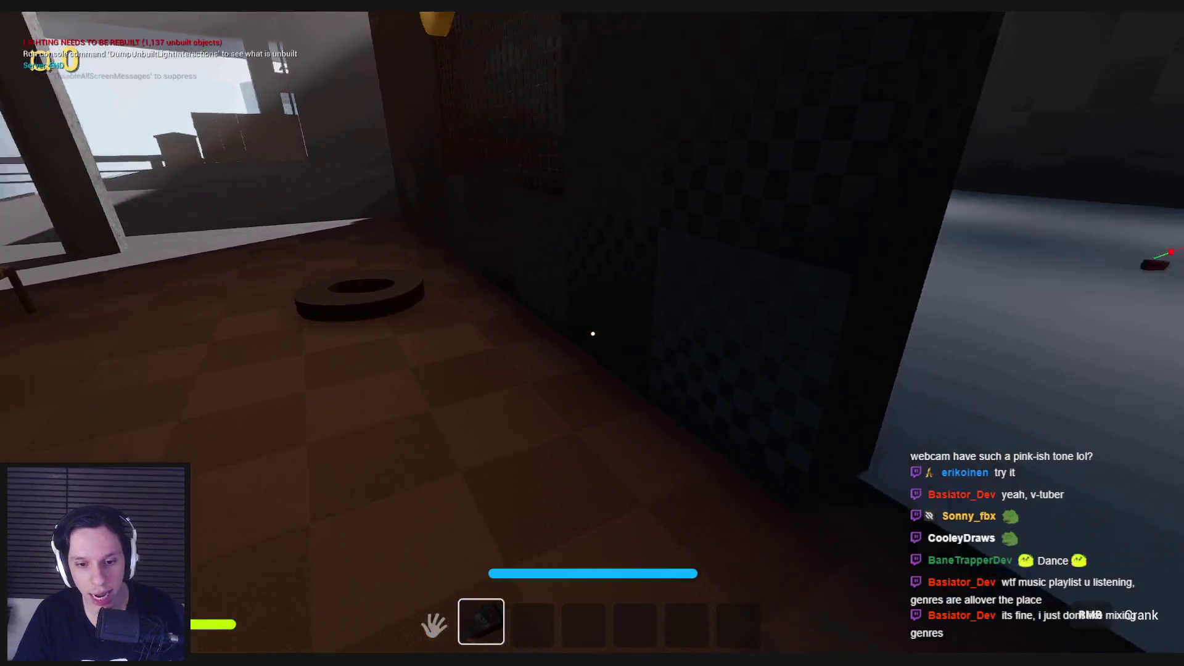
{"action": "key", "text": "3"}
{"action": "key", "text": "w"}
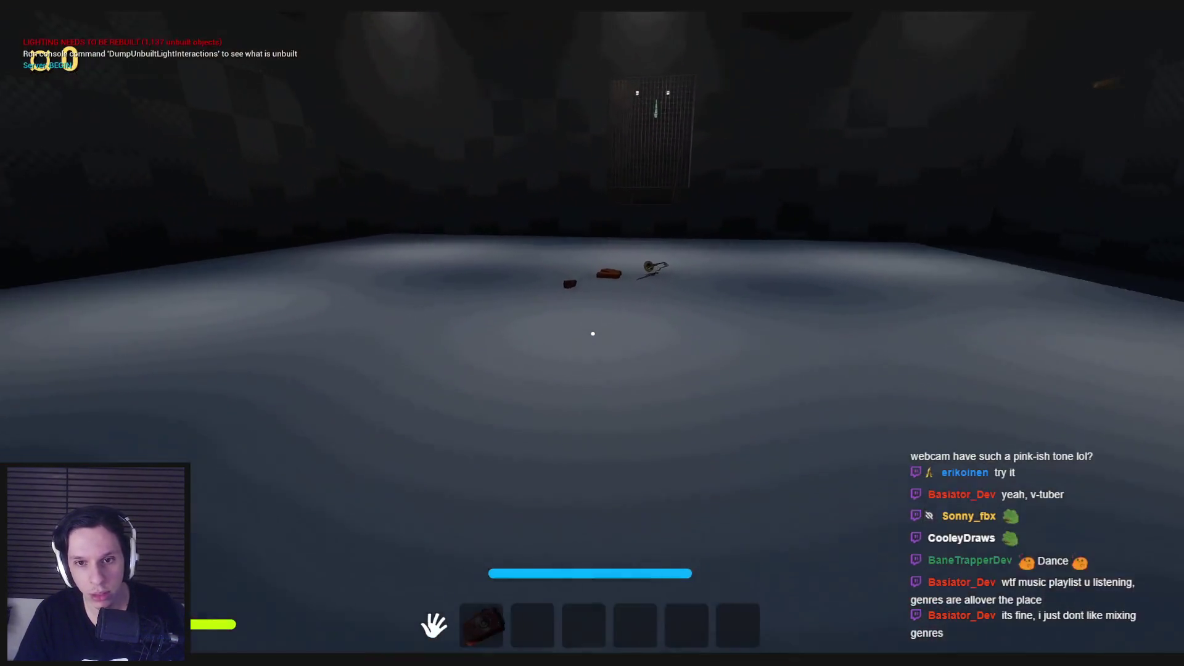
{"action": "left_click", "coordinate": [592, 334]}
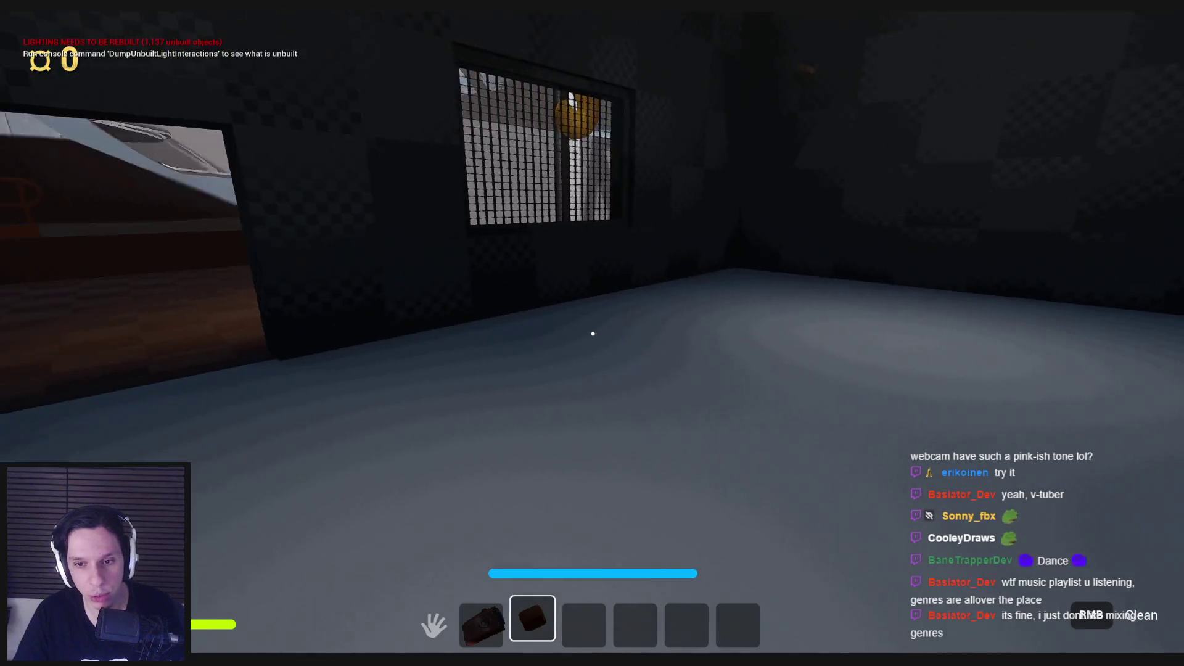
Walk back and forth through the bright room doorway and stow the sponge in the hotbar.
{"action": "key", "text": "w"}
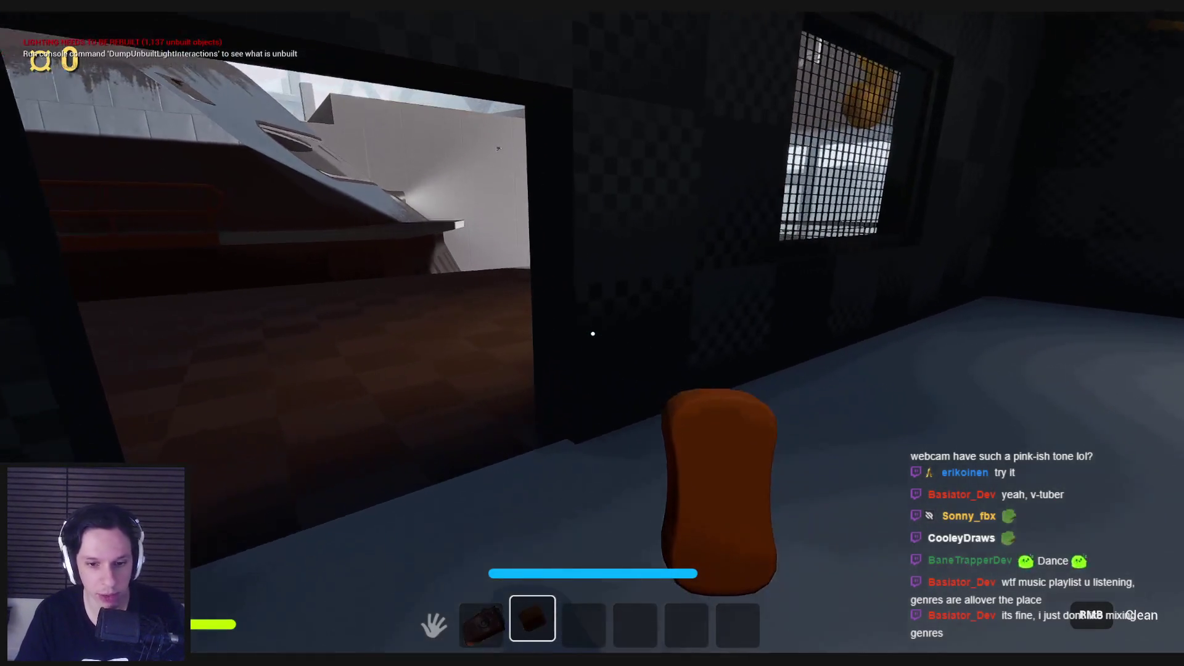
{"action": "key", "text": "w"}
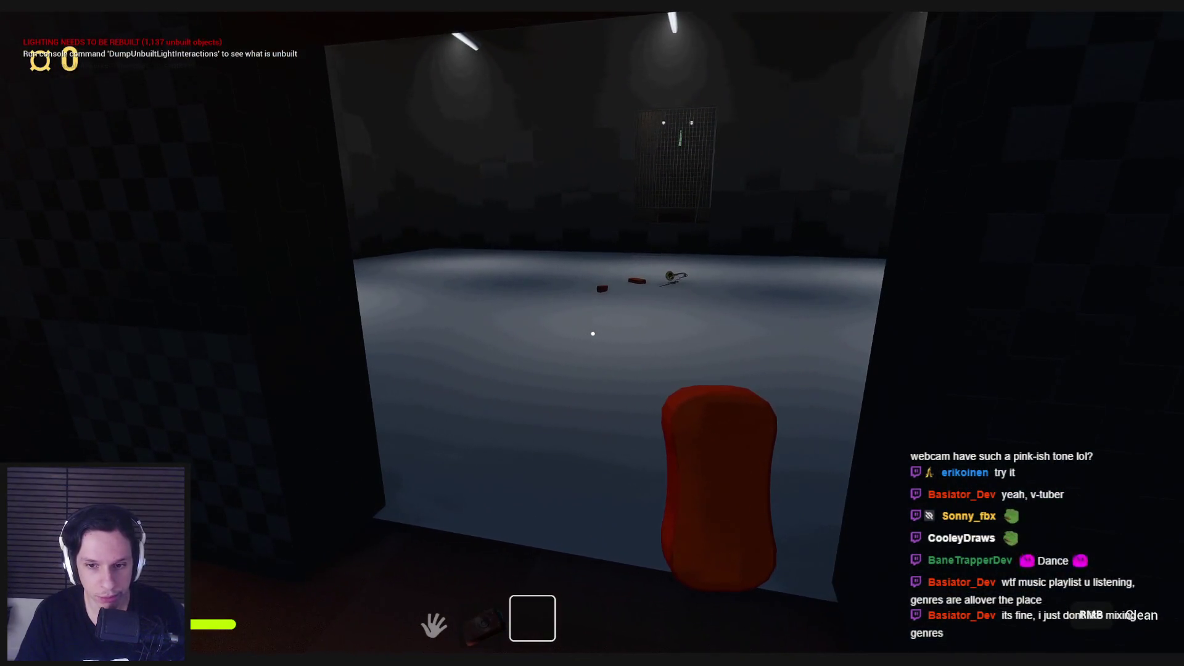
{"action": "key", "text": "s"}
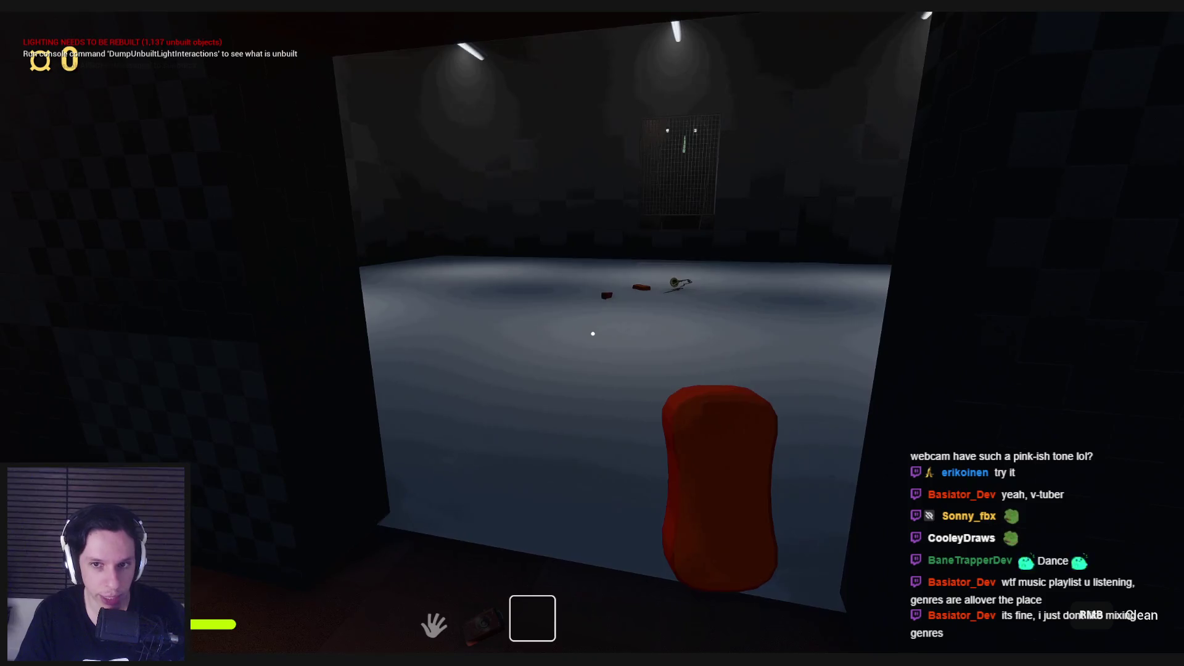
{"action": "key", "text": "w"}
{"action": "key", "text": "w"}
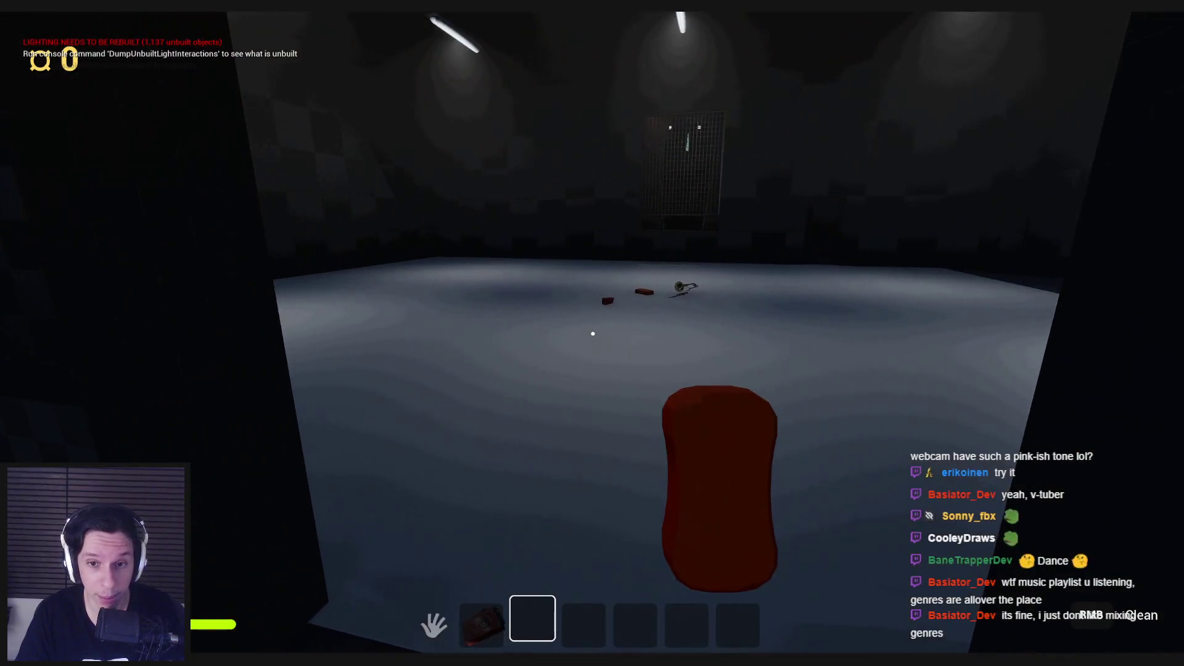
{"action": "key", "text": "s"}
{"action": "key", "text": "w"}
{"action": "key", "text": "s"}
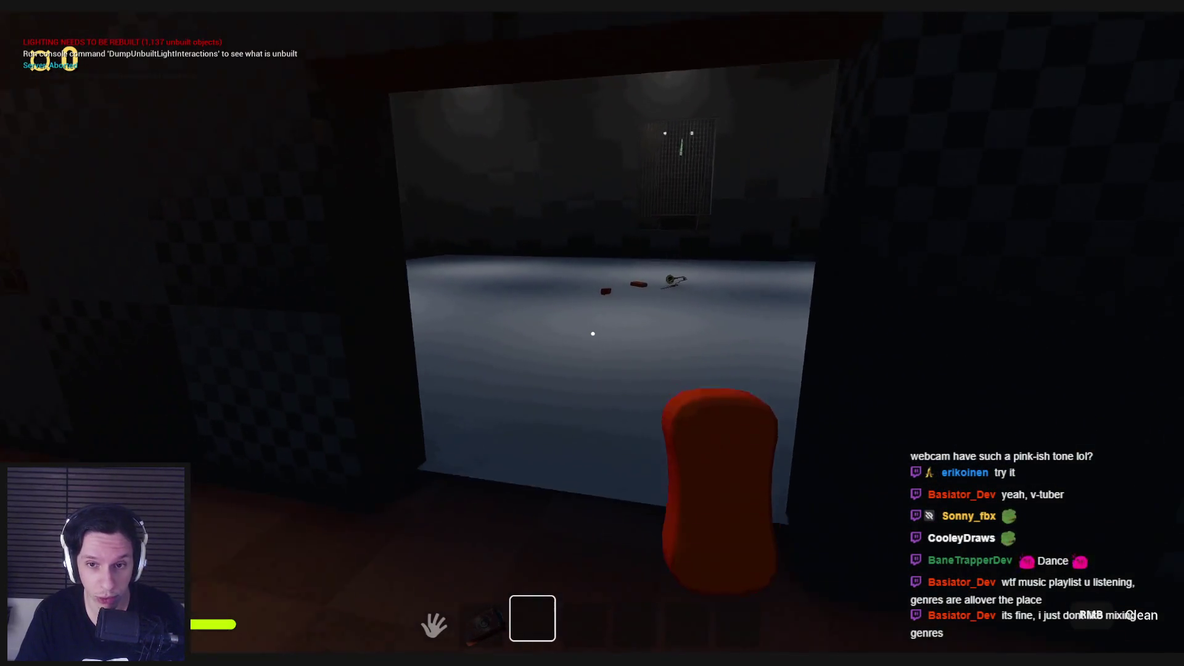
{"action": "key", "text": "w"}
{"action": "key", "text": "s"}
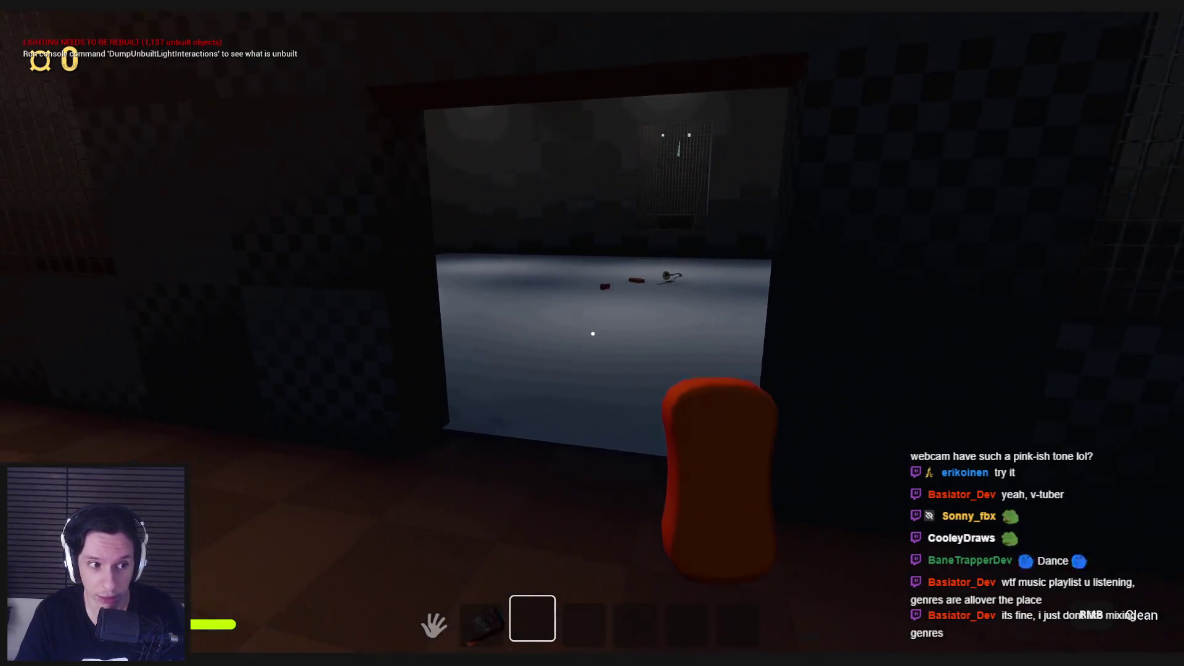
{"action": "key", "text": "w"}
{"action": "key", "text": "w"}
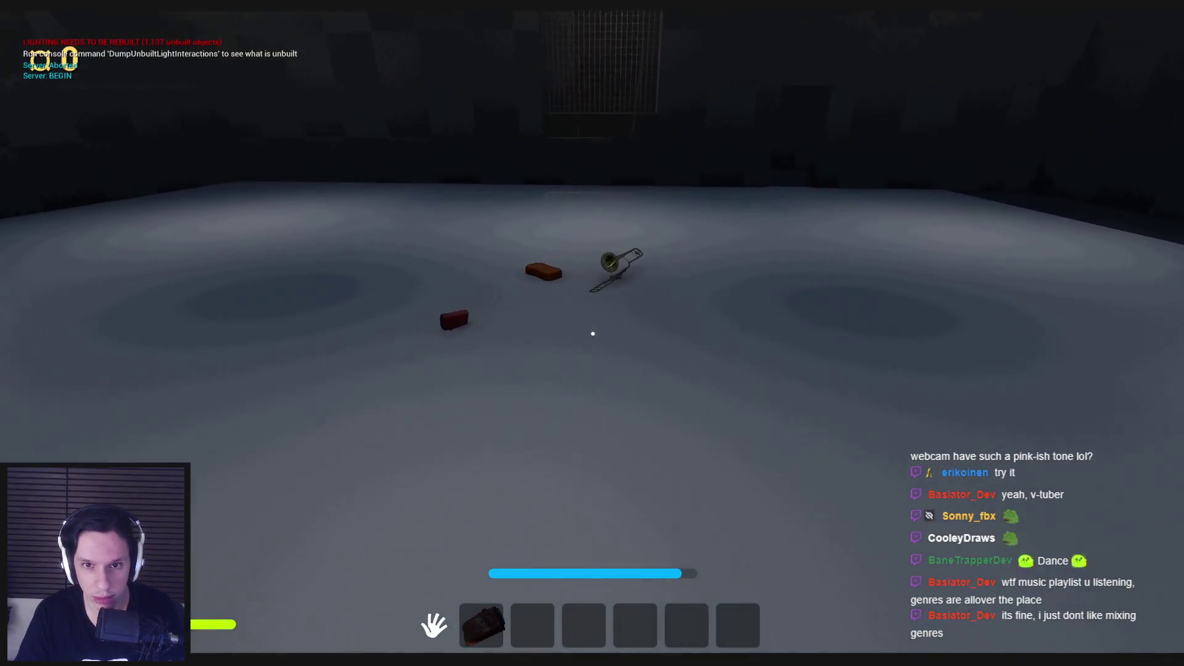
Pick up the trombone, equip it in slot 3, drop it and pick it back up.
{"action": "key", "text": "e"}
{"action": "key", "text": "3"}
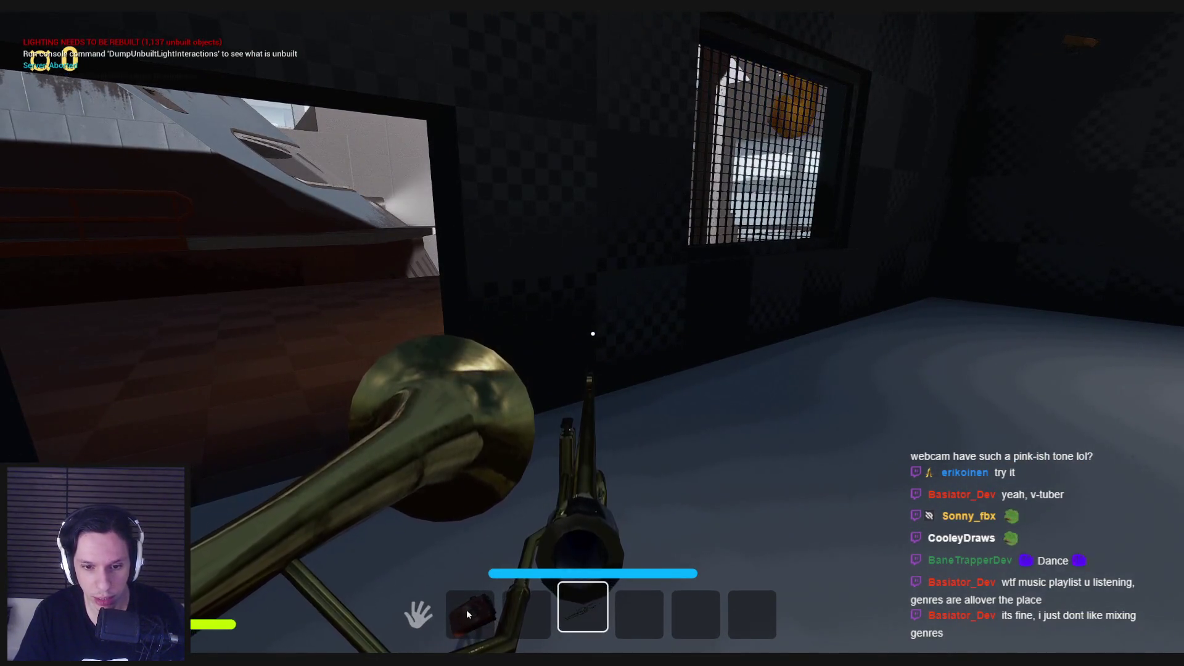
{"action": "key", "text": "3"}
{"action": "key", "text": "3"}
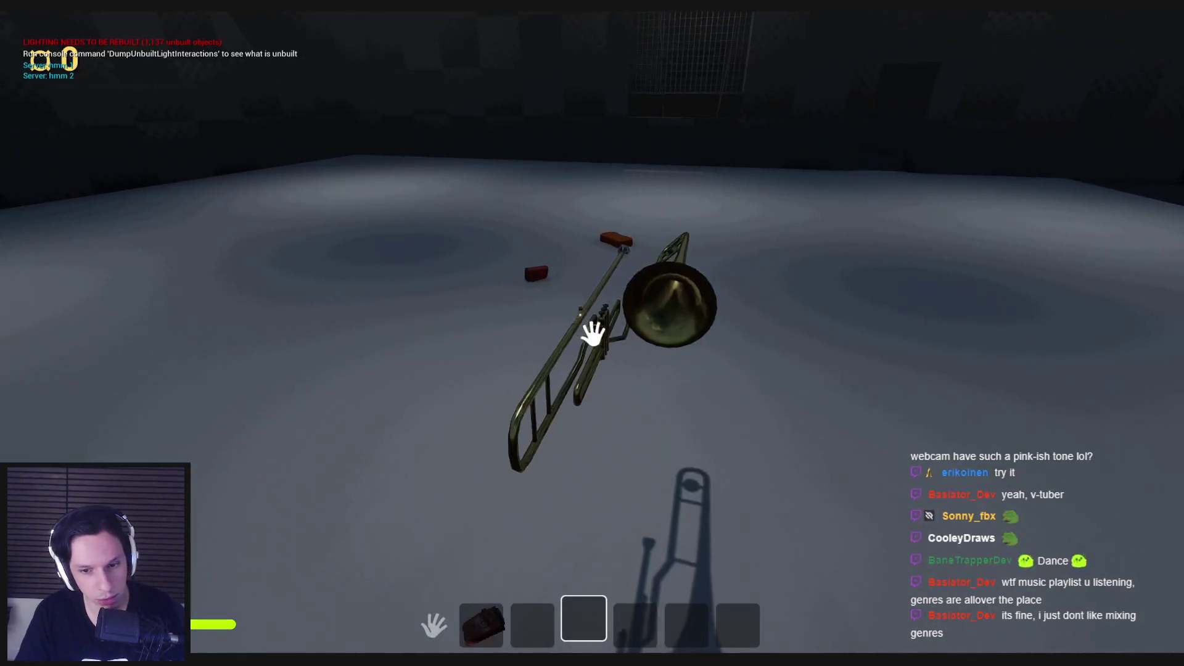
{"action": "key", "text": "3"}
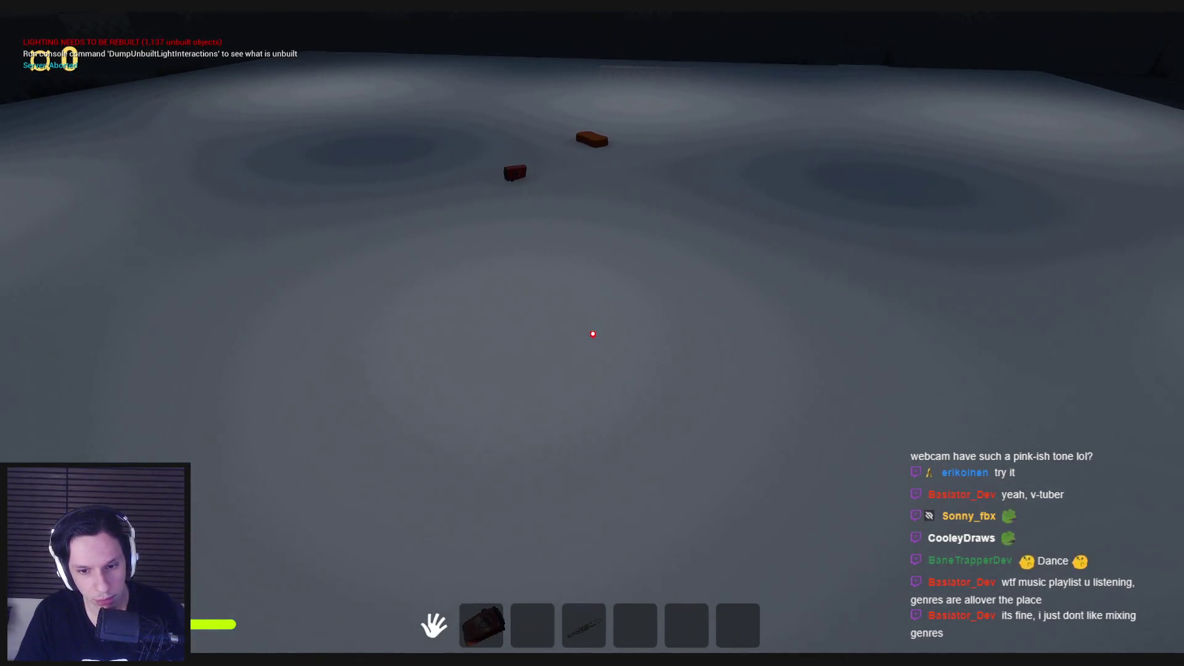
{"action": "key", "text": "3"}
{"action": "key", "text": "3"}
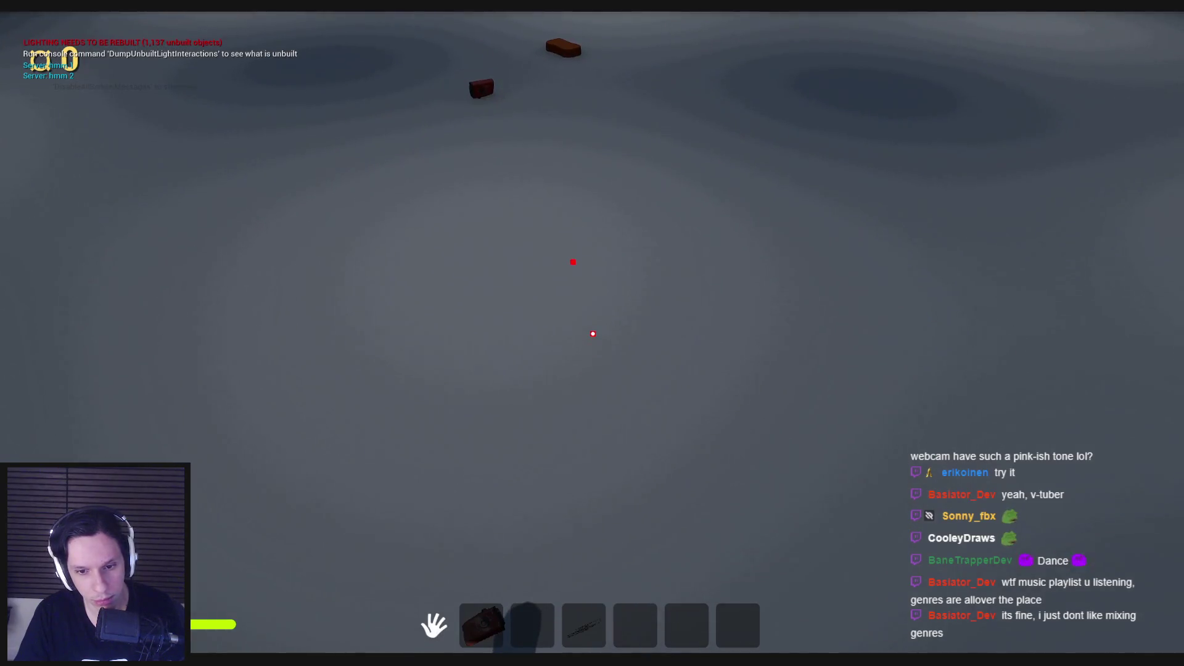
In inventory mode, move the trombone from slot 3 to slot 2 and back, then drop it.
{"action": "key", "text": "Tab"}
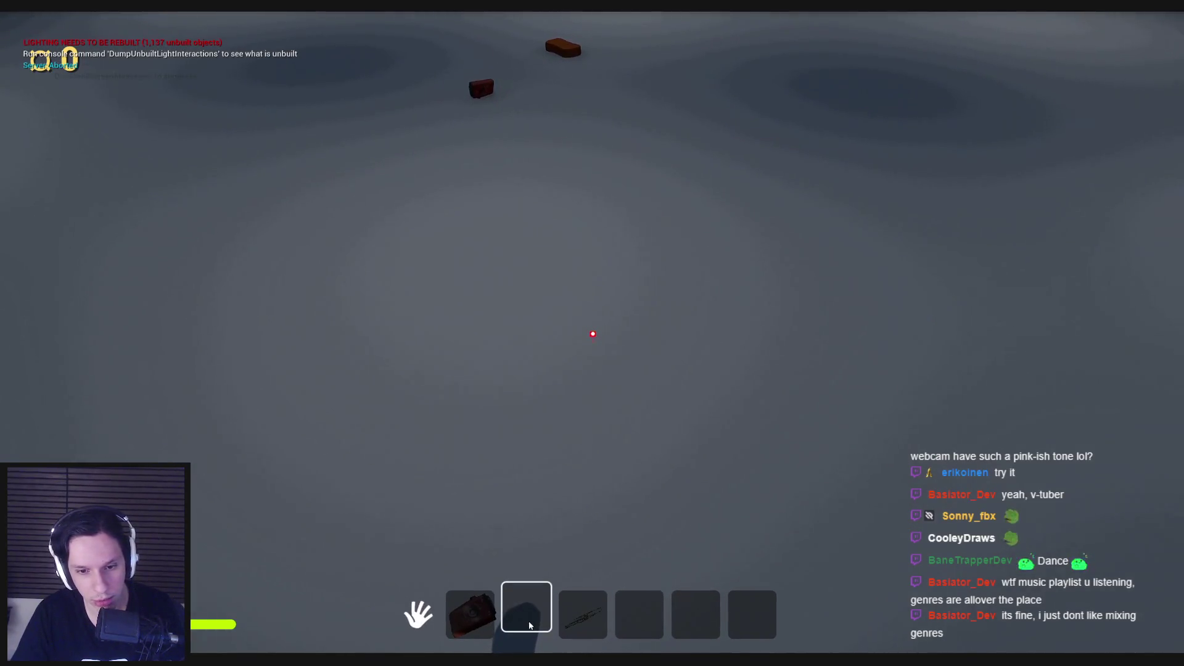
{"action": "left_click_drag", "start_coordinate": [583, 615], "coordinate": [540, 623]}
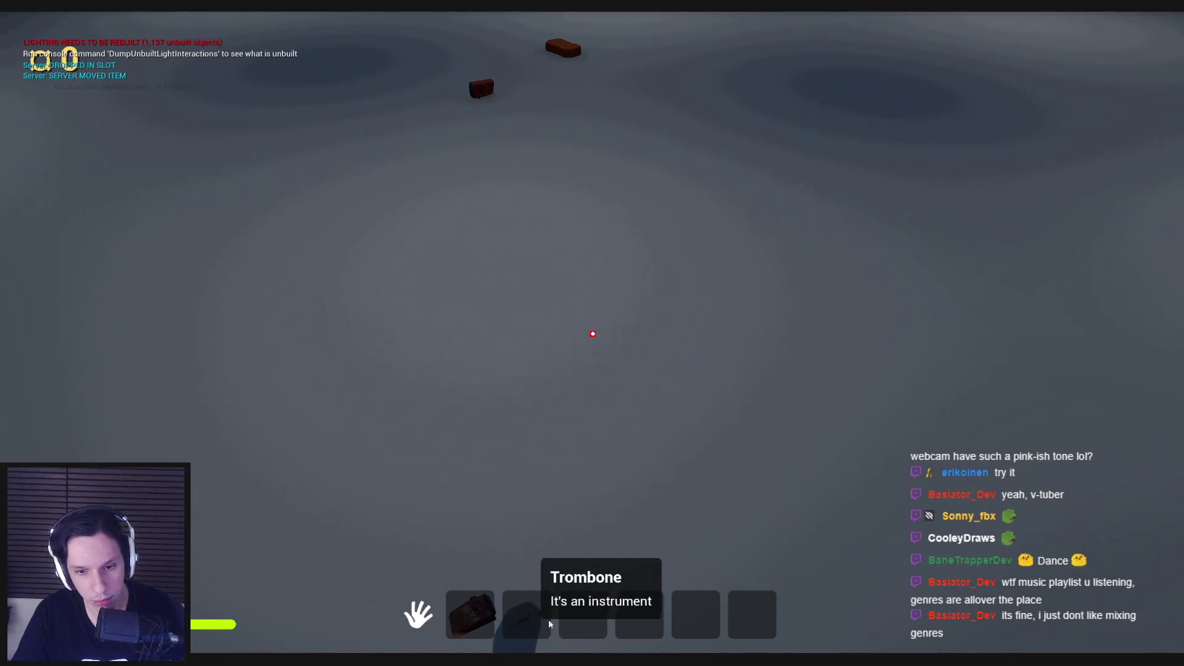
{"action": "key", "text": "Tab"}
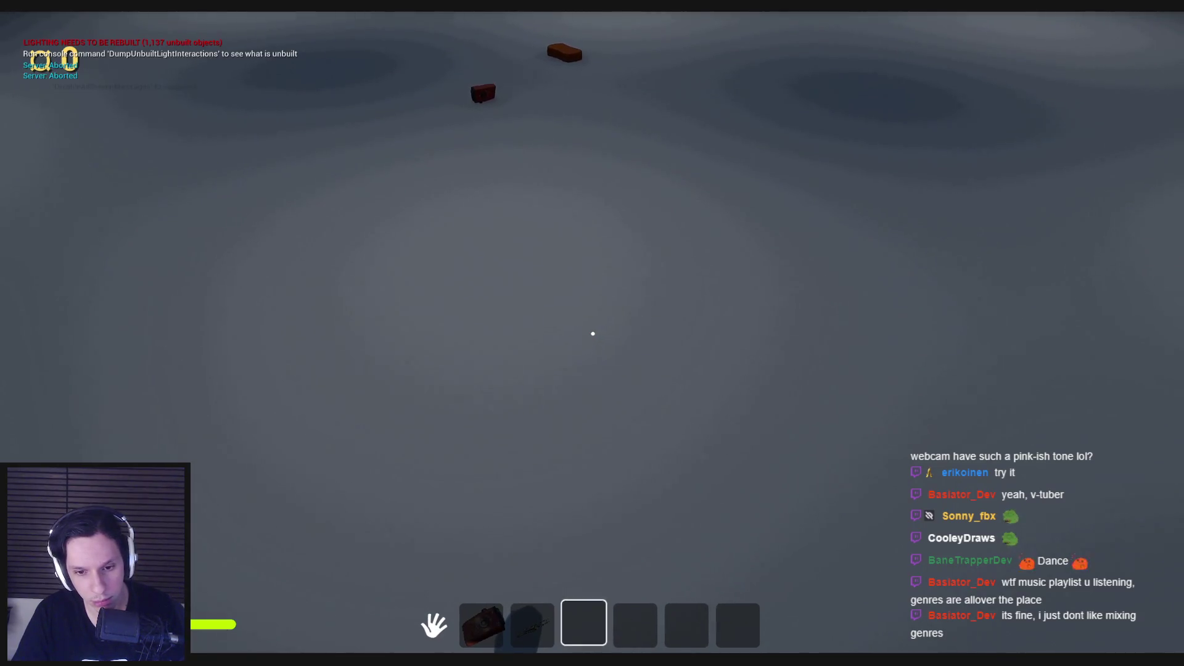
{"action": "key", "text": "Tab"}
{"action": "left_click_drag", "start_coordinate": [533, 624], "coordinate": [583, 621]}
{"action": "key", "text": "Tab"}
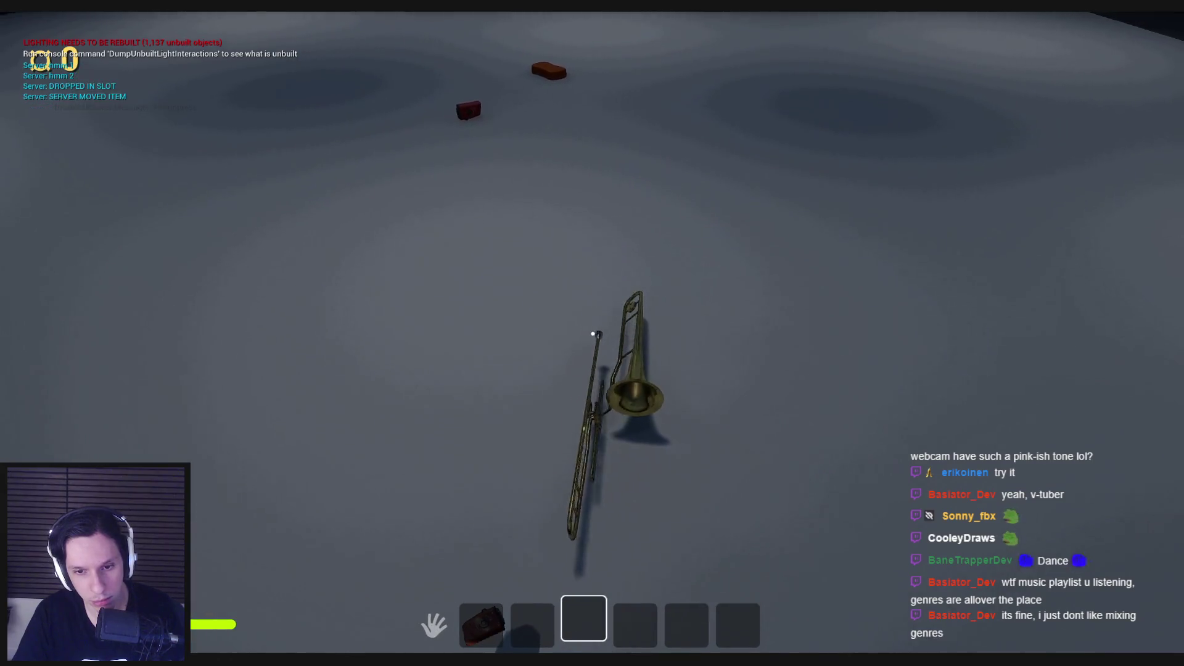
{"action": "key", "text": "3"}
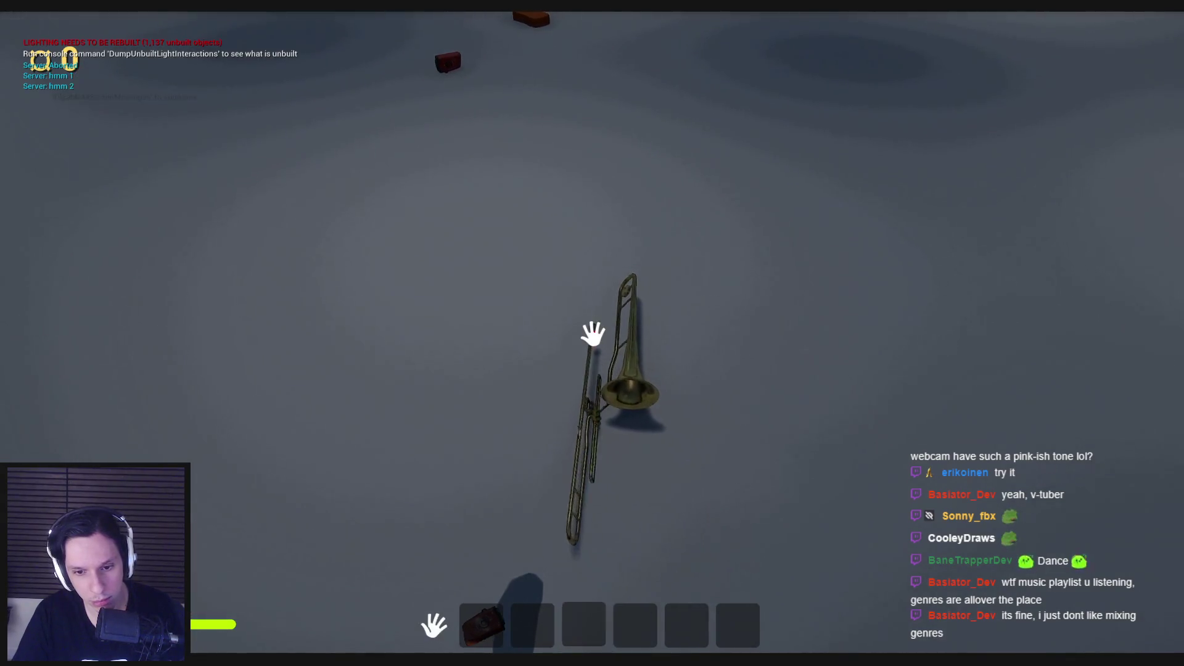
Pick the trombone back up along with the orange brick and red box.
{"action": "left_click", "coordinate": [592, 334]}
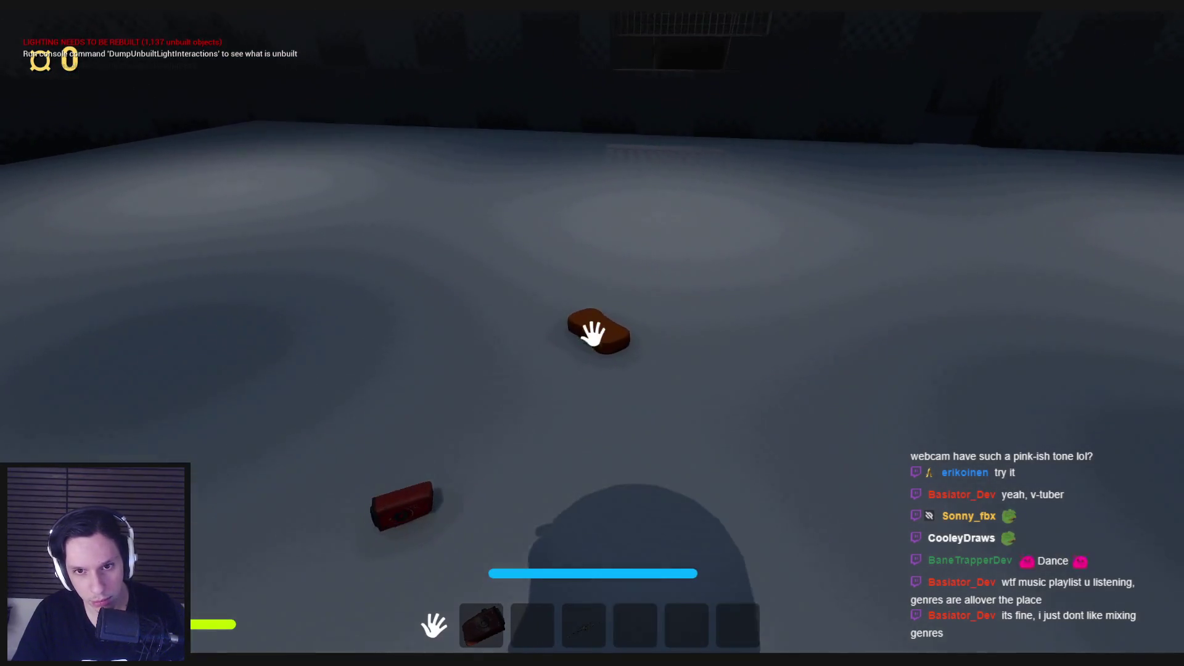
{"action": "left_click", "coordinate": [593, 334]}
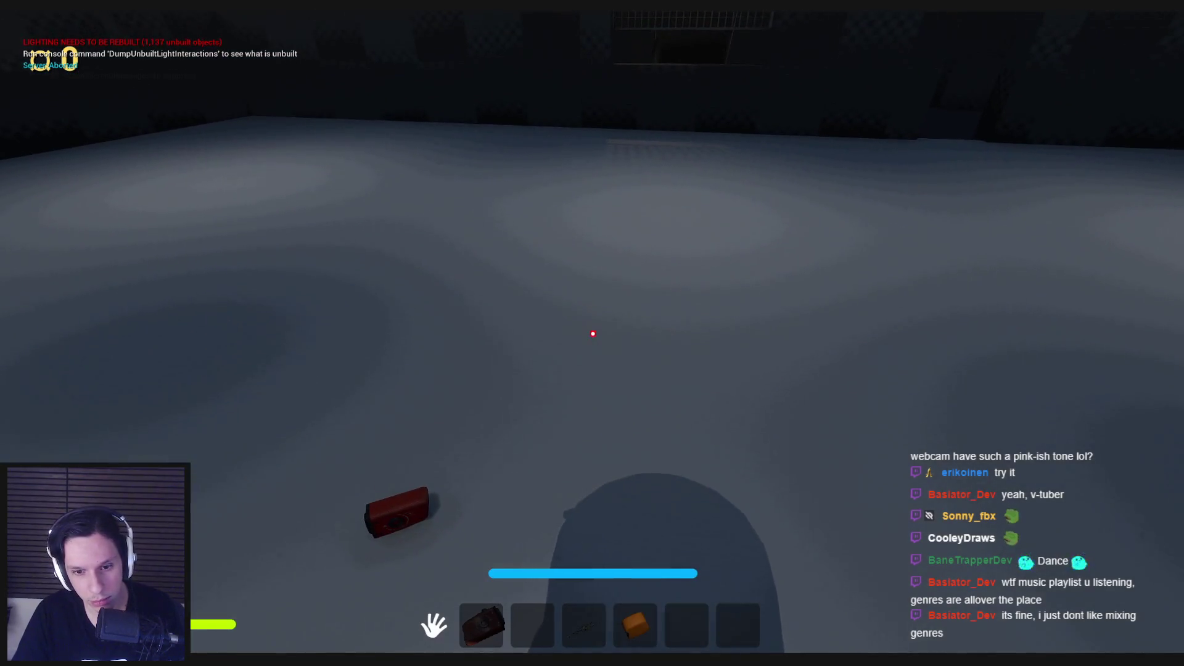
{"action": "left_click", "coordinate": [592, 333]}
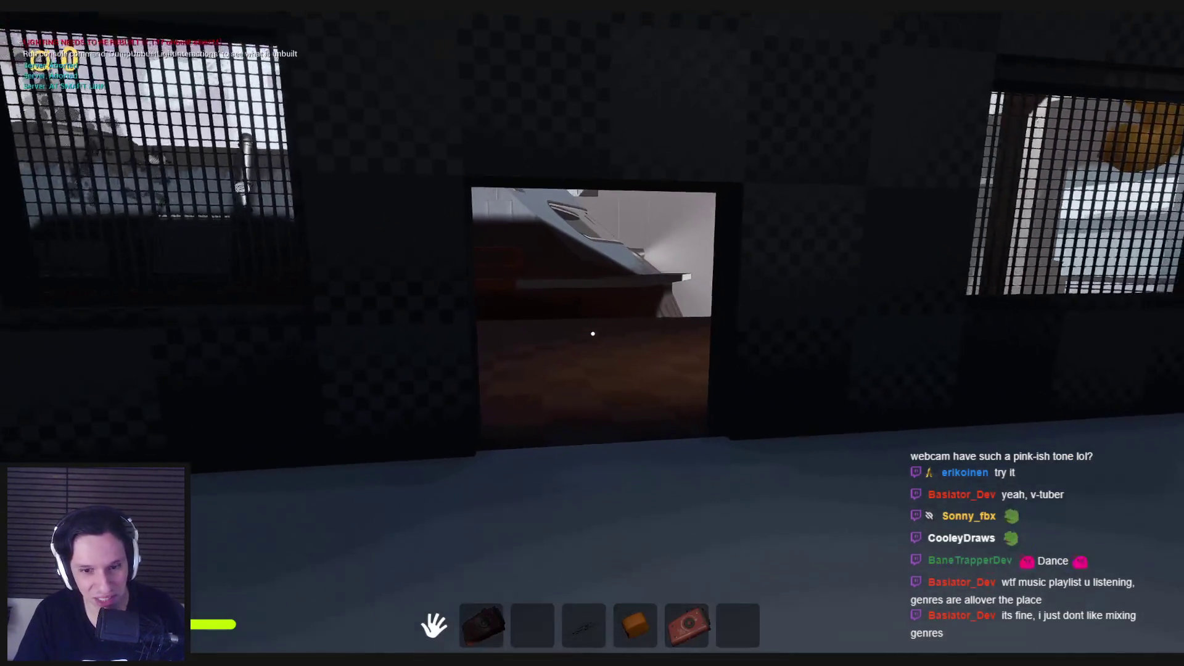
Equip and put away the trombone while walking out to the yard, then end play.
{"action": "key", "text": "w"}
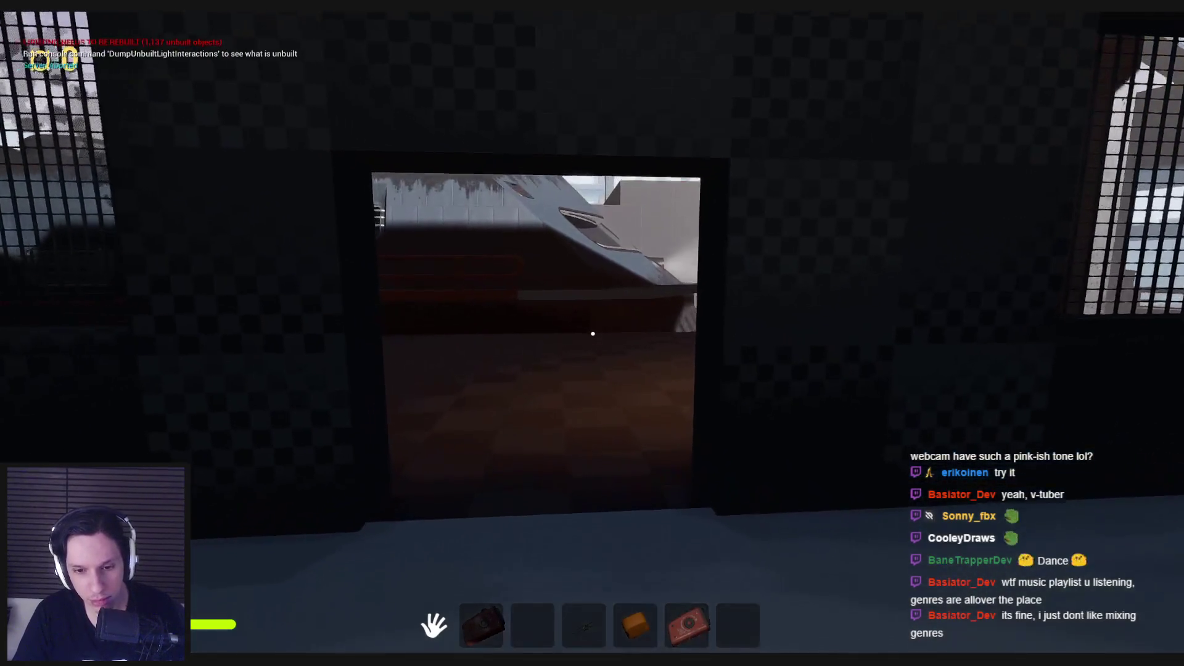
{"action": "key", "text": "3"}
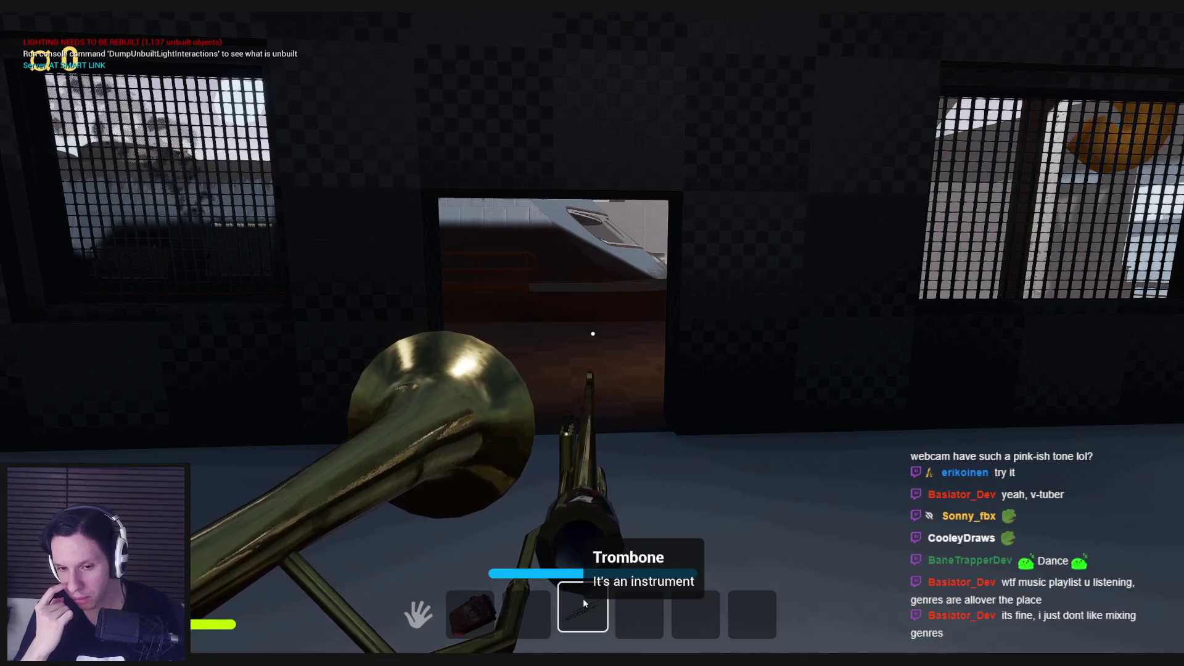
{"action": "left_click", "coordinate": [583, 599]}
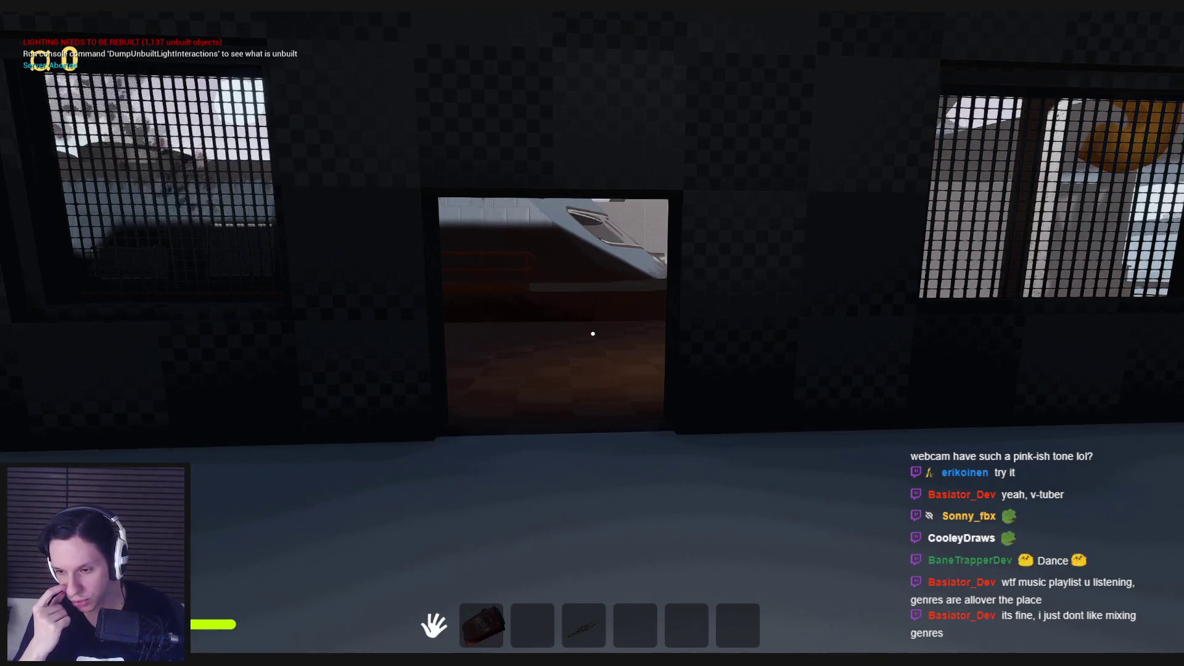
{"action": "key", "text": "shift+w"}
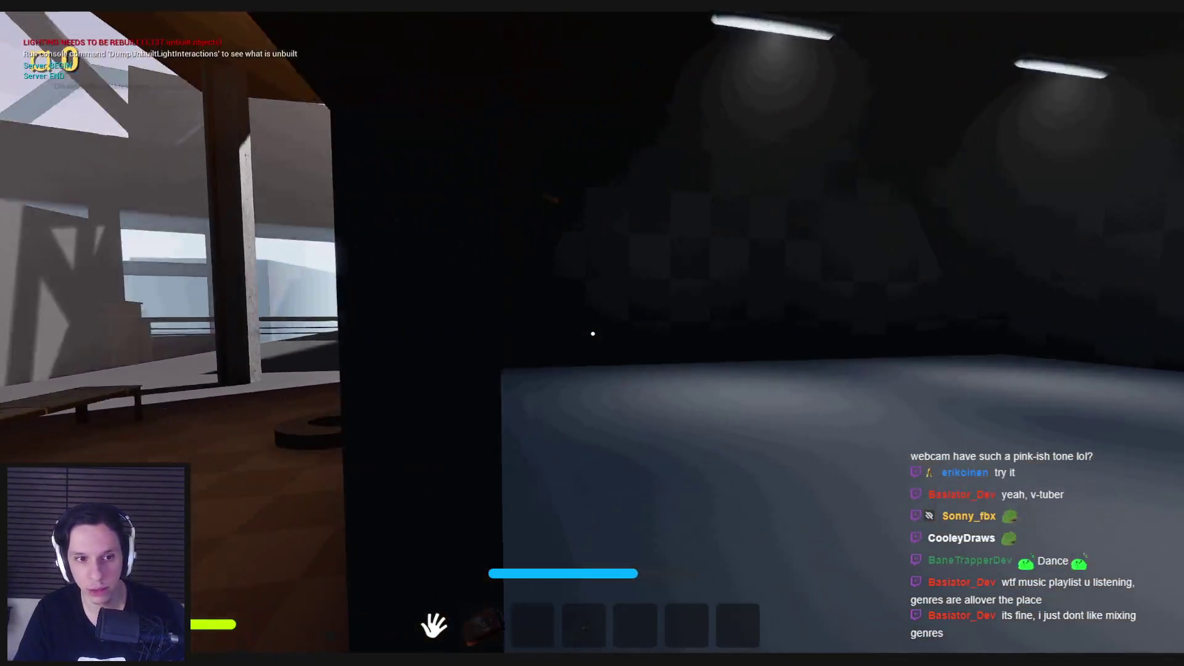
{"action": "key", "text": "Escape"}
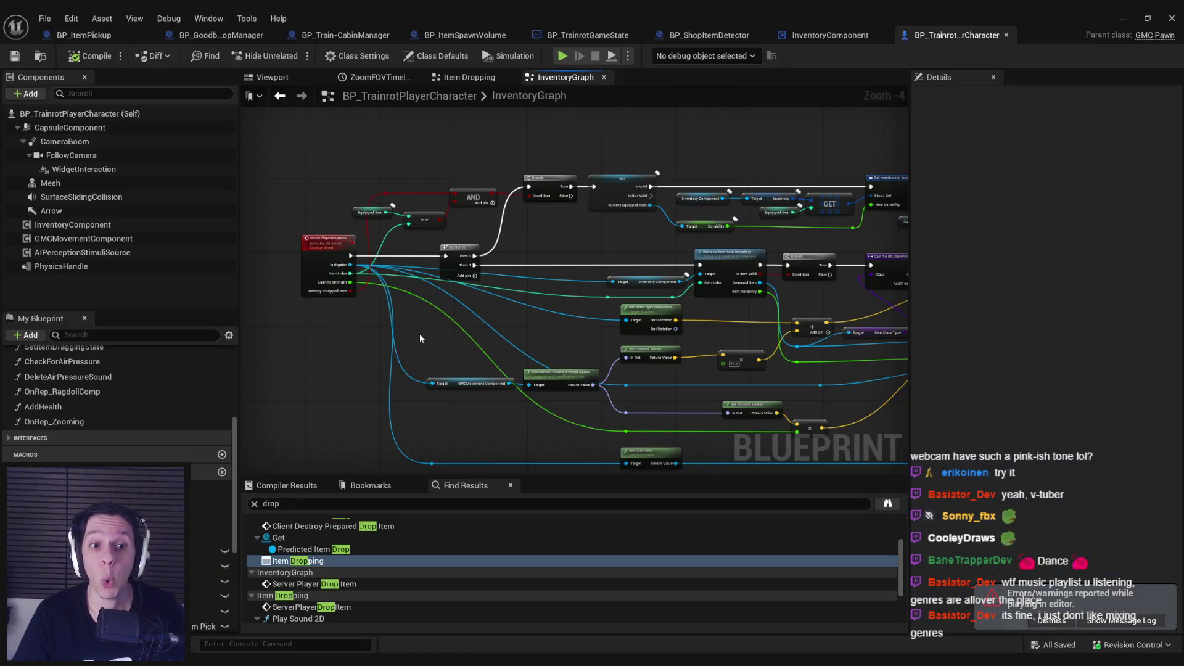
{"action": "scroll", "coordinate": [419, 338], "scroll_direction": "up", "scroll_amount": 3}
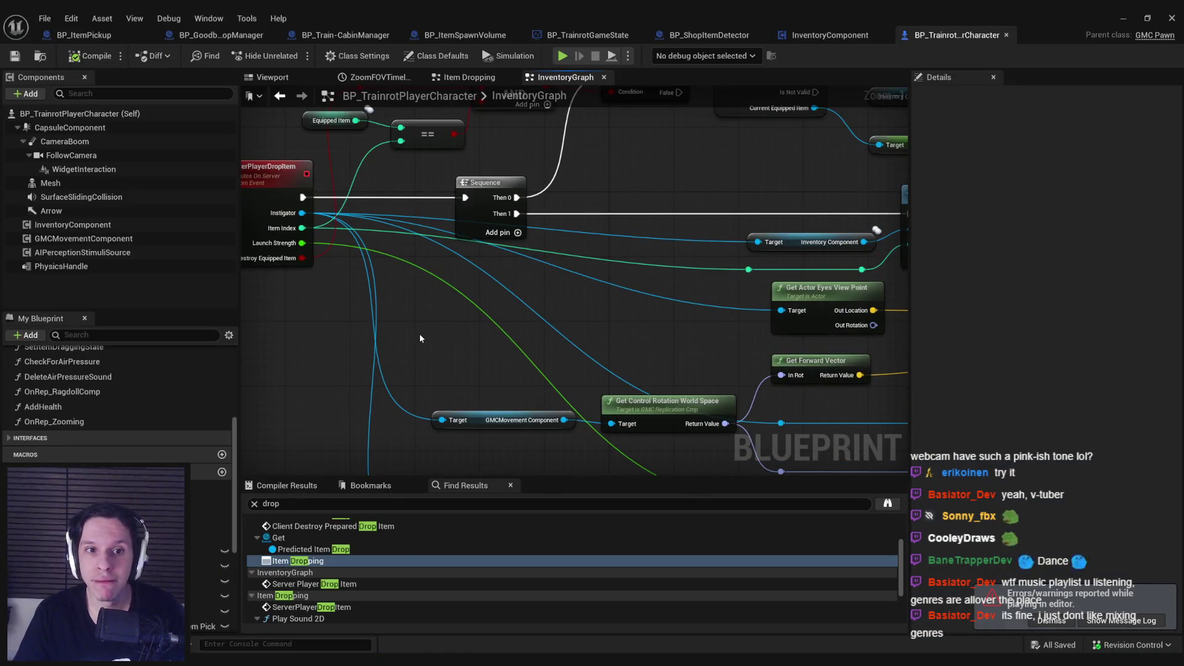
{"action": "scroll", "coordinate": [419, 335], "scroll_direction": "down", "scroll_amount": 3}
{"action": "scroll", "coordinate": [534, 275], "scroll_direction": "up", "scroll_amount": 2}
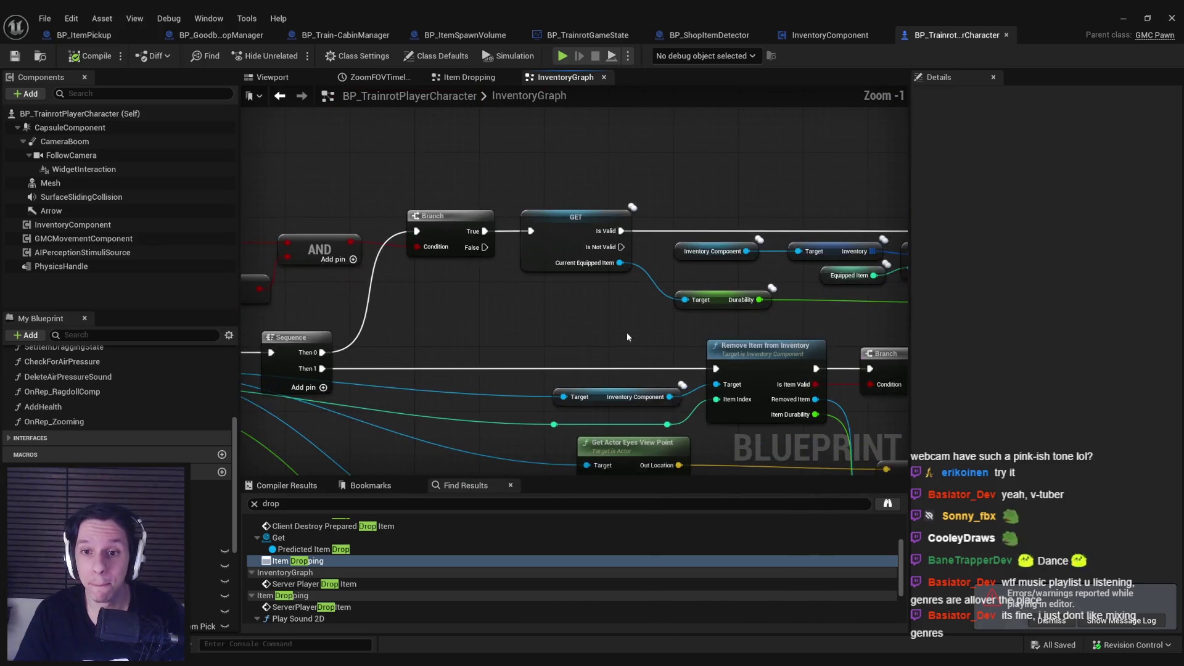
{"action": "mouse_move", "coordinate": [626, 331]}
{"action": "left_mouse_down"}
{"action": "mouse_move", "coordinate": [392, 313]}
{"action": "mouse_move", "coordinate": [670, 321]}
{"action": "mouse_move", "coordinate": [241, 310]}
{"action": "left_mouse_up"}
{"action": "scroll", "coordinate": [644, 320], "scroll_direction": "down", "scroll_amount": 2}
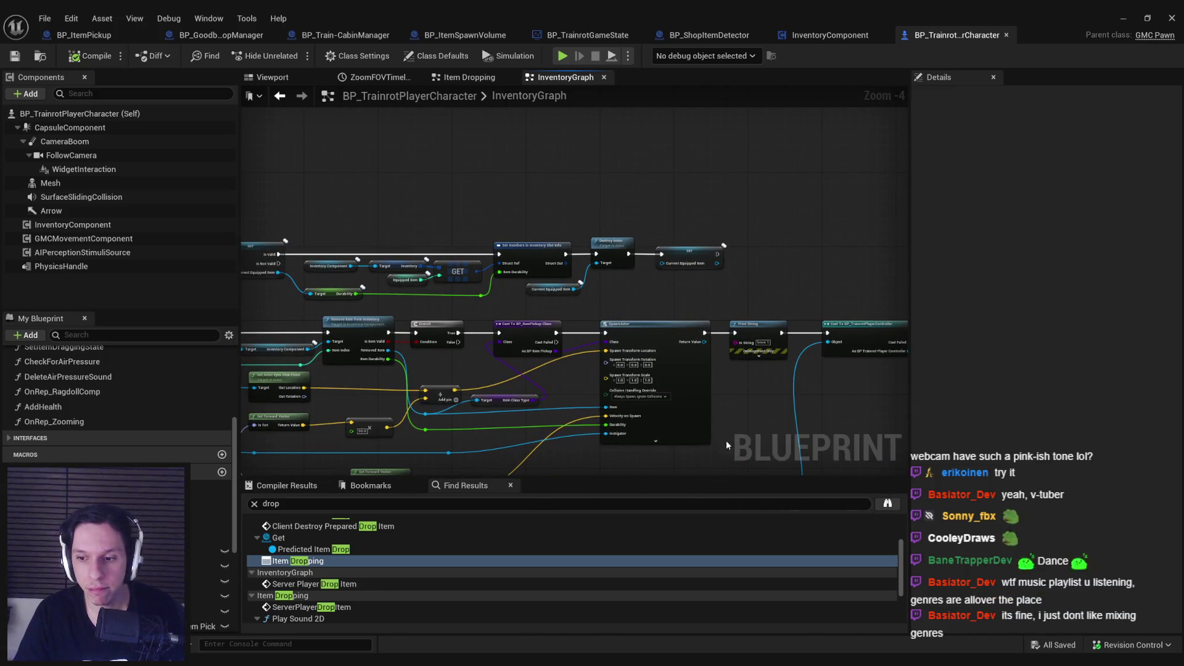
{"action": "left_click_drag", "start_coordinate": [463, 341], "coordinate": [602, 310]}
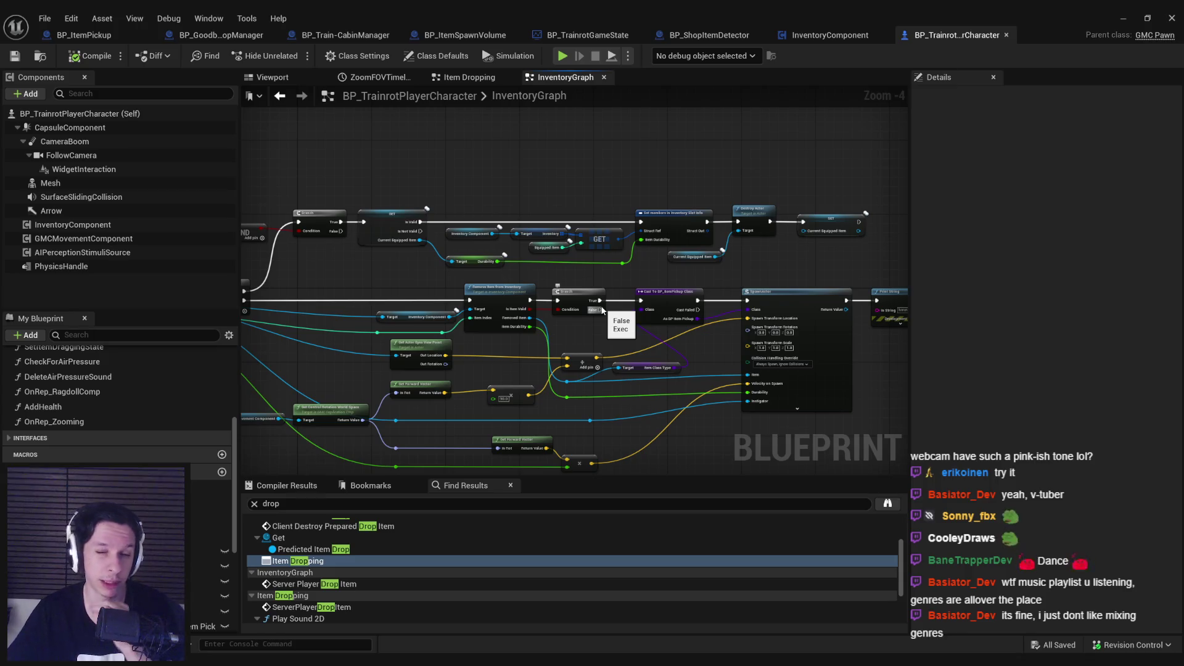
{"action": "left_click", "coordinate": [831, 35]}
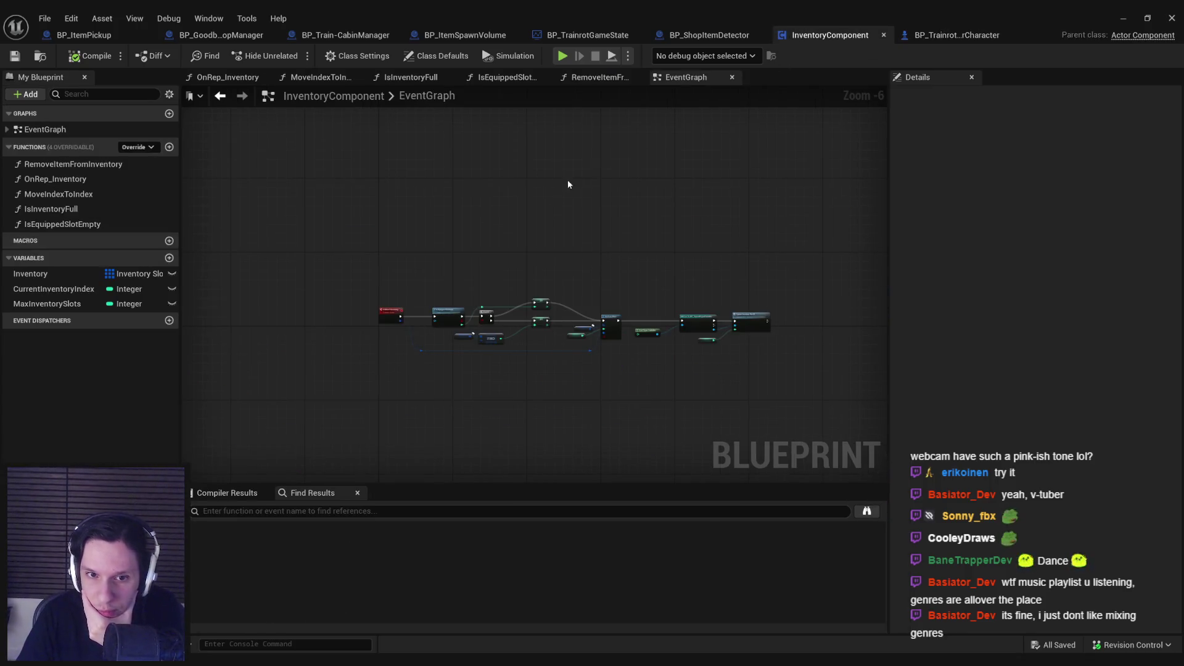
{"action": "double_click", "coordinate": [54, 165]}
{"action": "scroll", "coordinate": [475, 224], "scroll_direction": "down", "scroll_amount": 3}
{"action": "left_click", "coordinate": [959, 36]}
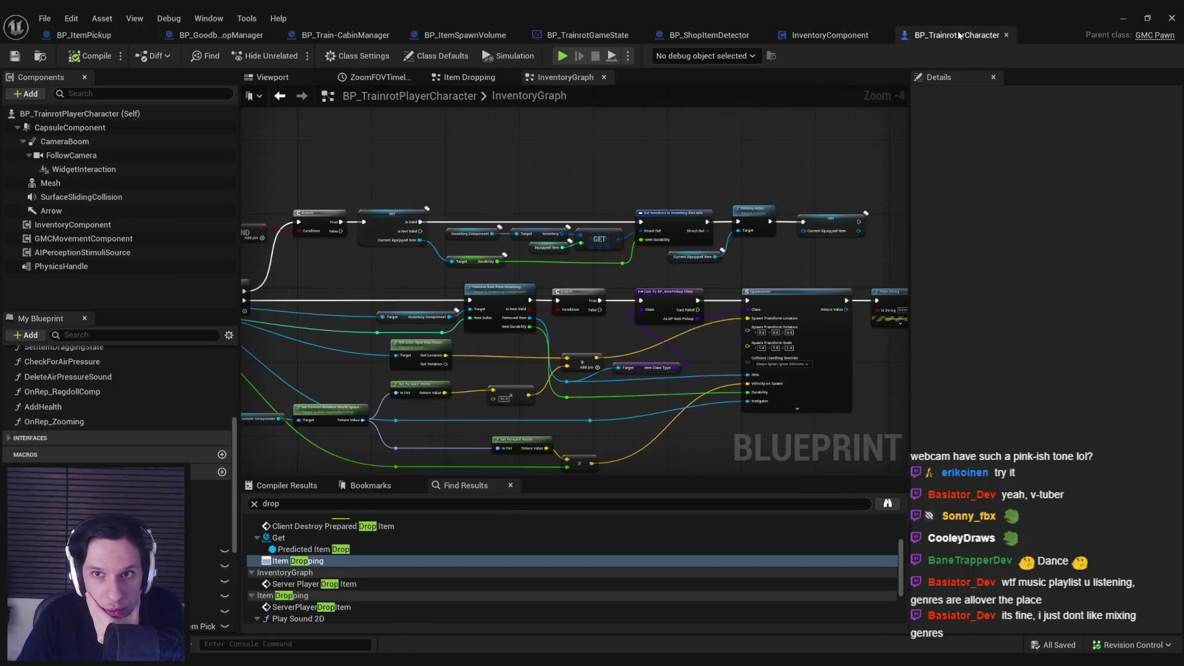
{"action": "left_click_drag", "start_coordinate": [855, 261], "coordinate": [854, 261]}
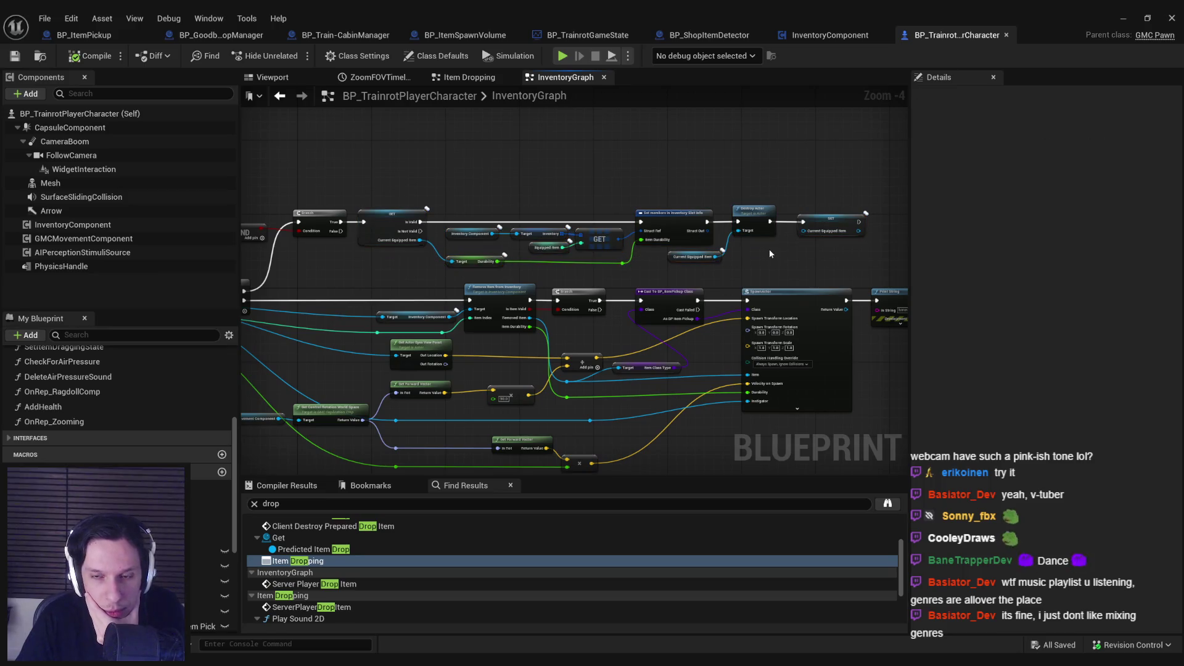
{"action": "scroll", "coordinate": [769, 250], "scroll_direction": "up", "scroll_amount": 2}
{"action": "scroll", "coordinate": [768, 249], "scroll_direction": "down", "scroll_amount": 1}
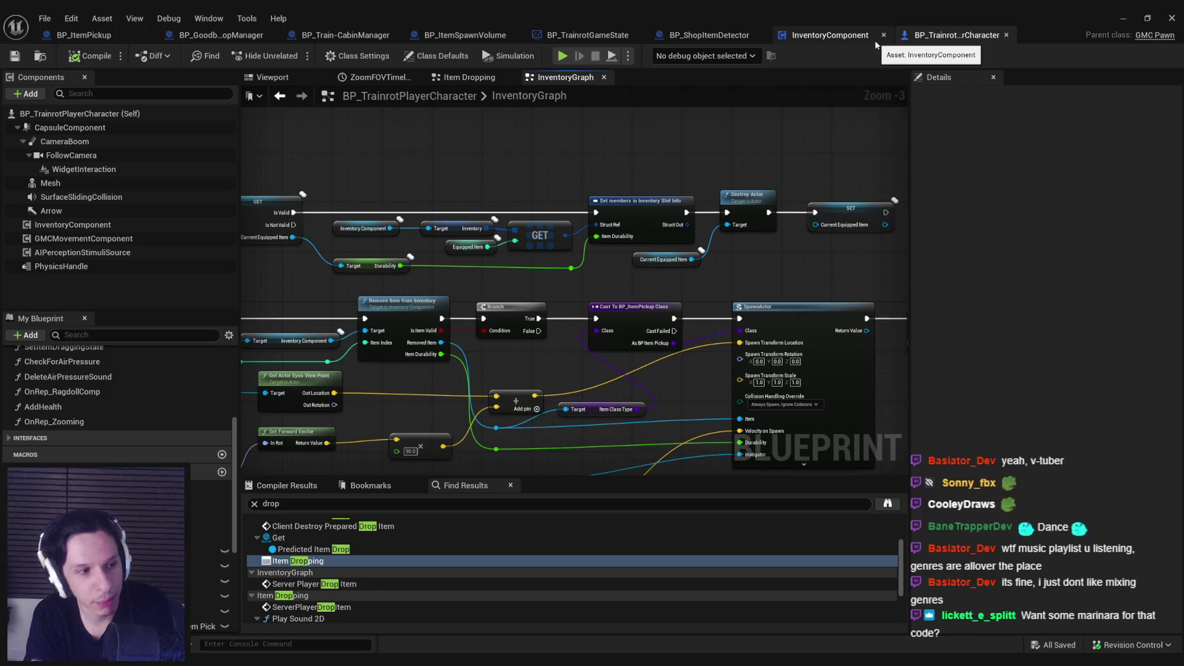
Open BP_ShopItemDetector and straighten the misaligned reroute point in its loop.
{"action": "left_click", "coordinate": [737, 38]}
{"action": "scroll", "coordinate": [432, 339], "scroll_direction": "down", "scroll_amount": 2}
{"action": "left_click_drag", "start_coordinate": [432, 339], "coordinate": [634, 308]}
{"action": "scroll", "coordinate": [631, 293], "scroll_direction": "up", "scroll_amount": 1}
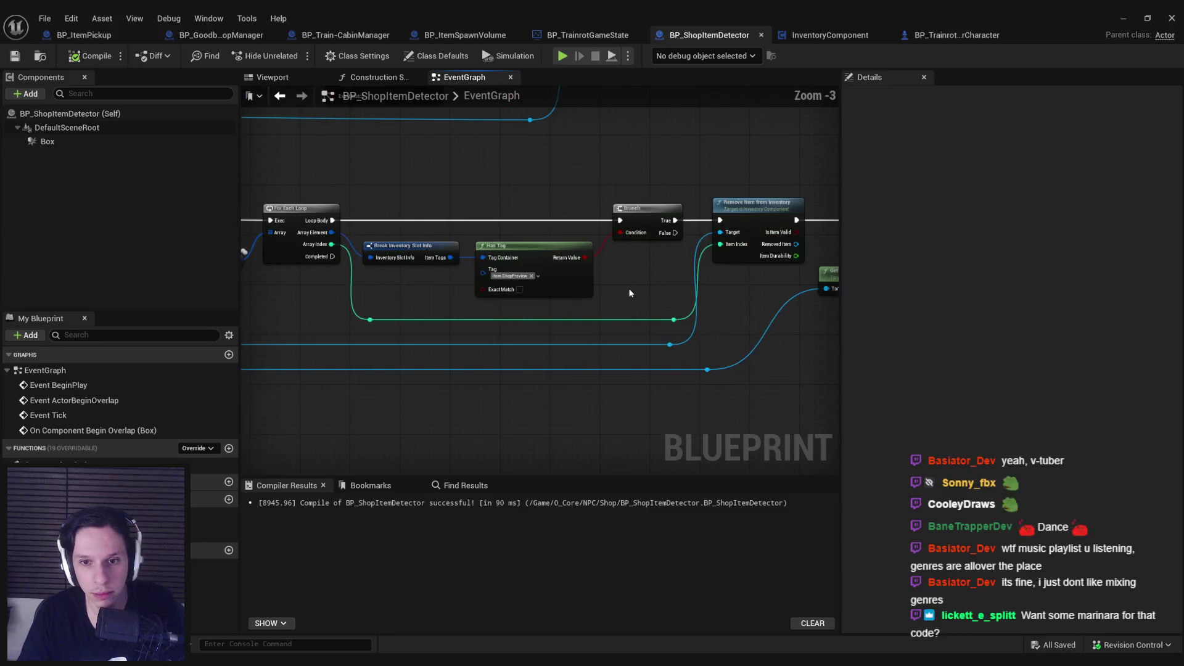
{"action": "key", "text": "q"}
{"action": "left_click", "coordinate": [273, 180]}
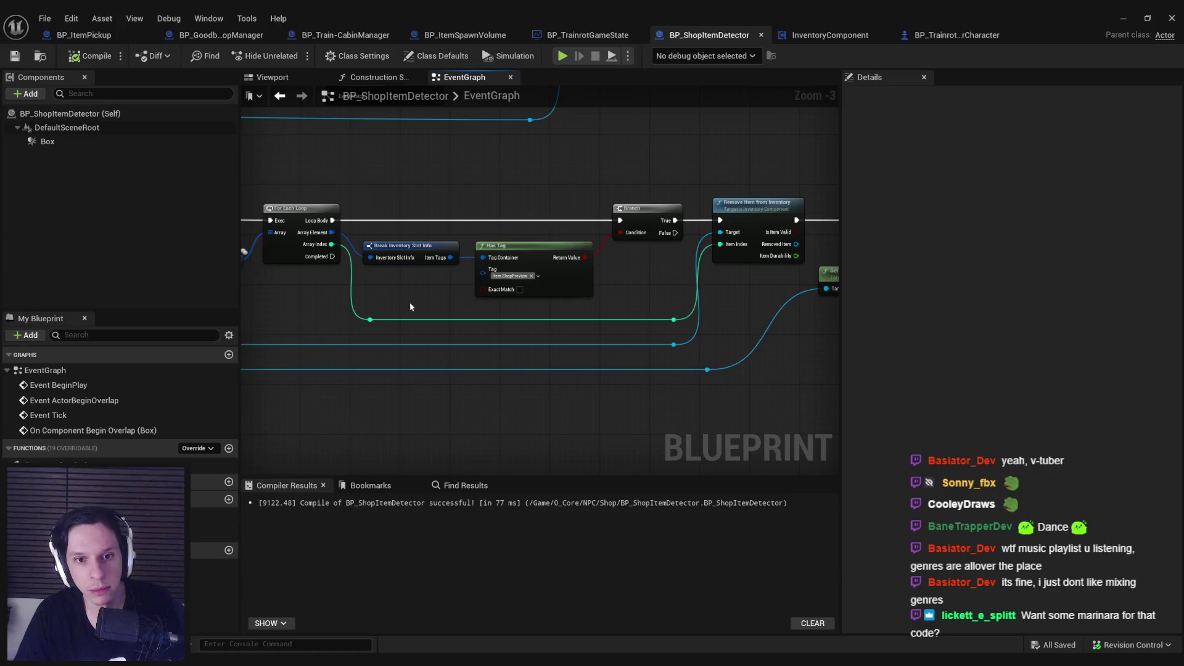
Review the inventory nodes, player character cast, tag checks and inventory removal branch.
{"action": "left_click_drag", "start_coordinate": [410, 307], "coordinate": [543, 311]}
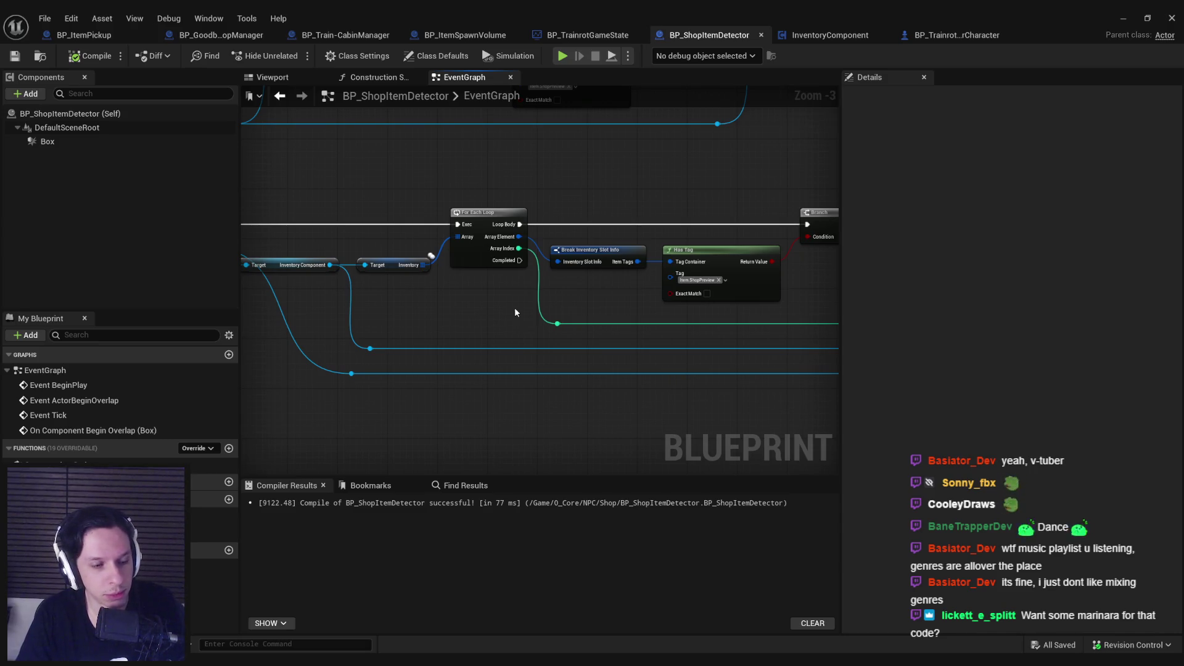
{"action": "mouse_move", "coordinate": [516, 313]}
{"action": "left_mouse_down"}
{"action": "mouse_move", "coordinate": [768, 313]}
{"action": "mouse_move", "coordinate": [671, 280]}
{"action": "mouse_move", "coordinate": [645, 296]}
{"action": "left_mouse_up"}
{"action": "scroll", "coordinate": [768, 313], "scroll_direction": "up", "scroll_amount": 1}
{"action": "scroll", "coordinate": [671, 280], "scroll_direction": "down", "scroll_amount": 1}
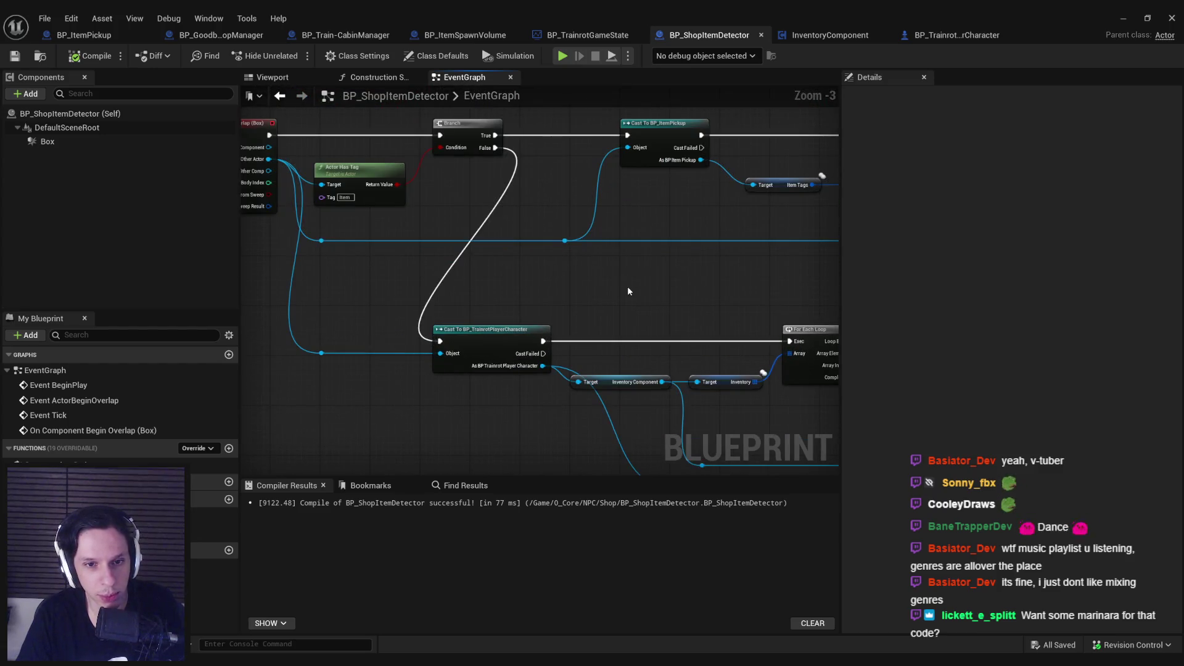
{"action": "scroll", "coordinate": [627, 287], "scroll_direction": "down", "scroll_amount": 1}
{"action": "scroll", "coordinate": [627, 286], "scroll_direction": "up", "scroll_amount": 1}
{"action": "left_click_drag", "start_coordinate": [626, 286], "coordinate": [616, 294]}
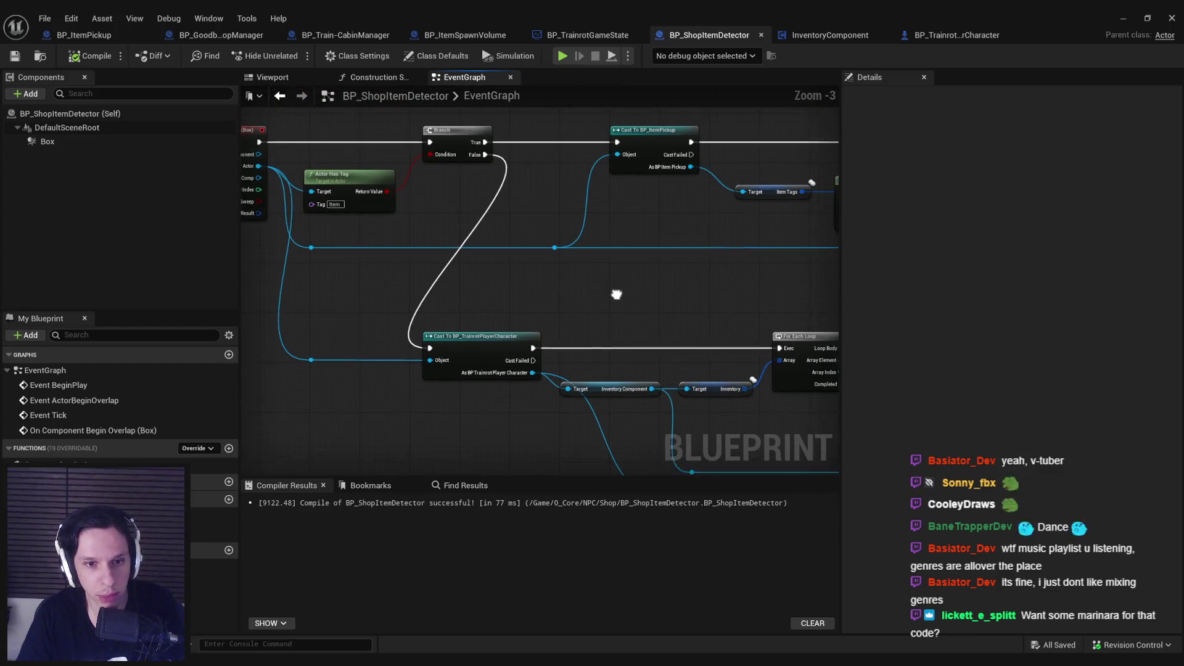
{"action": "scroll", "coordinate": [679, 330], "scroll_direction": "down", "scroll_amount": 2}
{"action": "left_click_drag", "start_coordinate": [679, 331], "coordinate": [379, 317]}
{"action": "scroll", "coordinate": [378, 317], "scroll_direction": "up", "scroll_amount": 2}
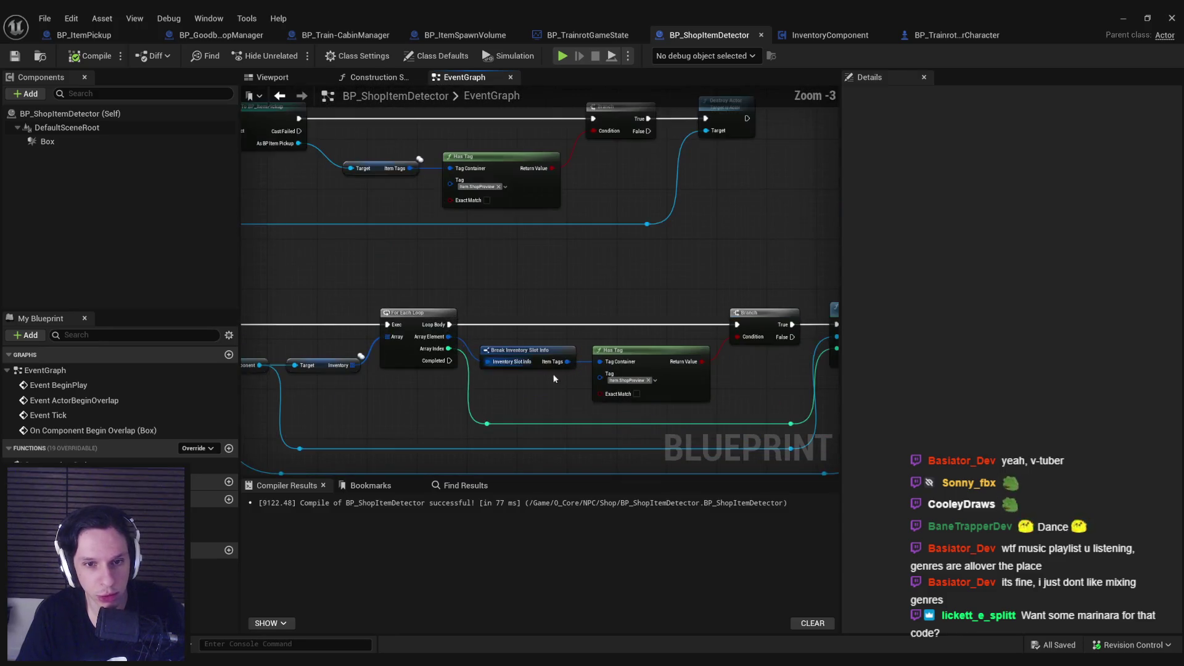
{"action": "scroll", "coordinate": [554, 378], "scroll_direction": "down", "scroll_amount": 1}
{"action": "left_click_drag", "start_coordinate": [560, 372], "coordinate": [572, 320]}
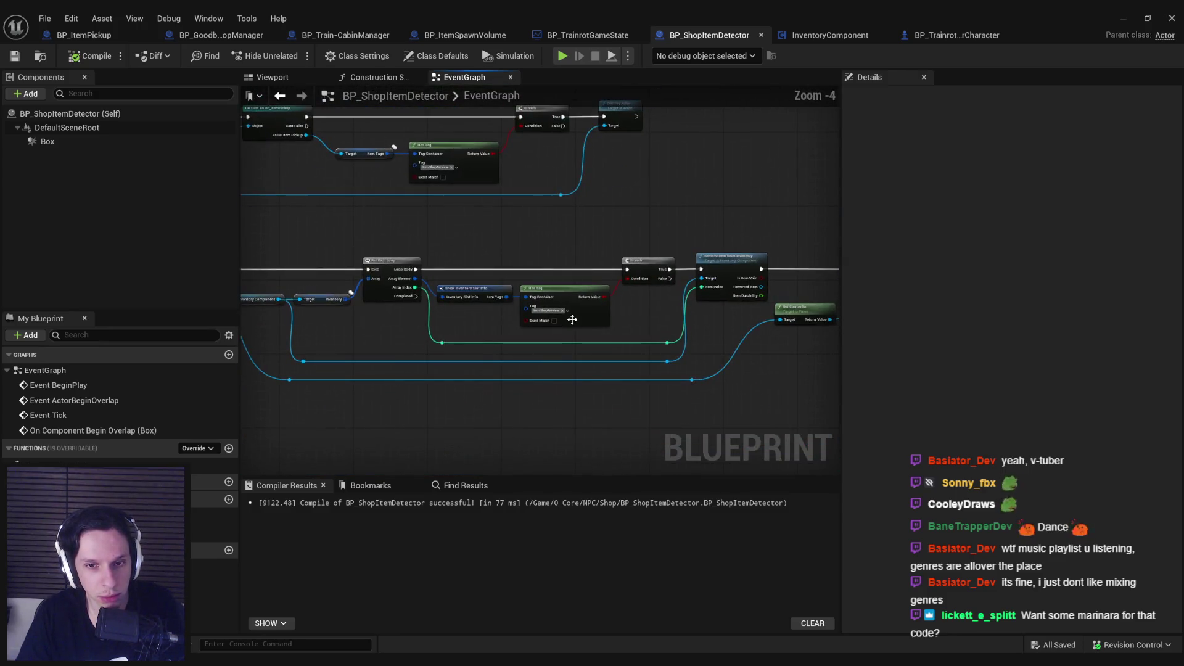
{"action": "scroll", "coordinate": [573, 320], "scroll_direction": "up", "scroll_amount": 2}
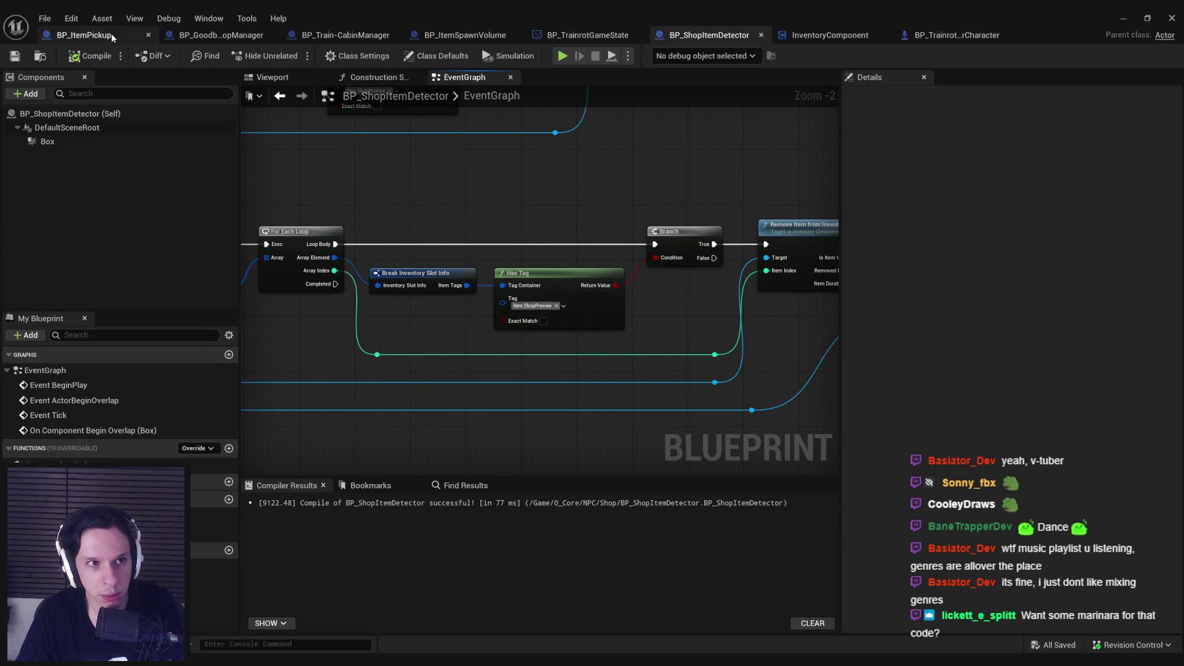
Glance at BP_ItemPickup, then return to BP_ShopItemDetector.
{"action": "left_click", "coordinate": [84, 35]}
{"action": "left_click", "coordinate": [693, 40]}
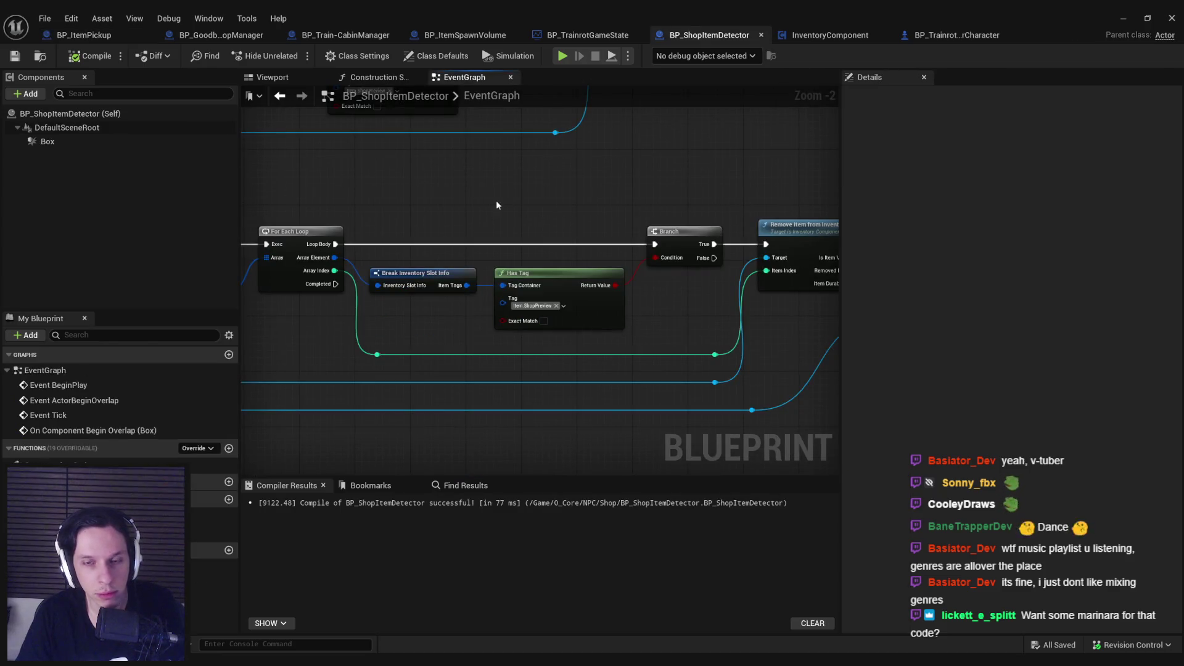
{"action": "scroll", "coordinate": [657, 294], "scroll_direction": "down", "scroll_amount": 2}
Open InventoryComponent and inspect MoveIndexToIndex's Set Array Elem, PriorItem SET and entry nodes.
{"action": "left_click", "coordinate": [814, 38]}
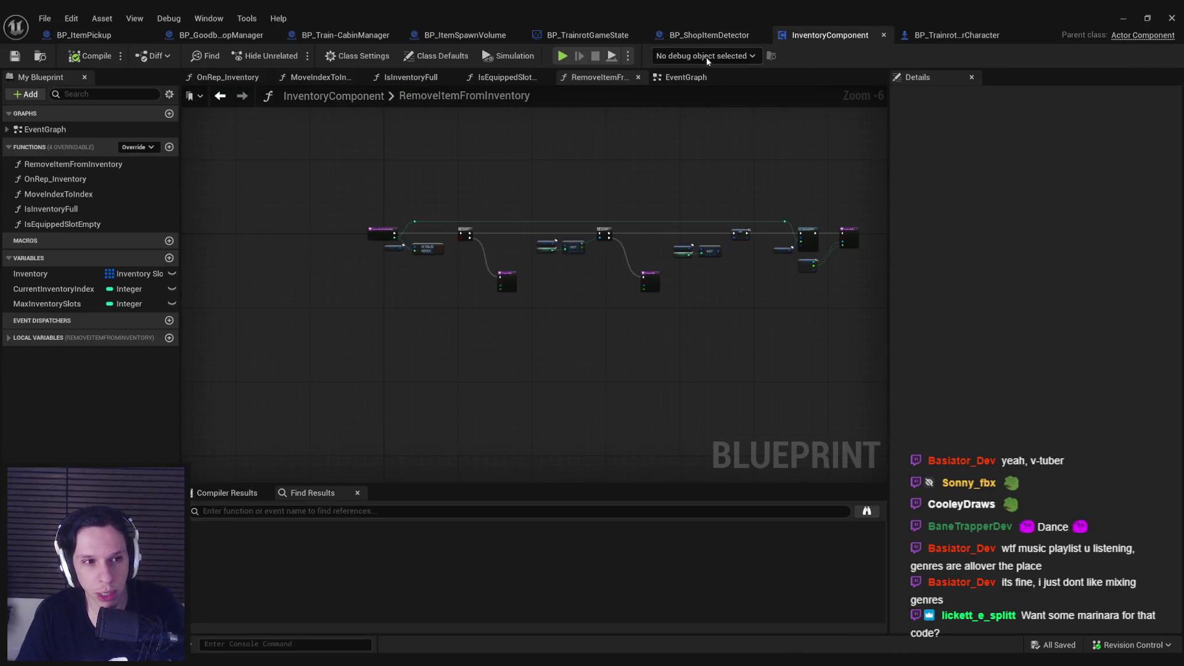
{"action": "left_click_drag", "start_coordinate": [635, 277], "coordinate": [420, 276]}
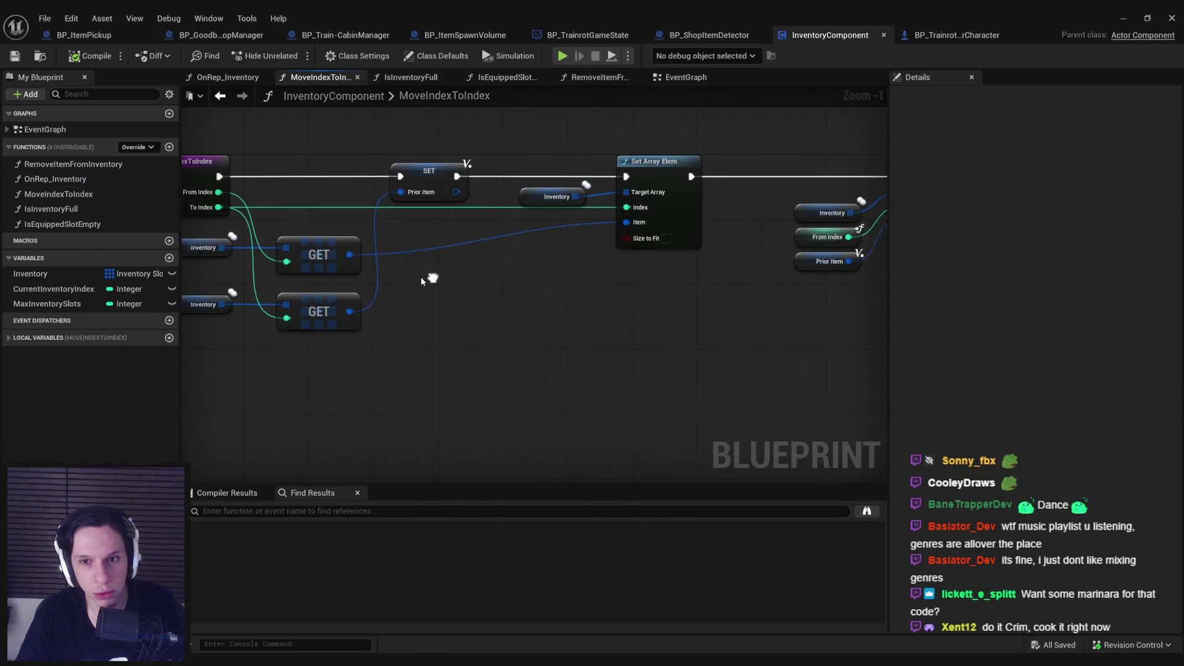
{"action": "left_click_drag", "start_coordinate": [528, 287], "coordinate": [320, 289]}
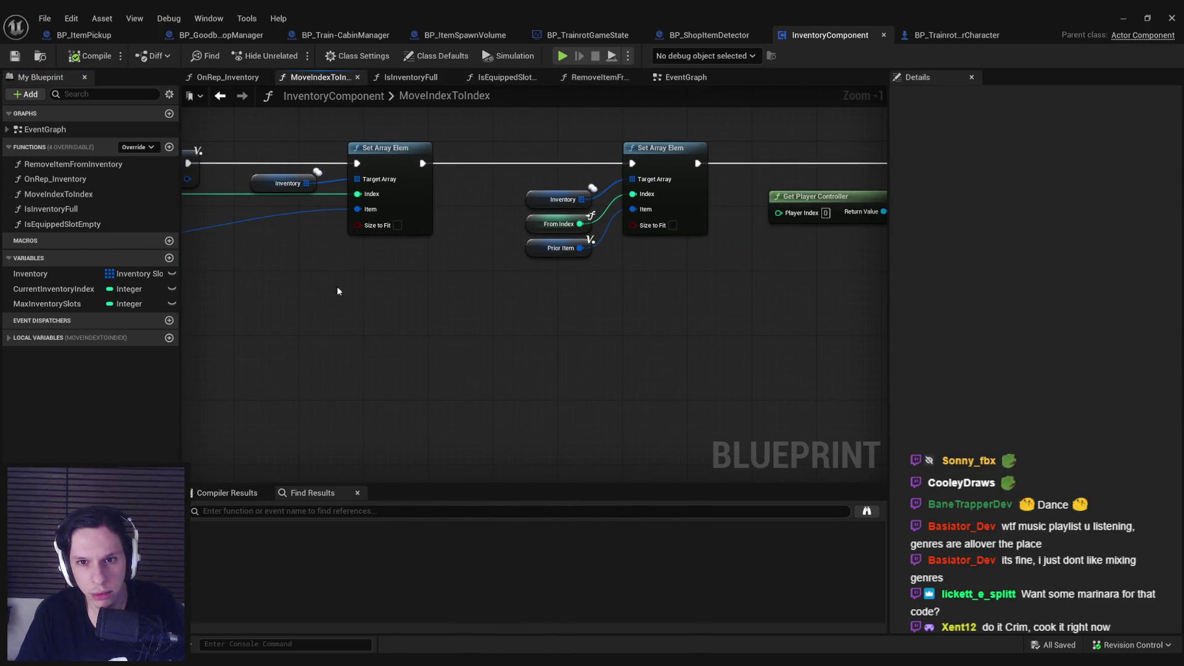
{"action": "scroll", "coordinate": [337, 292], "scroll_direction": "down", "scroll_amount": 1}
{"action": "mouse_move", "coordinate": [647, 309]}
{"action": "left_mouse_down"}
{"action": "mouse_move", "coordinate": [272, 309]}
{"action": "mouse_move", "coordinate": [669, 307]}
{"action": "left_mouse_up"}
{"action": "left_click_drag", "start_coordinate": [409, 318], "coordinate": [695, 317]}
{"action": "left_click", "coordinate": [531, 197]}
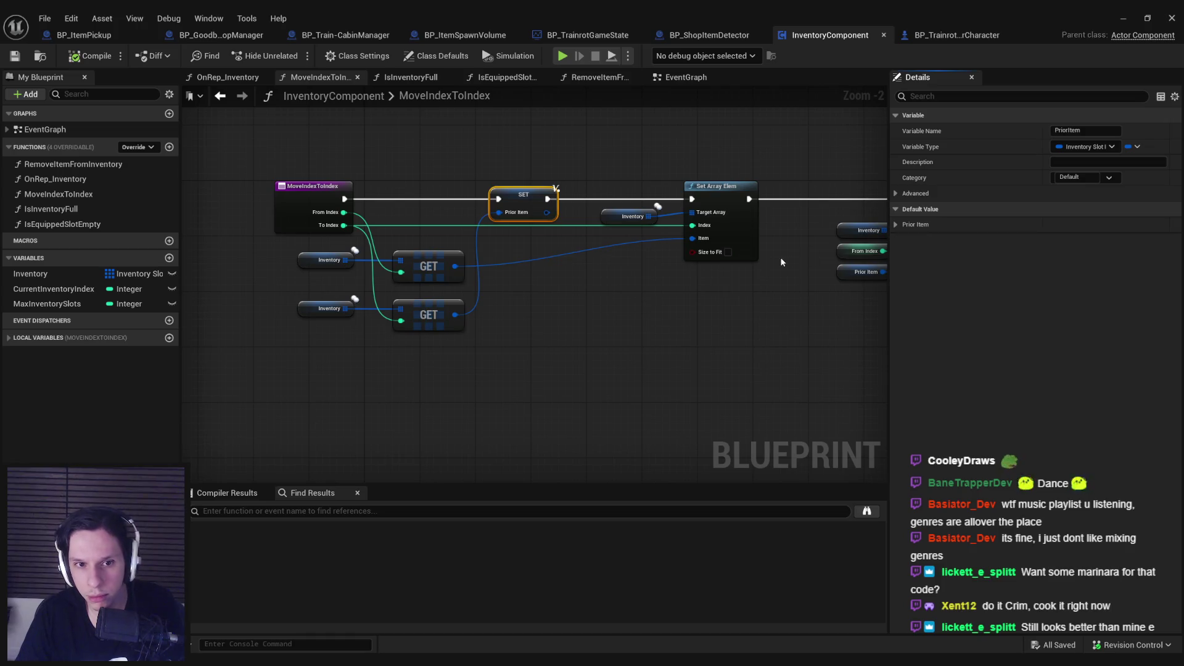
{"action": "left_click", "coordinate": [728, 323]}
{"action": "left_click_drag", "start_coordinate": [727, 324], "coordinate": [524, 320]}
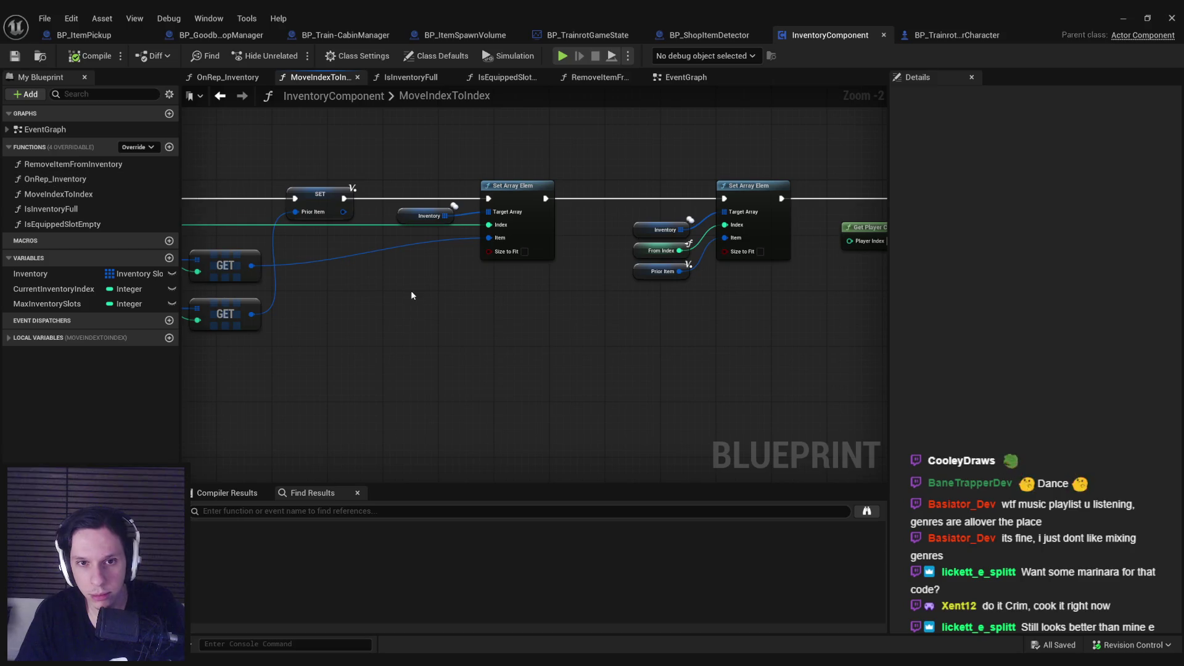
Inspect IsInventoryFull, IsEquippedSlotEmpty, RemoveItemFromInventory, OnRep_Inventory and EventGraph, then minimize the editor.
{"action": "double_click", "coordinate": [68, 209]}
{"action": "double_click", "coordinate": [70, 225]}
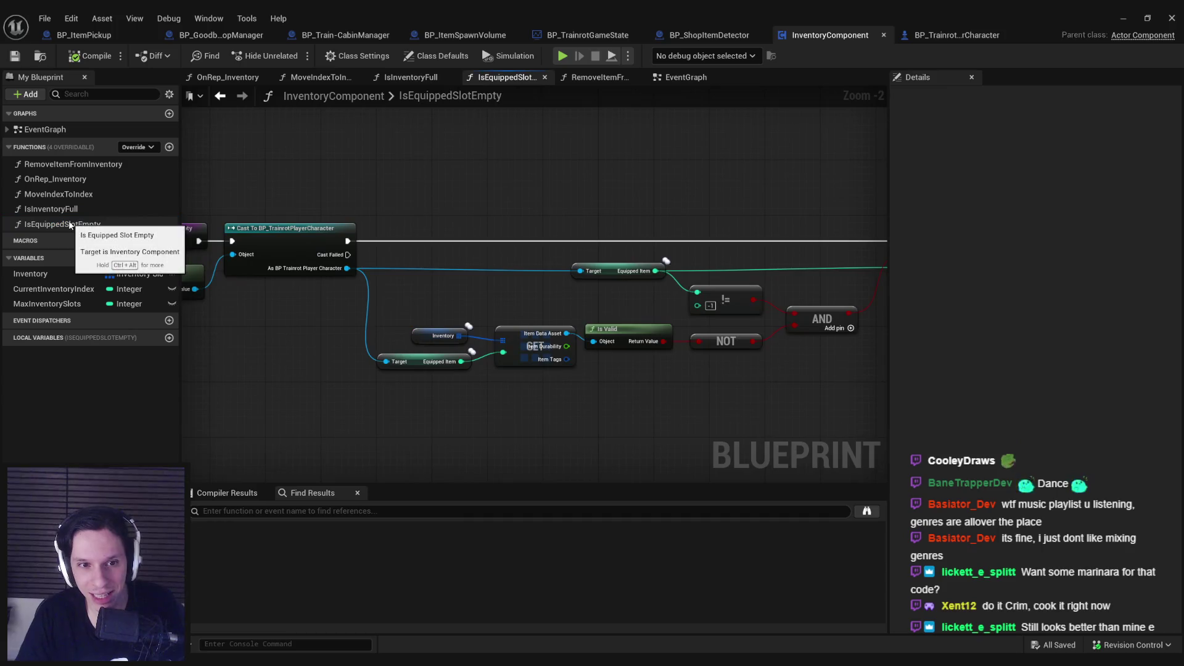
{"action": "left_click_drag", "start_coordinate": [218, 270], "coordinate": [633, 281]}
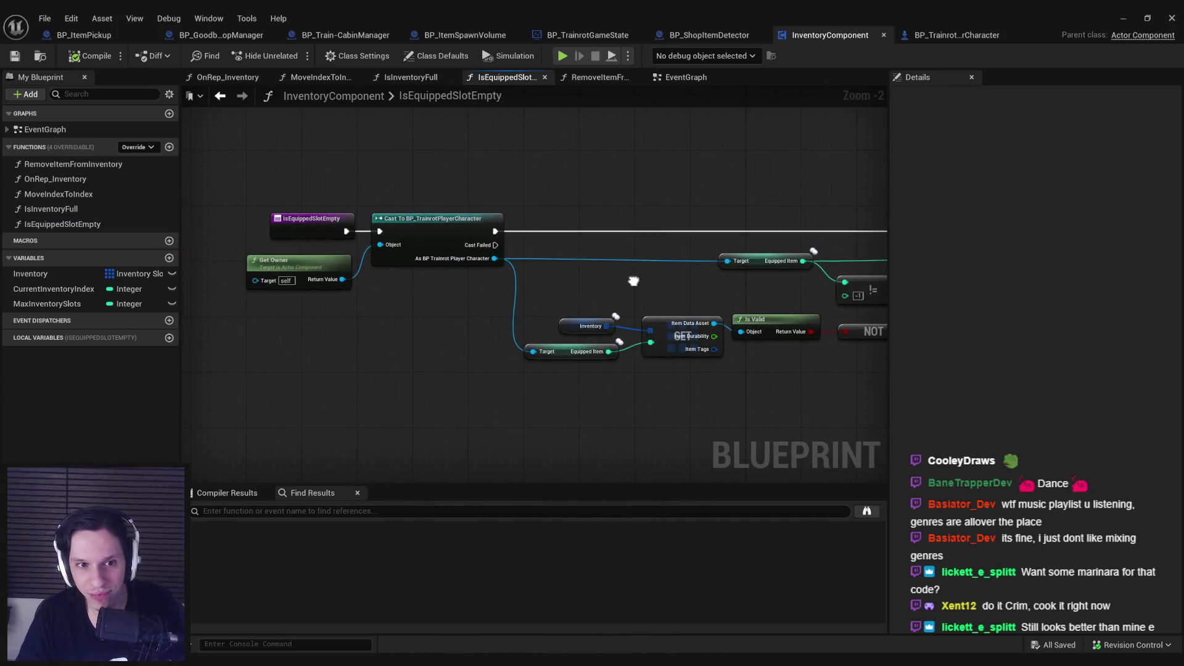
{"action": "double_click", "coordinate": [64, 171]}
{"action": "double_click", "coordinate": [69, 180]}
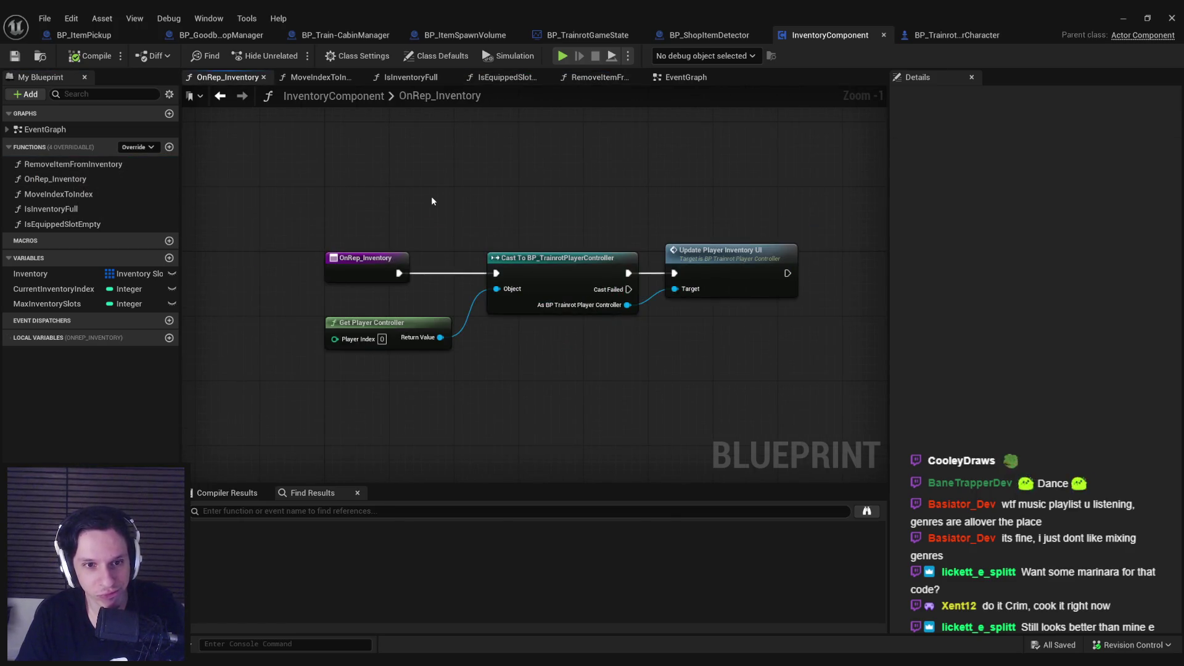
{"action": "double_click", "coordinate": [51, 132]}
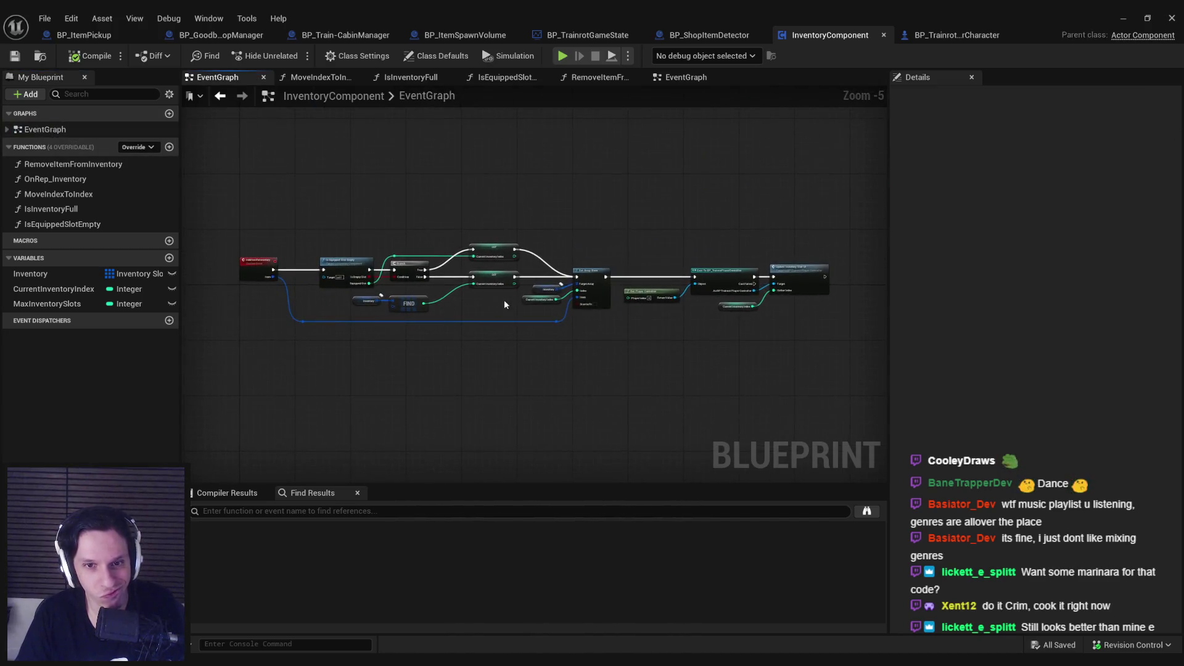
{"action": "scroll", "coordinate": [505, 299], "scroll_direction": "up", "scroll_amount": 2}
{"action": "scroll", "coordinate": [380, 307], "scroll_direction": "down", "scroll_amount": 2}
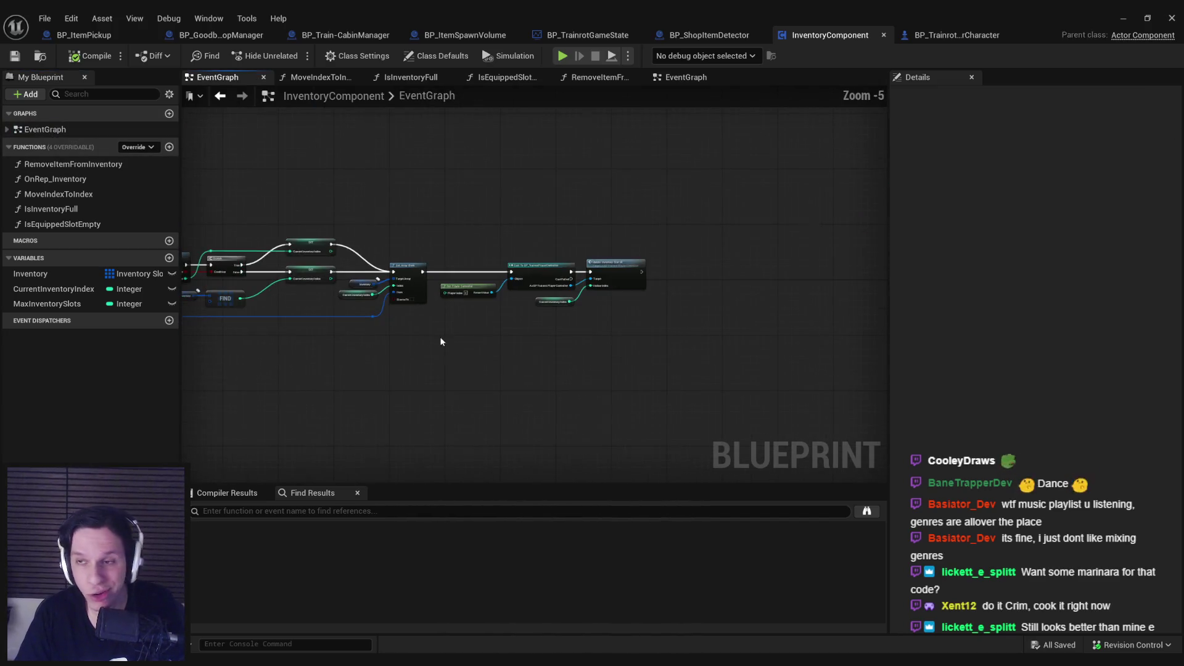
{"action": "left_click", "coordinate": [1132, 18]}
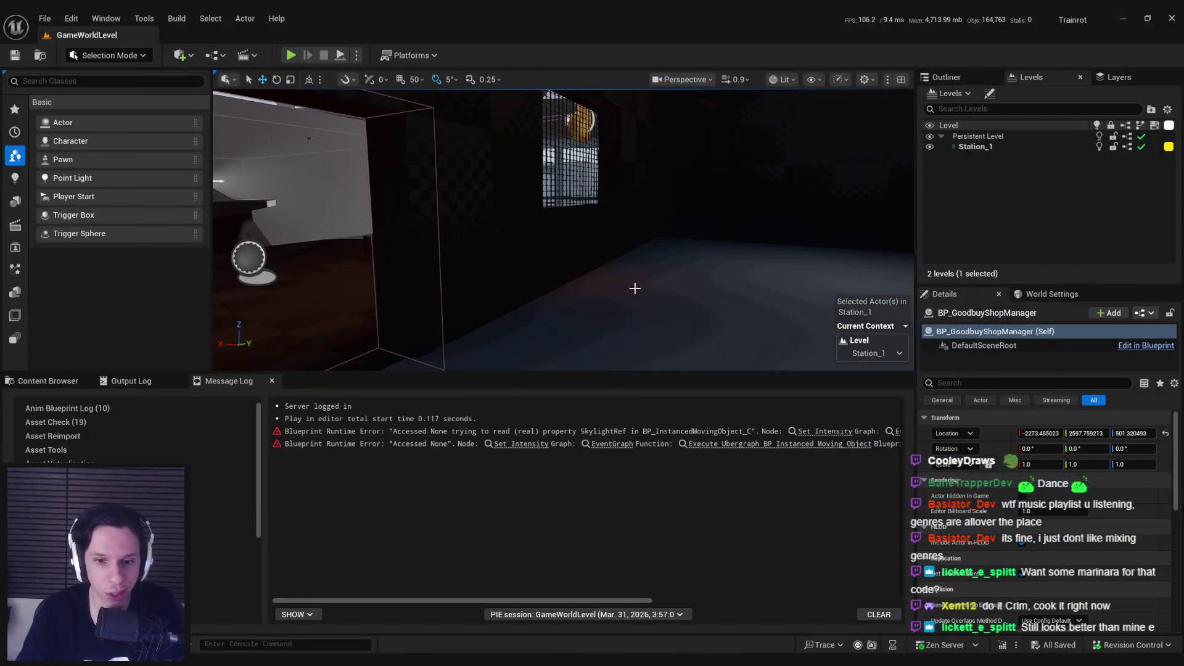
Open WBP_Hotbar-Item from the UserInterfaces folder and view its graph.
{"action": "left_click", "coordinate": [44, 381]}
{"action": "scroll", "coordinate": [815, 481], "scroll_direction": "up", "scroll_amount": 2}
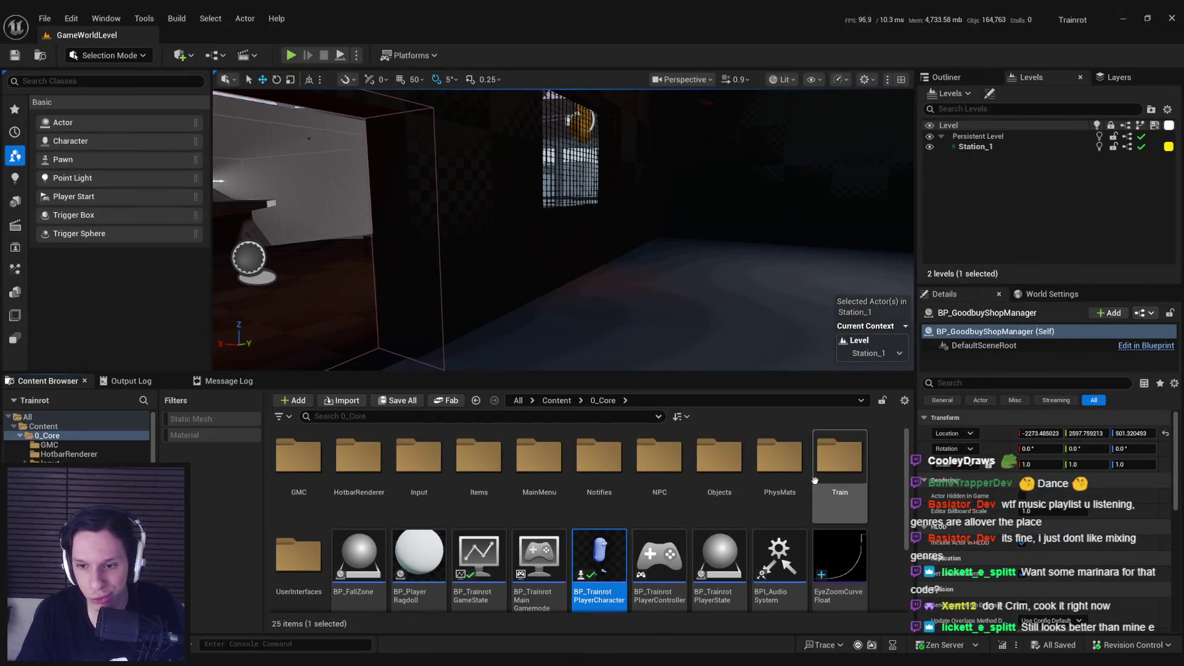
{"action": "double_click", "coordinate": [303, 568]}
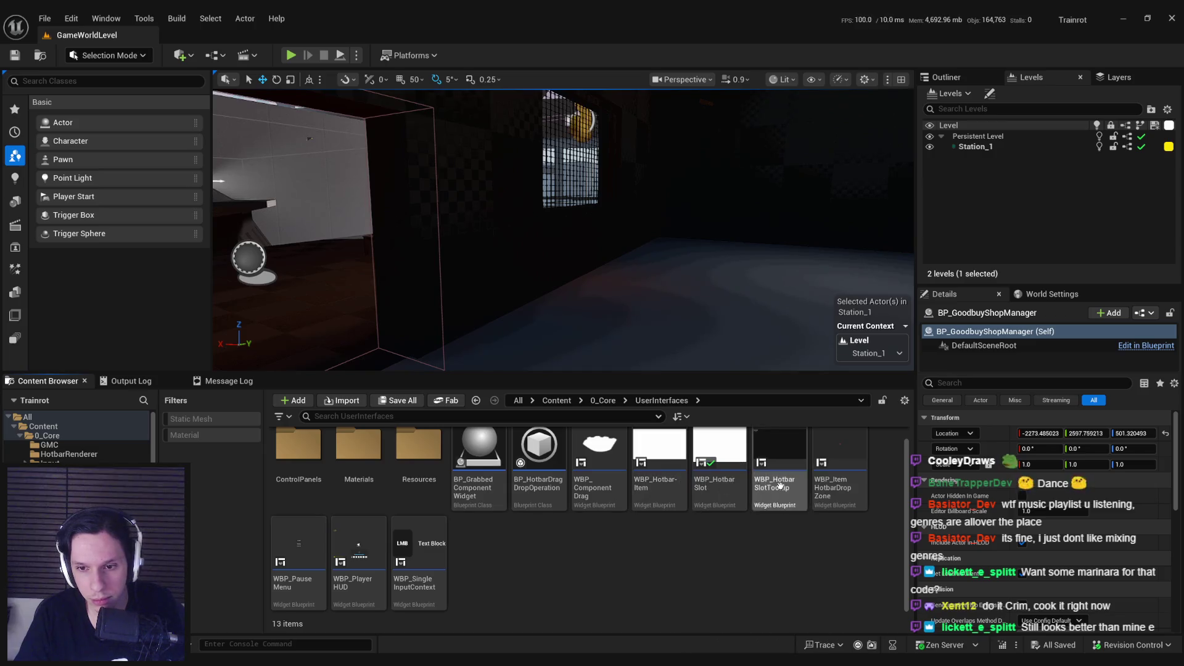
{"action": "double_click", "coordinate": [664, 497]}
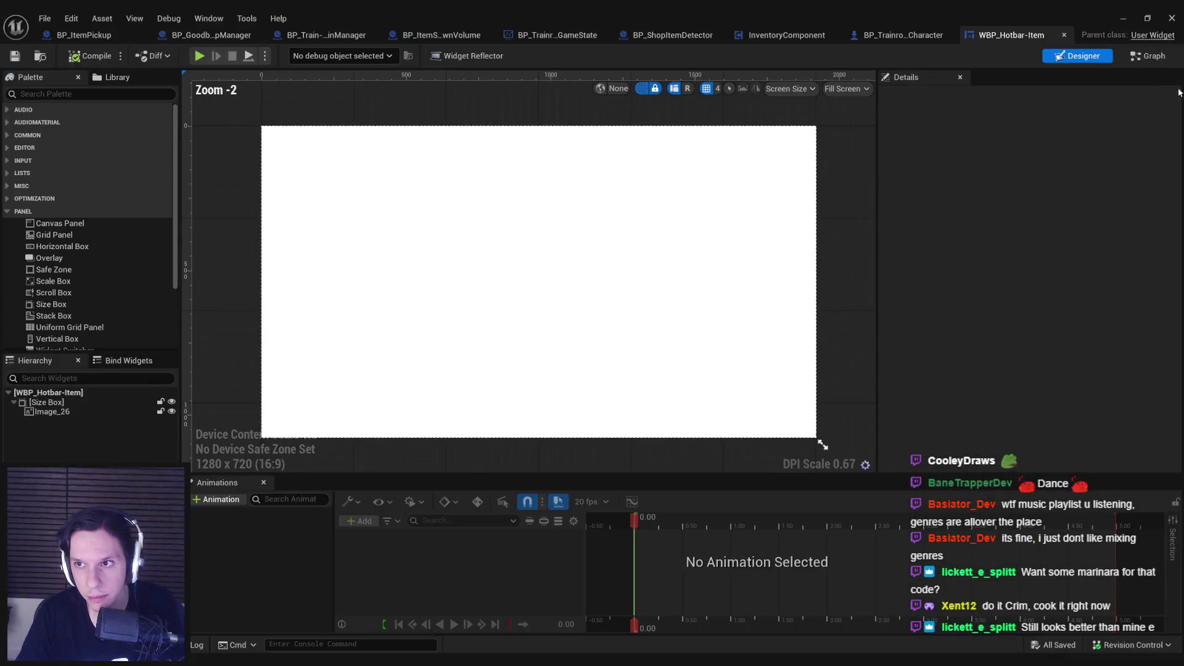
{"action": "left_click", "coordinate": [1151, 56]}
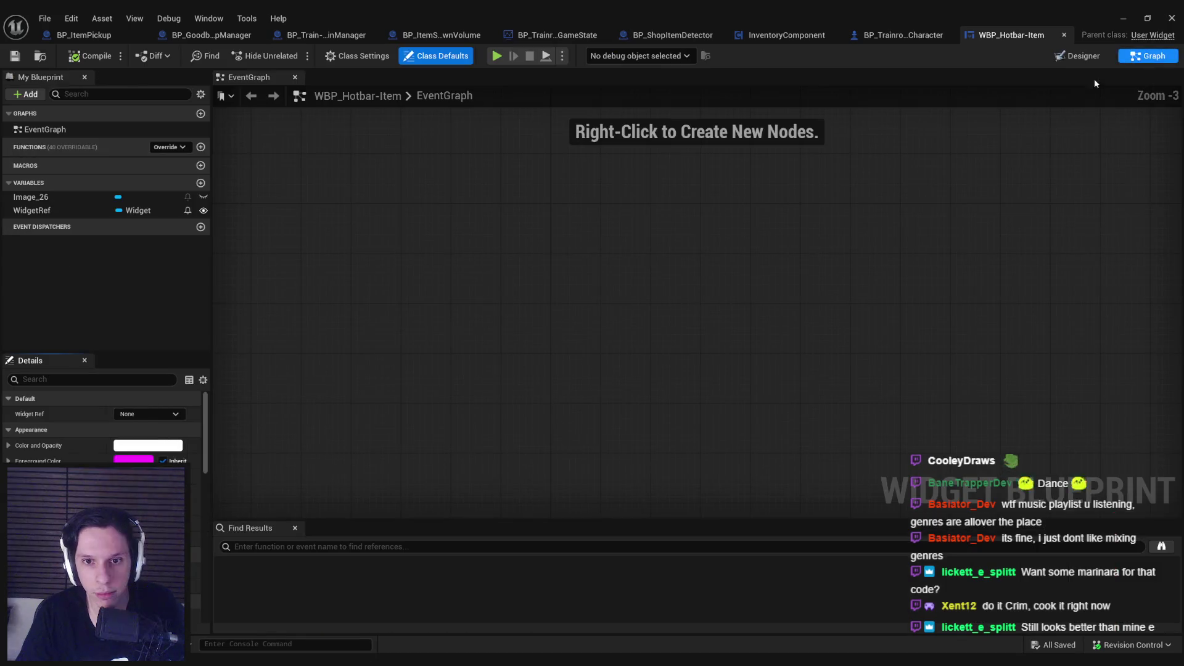
Close WBP_Hotbar-Item and open WBP_HotbarSlot in its Graph view.
{"action": "middle_click", "coordinate": [1040, 35]}
{"action": "key", "text": "alt+Tab"}
{"action": "double_click", "coordinate": [715, 487]}
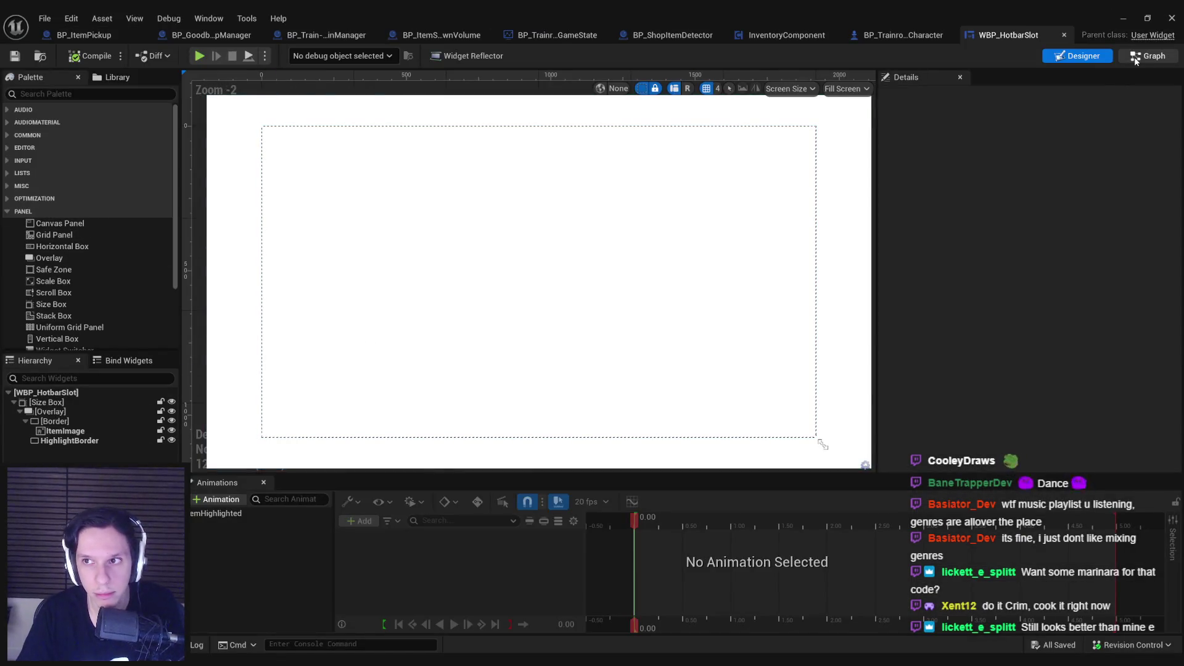
{"action": "left_click", "coordinate": [1136, 59]}
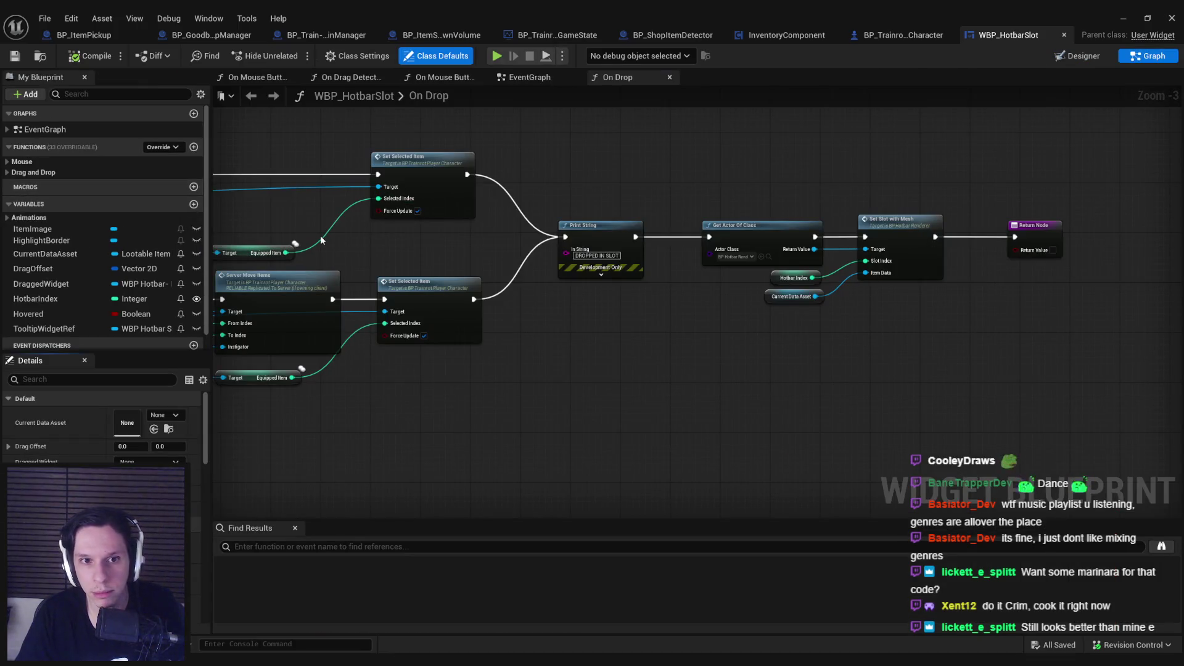
Pan to the start of the WBP_HotbarSlot On Drop graph.
{"action": "scroll", "coordinate": [321, 240], "scroll_direction": "down", "scroll_amount": 1}
{"action": "scroll", "coordinate": [741, 379], "scroll_direction": "up", "scroll_amount": 2}
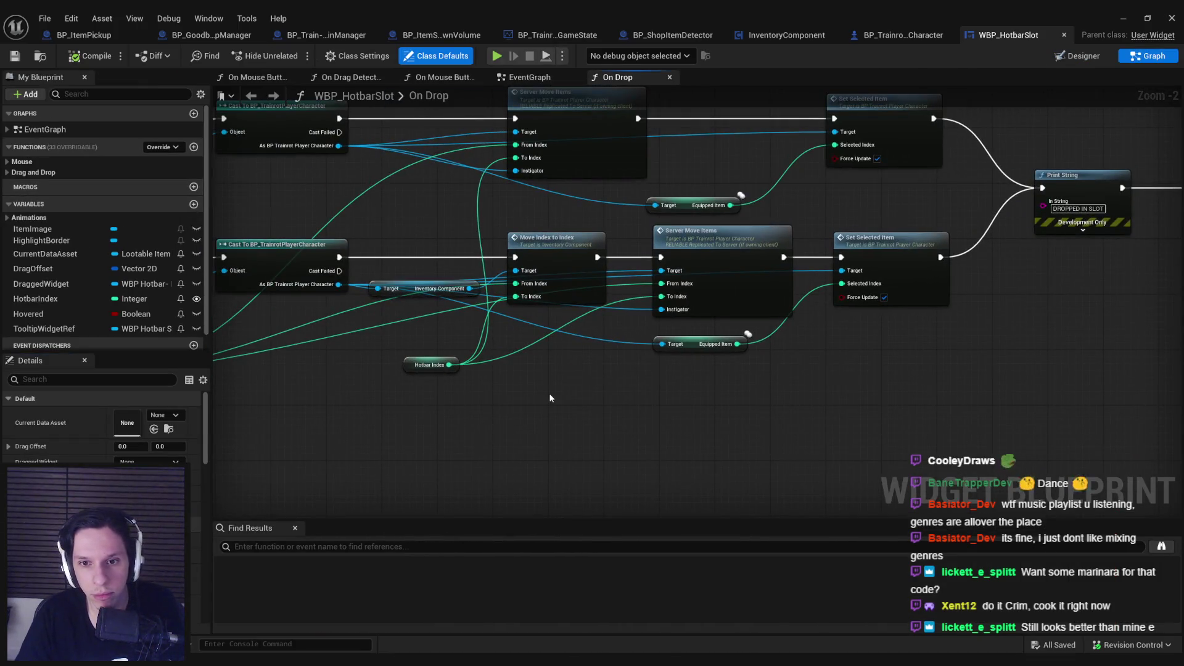
{"action": "scroll", "coordinate": [547, 393], "scroll_direction": "down", "scroll_amount": 1}
{"action": "left_click_drag", "start_coordinate": [608, 391], "coordinate": [785, 420]}
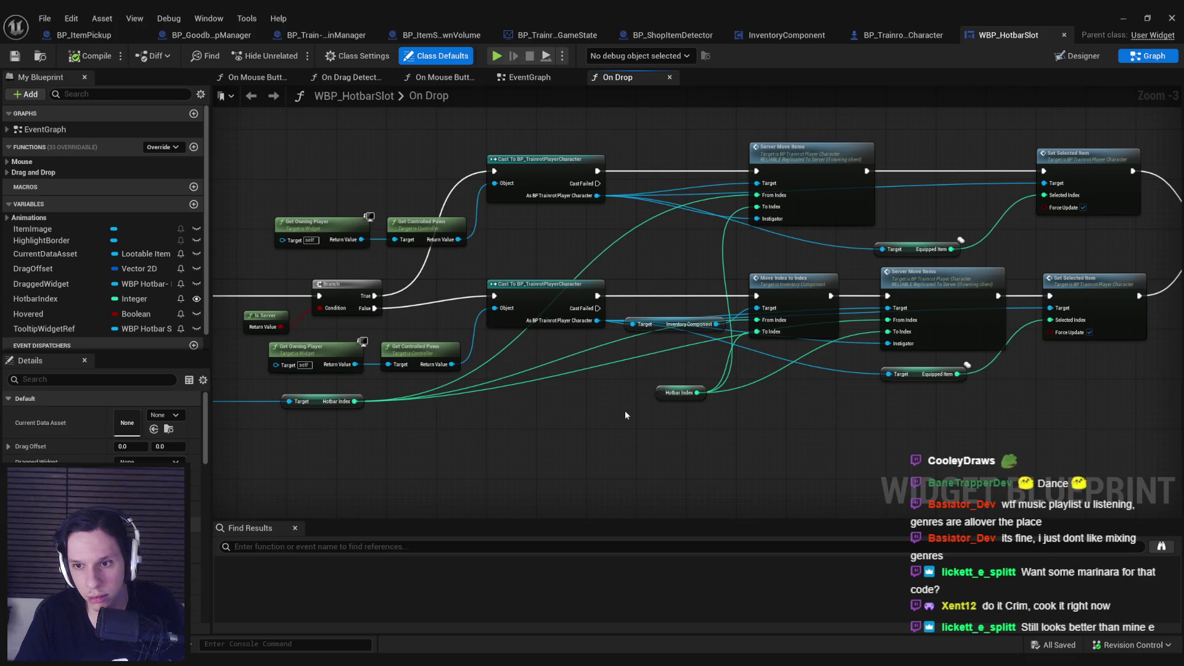
{"action": "mouse_move", "coordinate": [625, 414]}
{"action": "left_mouse_down"}
{"action": "mouse_move", "coordinate": [706, 389]}
{"action": "mouse_move", "coordinate": [1129, 351]}
{"action": "mouse_move", "coordinate": [687, 352]}
{"action": "mouse_move", "coordinate": [656, 364]}
{"action": "left_mouse_up"}
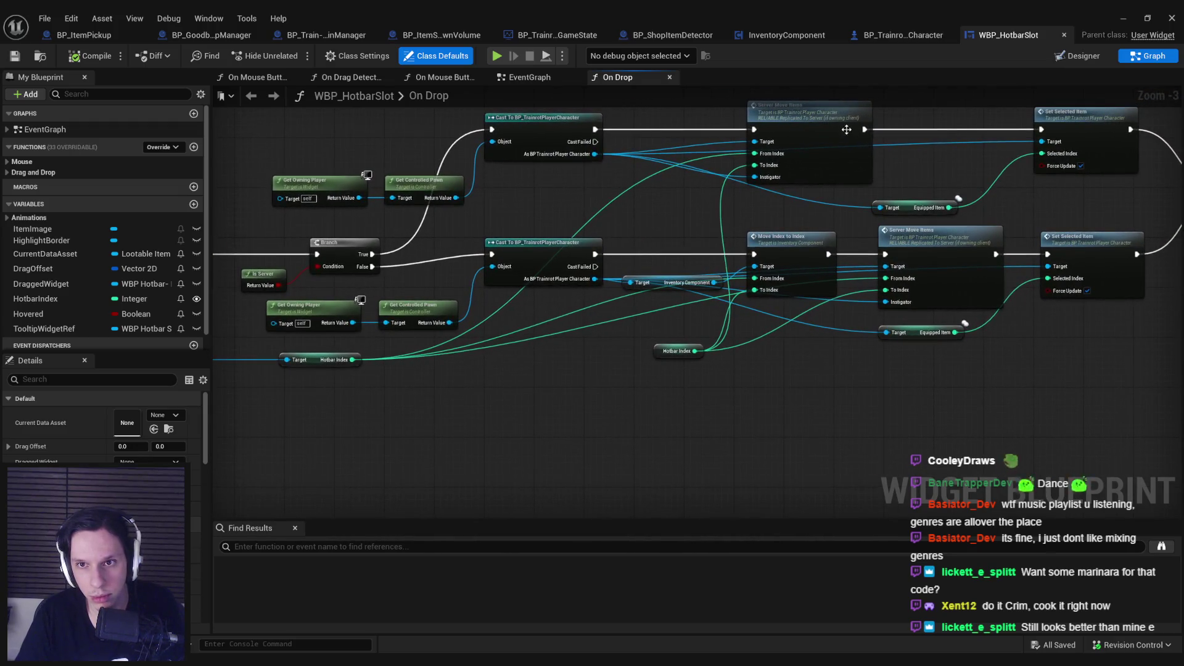
Jump into the ServerMoveItems event and follow its Move Index To Index call.
{"action": "double_click", "coordinate": [840, 137]}
{"action": "mouse_move", "coordinate": [839, 143]}
{"action": "left_mouse_down"}
{"action": "mouse_move", "coordinate": [290, 285]}
{"action": "mouse_move", "coordinate": [799, 296]}
{"action": "mouse_move", "coordinate": [579, 281]}
{"action": "left_mouse_up"}
{"action": "double_click", "coordinate": [697, 301]}
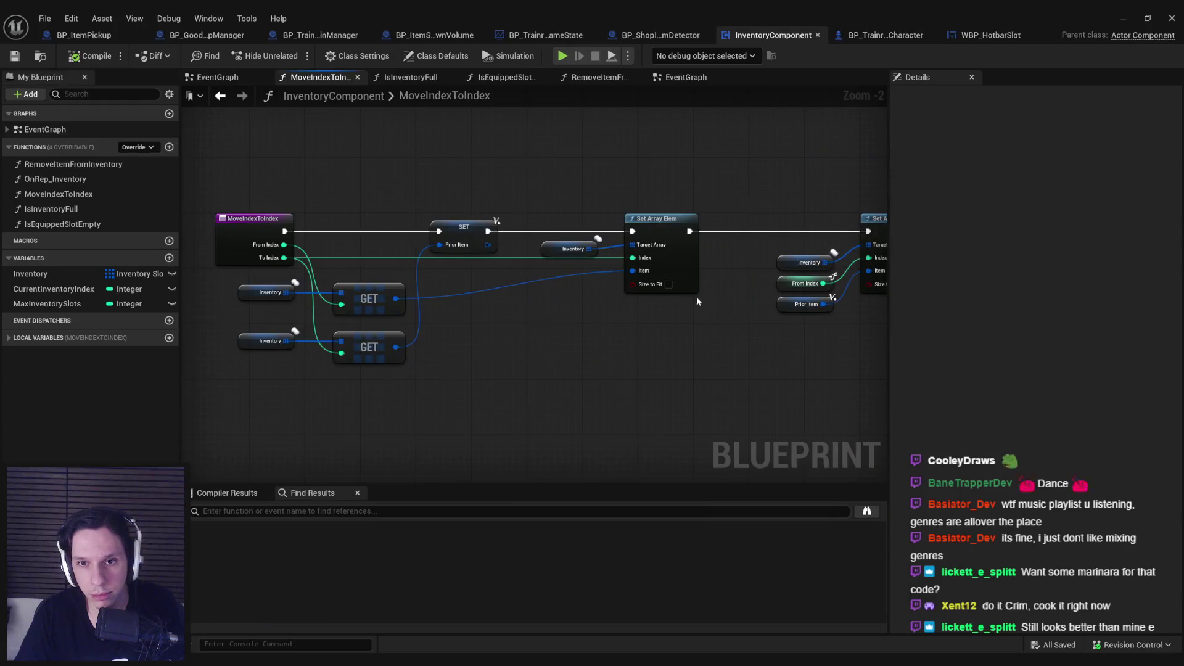
Pan MoveIndexToIndex to the player controller cast and Update Player Inventory UI nodes.
{"action": "left_click_drag", "start_coordinate": [697, 301], "coordinate": [676, 309]}
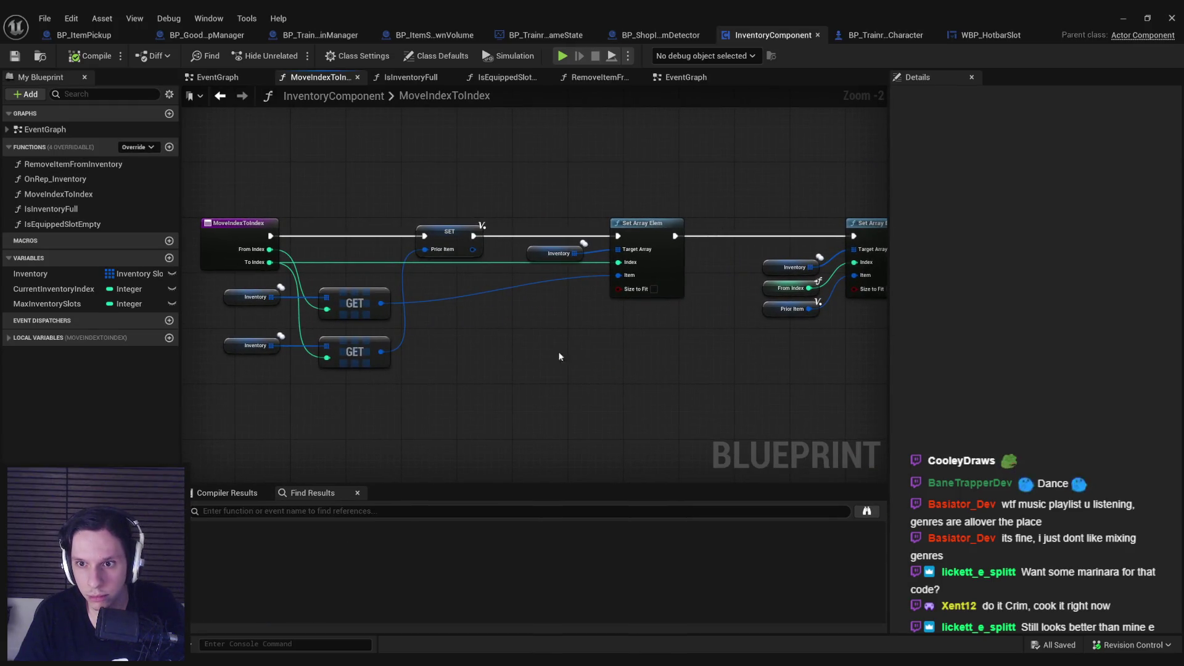
{"action": "left_click_drag", "start_coordinate": [558, 351], "coordinate": [391, 351]}
{"action": "left_click_drag", "start_coordinate": [597, 372], "coordinate": [331, 393]}
{"action": "mouse_move", "coordinate": [635, 381]}
{"action": "left_mouse_down"}
{"action": "mouse_move", "coordinate": [437, 375]}
{"action": "mouse_move", "coordinate": [805, 398]}
{"action": "left_mouse_up"}
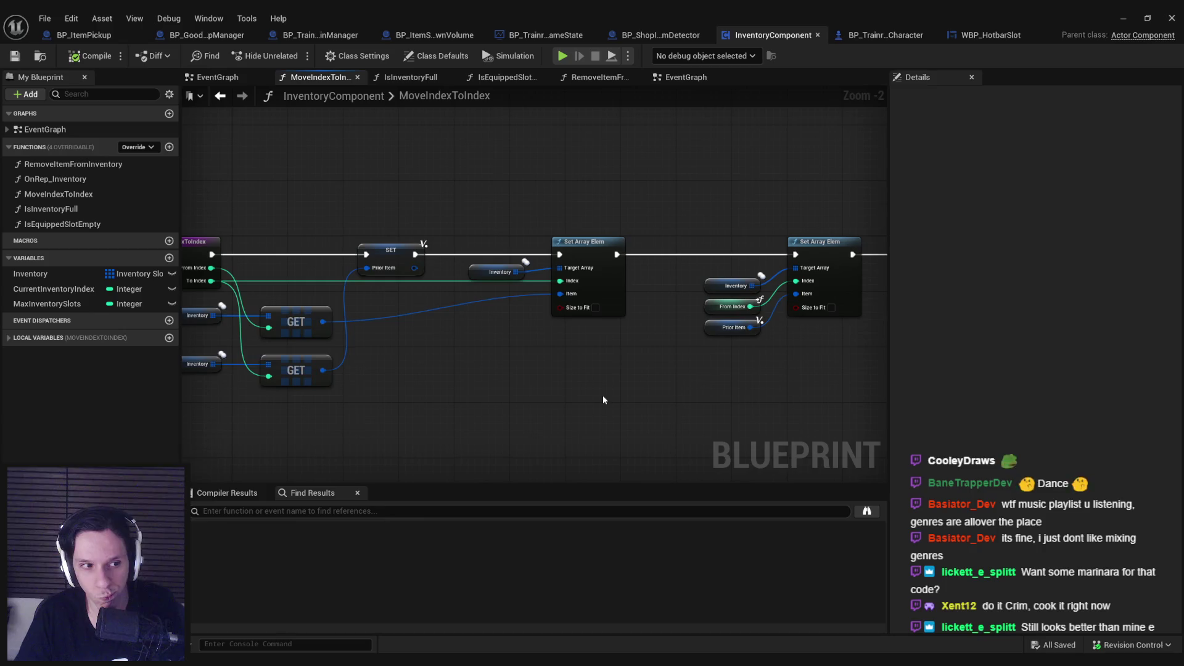
Go back to the EventGraph, switch to WBP_HotbarSlot, and minimize the Blueprint editor.
{"action": "key", "text": "alt+Left"}
{"action": "mouse_move", "coordinate": [593, 391]}
{"action": "left_mouse_down"}
{"action": "mouse_move", "coordinate": [542, 297]}
{"action": "mouse_move", "coordinate": [595, 281]}
{"action": "left_mouse_up"}
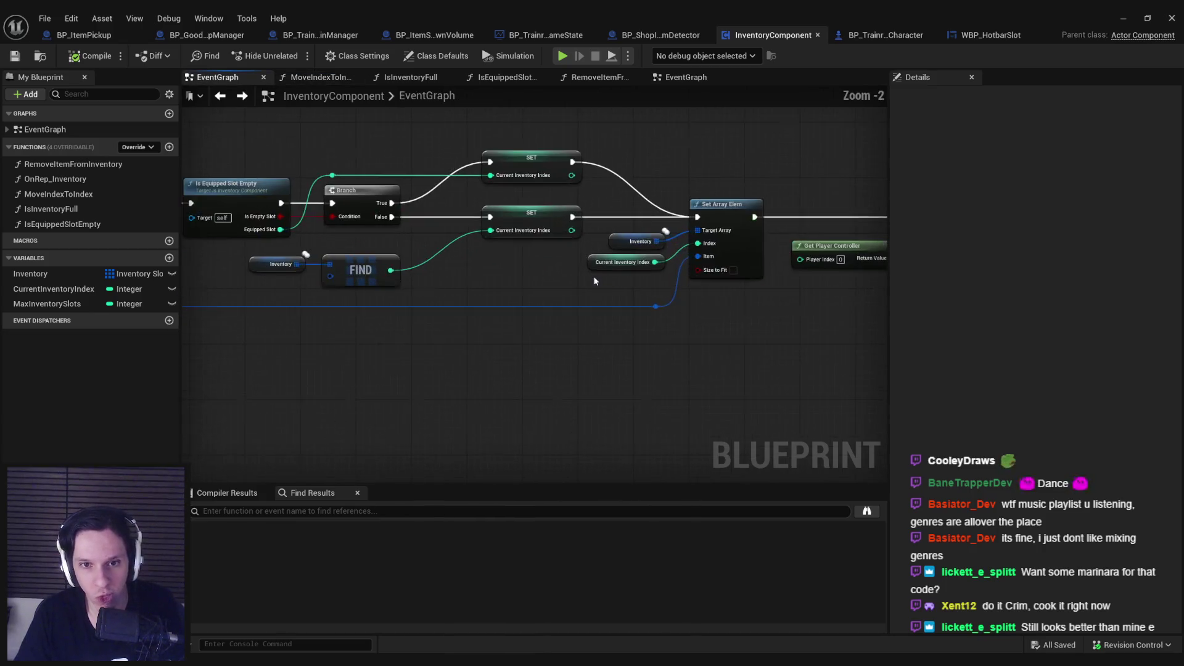
{"action": "scroll", "coordinate": [594, 276], "scroll_direction": "down", "scroll_amount": 2}
{"action": "left_click", "coordinate": [990, 35]}
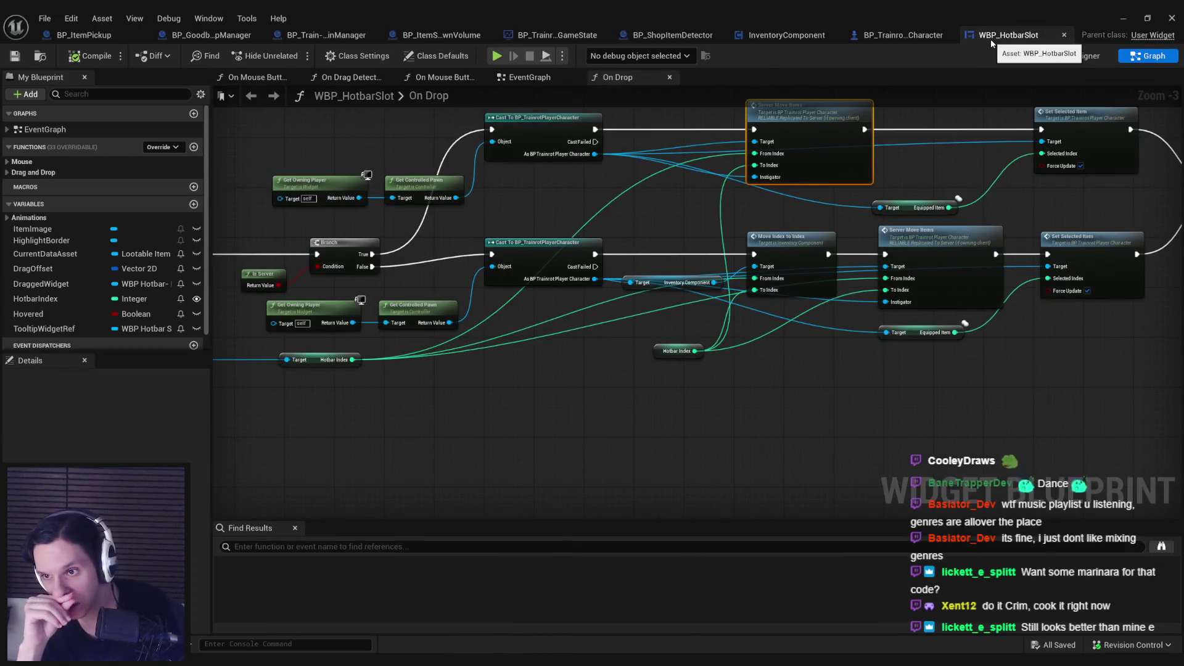
{"action": "left_click", "coordinate": [1123, 18]}
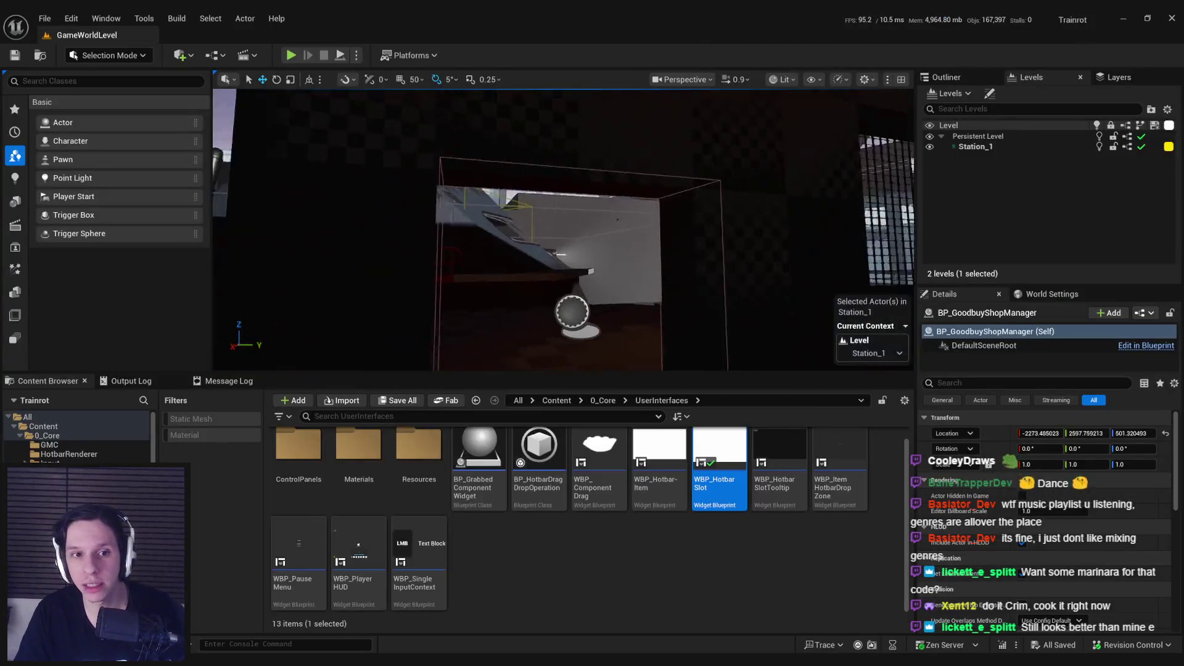
Focus the viewport on the shop interior and start a fullscreen play-in-editor session.
{"action": "key", "text": "f"}
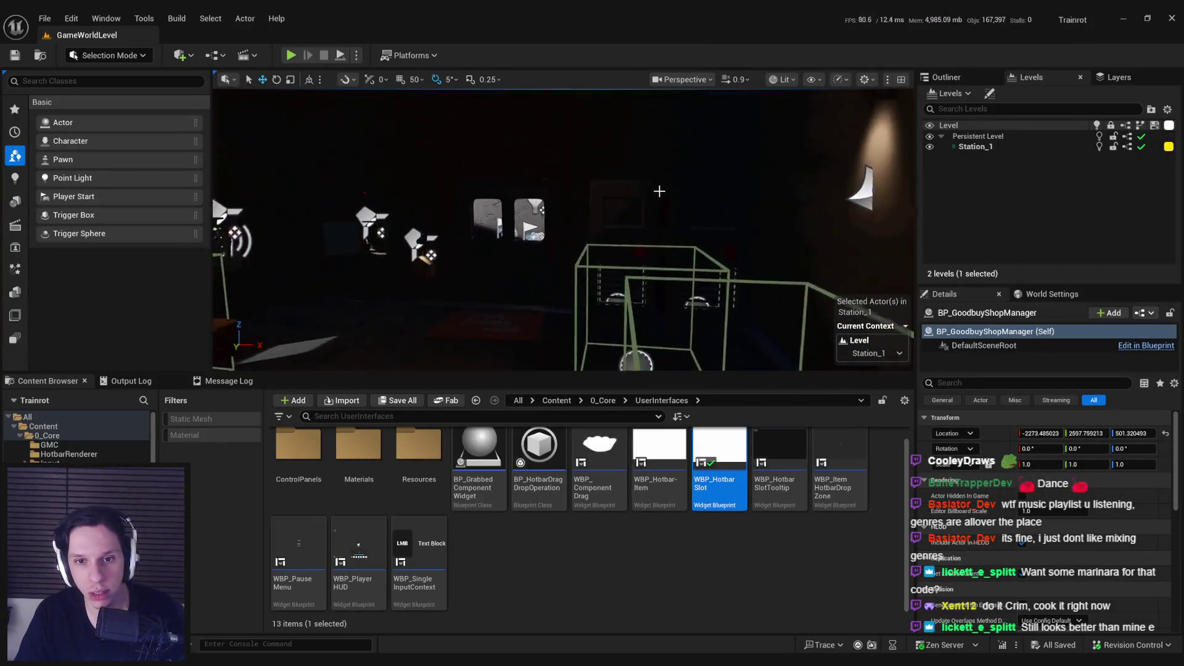
{"action": "left_click", "coordinate": [291, 56]}
{"action": "key", "text": "F11"}
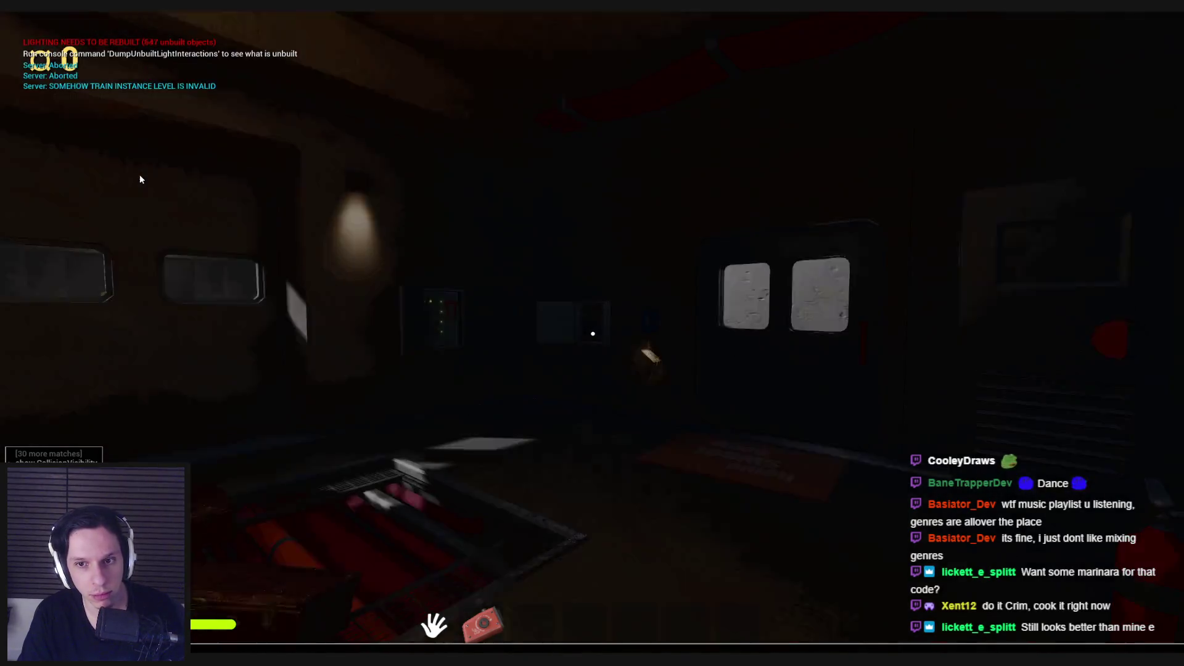
Walk past the Goodbuy sign through the doorway to the rock and trombone on the floor.
{"action": "left_click", "coordinate": [141, 179]}
{"action": "key", "text": "w"}
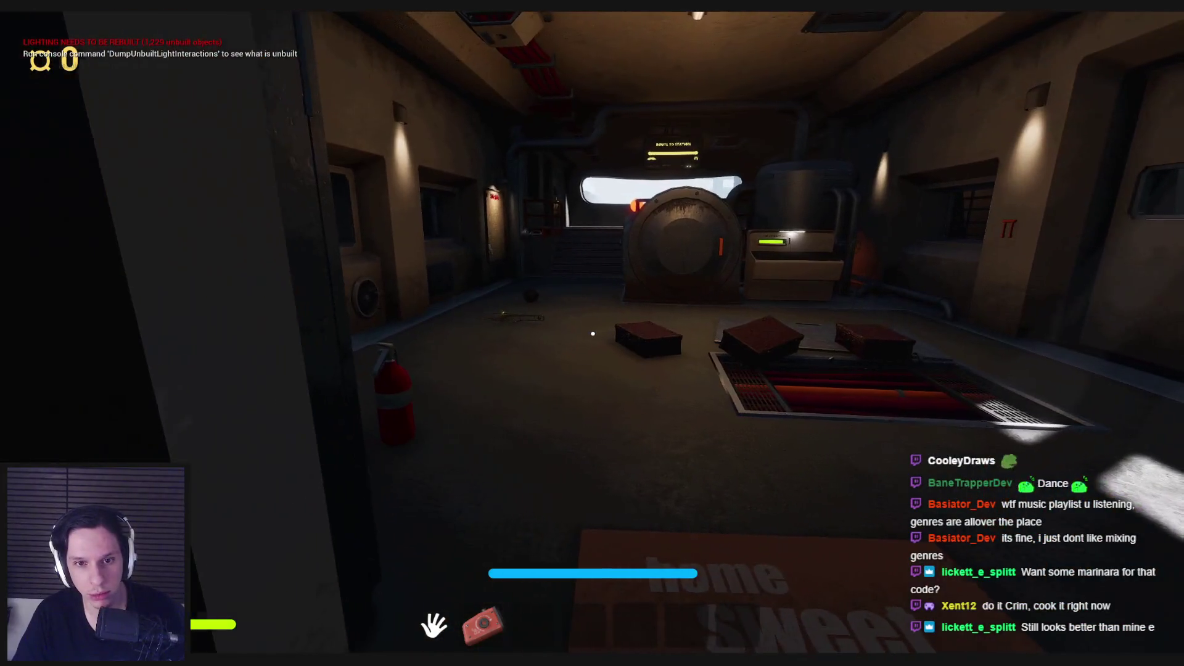
{"action": "key", "text": "w"}
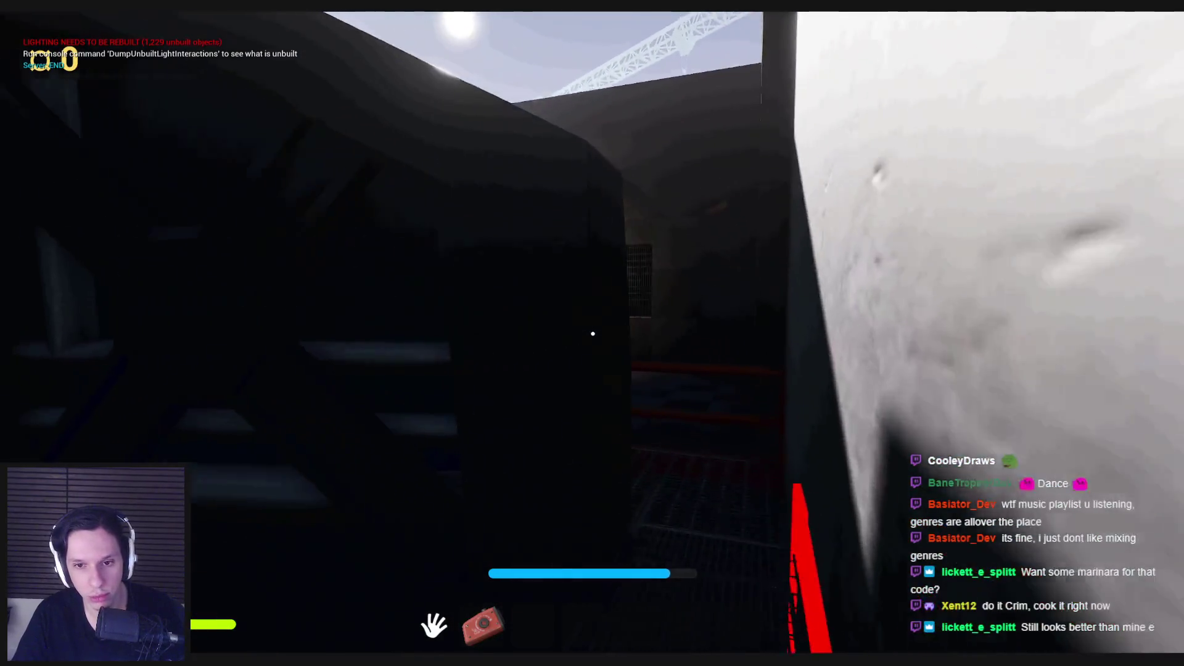
{"action": "key", "text": "w"}
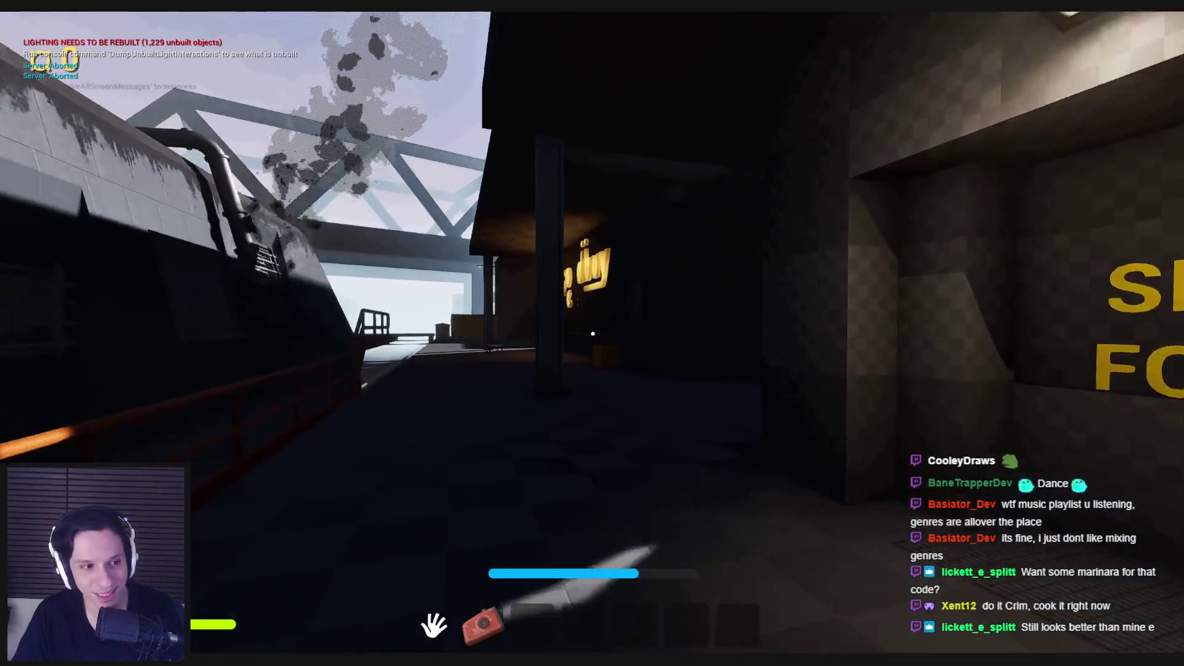
{"action": "key", "text": "w"}
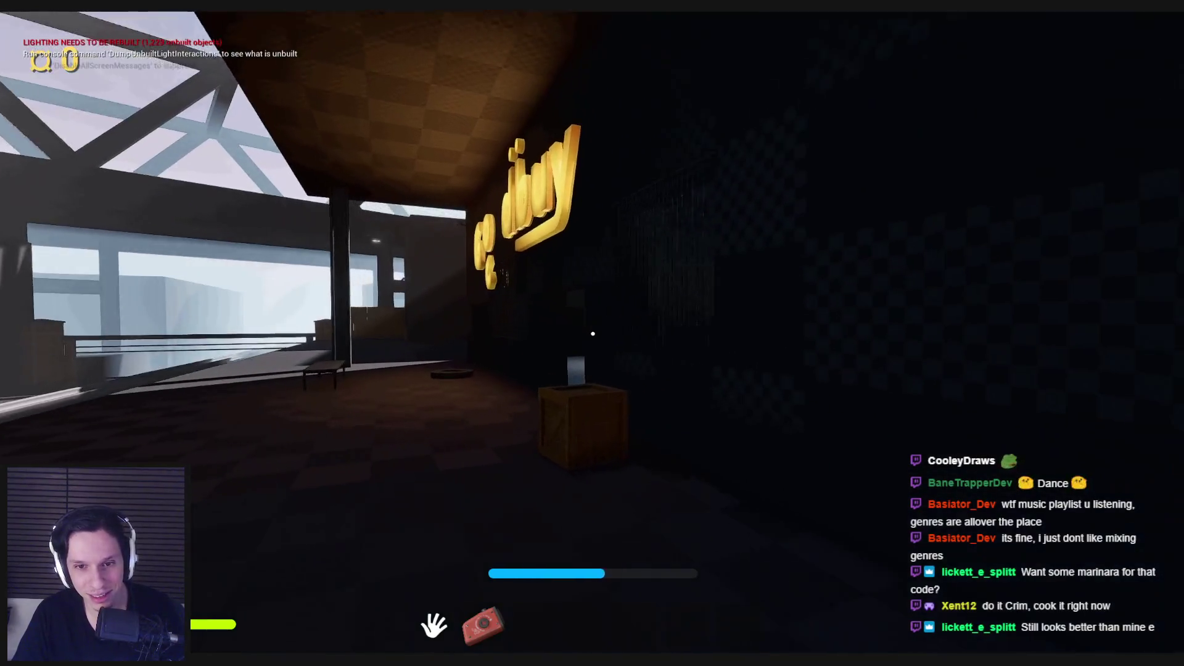
{"action": "key", "text": "w"}
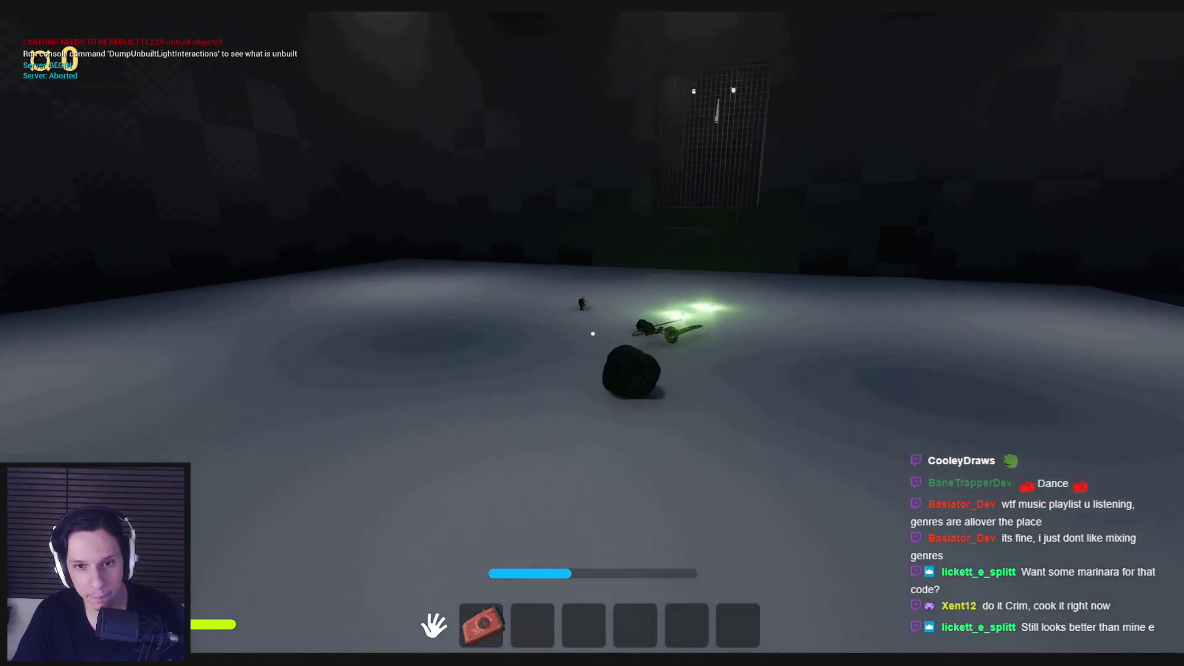
{"action": "key", "text": "w"}
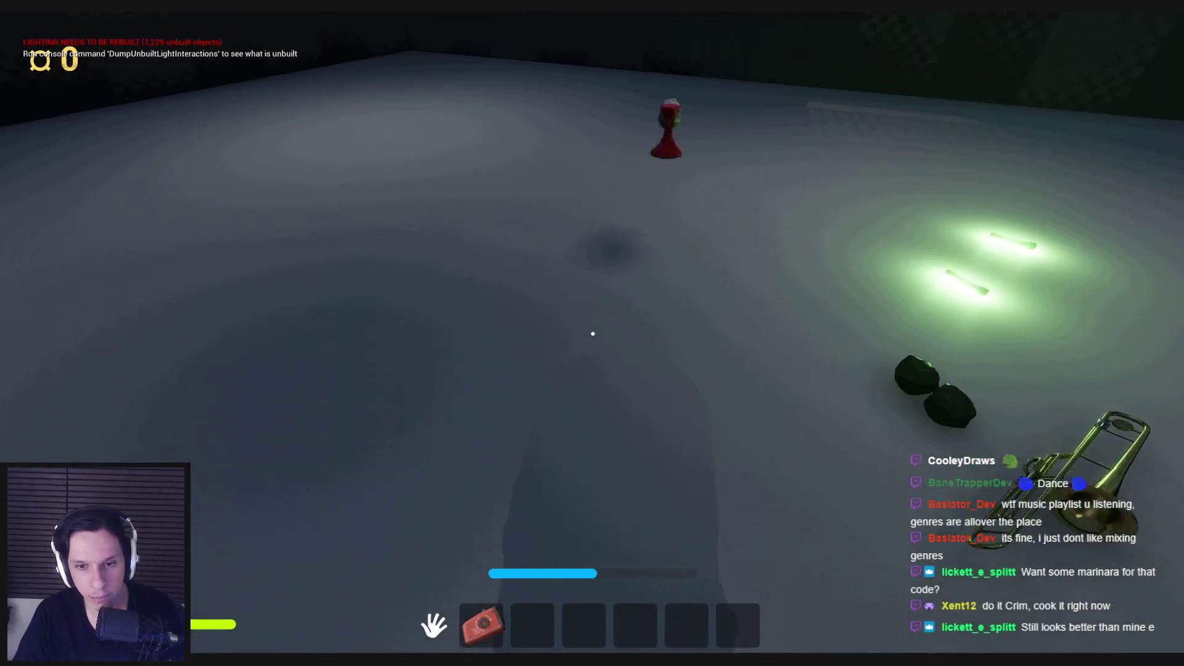
{"action": "key", "text": "w"}
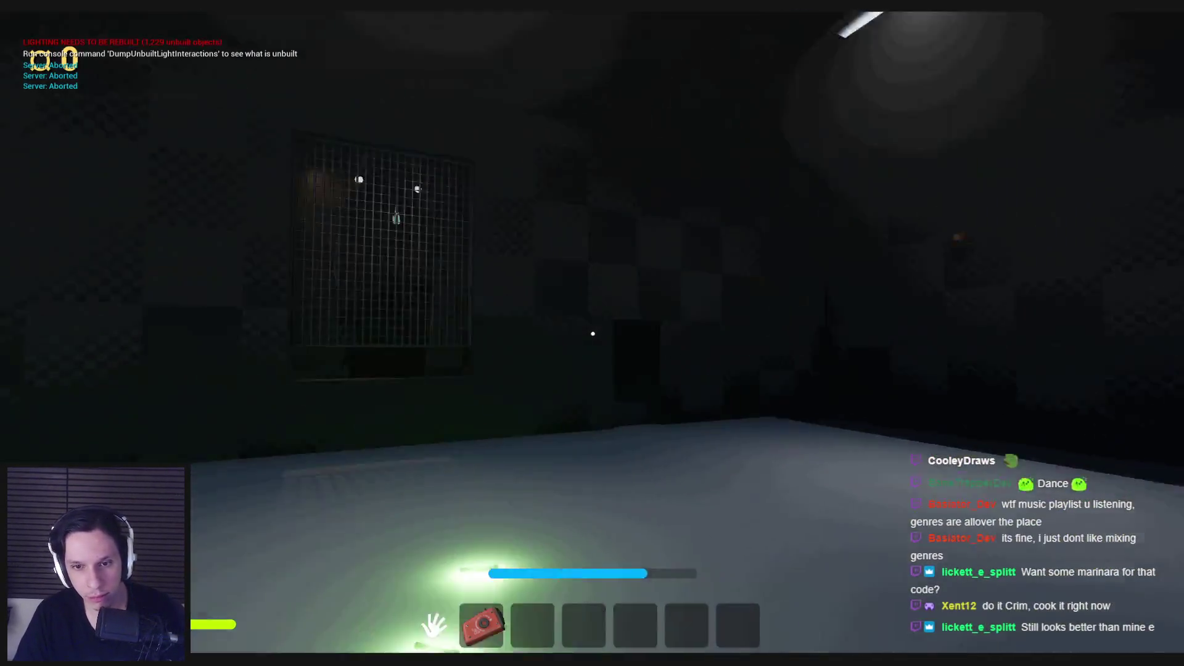
{"action": "key", "text": "w"}
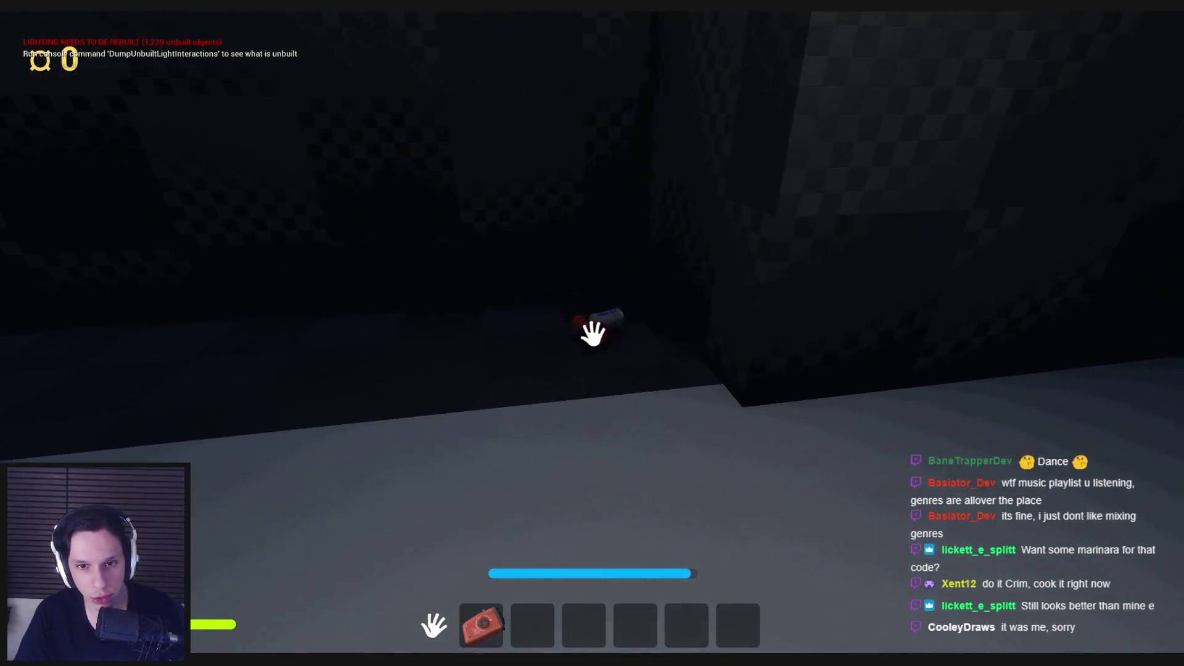
Pick up the rock into the hotbar, drop it, and move a hotbar item to slot 3.
{"action": "left_click", "coordinate": [592, 333]}
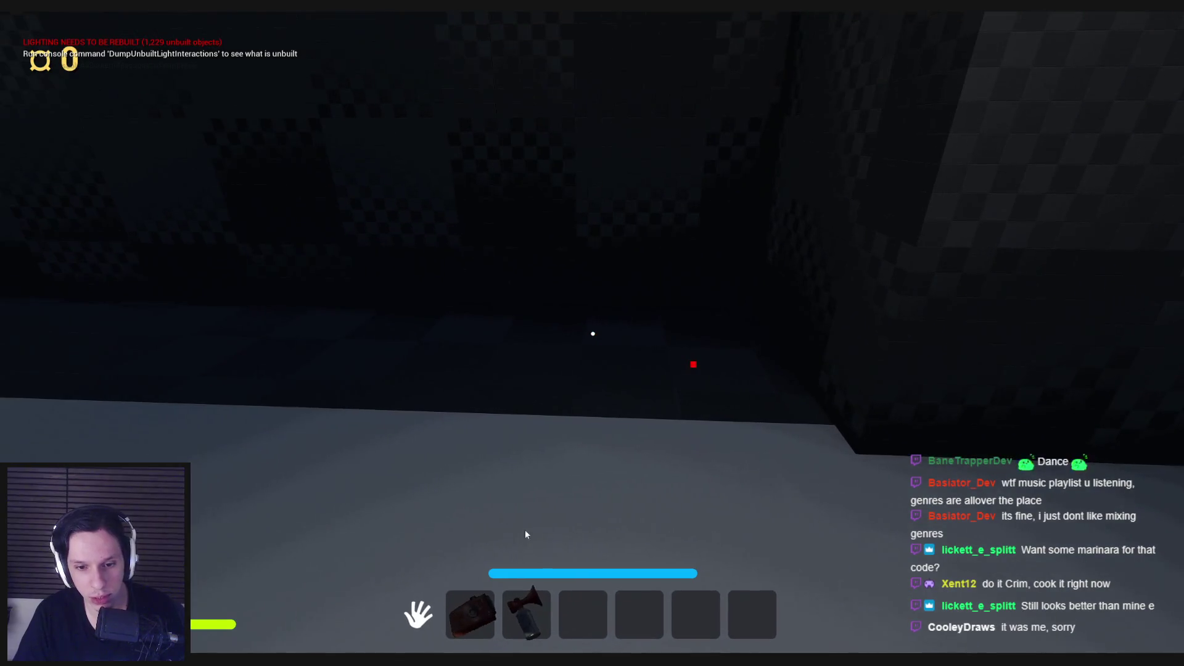
{"action": "key", "text": "w"}
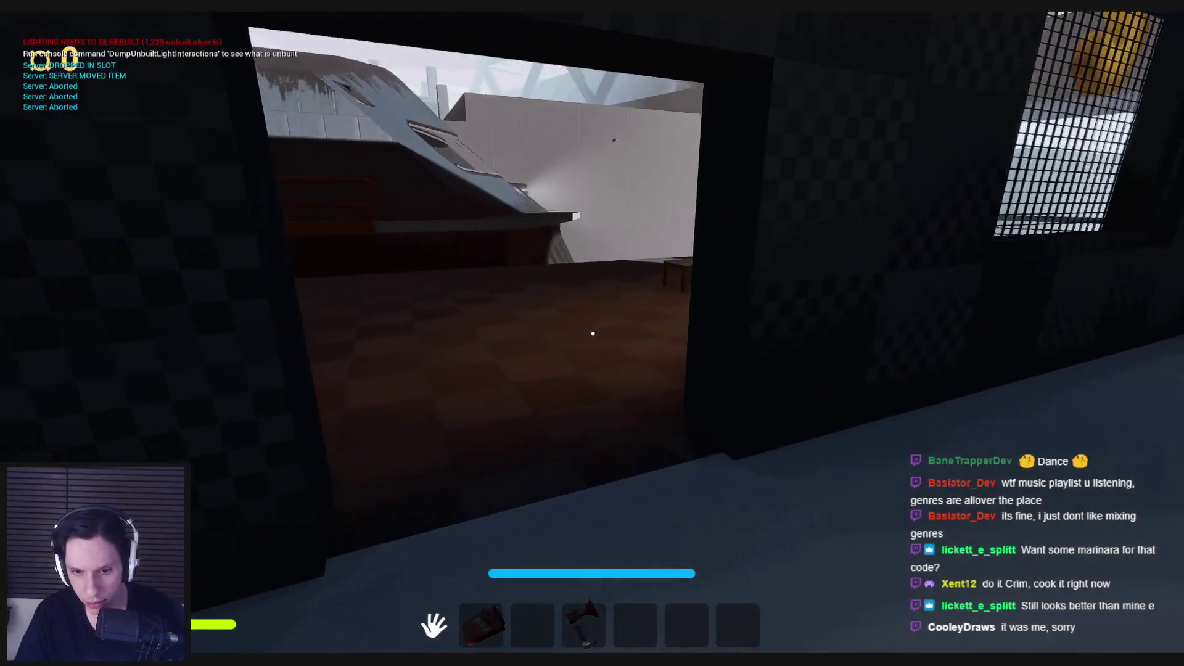
{"action": "key", "text": "w"}
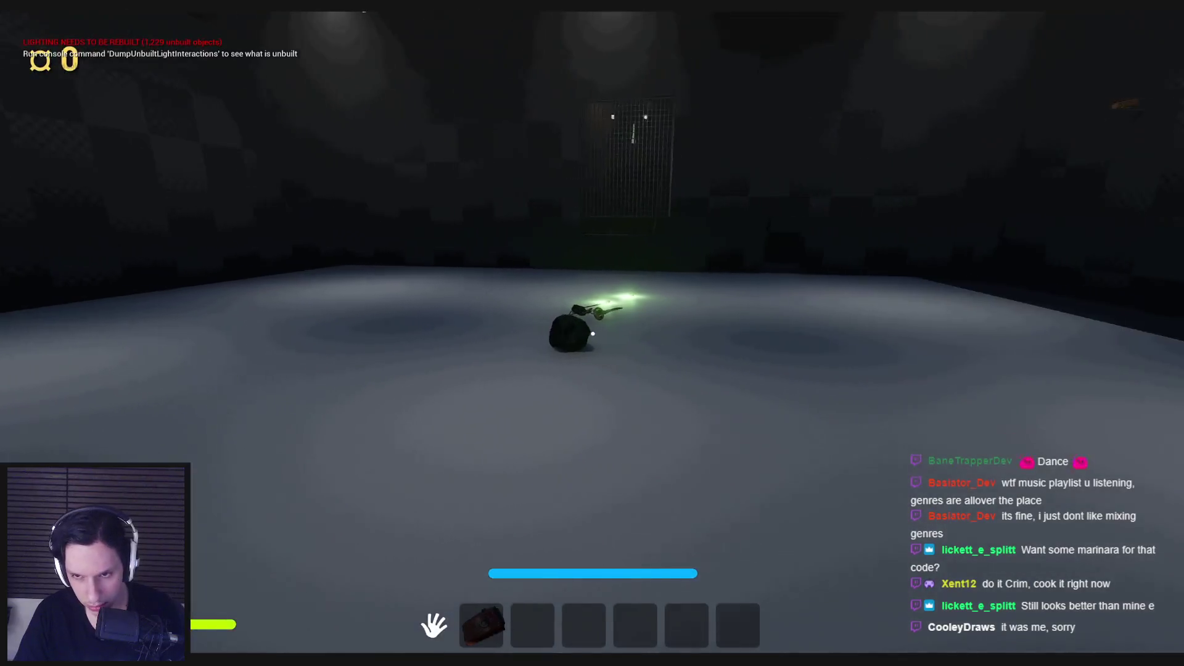
{"action": "key", "text": "w"}
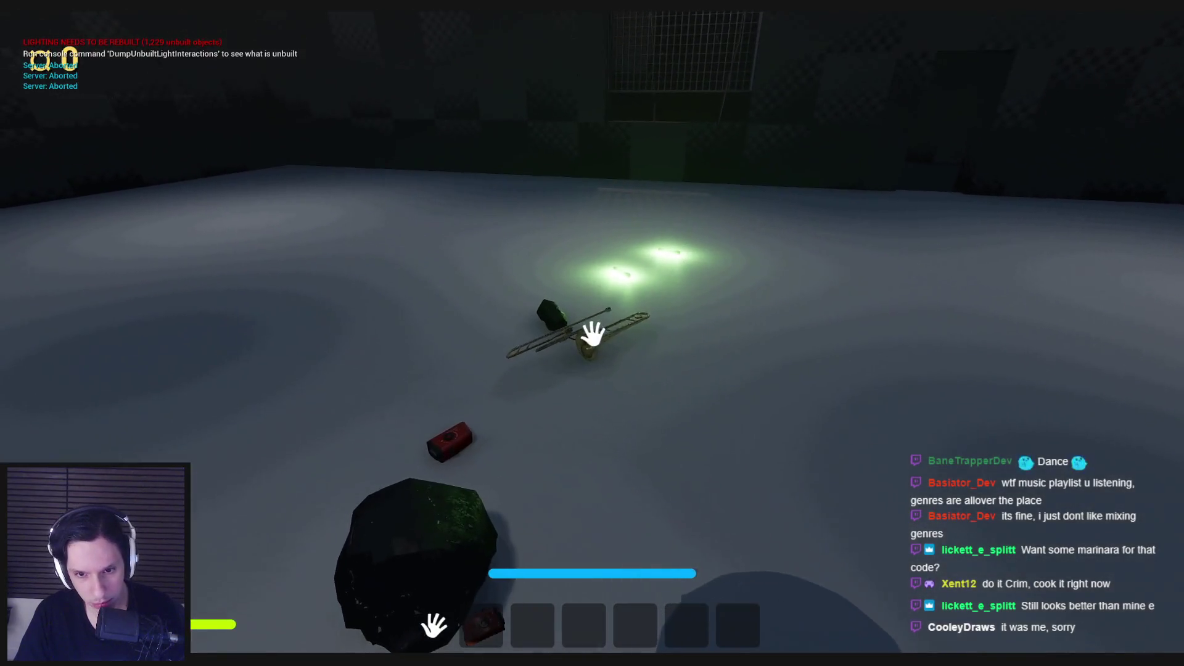
{"action": "left_click", "coordinate": [593, 333]}
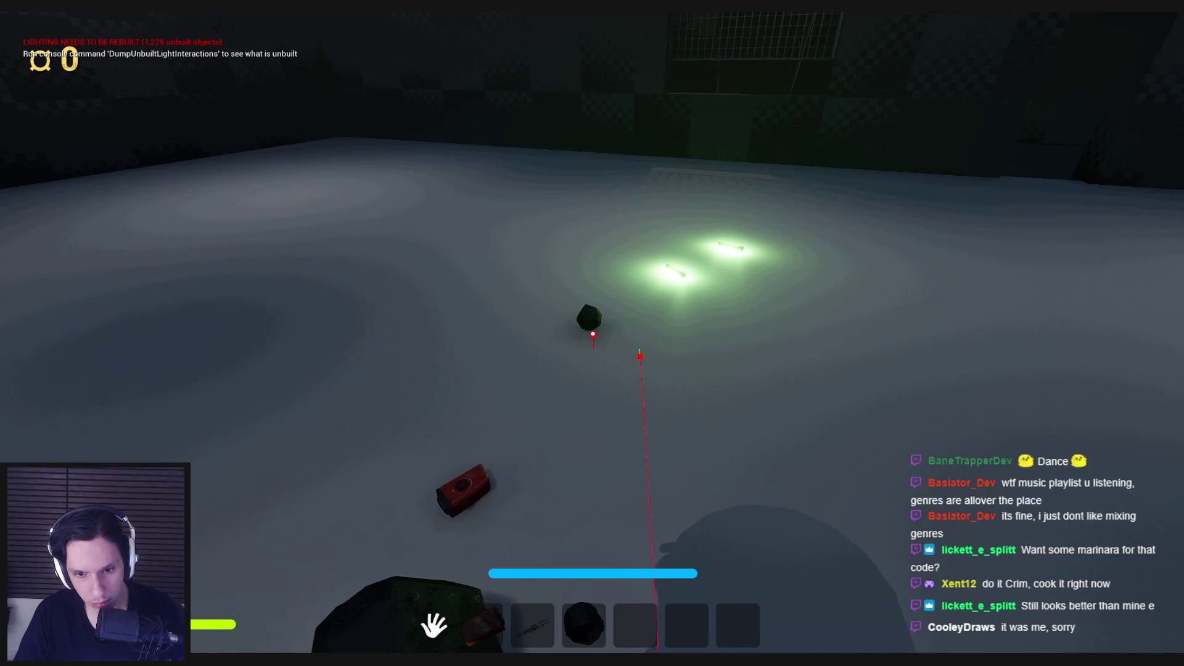
{"action": "left_click", "coordinate": [592, 334]}
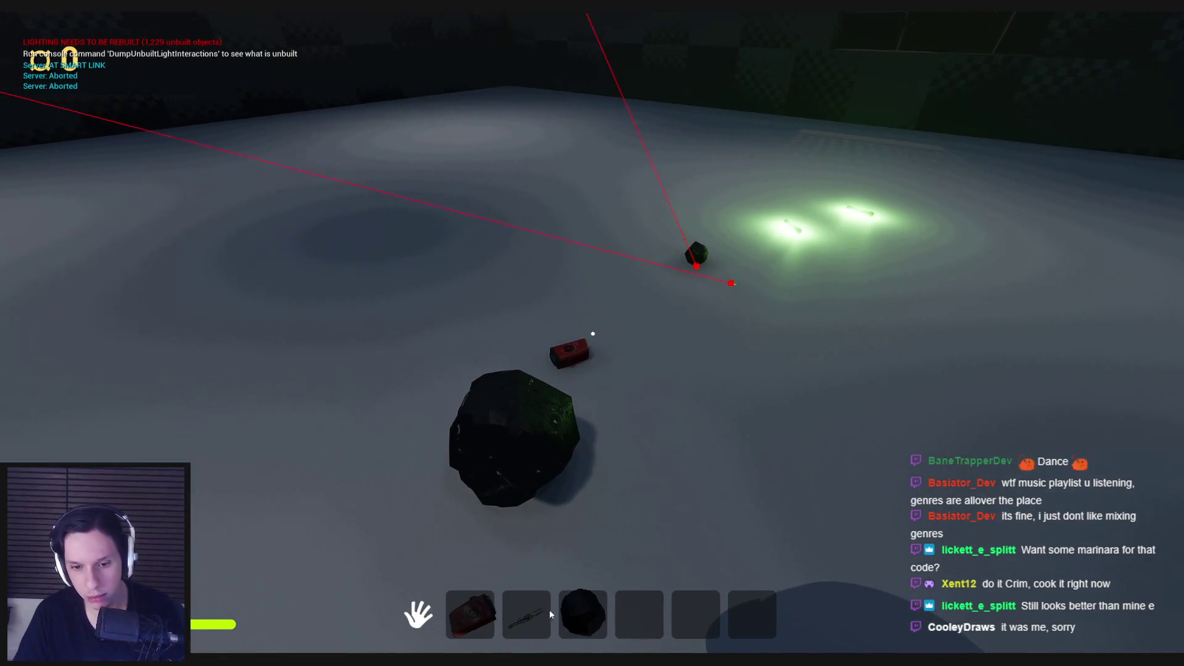
{"action": "left_click_drag", "start_coordinate": [551, 614], "coordinate": [583, 617]}
Walk the test room, pick up the red brick and rock, and equip the slot 2 item.
{"action": "key", "text": "shift+w"}
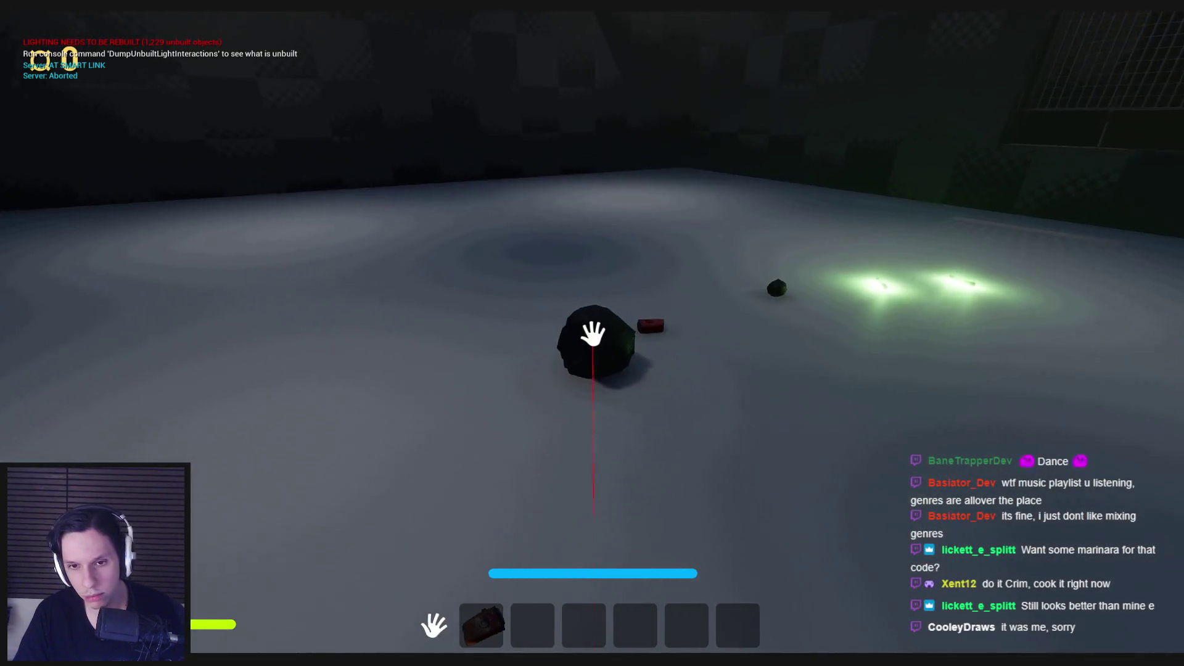
{"action": "key", "text": "e"}
{"action": "key", "text": "e"}
{"action": "key", "text": "2"}
{"action": "key", "text": "w"}
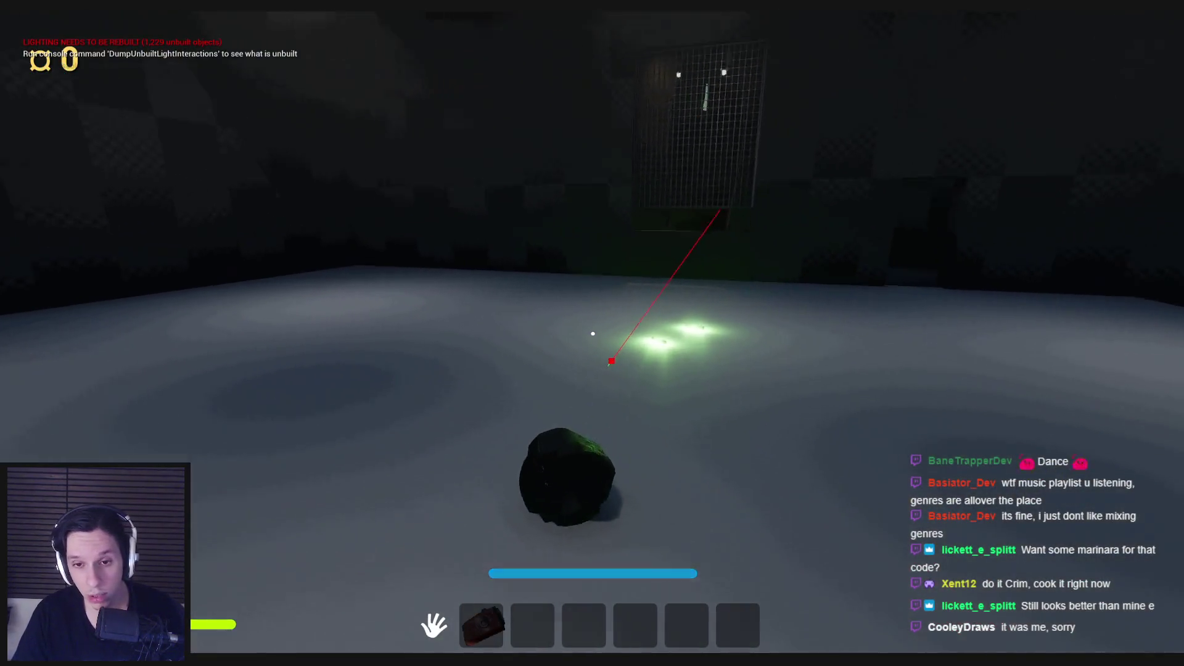
Pick up two glowsticks, move one into hotbar slot 2, and walk toward the checkered room.
{"action": "key", "text": "e"}
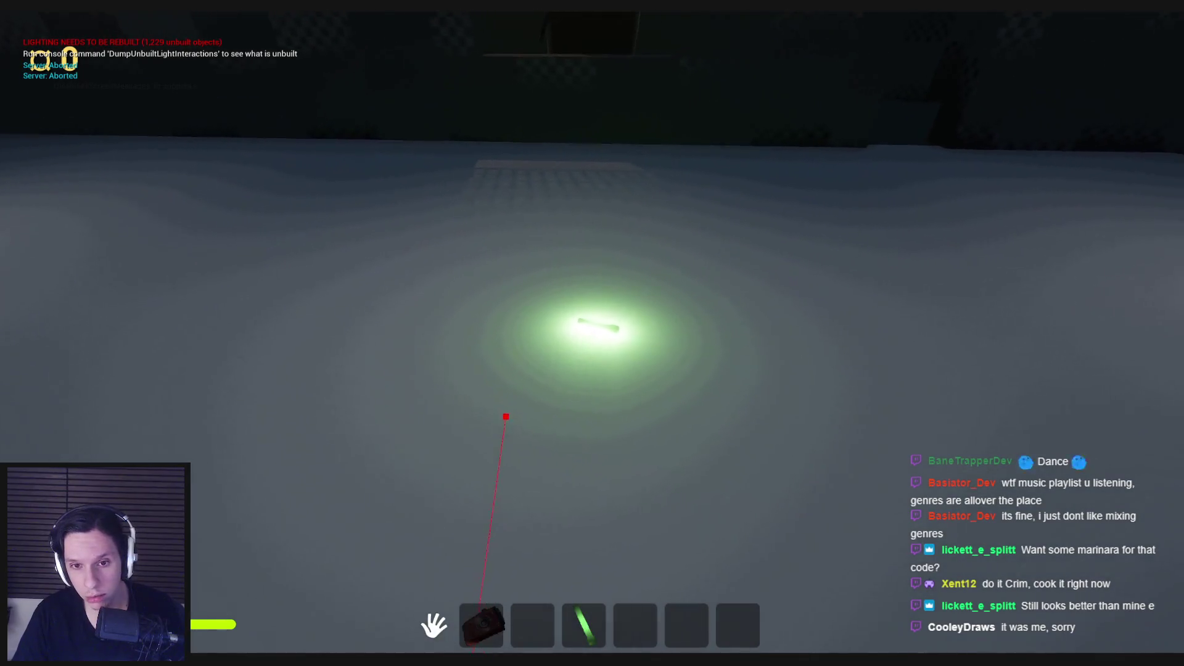
{"action": "key", "text": "e"}
{"action": "left_click_drag", "start_coordinate": [578, 615], "coordinate": [528, 615]}
{"action": "key", "text": "Tab"}
{"action": "key", "text": "w"}
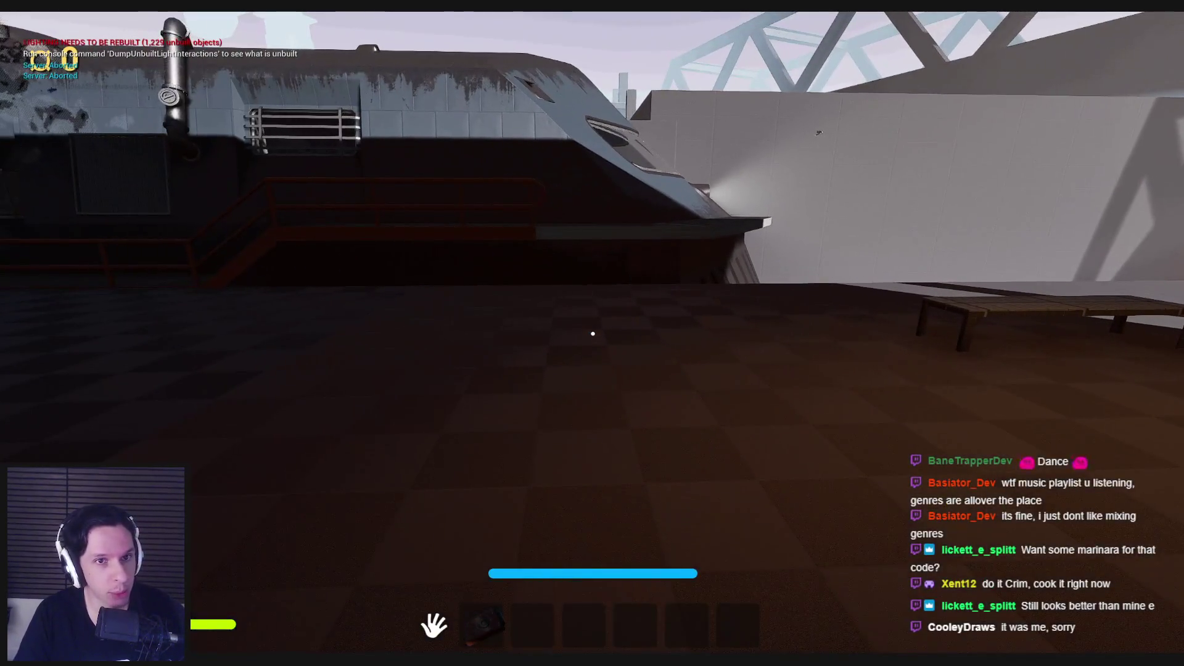
Stop the current playtest and start a fresh session with Alt+P.
{"action": "key", "text": "Escape"}
{"action": "mouse_move", "coordinate": [643, 367]}
{"action": "left_mouse_down"}
{"action": "mouse_move", "coordinate": [611, 365]}
{"action": "mouse_move", "coordinate": [629, 370]}
{"action": "mouse_move", "coordinate": [558, 489]}
{"action": "mouse_move", "coordinate": [577, 452]}
{"action": "mouse_move", "coordinate": [727, 450]}
{"action": "left_mouse_up"}
{"action": "key", "text": "alt+p"}
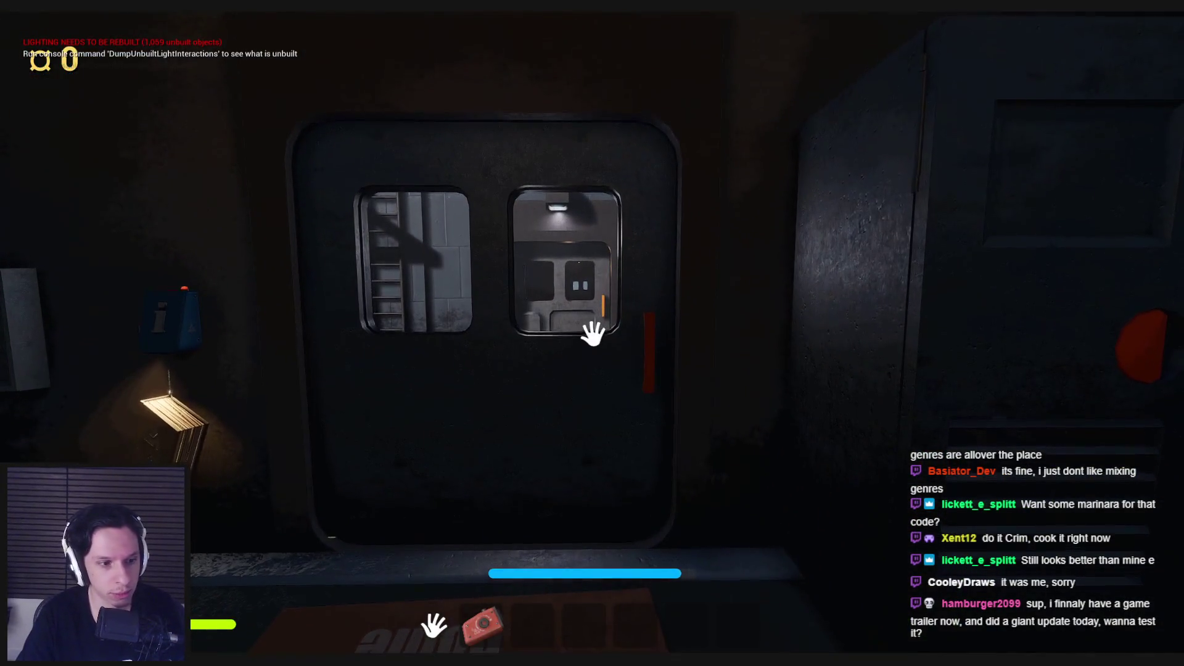
Walk into the shop, pick up the air horn, drop it, and pick it up again.
{"action": "left_click_drag", "start_coordinate": [996, 423], "coordinate": [781, 402]}
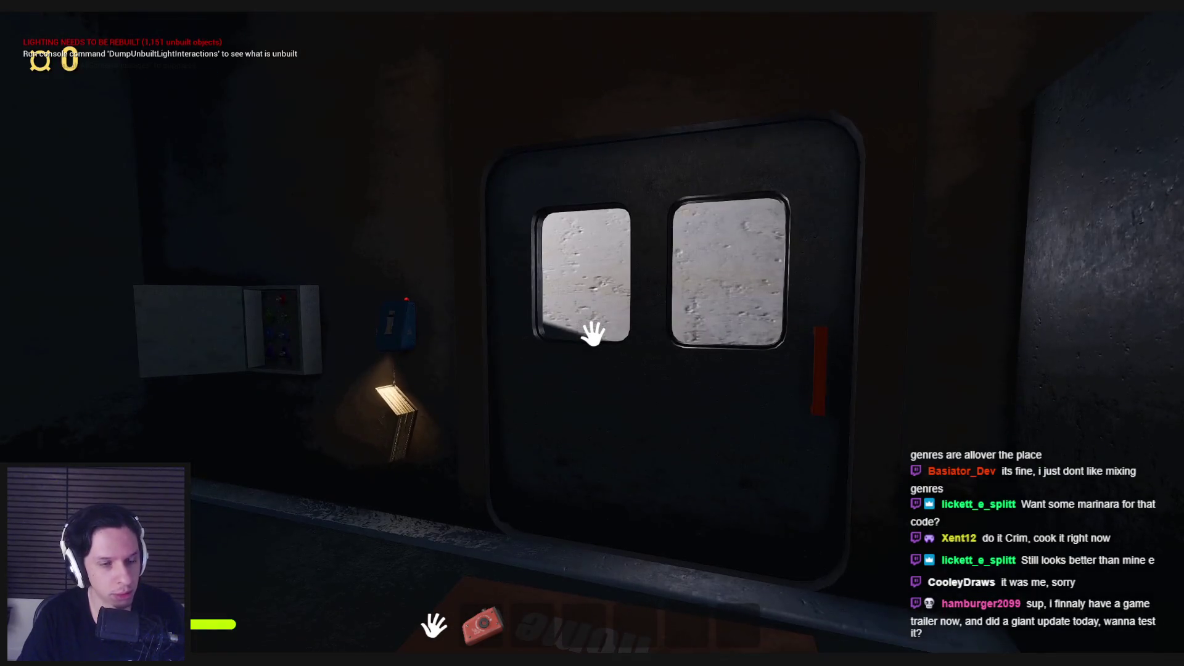
{"action": "key", "text": "w"}
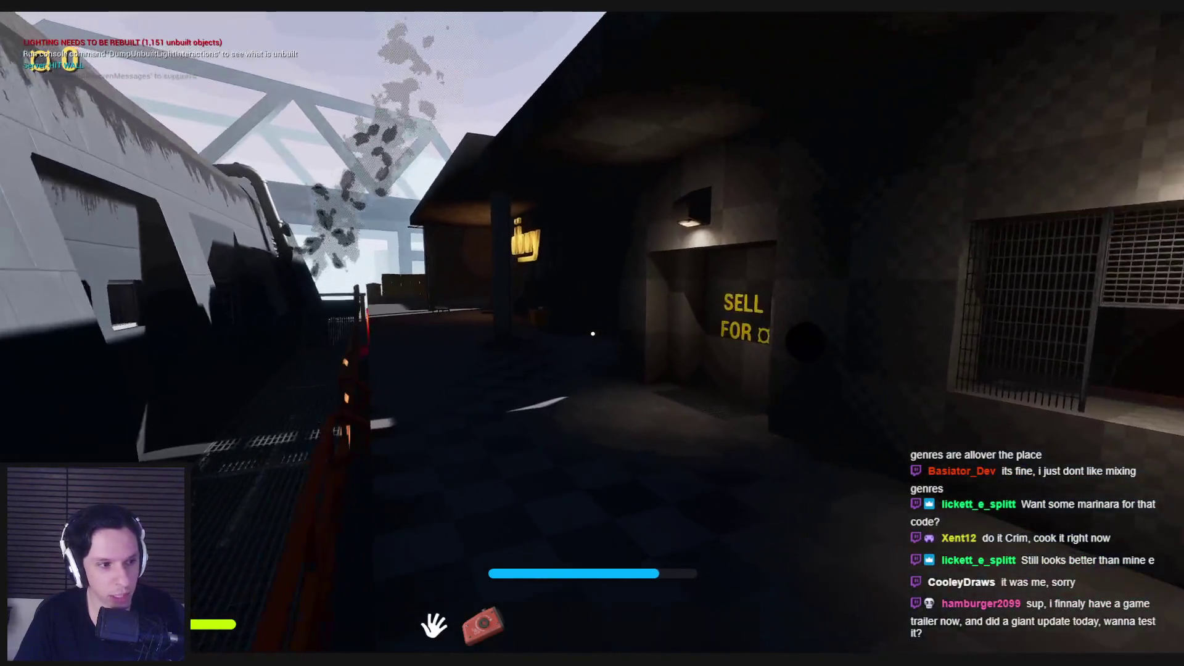
{"action": "key", "text": "w"}
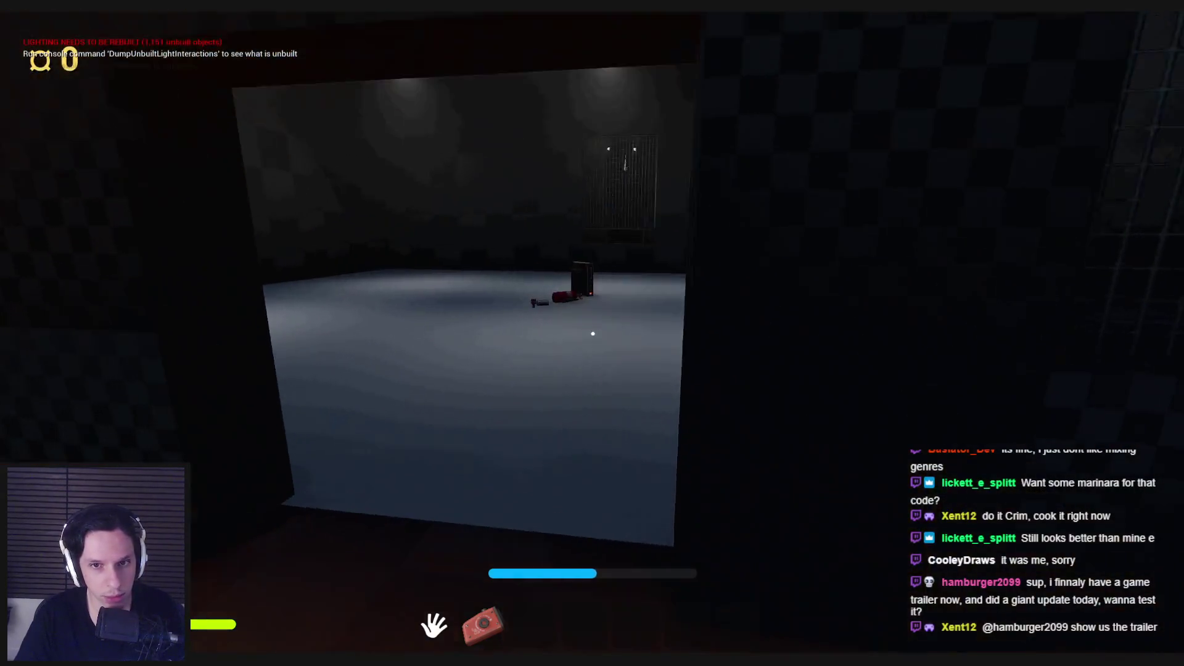
{"action": "key", "text": "e"}
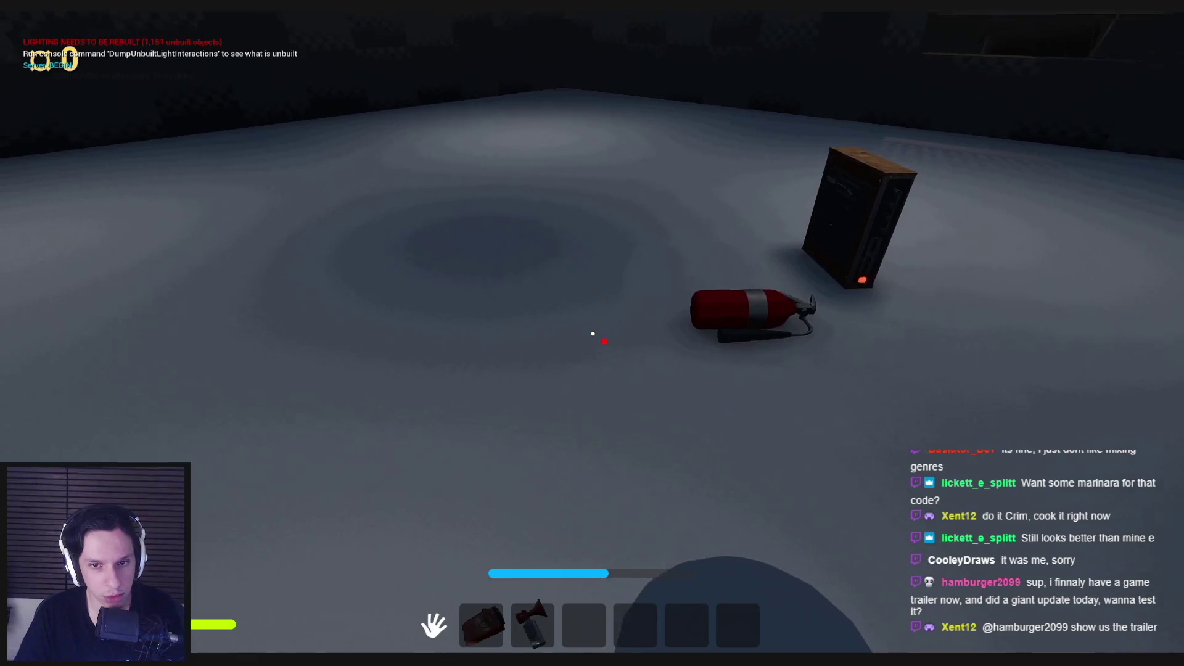
{"action": "key", "text": "g"}
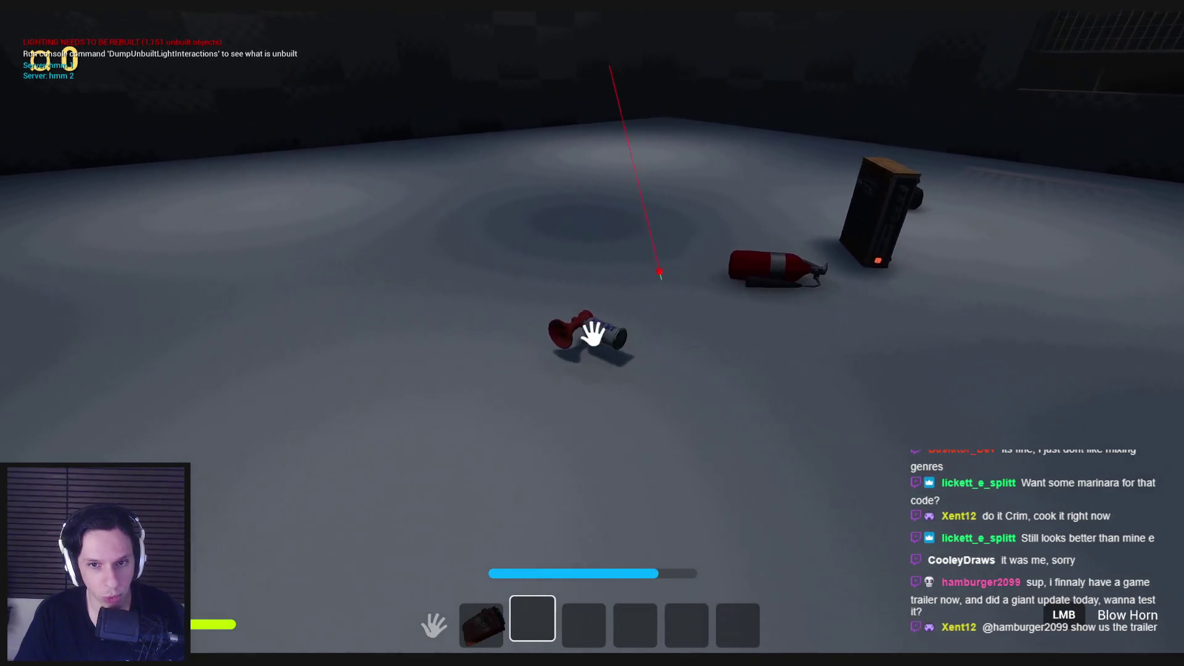
{"action": "key", "text": "e"}
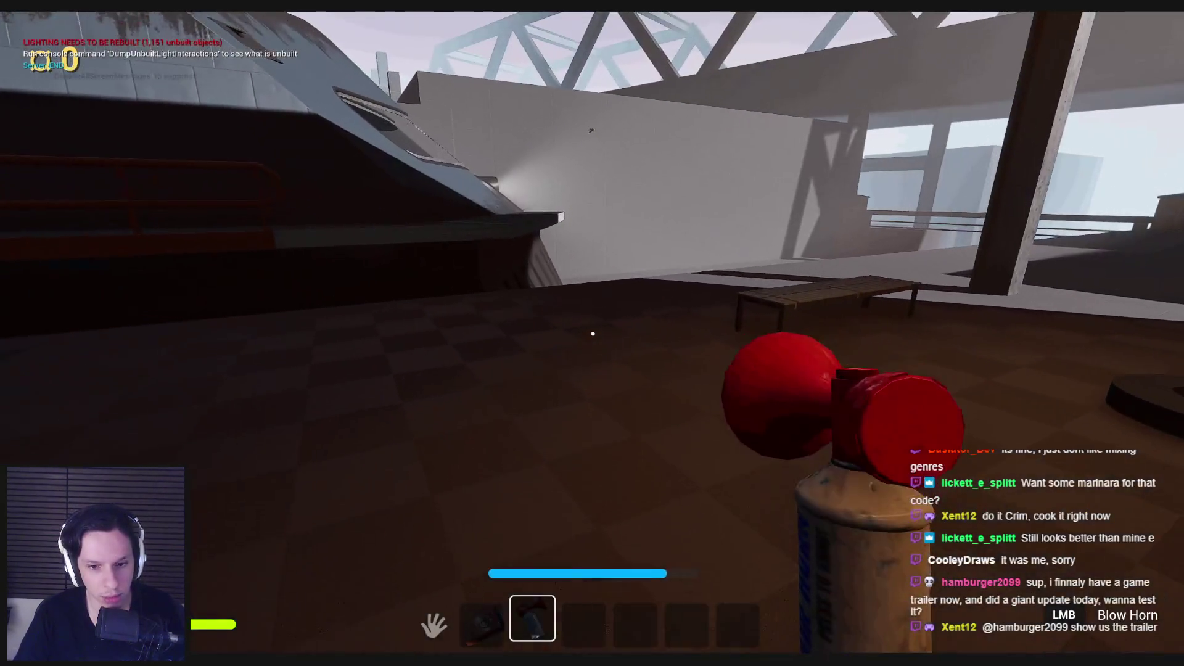
Stop the playtest and look around the room in the editor viewport.
{"action": "key", "text": "Escape"}
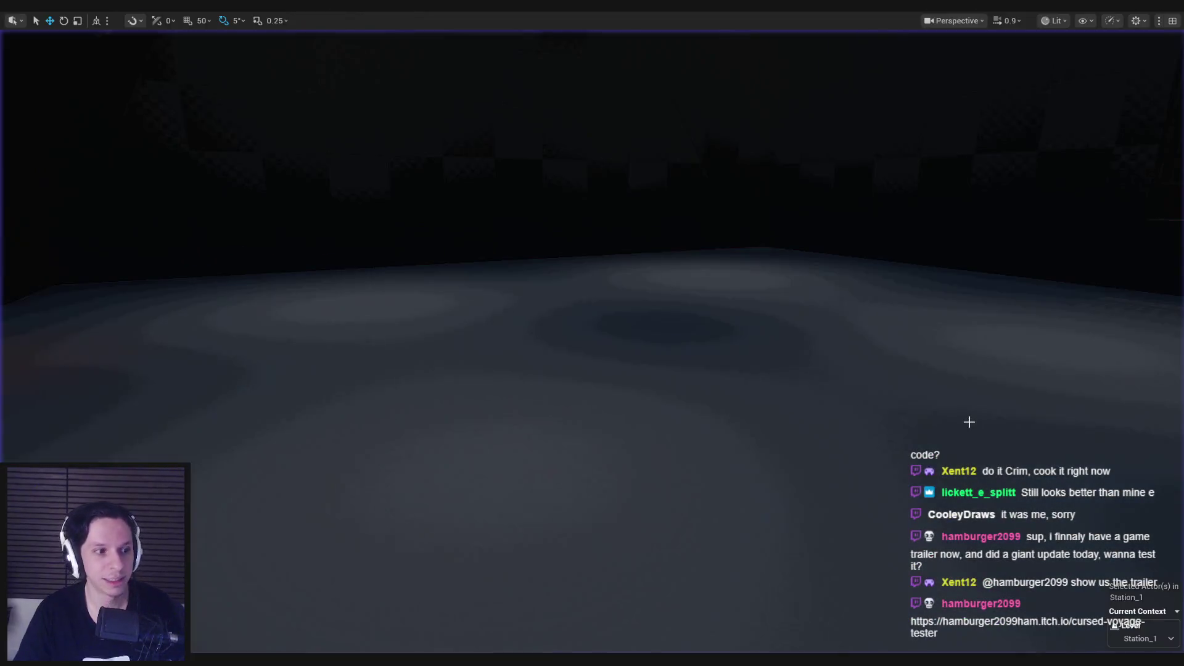
{"action": "left_click_drag", "start_coordinate": [852, 401], "coordinate": [838, 400]}
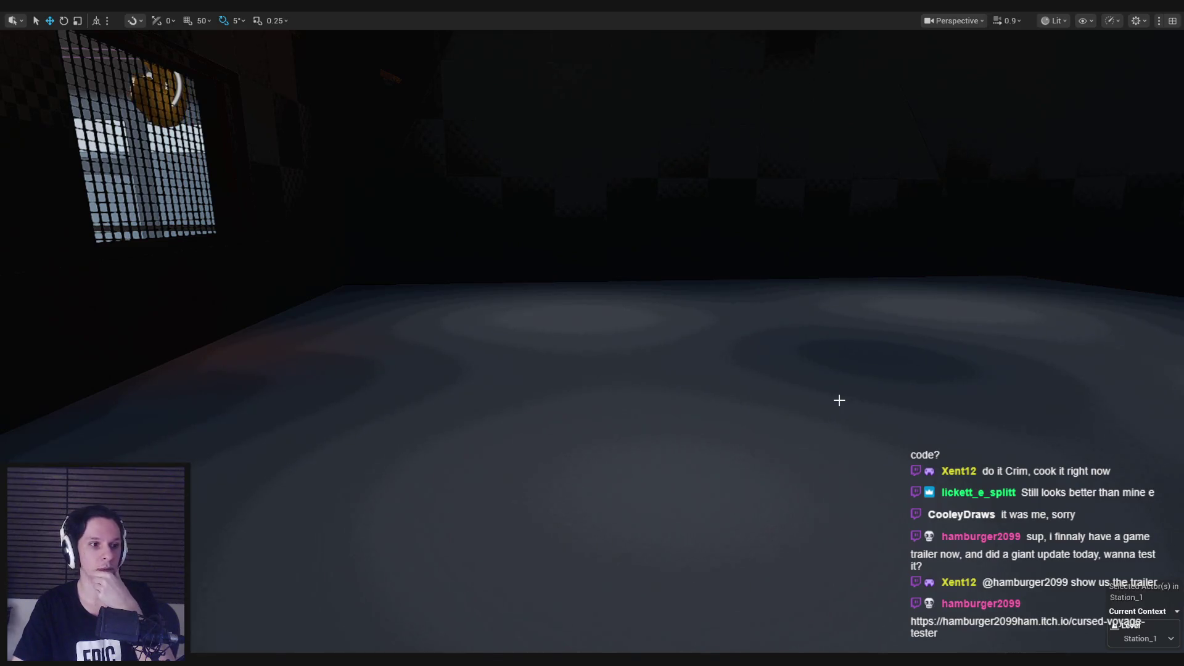
{"action": "left_click_drag", "start_coordinate": [839, 400], "coordinate": [833, 401]}
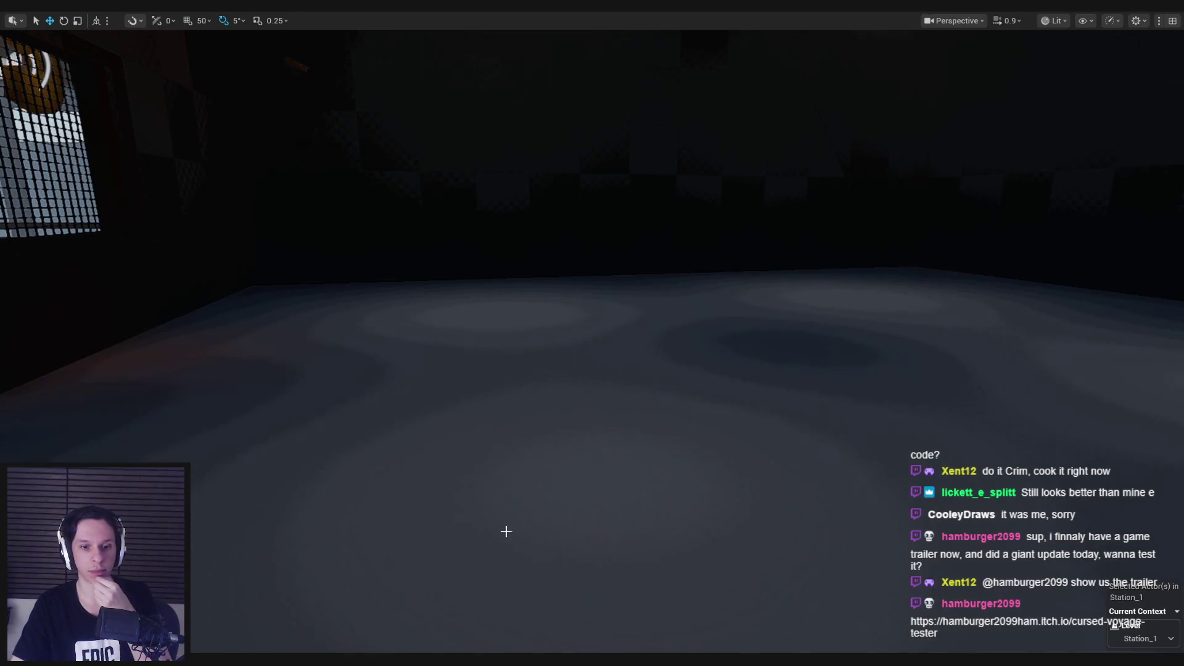
Pan across WBP_HotbarSlot's On Drop graph from its right end back to centre.
{"action": "key", "text": "alt+Tab"}
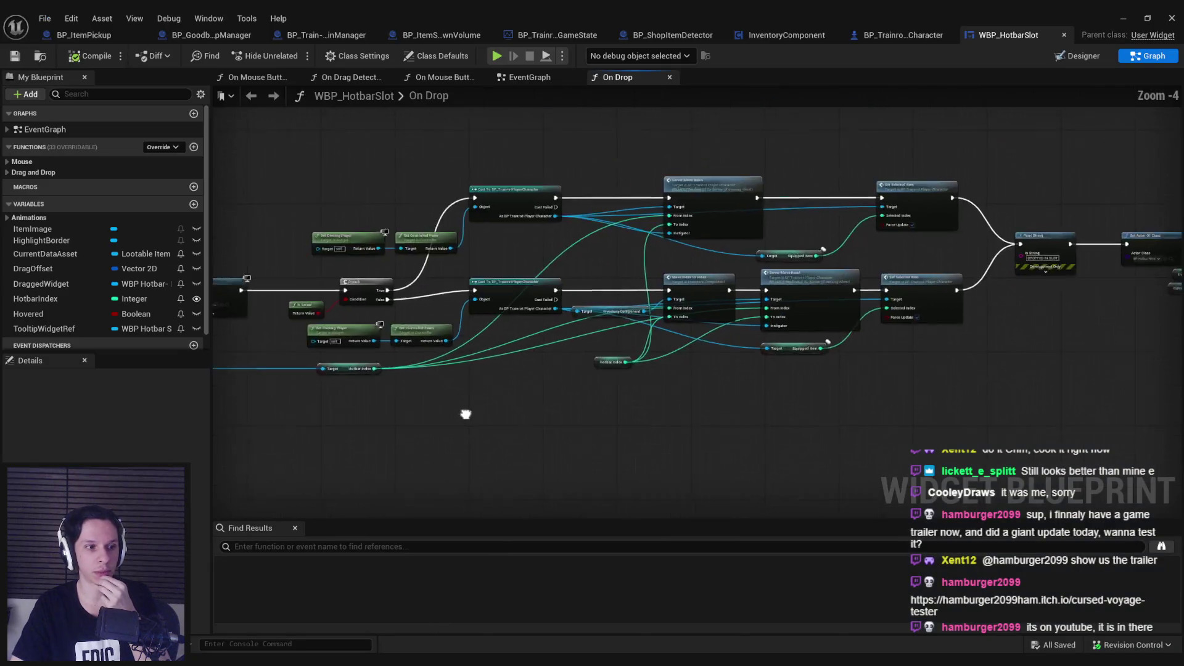
{"action": "left_click_drag", "start_coordinate": [466, 414], "coordinate": [449, 386]}
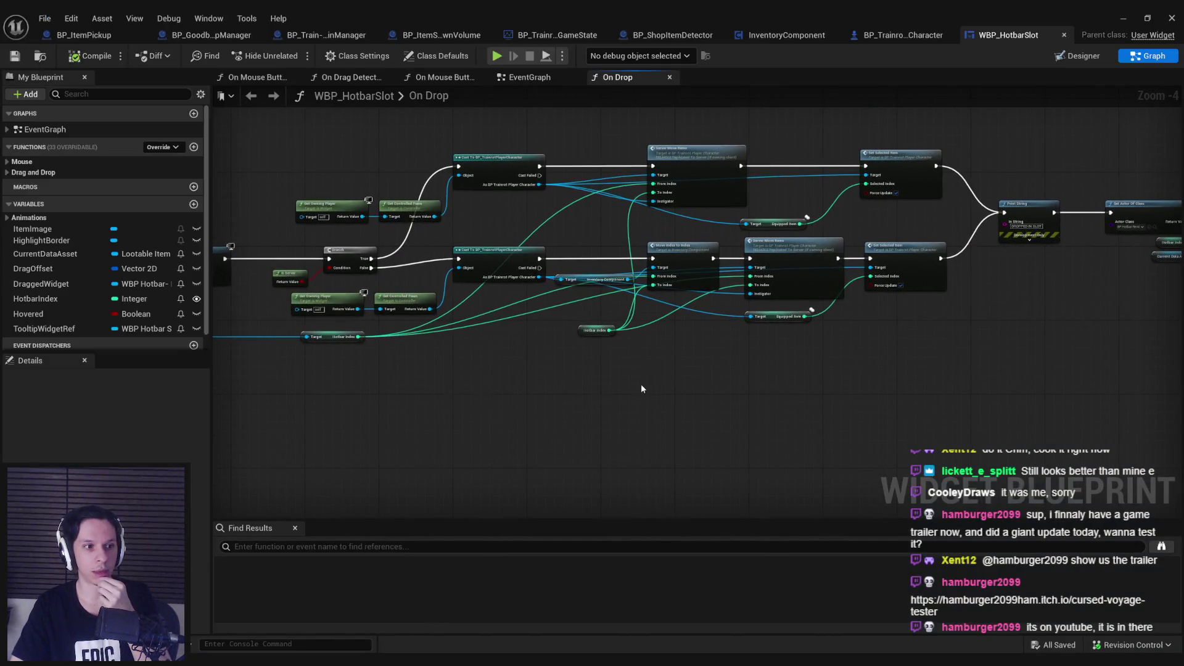
{"action": "left_click_drag", "start_coordinate": [641, 383], "coordinate": [425, 424]}
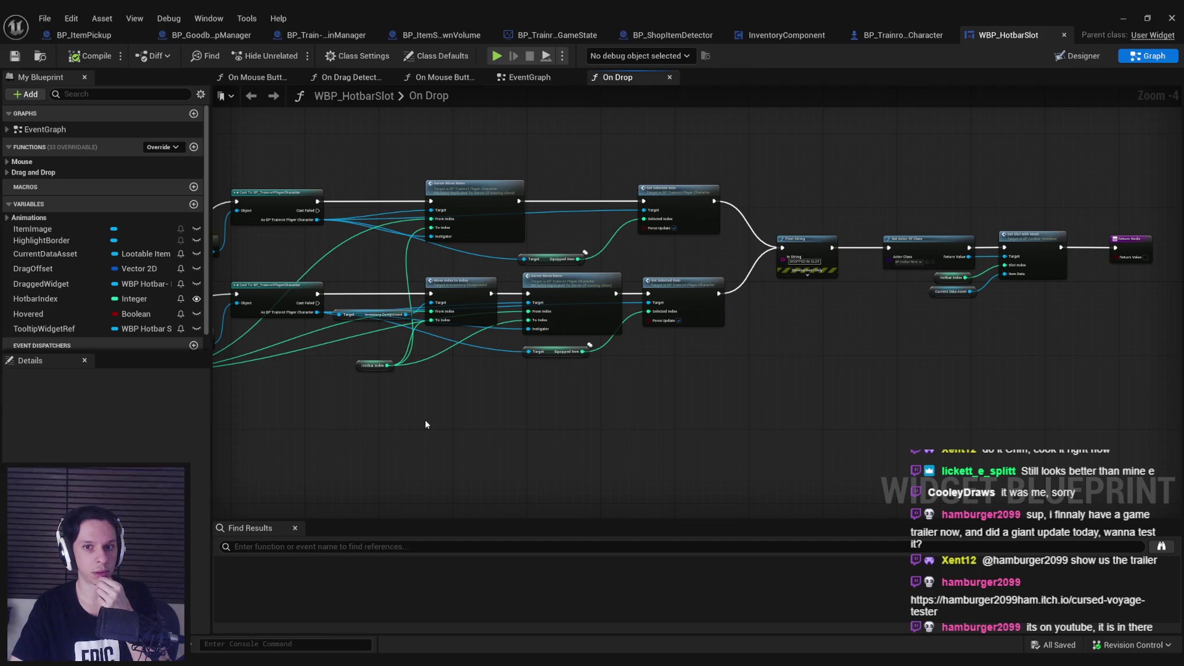
{"action": "mouse_move", "coordinate": [426, 424]}
{"action": "left_mouse_down"}
{"action": "mouse_move", "coordinate": [442, 467]}
{"action": "mouse_move", "coordinate": [499, 454]}
{"action": "mouse_move", "coordinate": [613, 459]}
{"action": "left_mouse_up"}
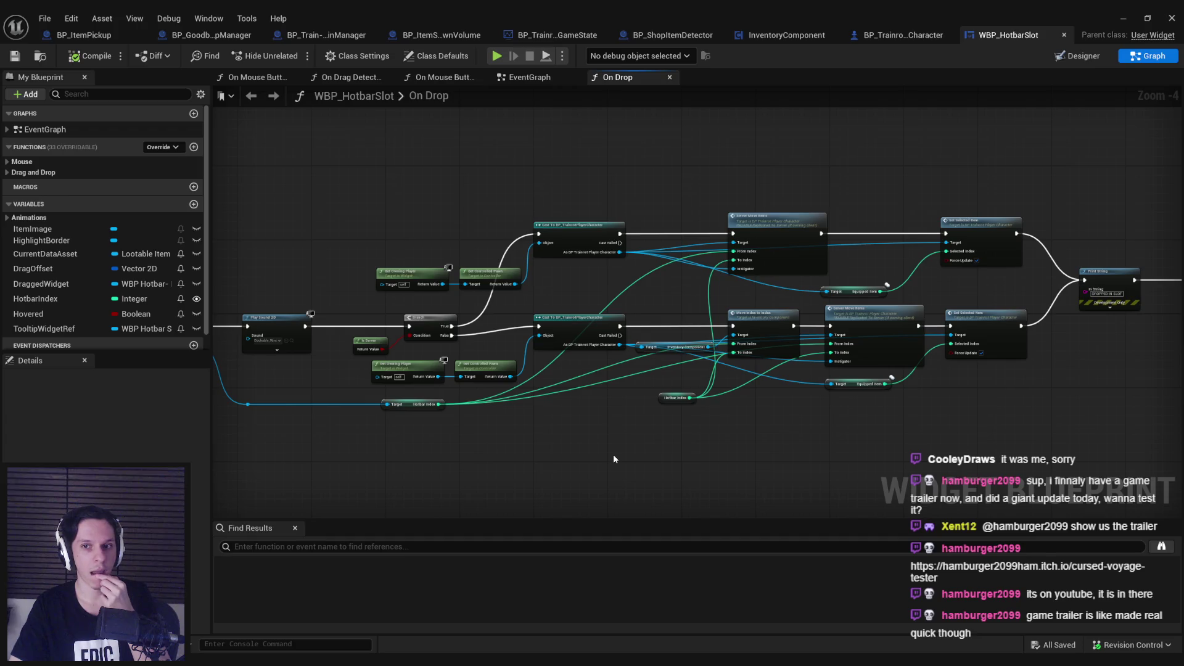
{"action": "left_click_drag", "start_coordinate": [612, 459], "coordinate": [530, 442]}
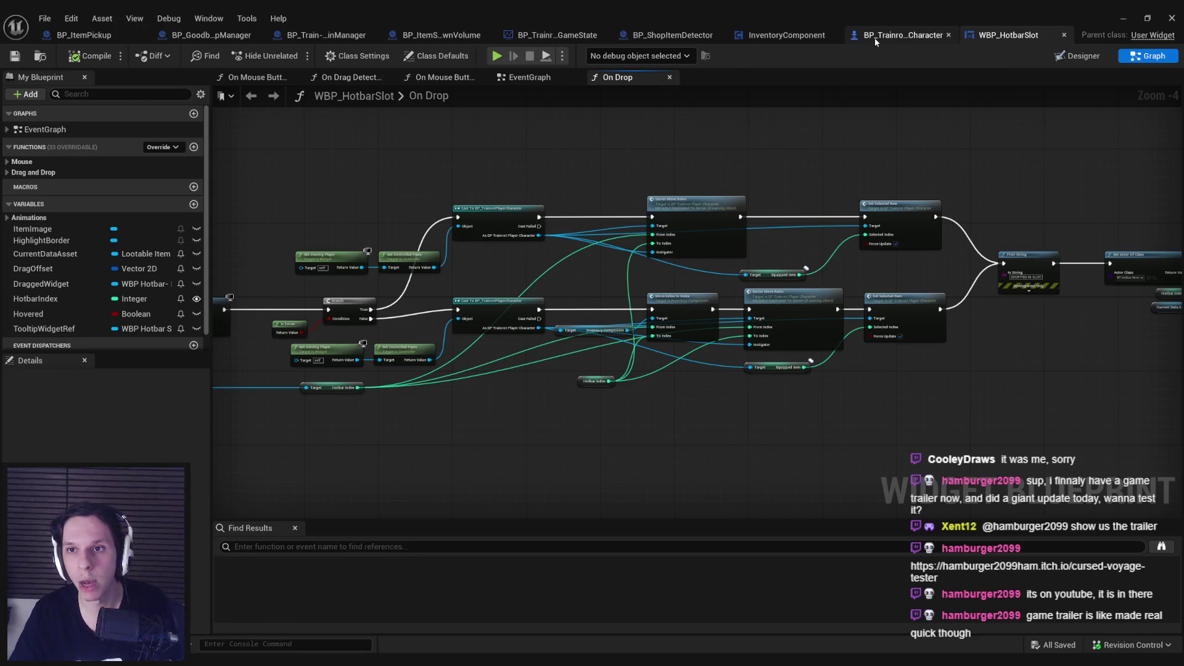
Compare the player character's InventoryGraph with the InventoryComponent event graph.
{"action": "left_click", "coordinate": [906, 35]}
{"action": "scroll", "coordinate": [486, 250], "scroll_direction": "down", "scroll_amount": 2}
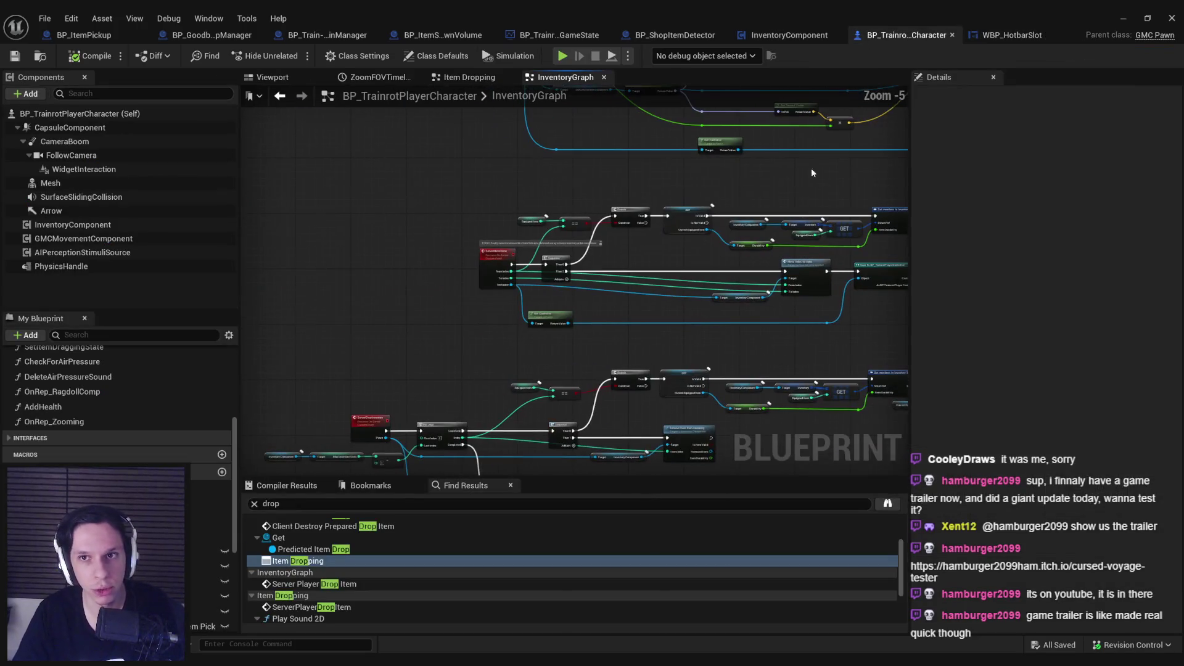
{"action": "left_click", "coordinate": [791, 36]}
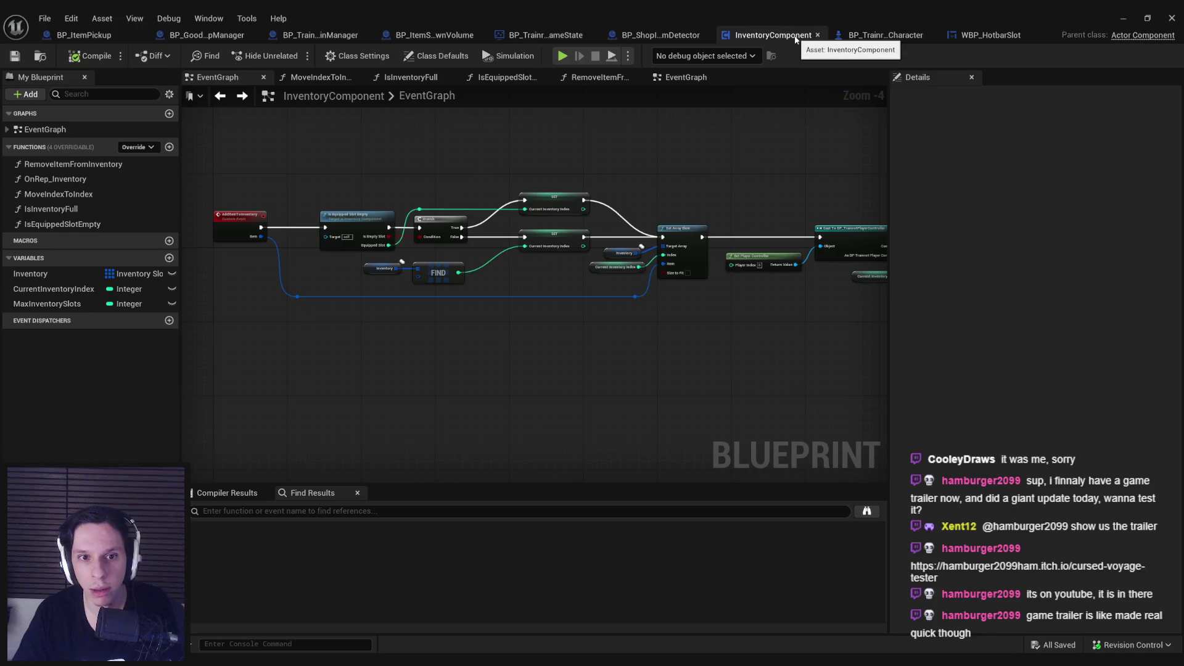
{"action": "left_click", "coordinate": [903, 35]}
{"action": "scroll", "coordinate": [648, 277], "scroll_direction": "up", "scroll_amount": 4}
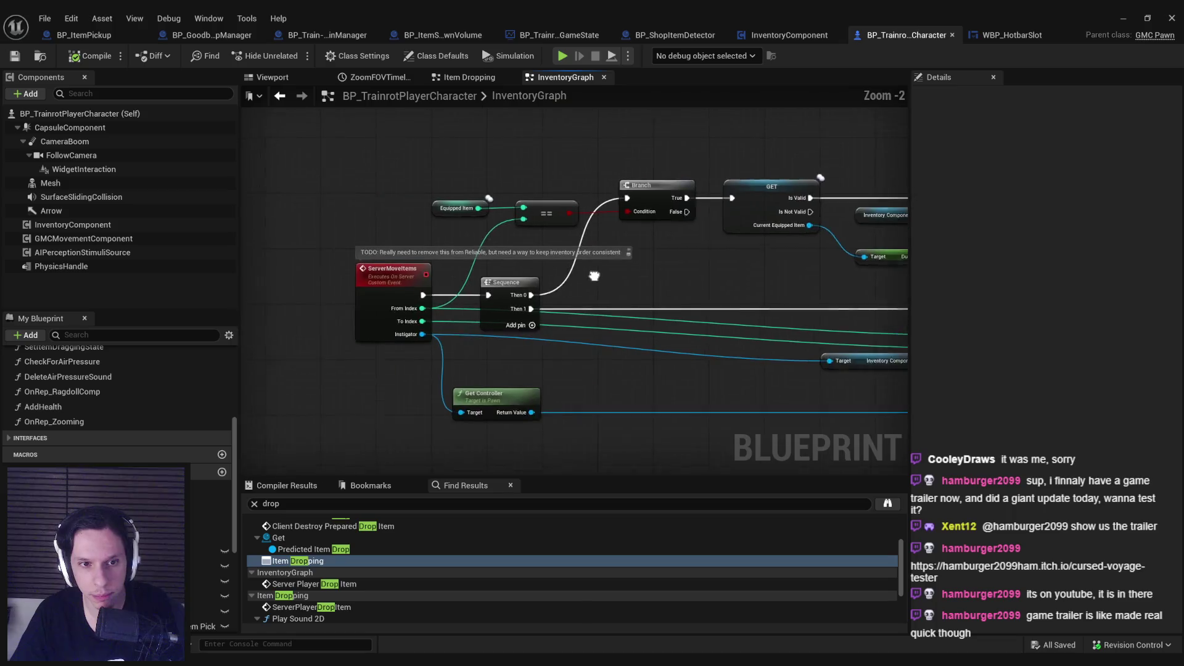
{"action": "scroll", "coordinate": [384, 257], "scroll_direction": "down", "scroll_amount": 2}
{"action": "scroll", "coordinate": [383, 257], "scroll_direction": "up", "scroll_amount": 3}
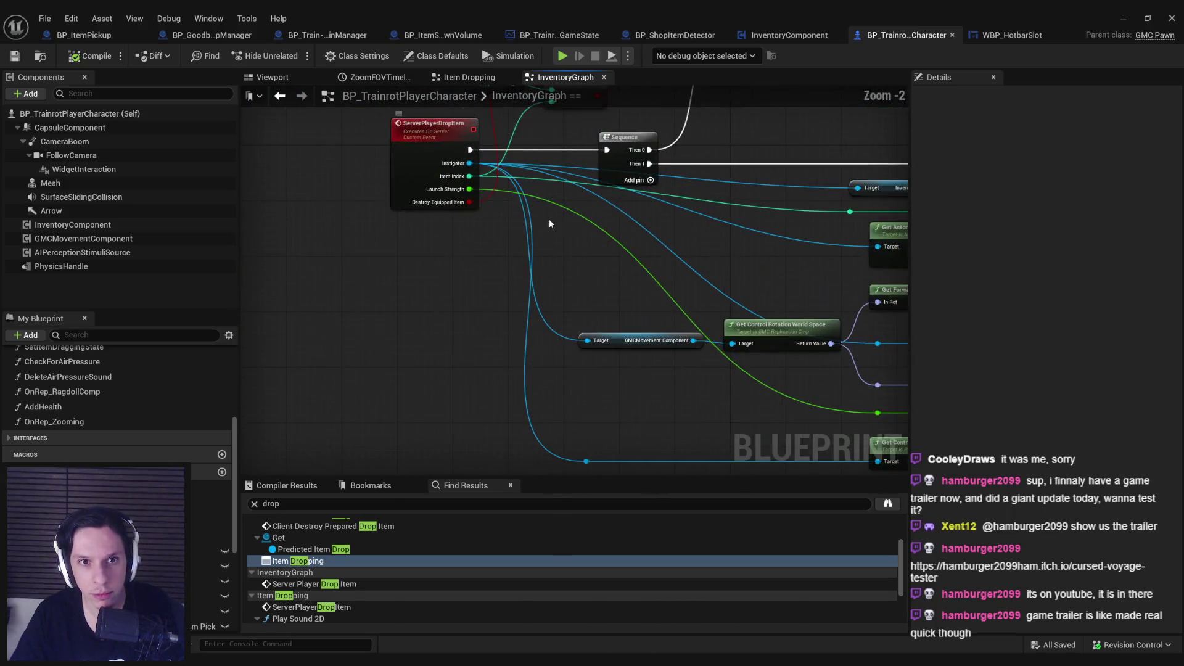
{"action": "scroll", "coordinate": [549, 219], "scroll_direction": "down", "scroll_amount": 2}
{"action": "scroll", "coordinate": [549, 275], "scroll_direction": "up", "scroll_amount": 2}
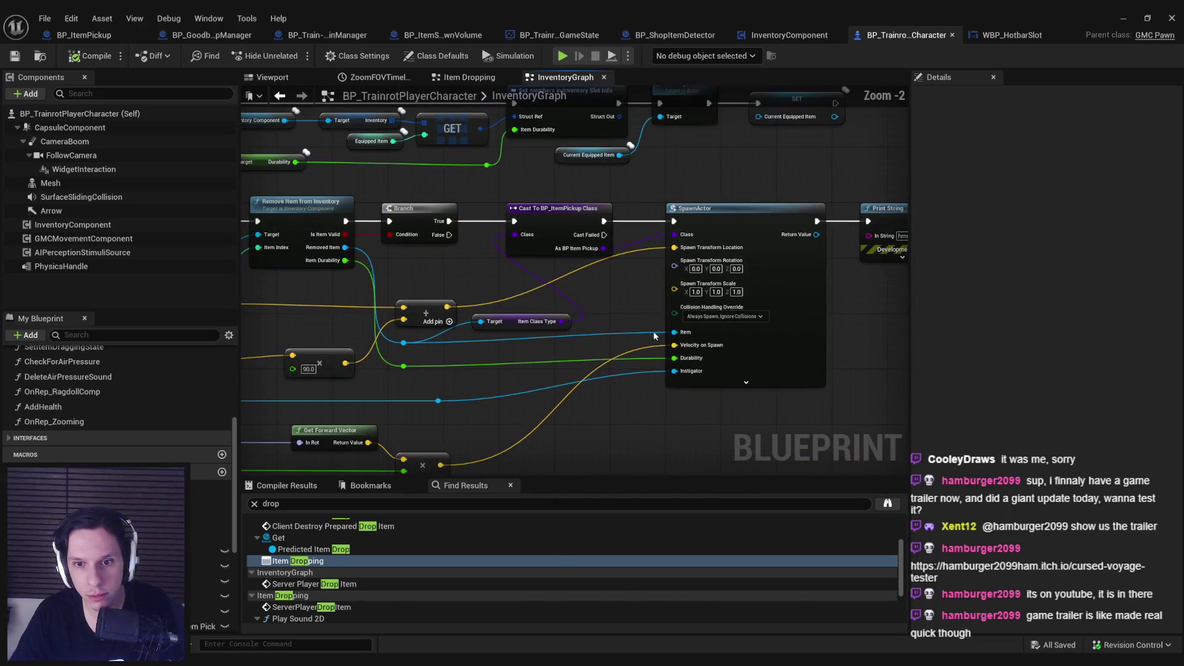
Refresh the SpawnActor node so its new pins appear, then pan to the surrounding spawn logic.
{"action": "right_click", "coordinate": [800, 356]}
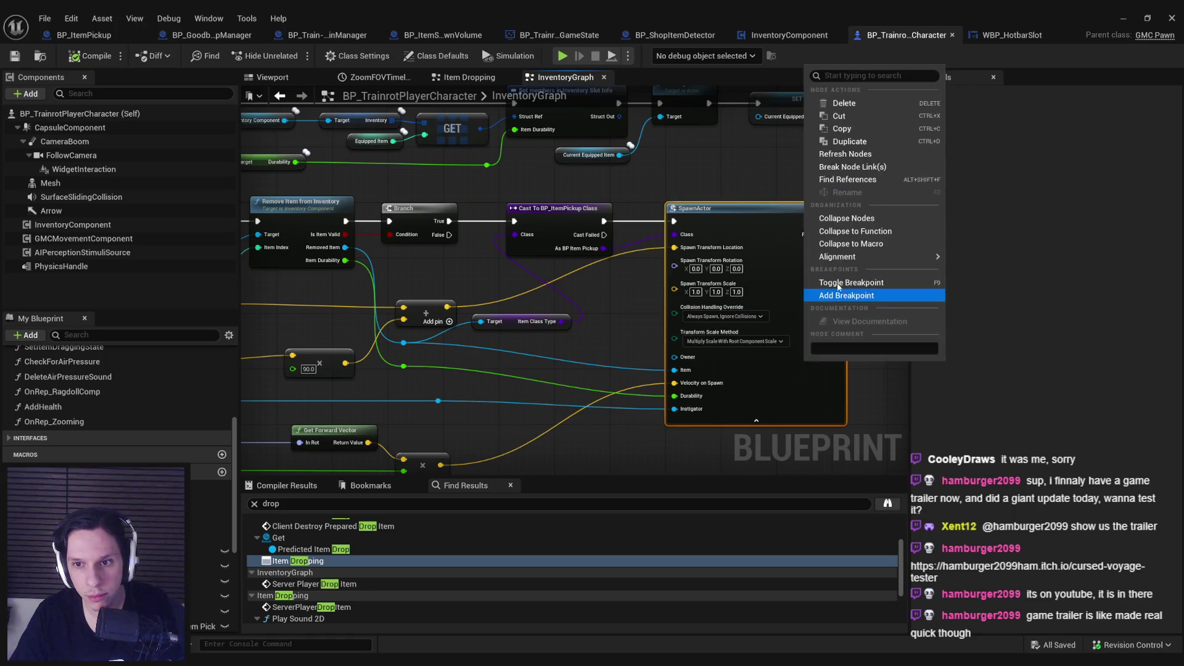
{"action": "left_click", "coordinate": [845, 154]}
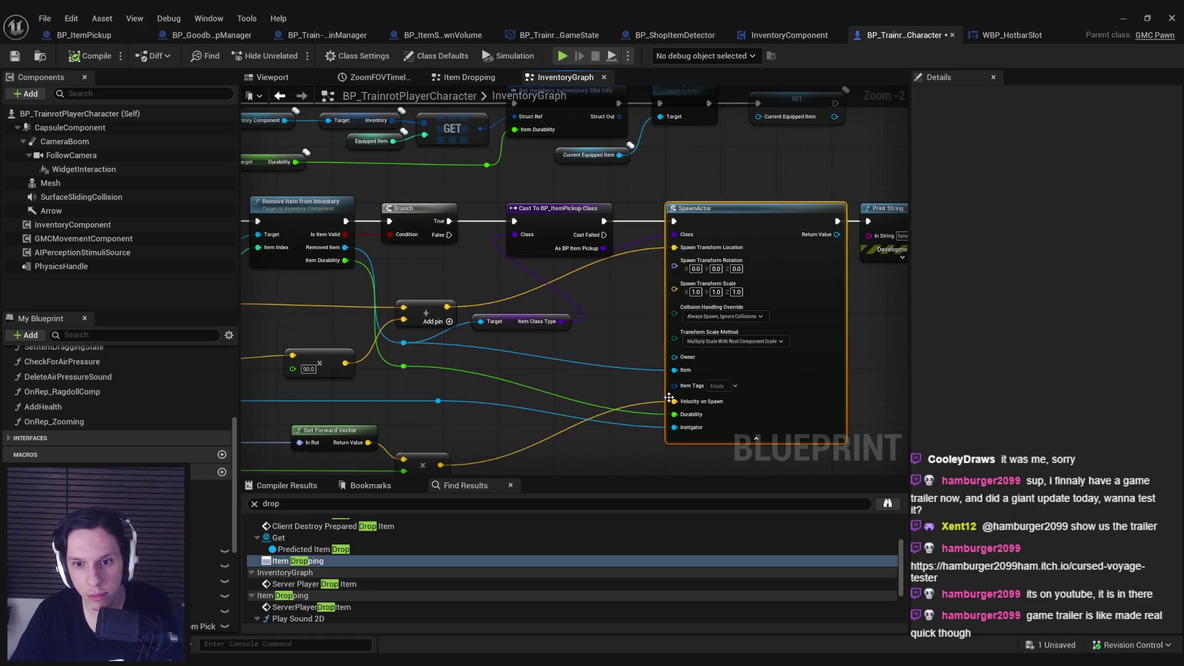
{"action": "scroll", "coordinate": [608, 390], "scroll_direction": "down", "scroll_amount": 1}
{"action": "left_click_drag", "start_coordinate": [607, 389], "coordinate": [691, 340]}
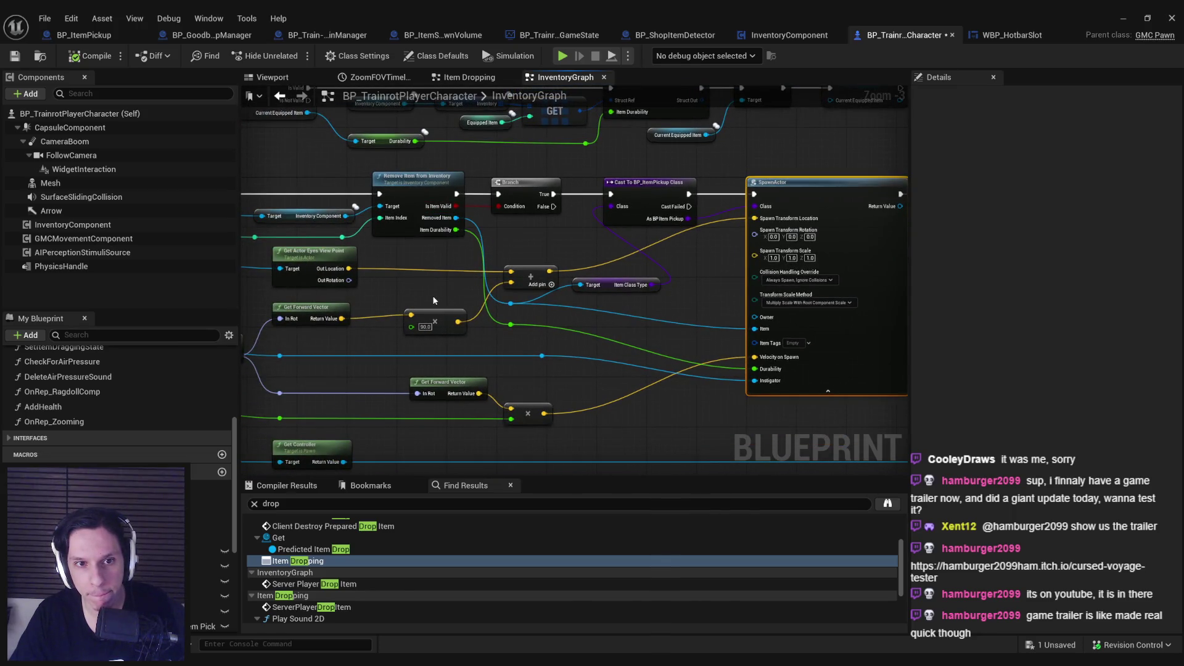
{"action": "mouse_move", "coordinate": [433, 299]}
{"action": "left_mouse_down"}
{"action": "mouse_move", "coordinate": [732, 302]}
{"action": "mouse_move", "coordinate": [403, 306]}
{"action": "left_mouse_up"}
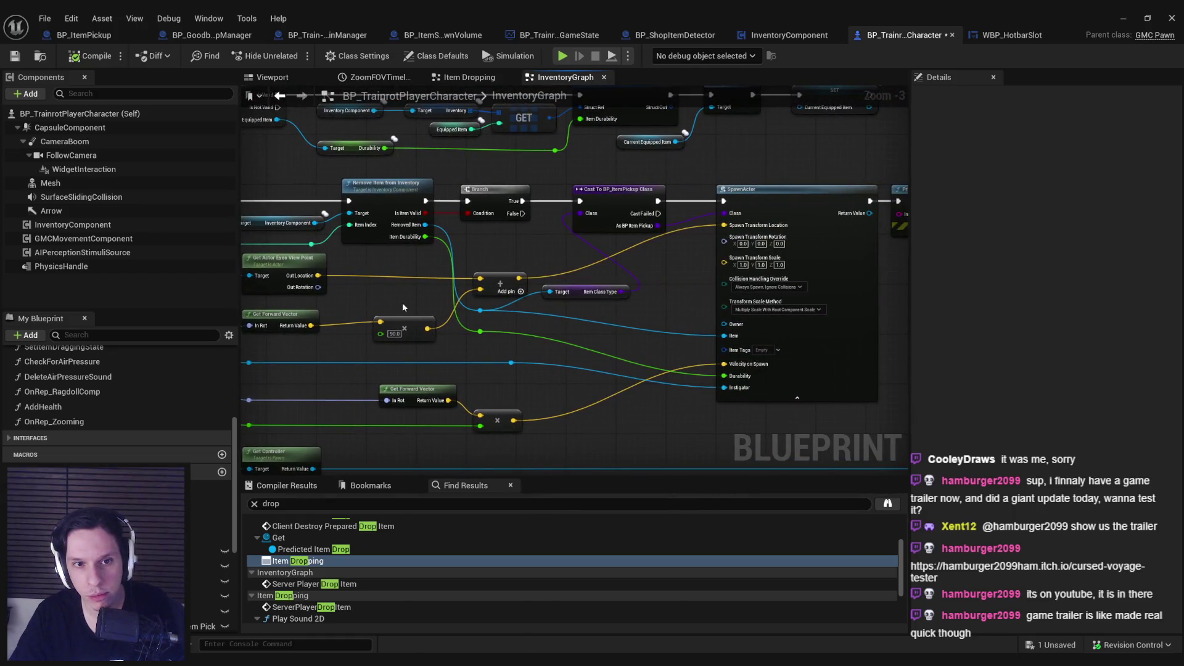
Open RemoveItemFromInventory, pan to its Branch and Is Valid nodes, then switch to the trailer browser.
{"action": "double_click", "coordinate": [393, 201]}
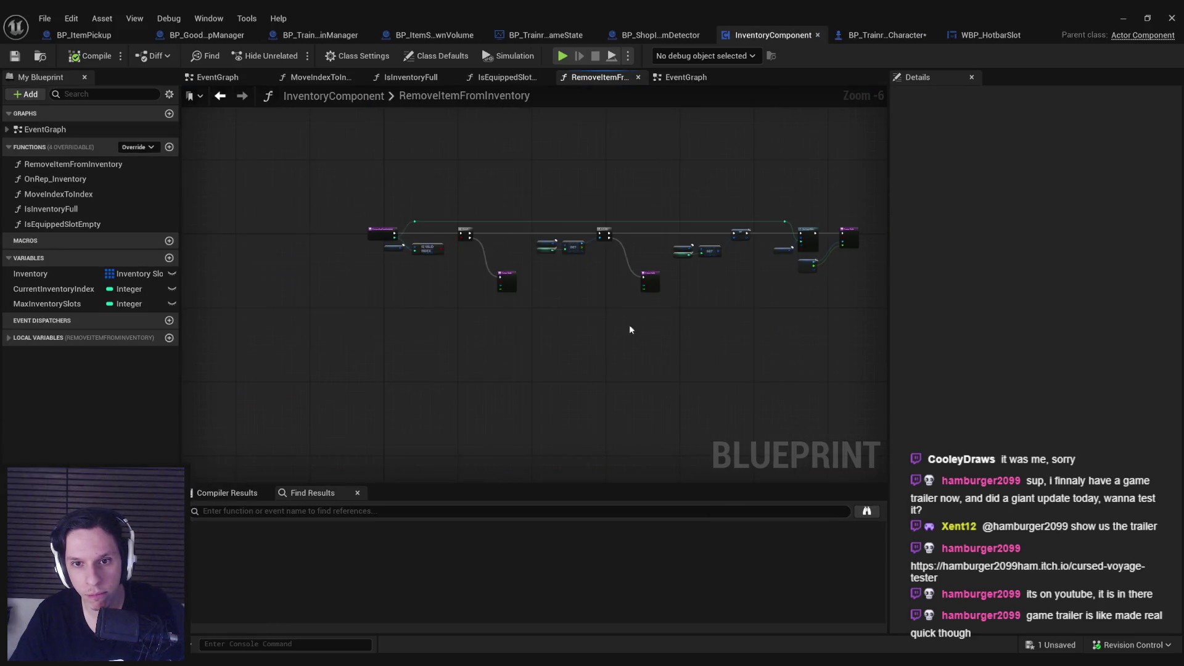
{"action": "scroll", "coordinate": [672, 264], "scroll_direction": "up", "scroll_amount": 4}
{"action": "left_click_drag", "start_coordinate": [672, 264], "coordinate": [411, 285]}
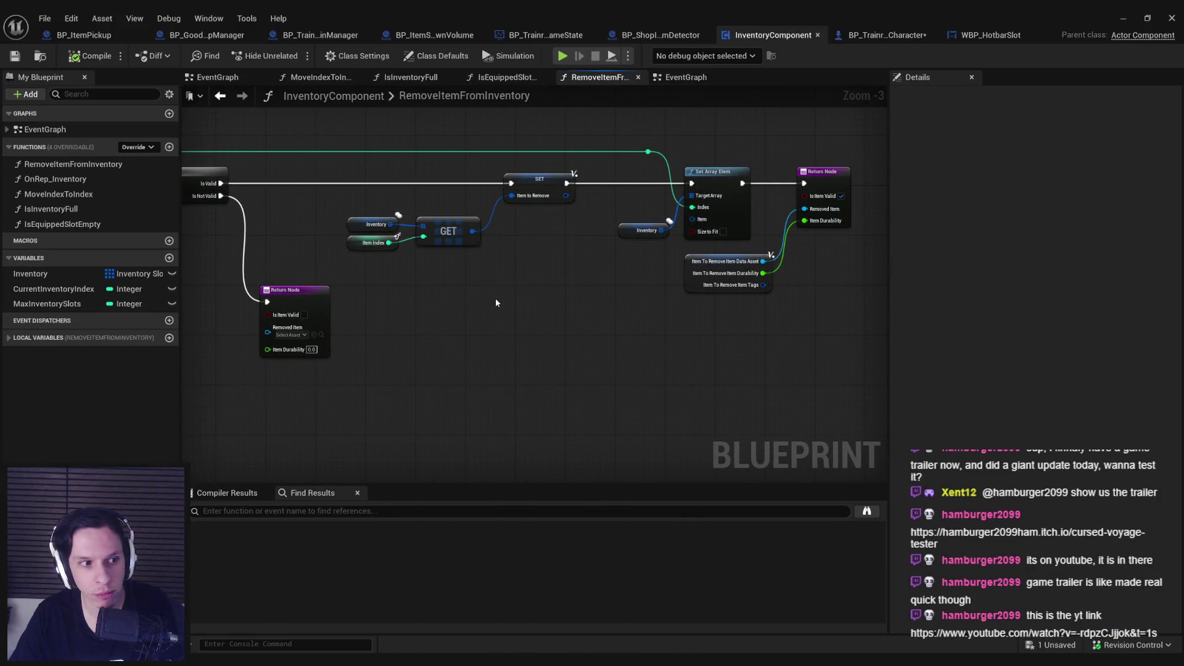
{"action": "left_click_drag", "start_coordinate": [495, 298], "coordinate": [675, 310]}
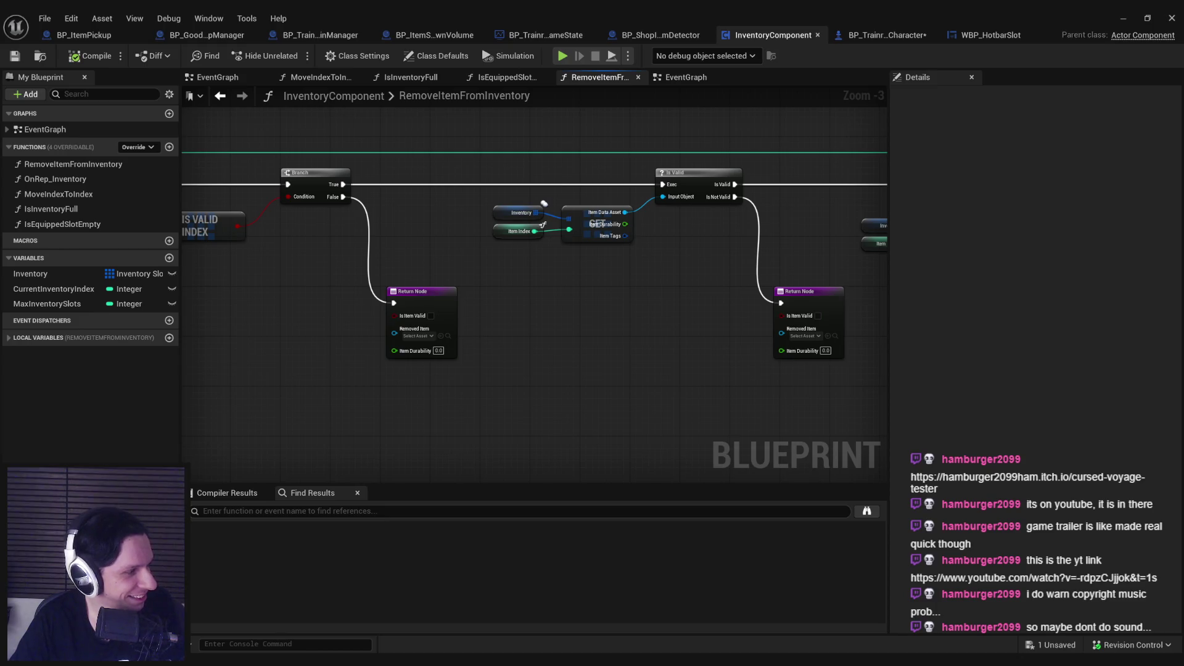
{"action": "key", "text": "alt+Tab"}
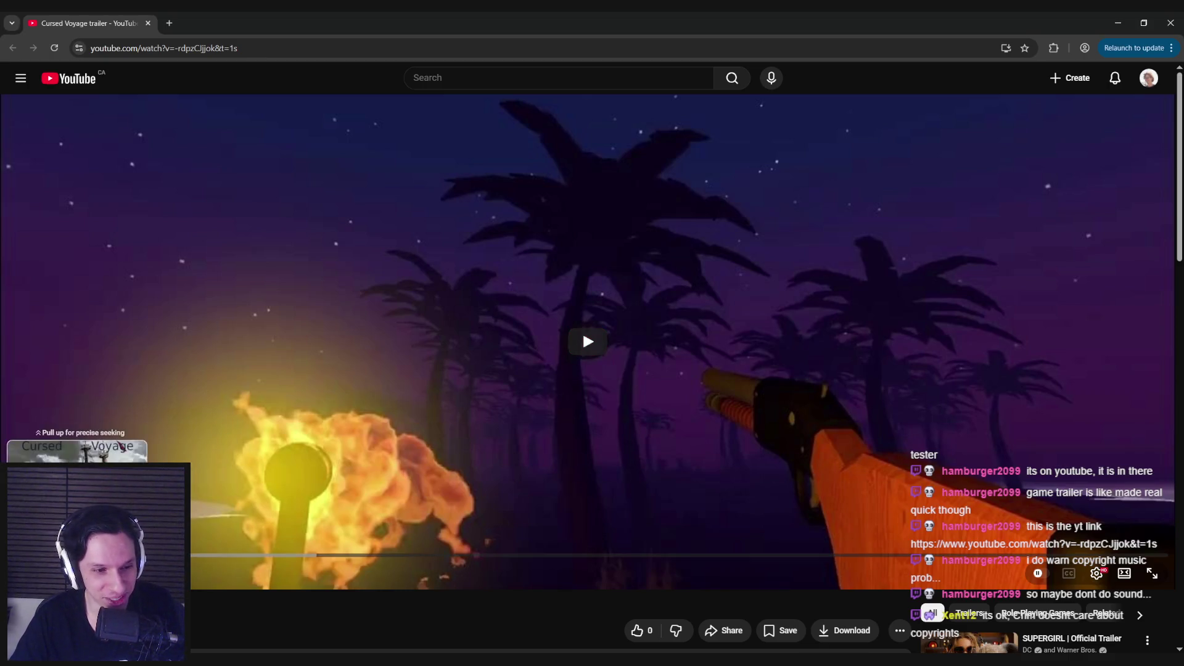
Play the Cursed Voyage trailer, pausing on the keybinds screen and again briefly.
{"action": "left_click", "coordinate": [582, 330]}
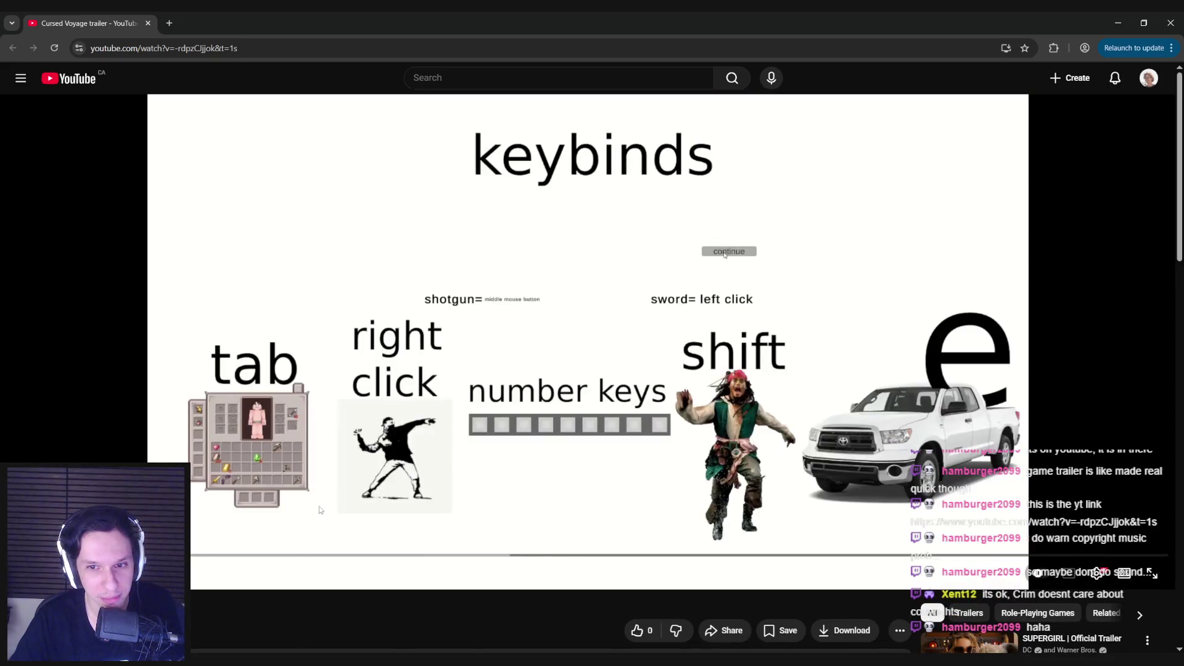
{"action": "left_click", "coordinate": [316, 510]}
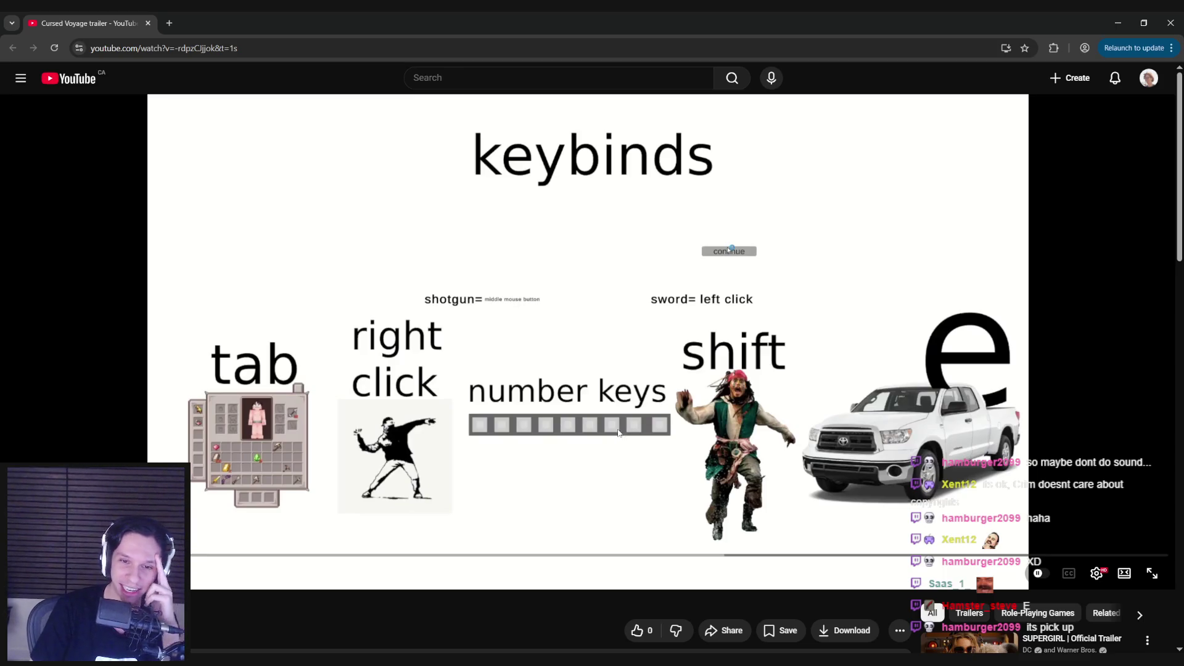
{"action": "left_click", "coordinate": [587, 431]}
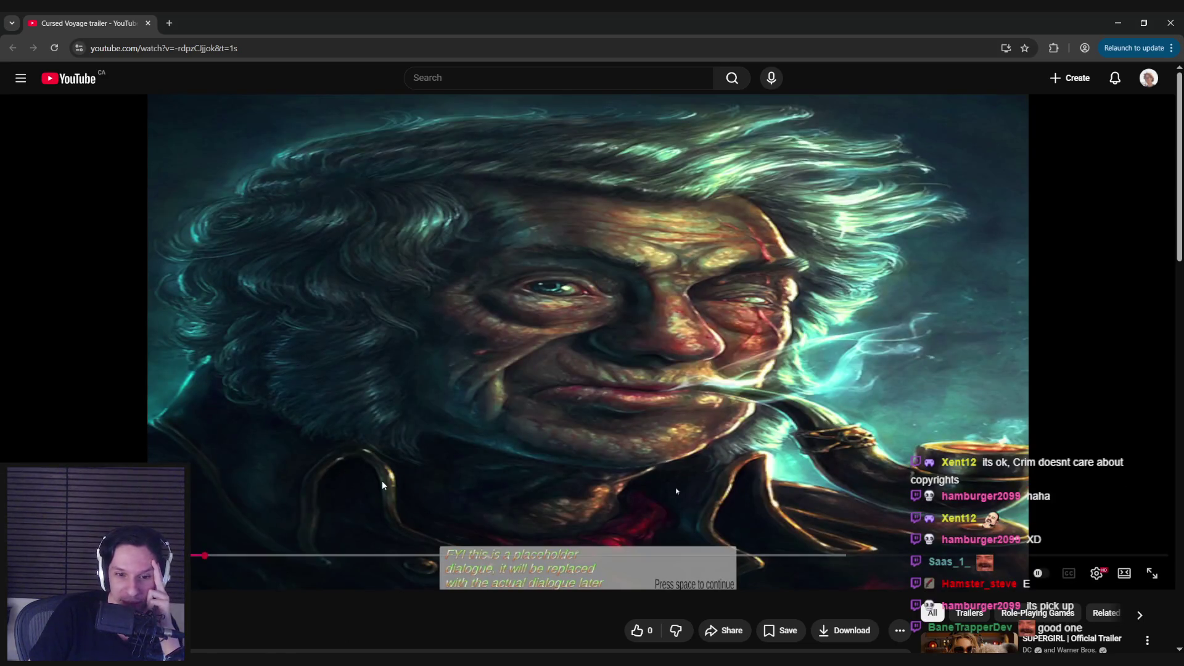
{"action": "left_click", "coordinate": [383, 482]}
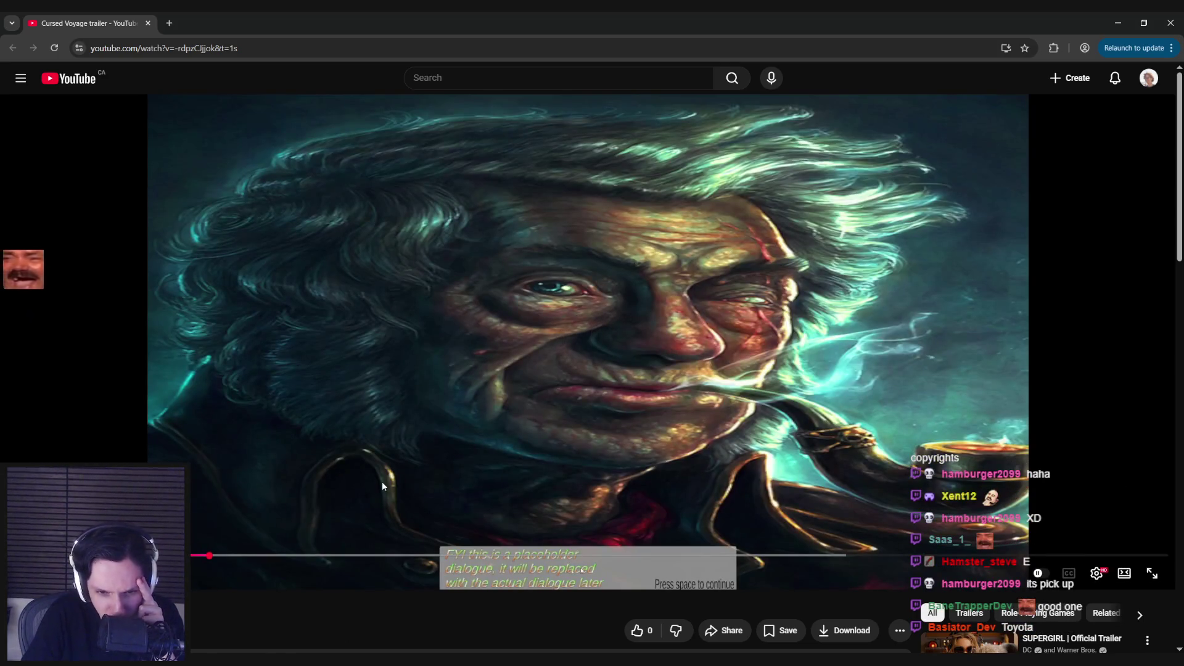
{"action": "left_click", "coordinate": [373, 474]}
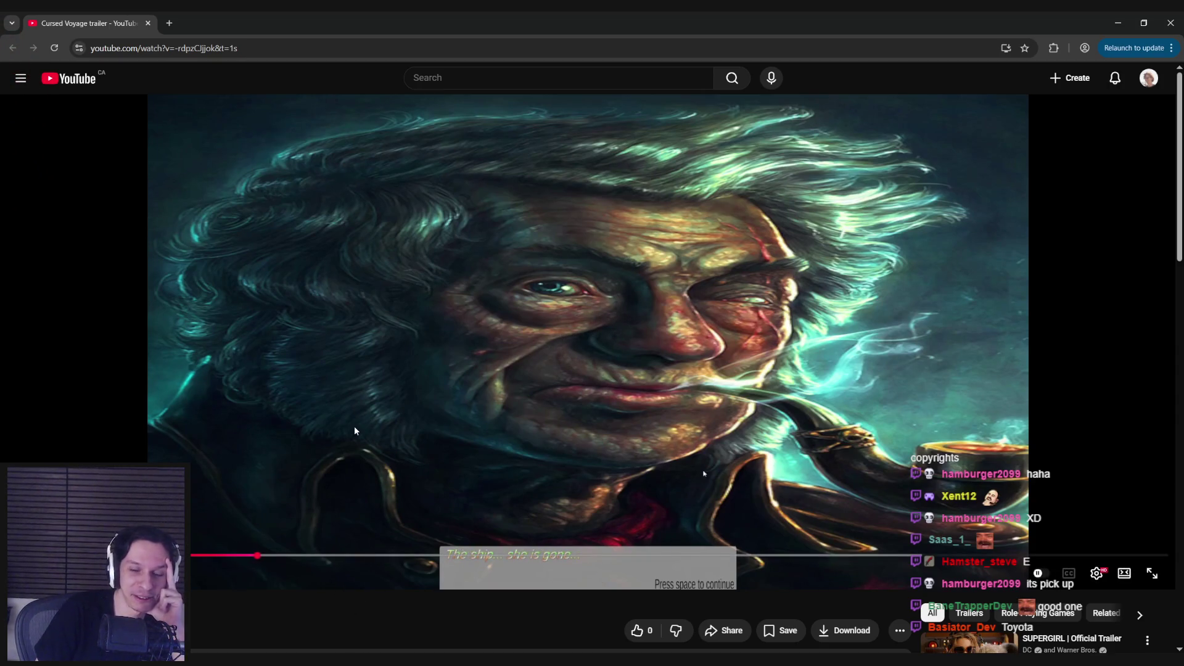
Skip ahead to the beach scene, pause on the blue screen, then jump past it.
{"action": "left_click", "coordinate": [287, 555]}
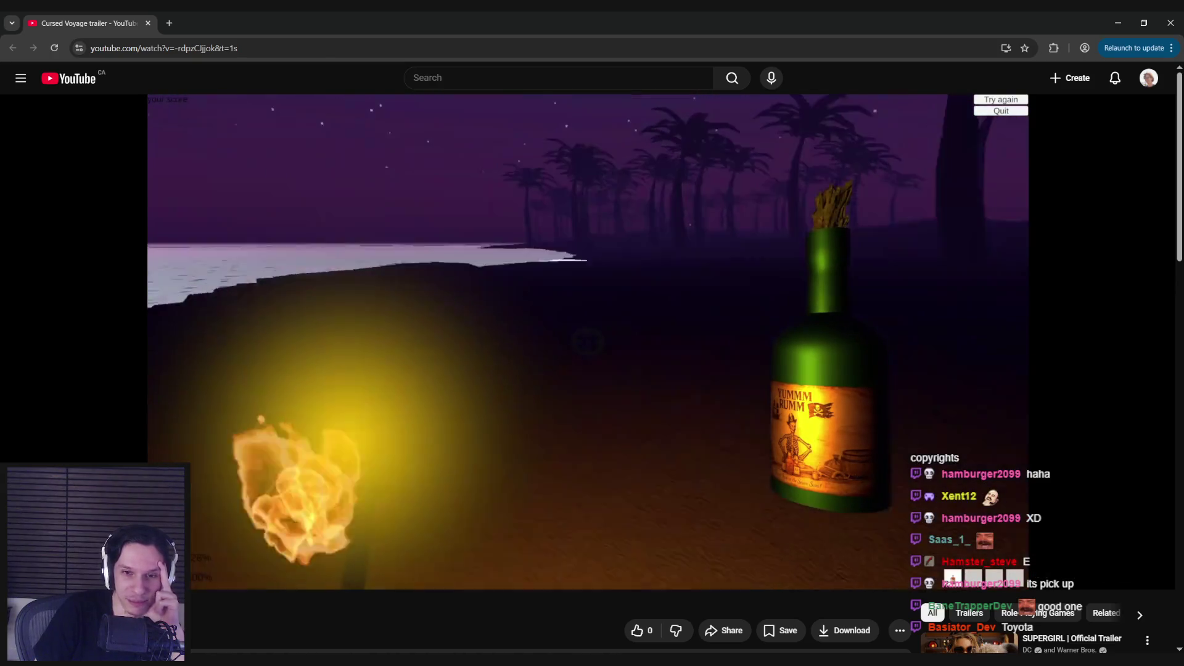
{"action": "left_click", "coordinate": [360, 416]}
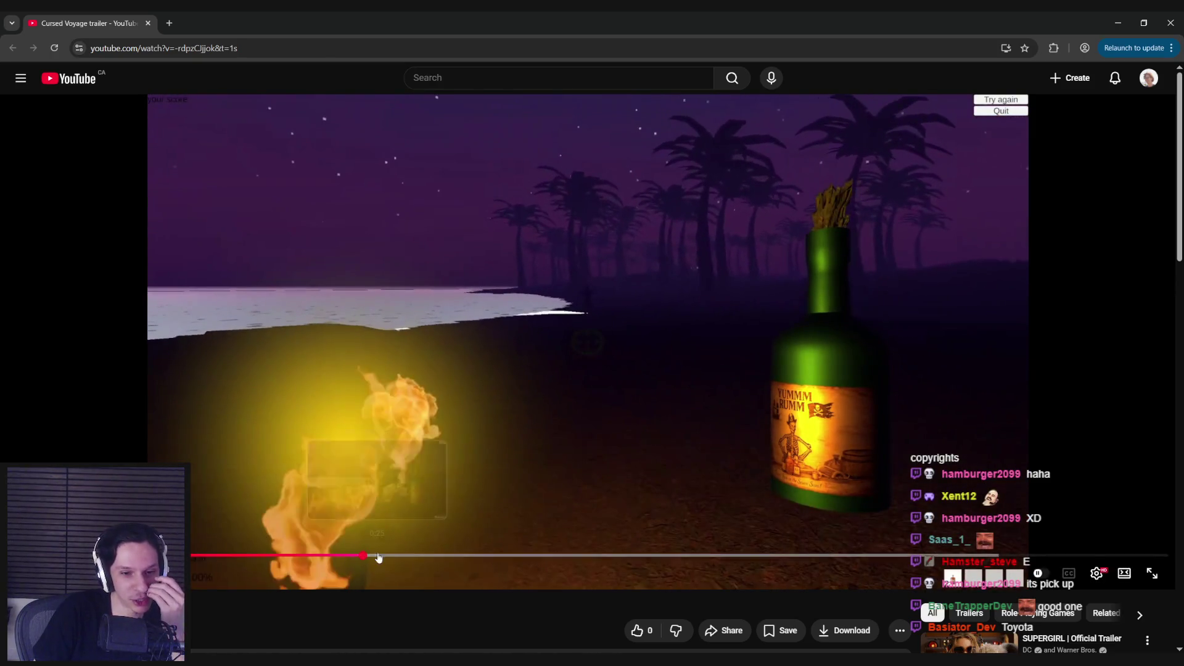
{"action": "left_click", "coordinate": [406, 460]}
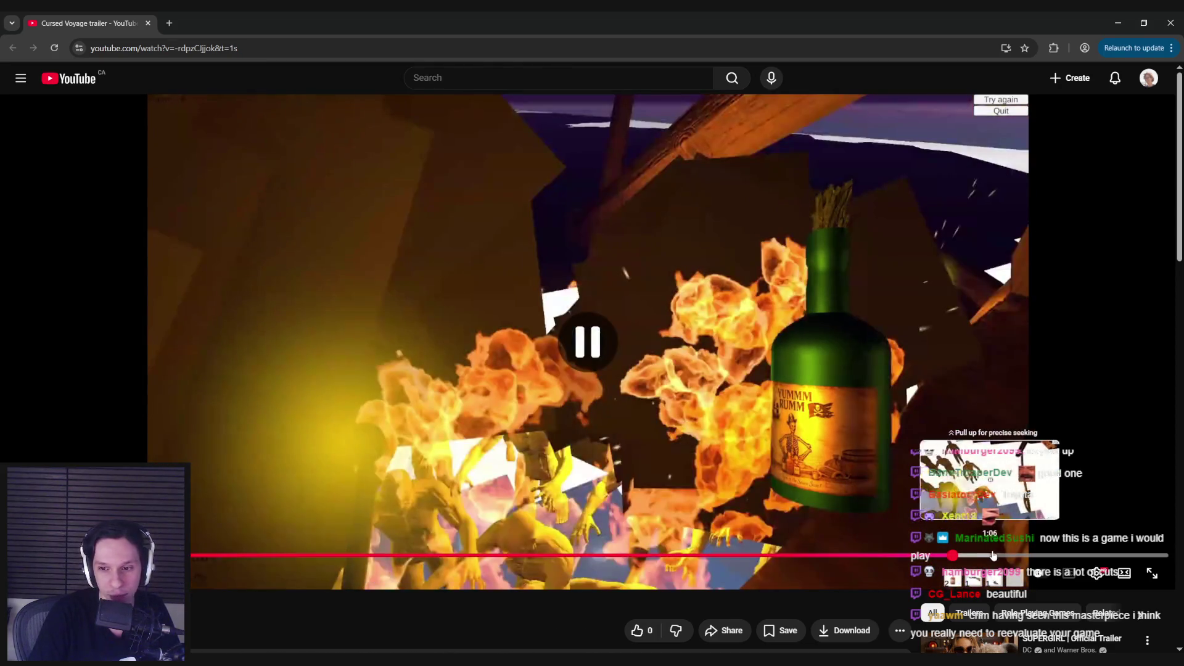
{"action": "left_click", "coordinate": [898, 510]}
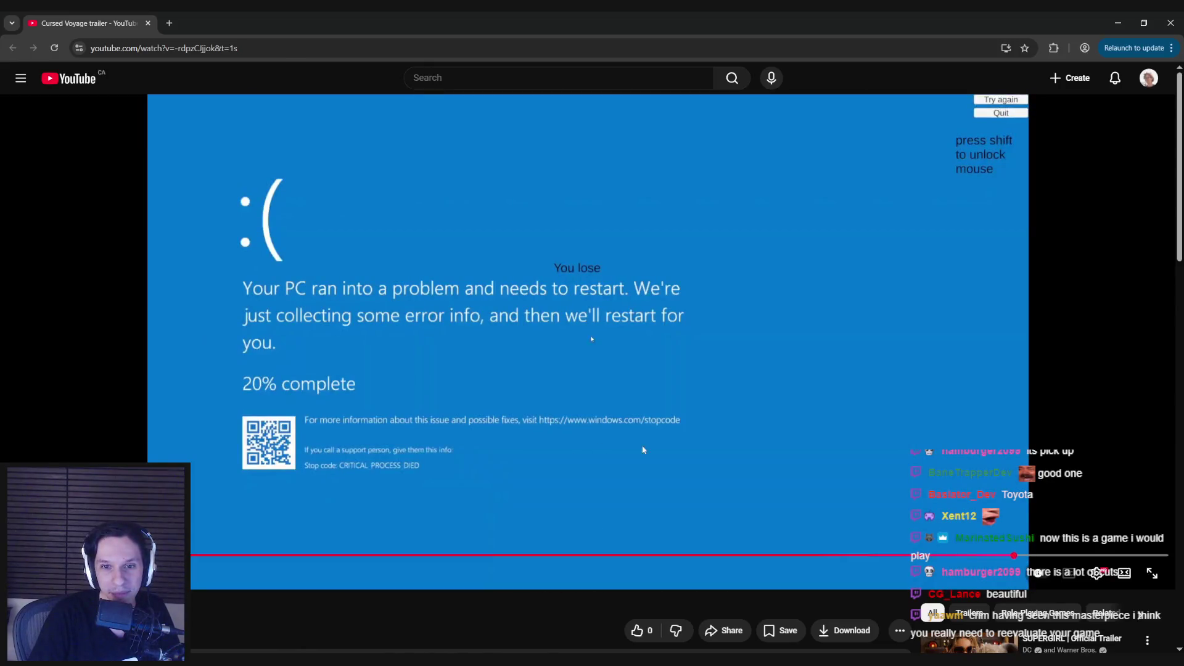
{"action": "left_click", "coordinate": [871, 467]}
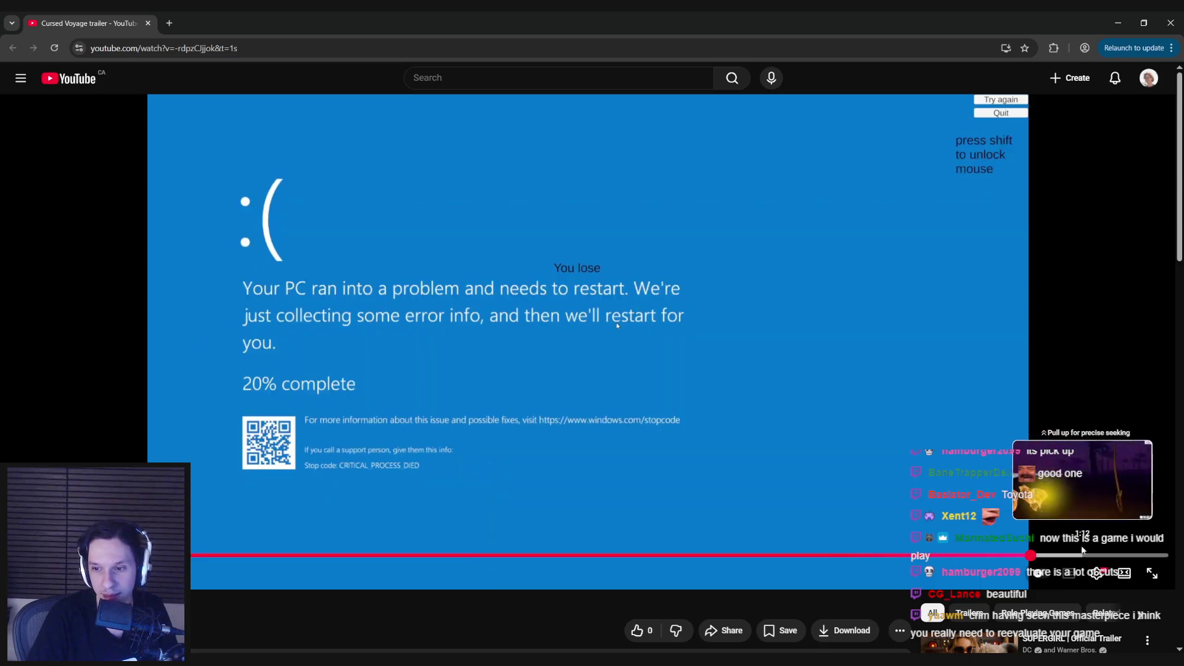
{"action": "left_click", "coordinate": [1039, 555]}
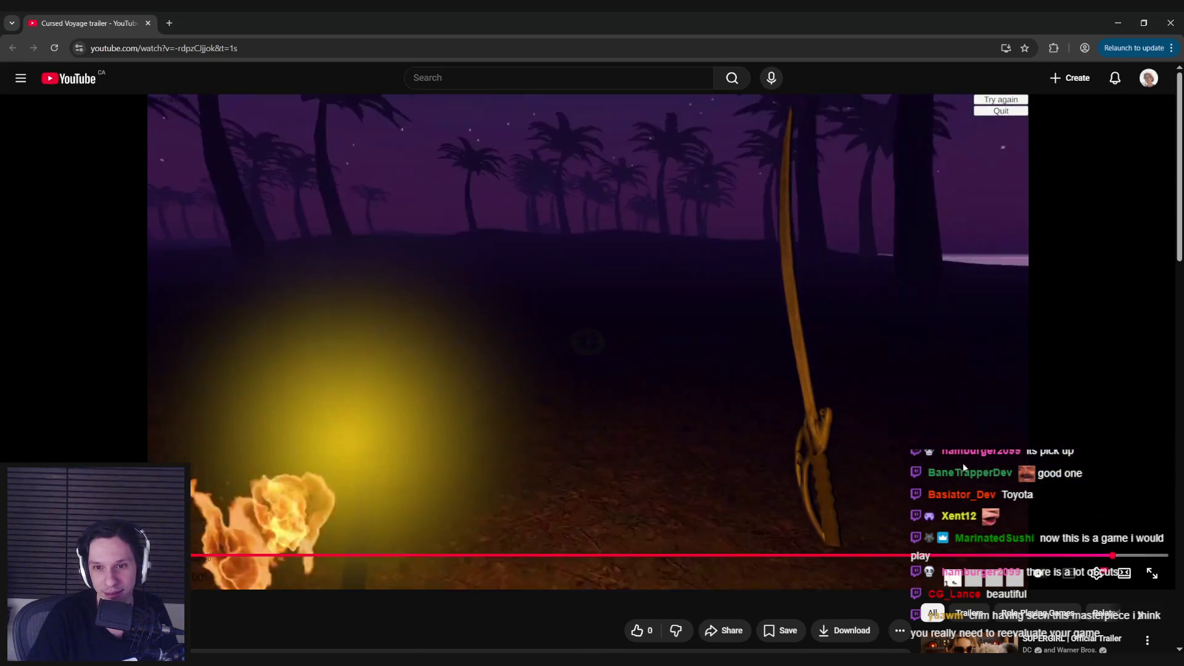
Pause, rewind to the start, then scrub forward through the trailer to the night beach scene.
{"action": "left_click", "coordinate": [465, 539]}
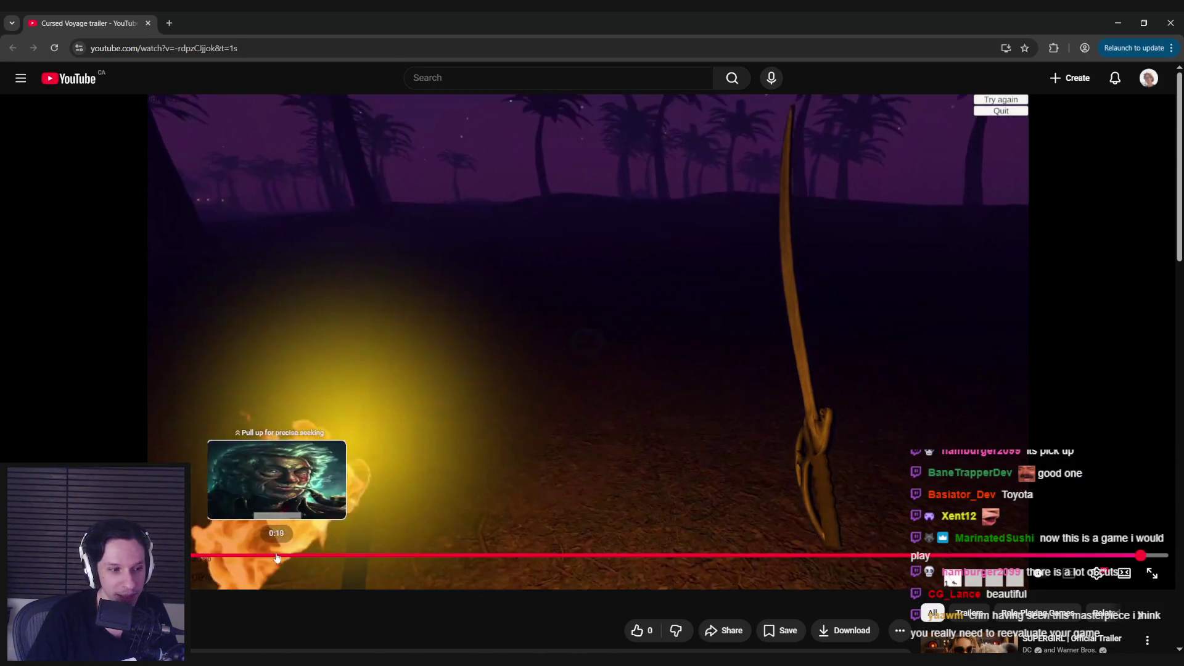
{"action": "left_click", "coordinate": [195, 556]}
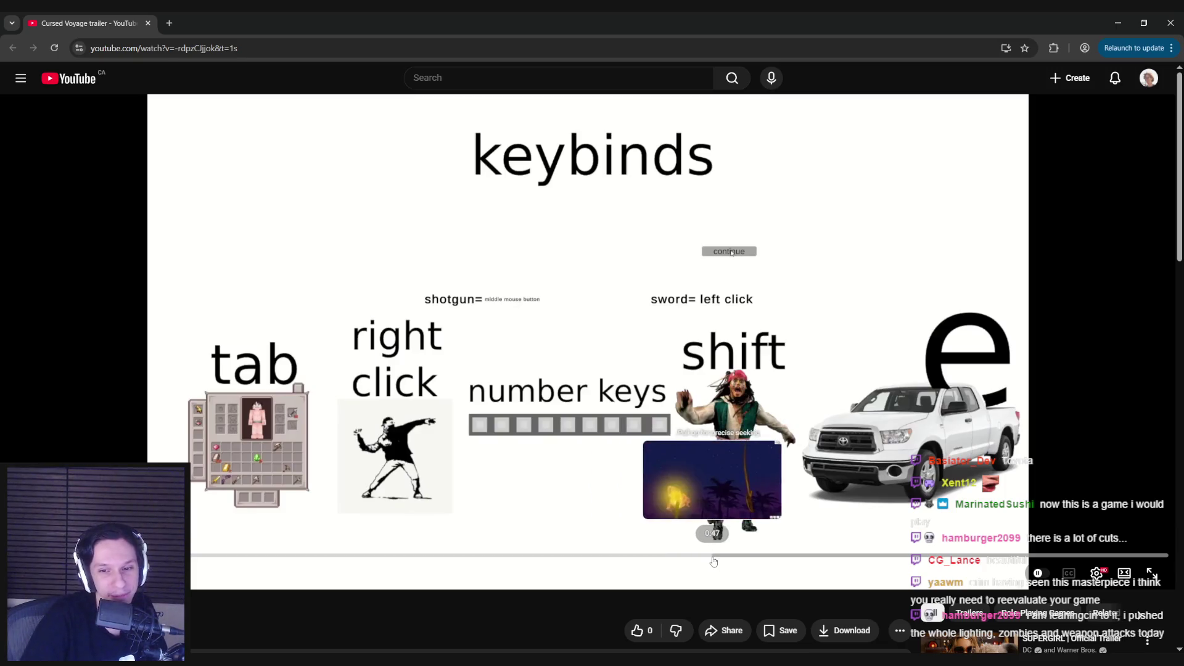
{"action": "left_click", "coordinate": [747, 555]}
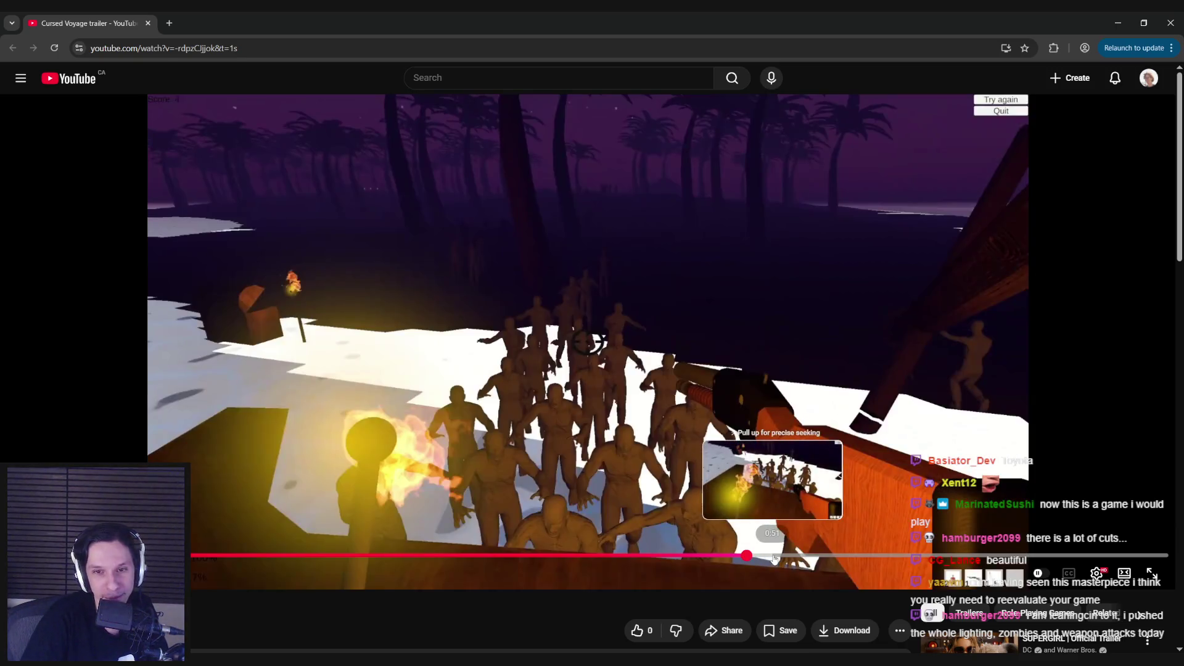
{"action": "left_click_drag", "start_coordinate": [775, 558], "coordinate": [864, 559]}
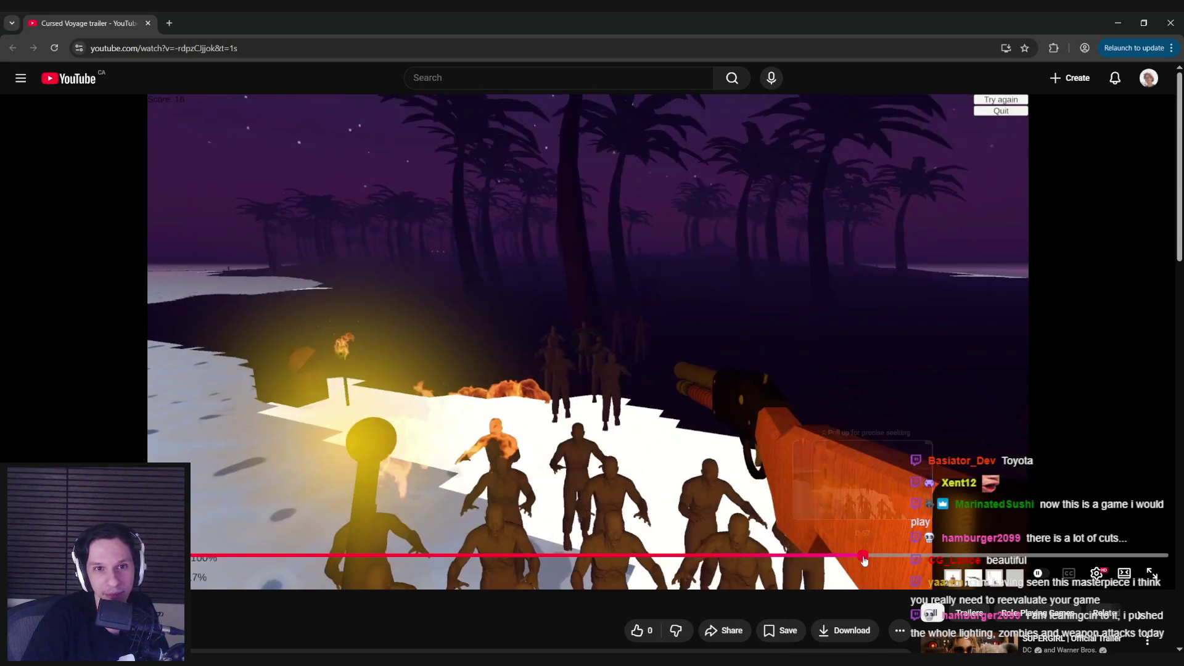
{"action": "left_click", "coordinate": [901, 558]}
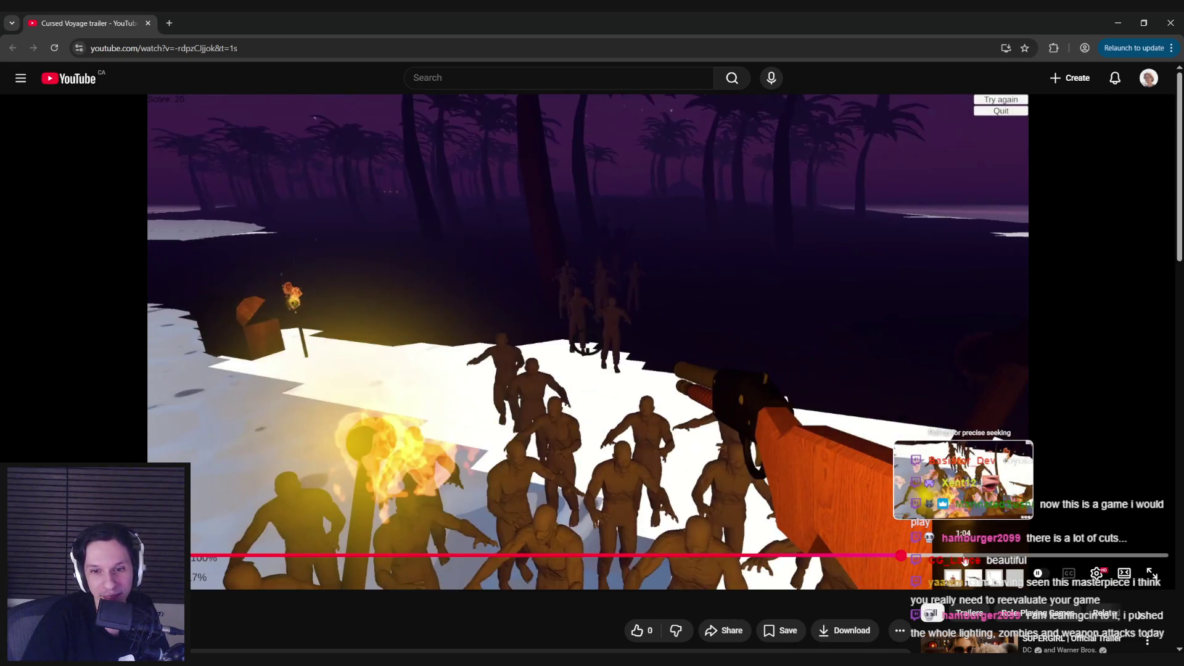
{"action": "left_click", "coordinate": [964, 559]}
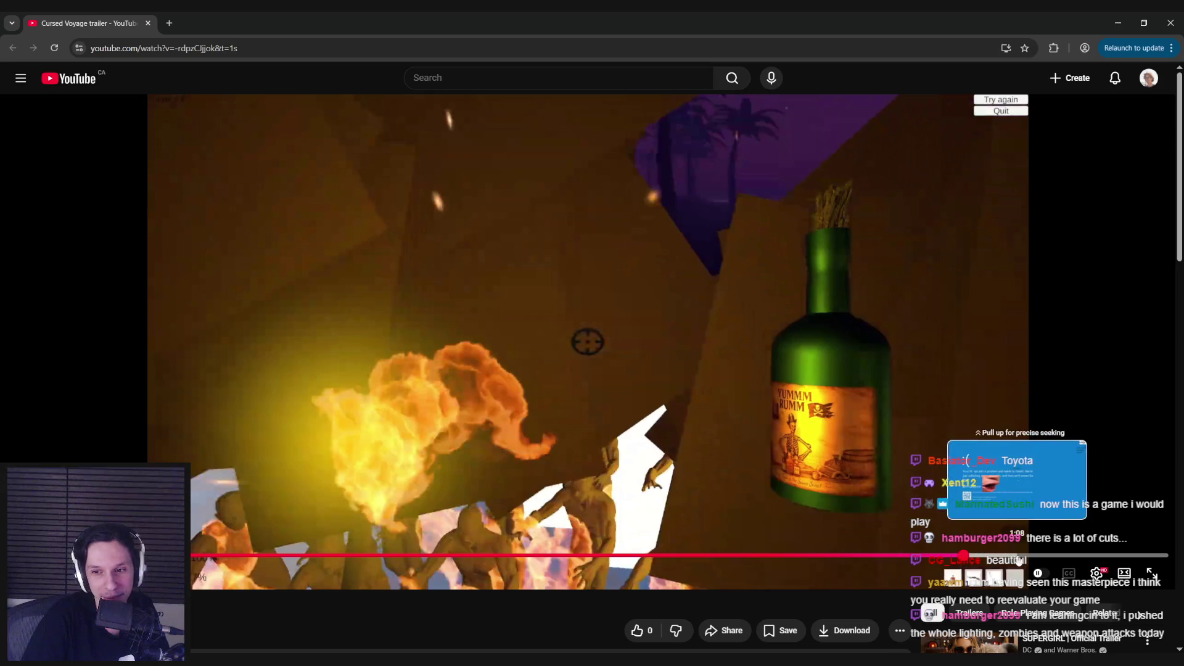
{"action": "left_click", "coordinate": [1018, 558]}
{"action": "left_click", "coordinate": [1054, 558]}
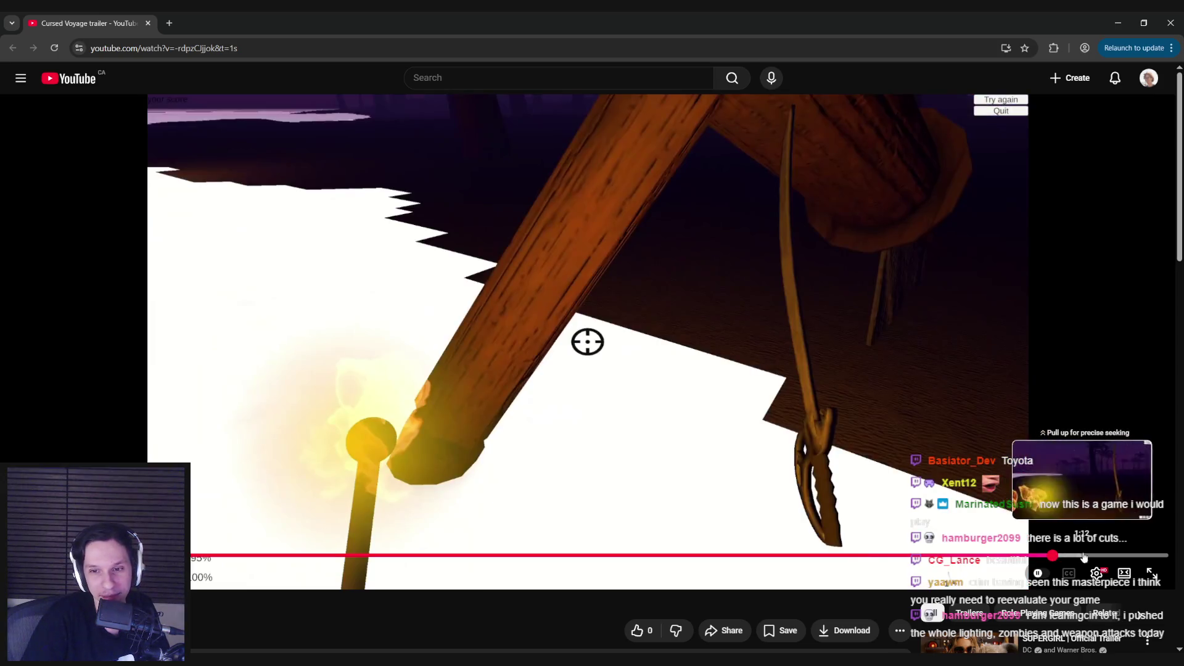
{"action": "left_click", "coordinate": [1082, 558]}
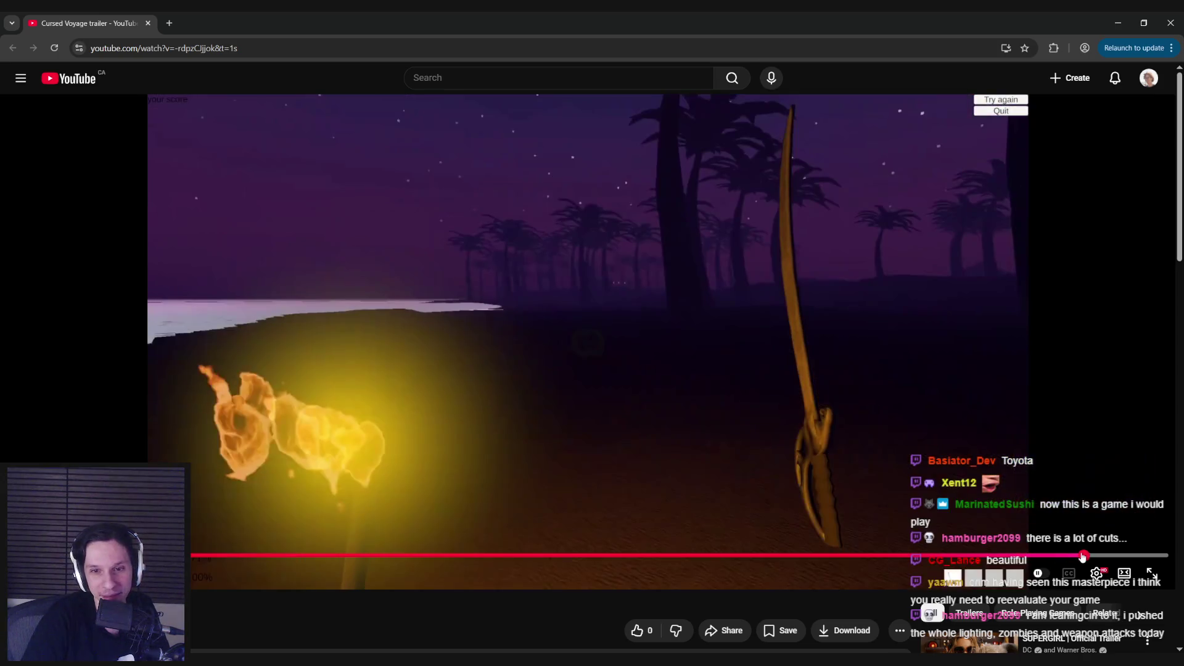
Jump back to 0:40, then ahead to the zombie horde and about 1:03, and return to Unreal.
{"action": "left_click", "coordinate": [611, 555]}
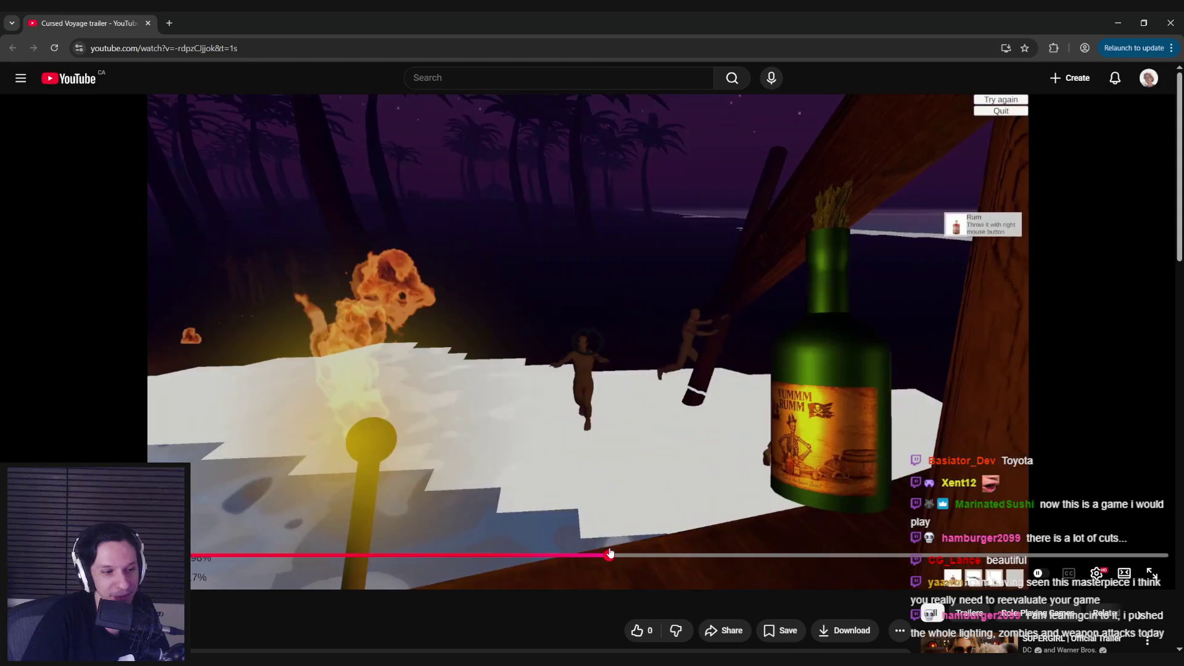
{"action": "right_click", "coordinate": [609, 554]}
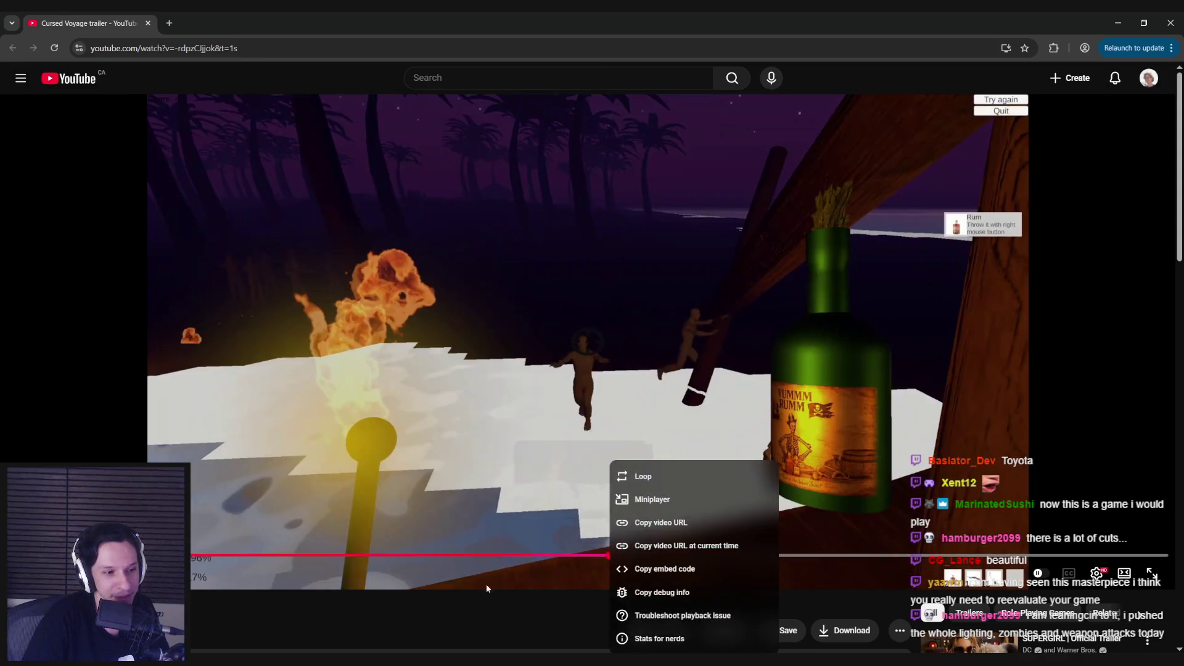
{"action": "left_click", "coordinate": [478, 618]}
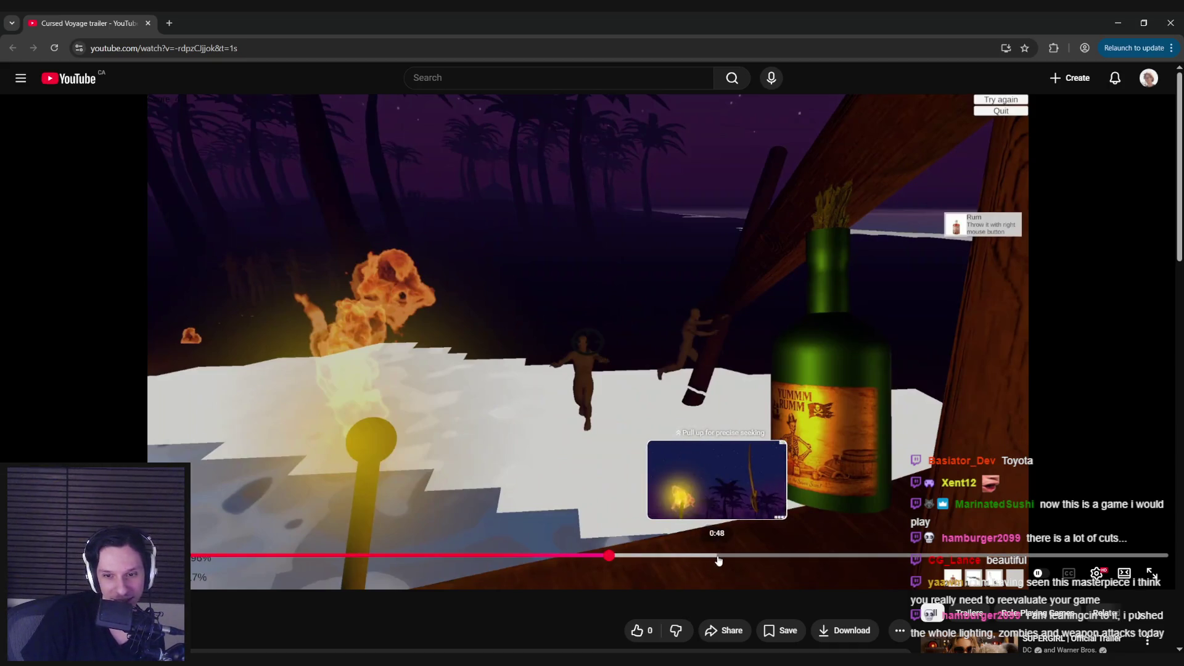
{"action": "left_click", "coordinate": [755, 557]}
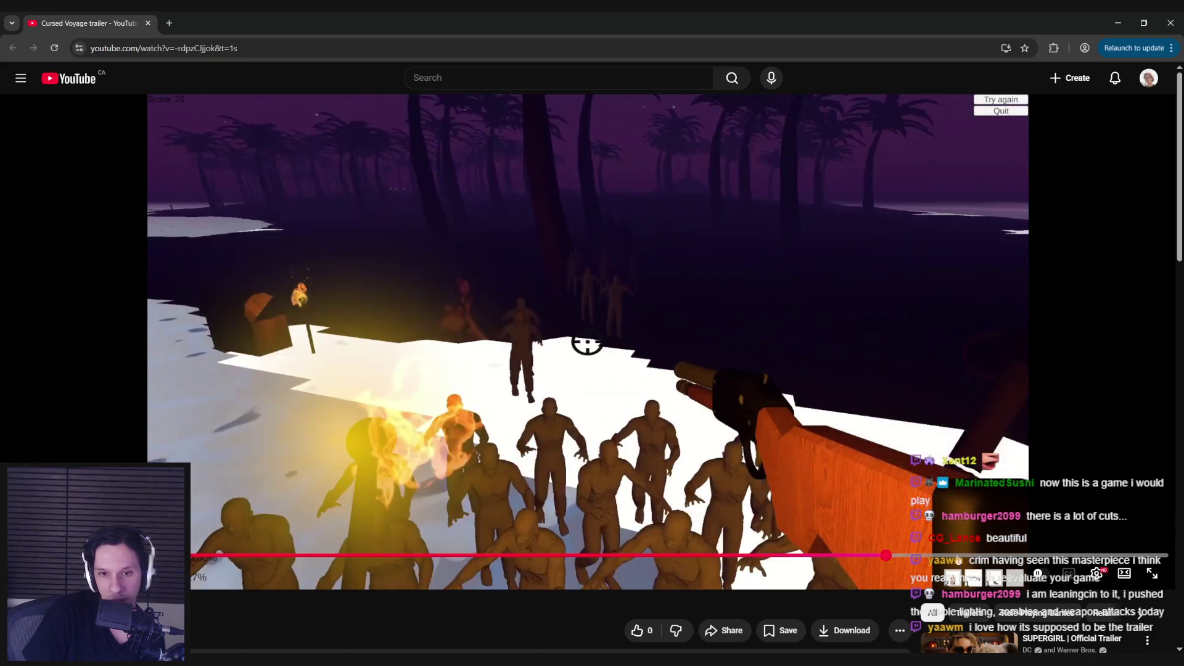
{"action": "left_click", "coordinate": [956, 555]}
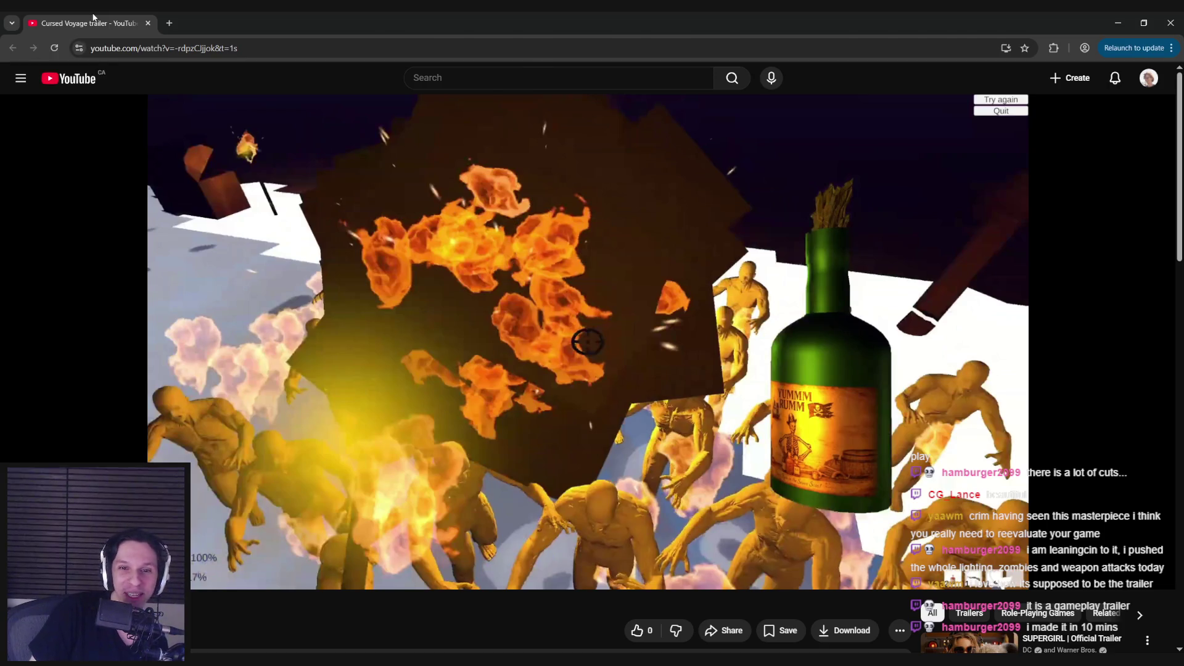
{"action": "key", "text": "alt+Tab"}
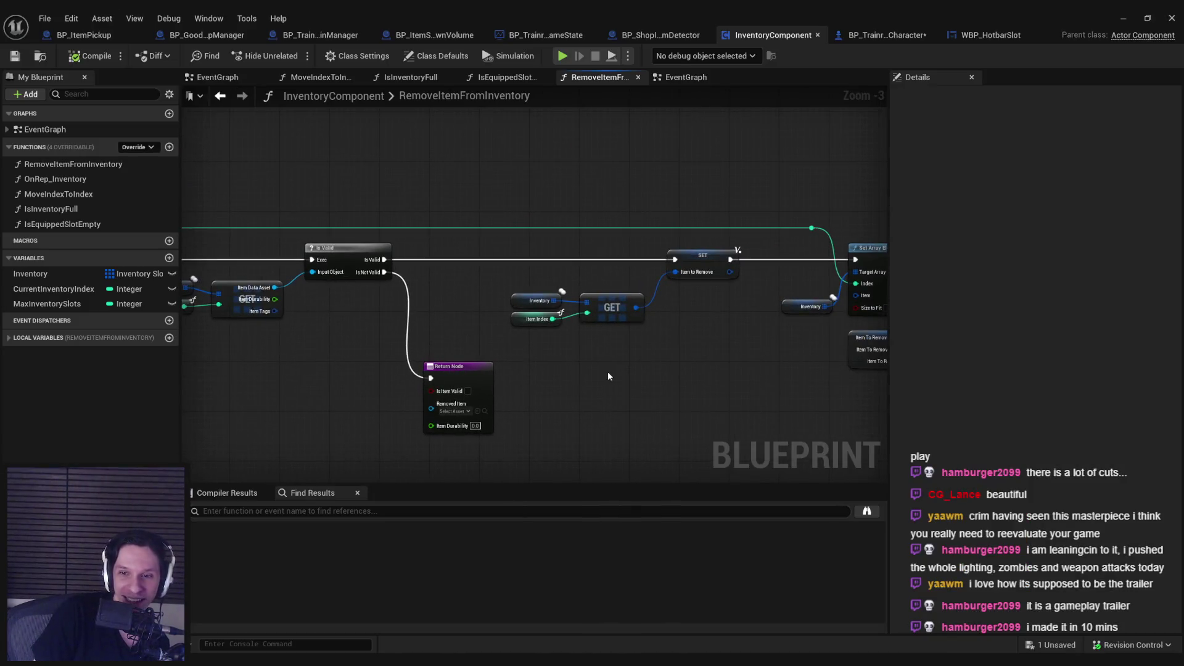
Add an Item Tags return output from Item To Remove's tags, then compile and save.
{"action": "left_click", "coordinate": [729, 256]}
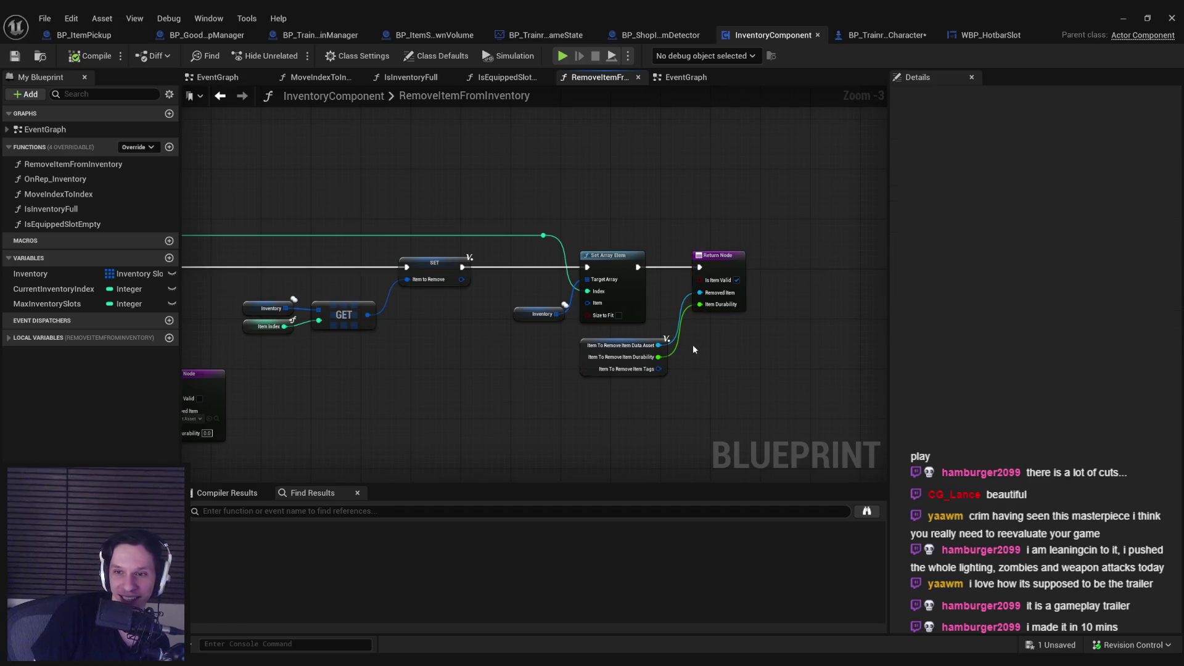
{"action": "scroll", "coordinate": [662, 385], "scroll_direction": "up", "scroll_amount": 3}
{"action": "left_click_drag", "start_coordinate": [658, 377], "coordinate": [723, 292]}
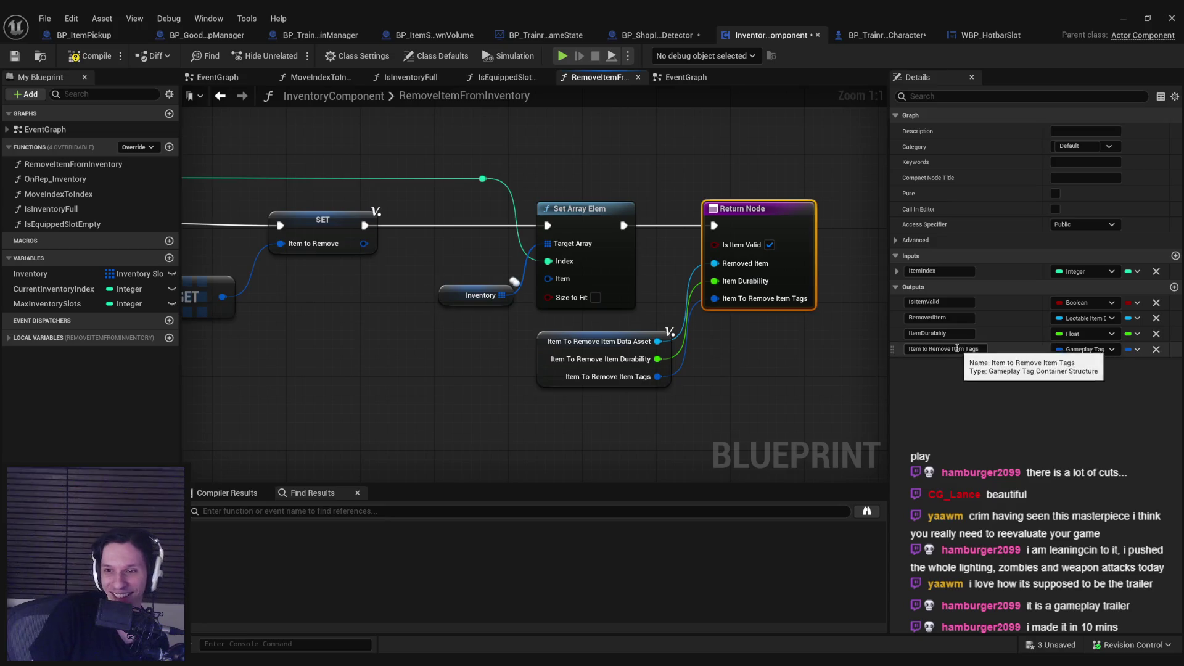
{"action": "left_click_drag", "start_coordinate": [909, 349], "coordinate": [951, 349]}
{"action": "key", "text": "BackSpace"}
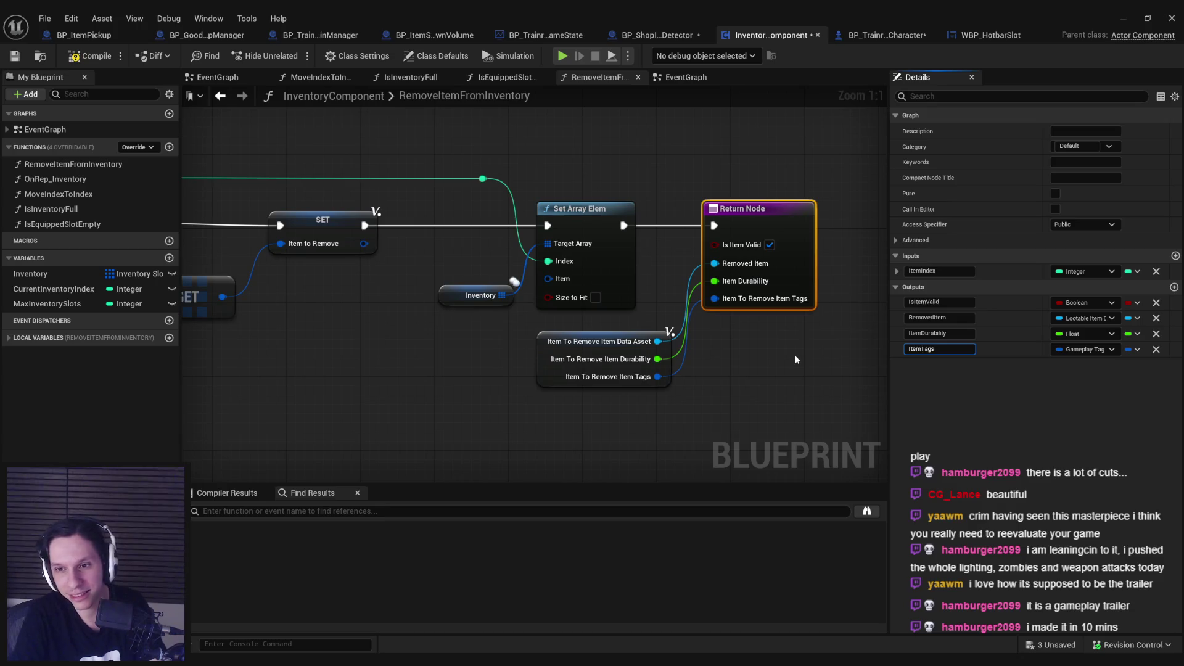
{"action": "key", "text": "Return"}
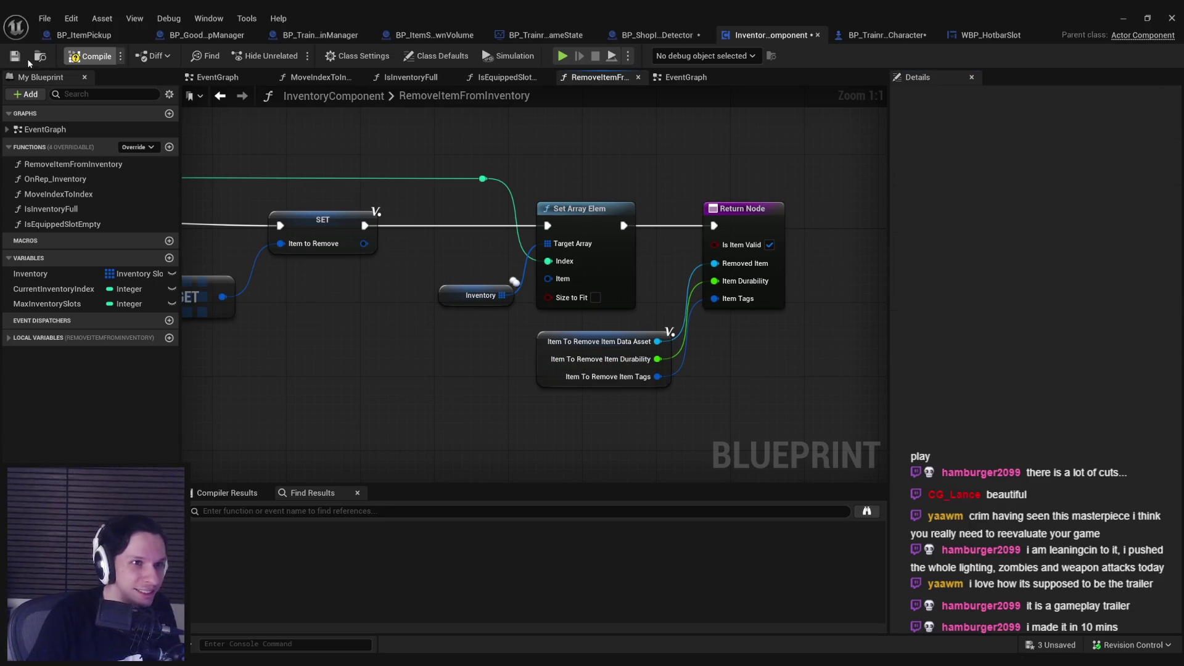
{"action": "left_click", "coordinate": [16, 56]}
{"action": "key", "text": "Return"}
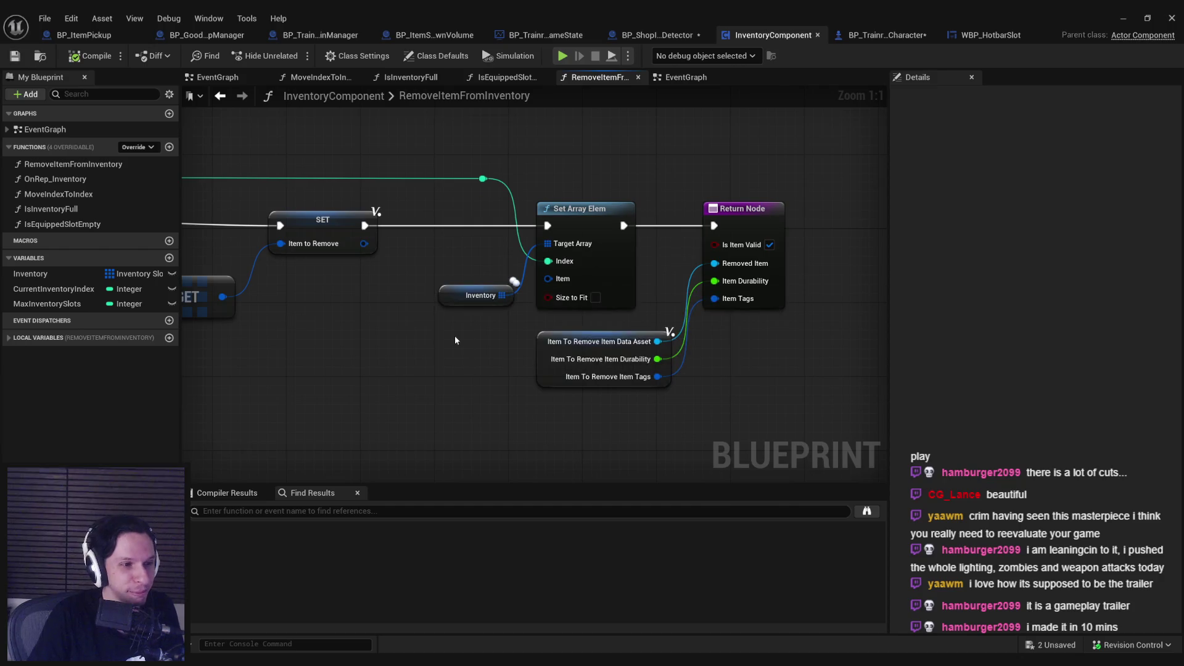
Pan across the function's Branch, Set Array Elem and Return nodes, then go back to the EventGraph.
{"action": "scroll", "coordinate": [467, 299], "scroll_direction": "down", "scroll_amount": 2}
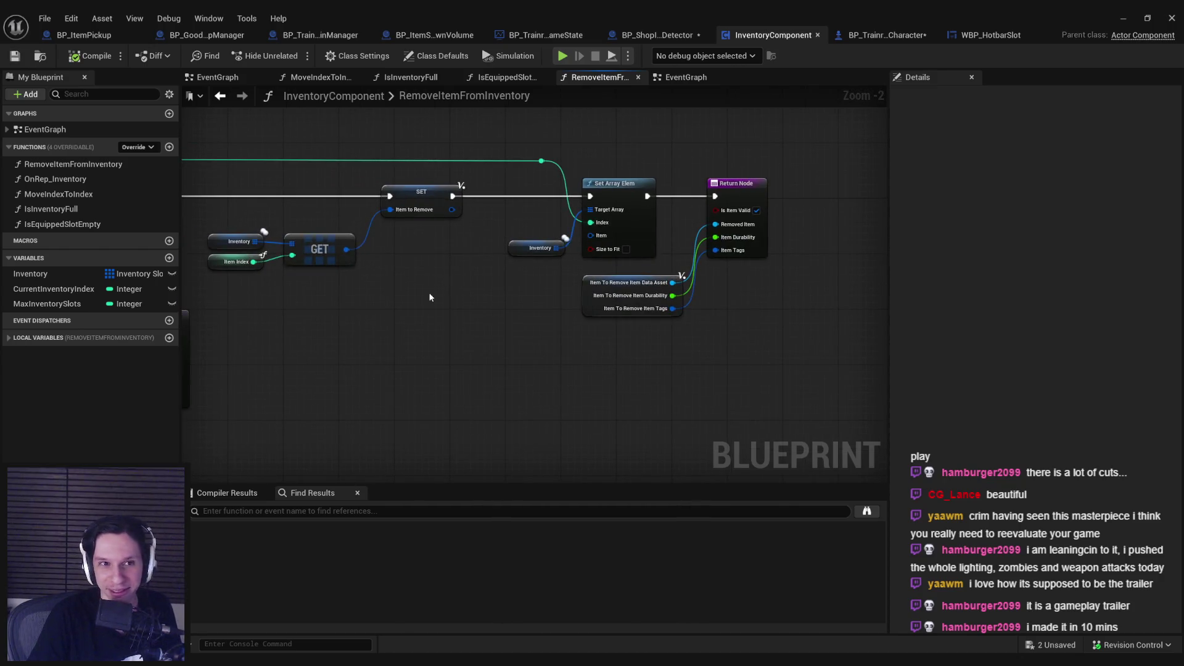
{"action": "mouse_move", "coordinate": [431, 298]}
{"action": "left_mouse_down"}
{"action": "mouse_move", "coordinate": [494, 304]}
{"action": "mouse_move", "coordinate": [246, 363]}
{"action": "mouse_move", "coordinate": [471, 335]}
{"action": "left_mouse_up"}
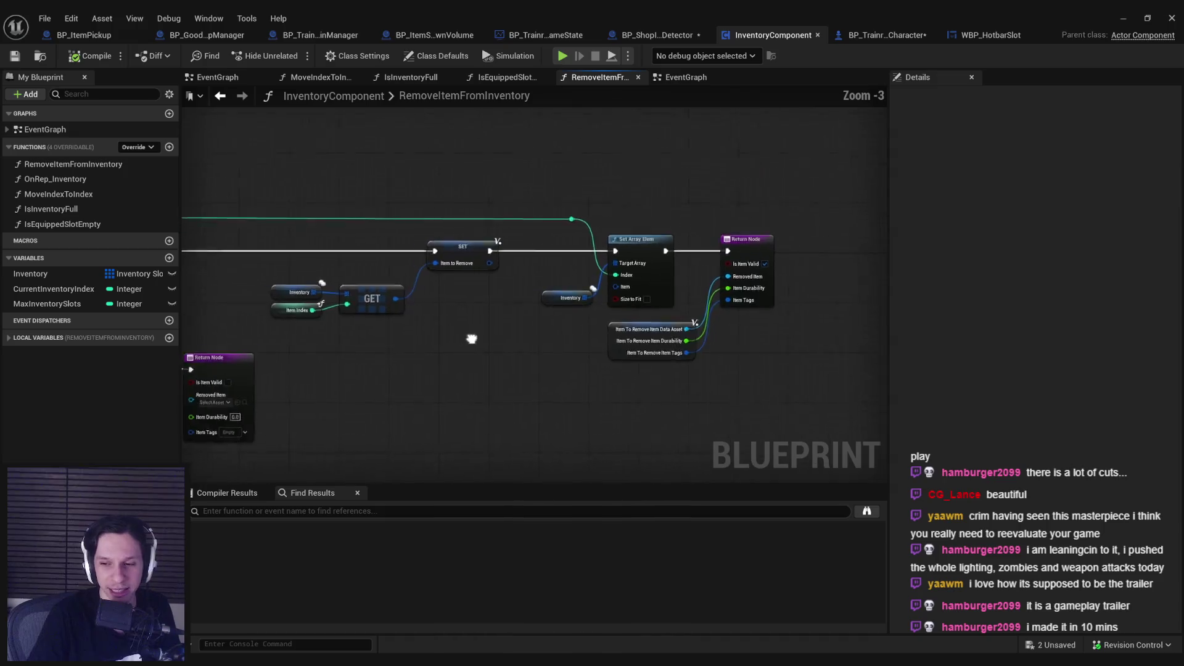
{"action": "scroll", "coordinate": [438, 331], "scroll_direction": "down", "scroll_amount": 2}
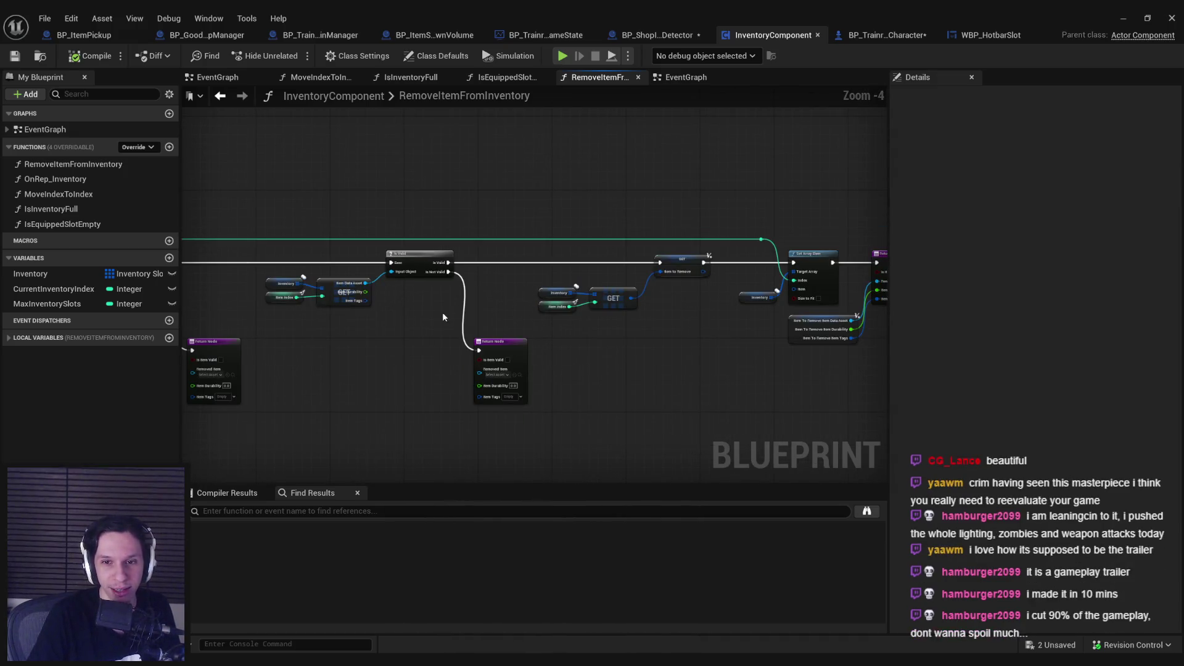
{"action": "scroll", "coordinate": [678, 283], "scroll_direction": "up", "scroll_amount": 2}
{"action": "mouse_move", "coordinate": [331, 341]}
{"action": "left_mouse_down"}
{"action": "mouse_move", "coordinate": [512, 375]}
{"action": "mouse_move", "coordinate": [391, 377]}
{"action": "left_mouse_up"}
{"action": "scroll", "coordinate": [478, 370], "scroll_direction": "down", "scroll_amount": 2}
{"action": "scroll", "coordinate": [449, 365], "scroll_direction": "up", "scroll_amount": 1}
{"action": "scroll", "coordinate": [638, 372], "scroll_direction": "up", "scroll_amount": 3}
{"action": "scroll", "coordinate": [415, 374], "scroll_direction": "down", "scroll_amount": 2}
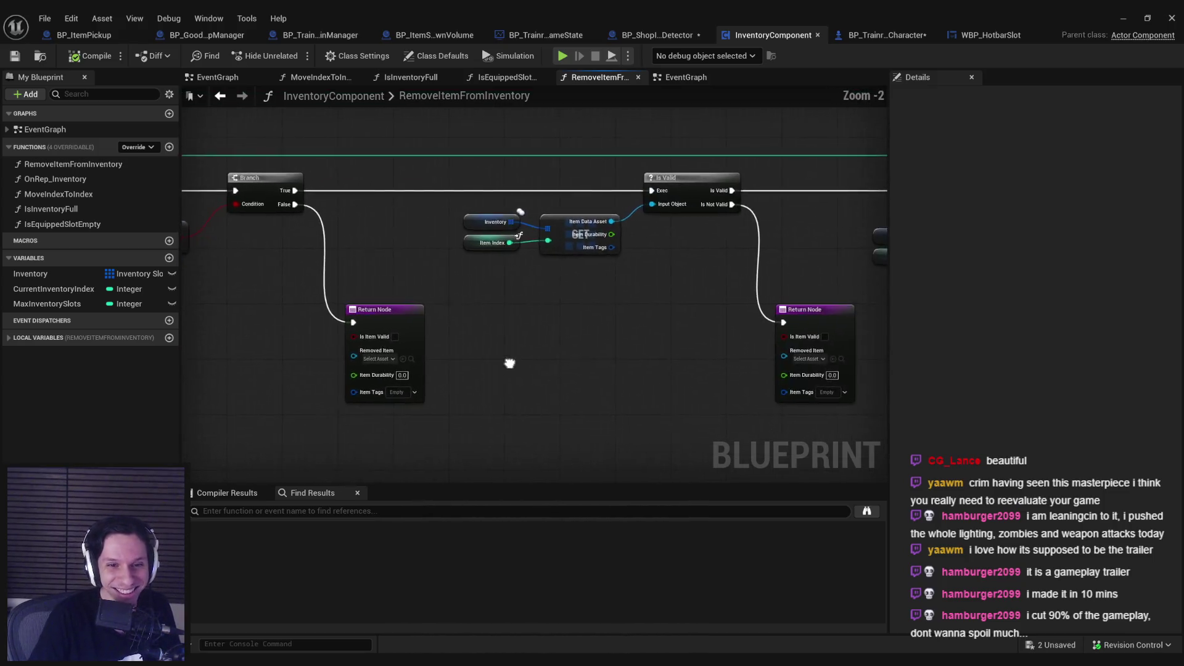
{"action": "mouse_move", "coordinate": [543, 390]}
{"action": "left_mouse_down"}
{"action": "mouse_move", "coordinate": [383, 374]}
{"action": "mouse_move", "coordinate": [845, 350]}
{"action": "left_mouse_up"}
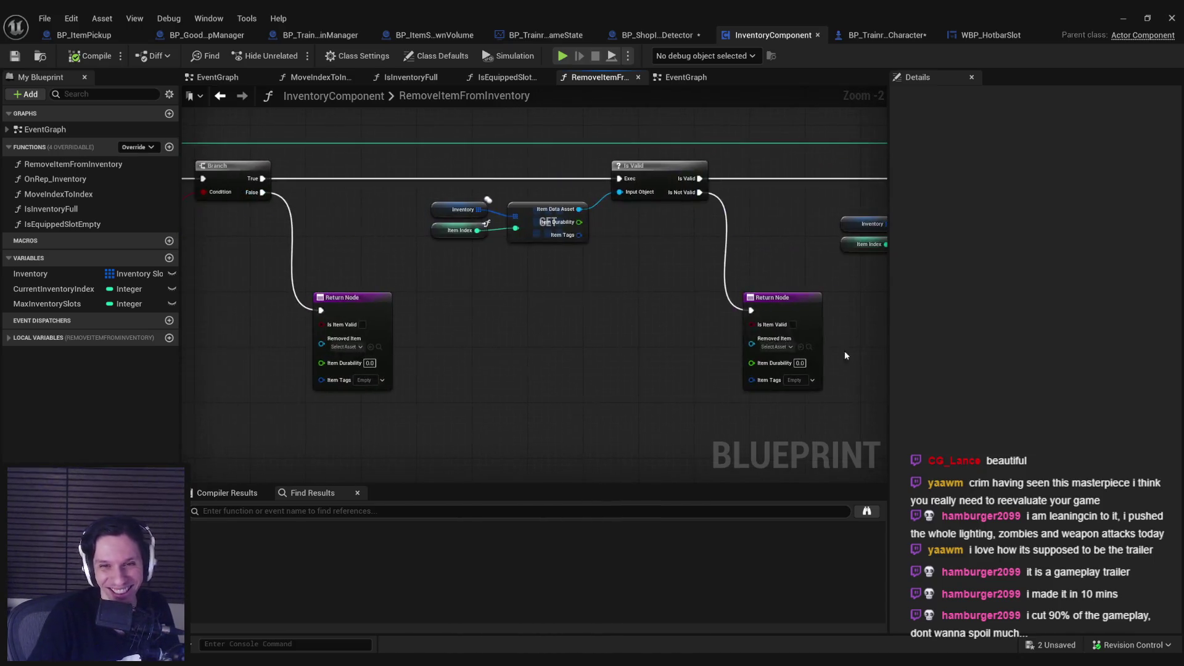
{"action": "mouse_move", "coordinate": [657, 333]}
{"action": "left_mouse_down"}
{"action": "mouse_move", "coordinate": [861, 352]}
{"action": "mouse_move", "coordinate": [666, 354]}
{"action": "left_mouse_up"}
{"action": "key", "text": "alt+Left"}
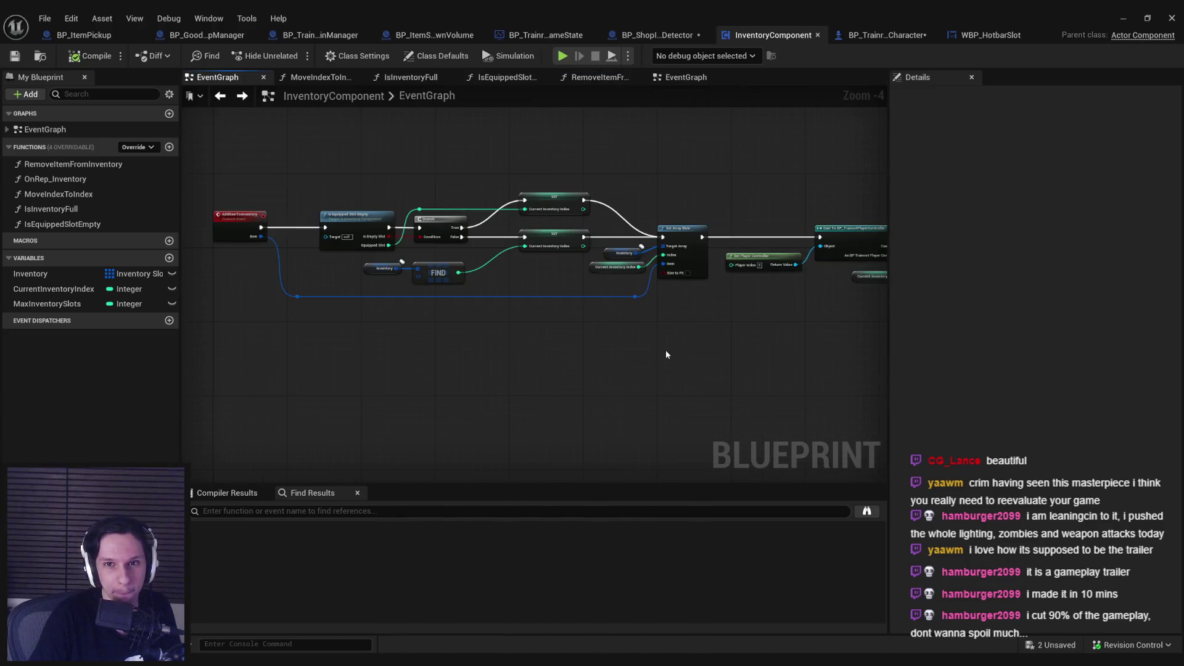
Connect Remove Item From Inventory's Item Tags to SpawnActor's Item Tags and compile the player character.
{"action": "left_click", "coordinate": [686, 77]}
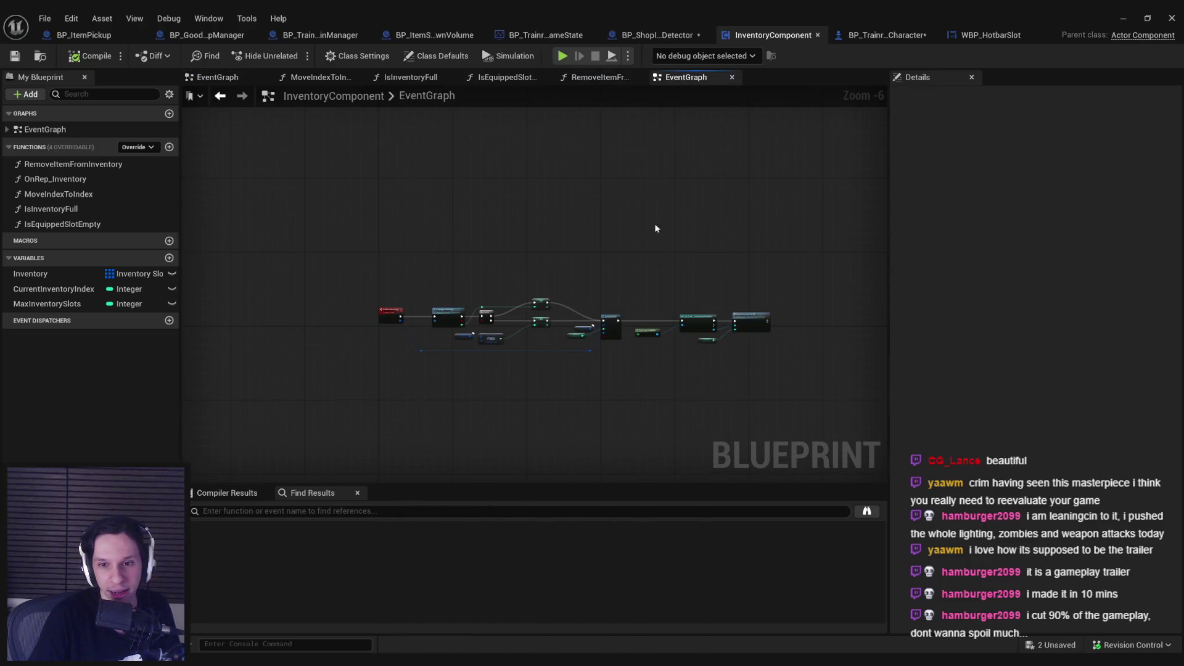
{"action": "scroll", "coordinate": [504, 338], "scroll_direction": "up", "scroll_amount": 3}
{"action": "scroll", "coordinate": [529, 134], "scroll_direction": "down", "scroll_amount": 3}
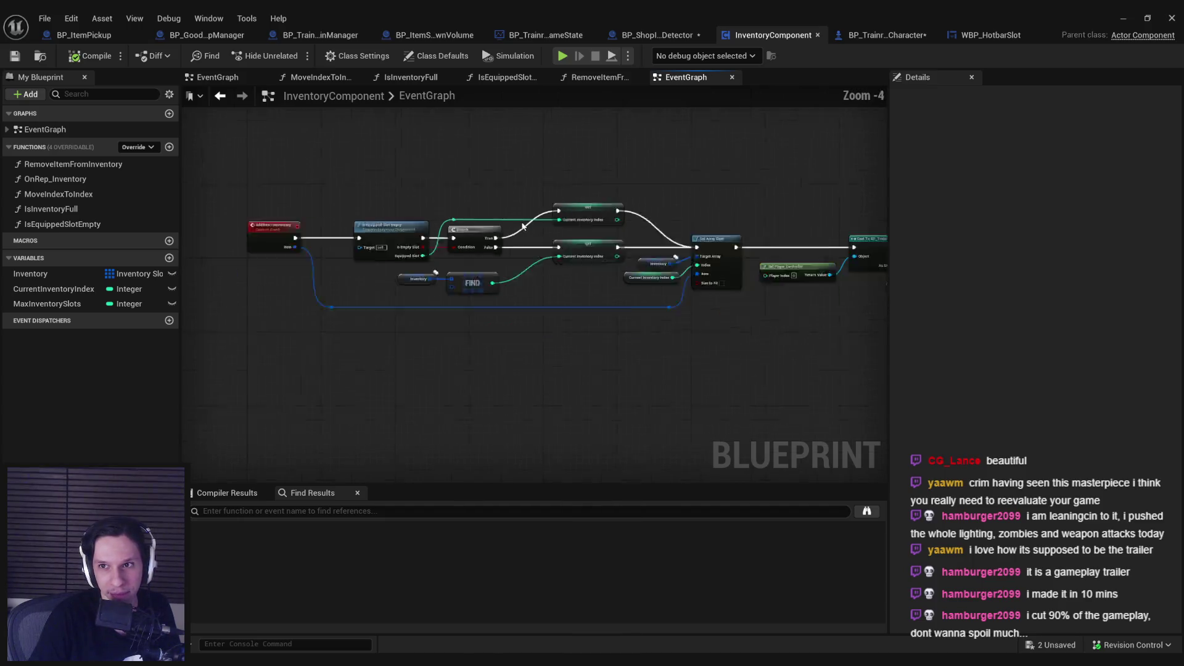
{"action": "left_click", "coordinate": [908, 38]}
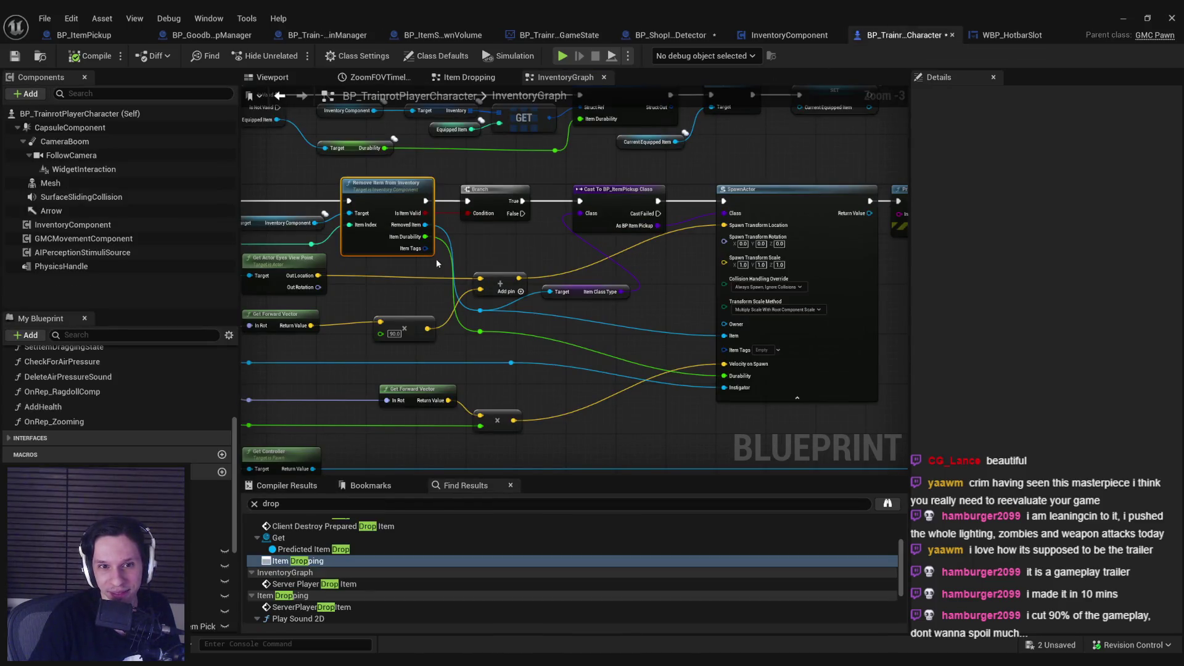
{"action": "left_click_drag", "start_coordinate": [425, 248], "coordinate": [724, 350]}
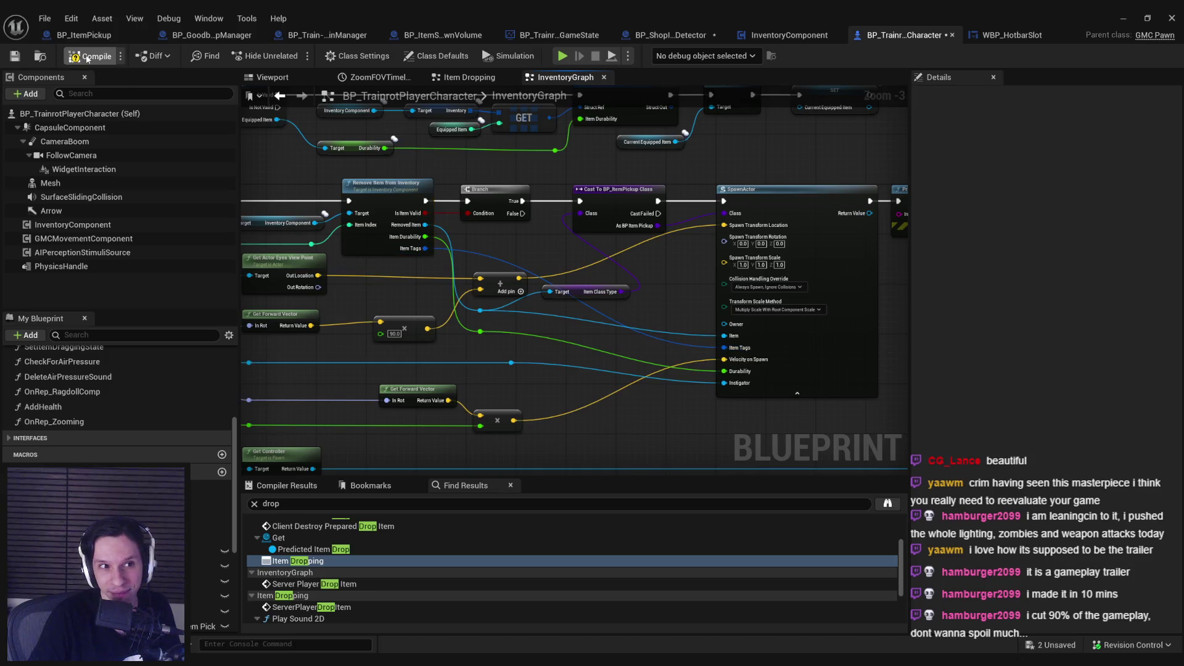
{"action": "left_click", "coordinate": [87, 57]}
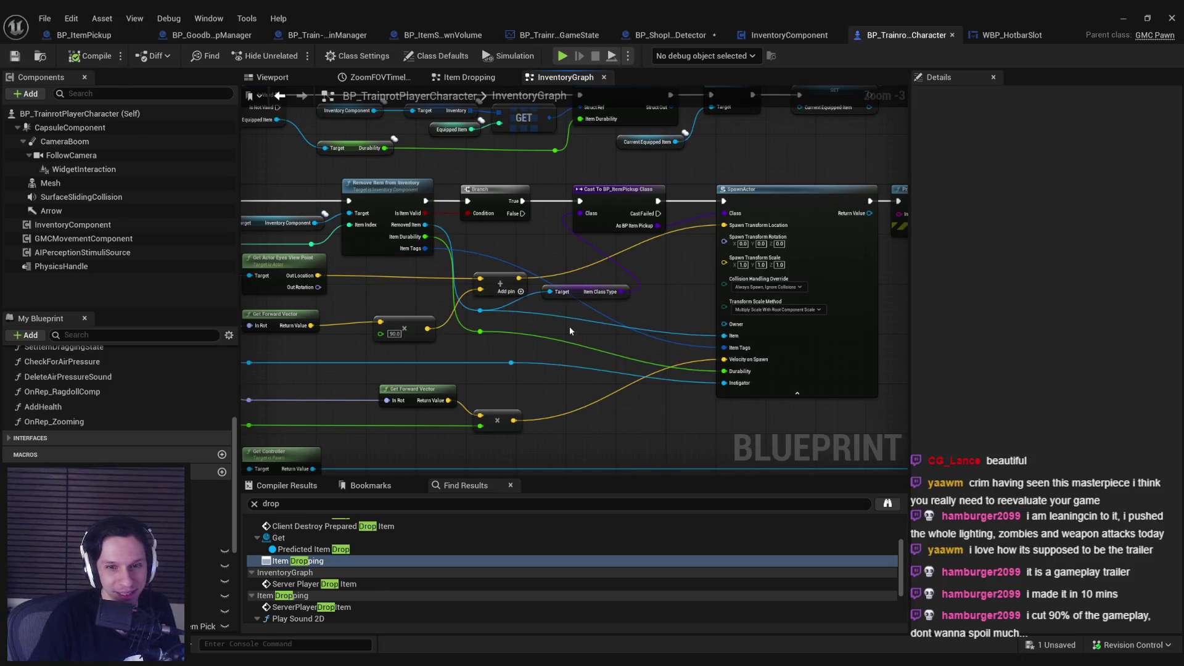
{"action": "mouse_move", "coordinate": [568, 327]}
{"action": "left_mouse_down"}
{"action": "mouse_move", "coordinate": [753, 318]}
{"action": "mouse_move", "coordinate": [600, 306]}
{"action": "left_mouse_up"}
{"action": "scroll", "coordinate": [593, 332], "scroll_direction": "down", "scroll_amount": 1}
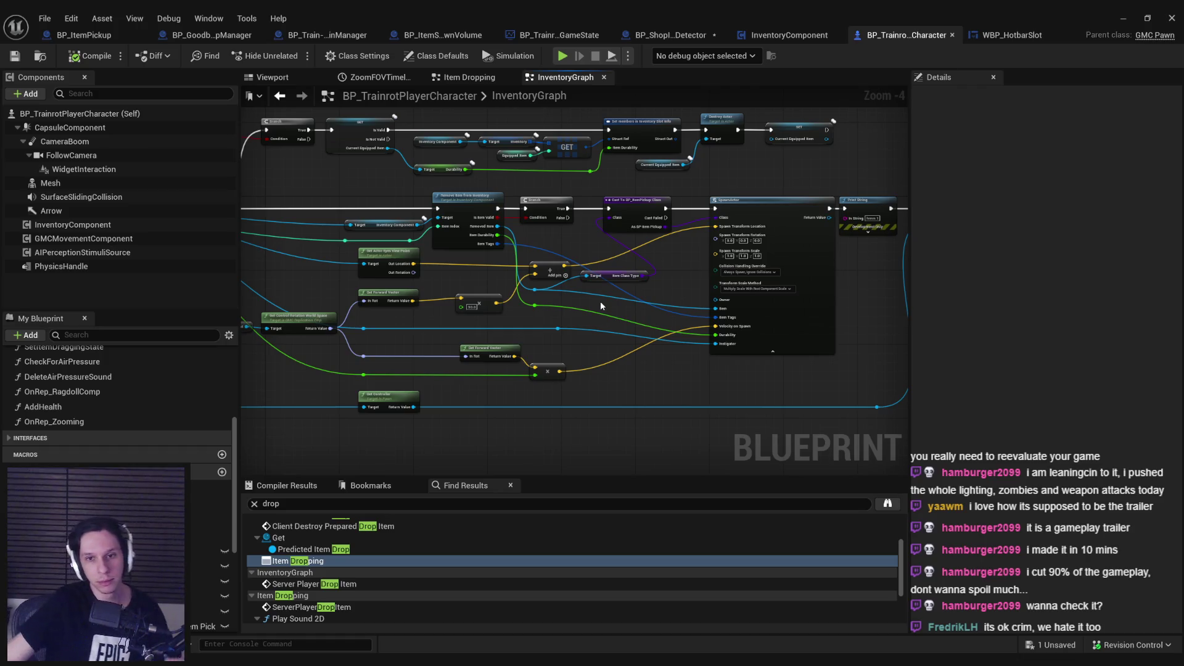
Bring SpawnActor into view and straighten its two reroute nodes with Q.
{"action": "scroll", "coordinate": [600, 301], "scroll_direction": "up", "scroll_amount": 3}
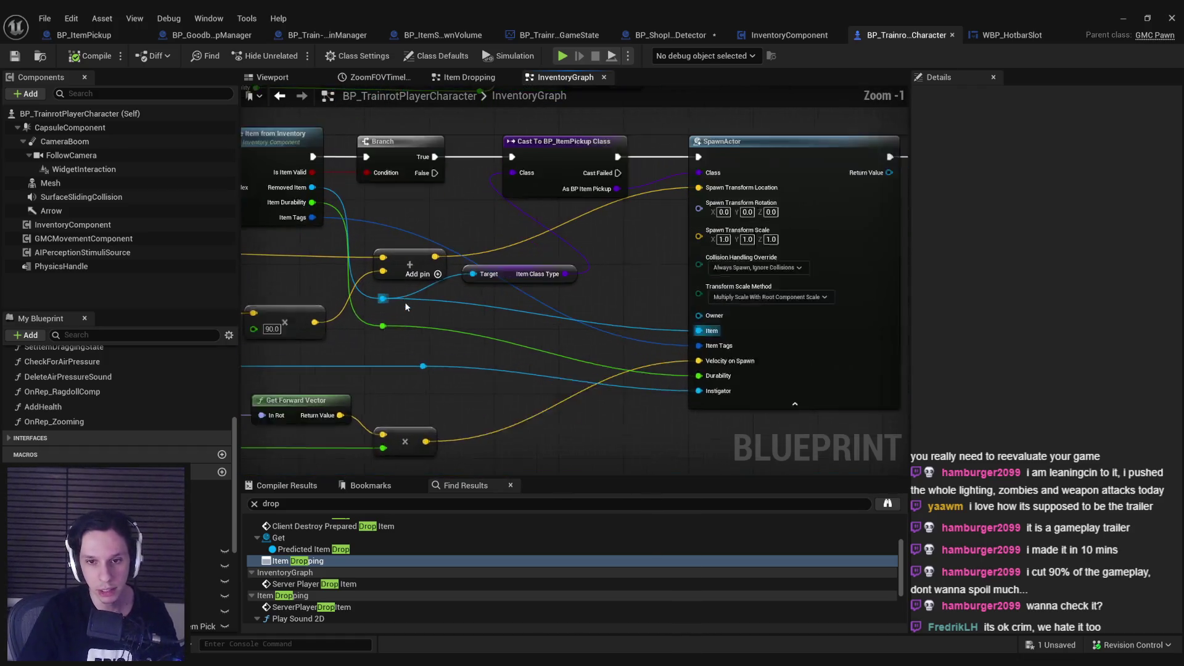
{"action": "mouse_move", "coordinate": [406, 307]}
{"action": "left_mouse_down"}
{"action": "mouse_move", "coordinate": [465, 342]}
{"action": "mouse_move", "coordinate": [542, 325]}
{"action": "mouse_move", "coordinate": [487, 342]}
{"action": "left_mouse_up"}
{"action": "scroll", "coordinate": [538, 320], "scroll_direction": "up", "scroll_amount": 1}
{"action": "left_click_drag", "start_coordinate": [592, 336], "coordinate": [478, 336]}
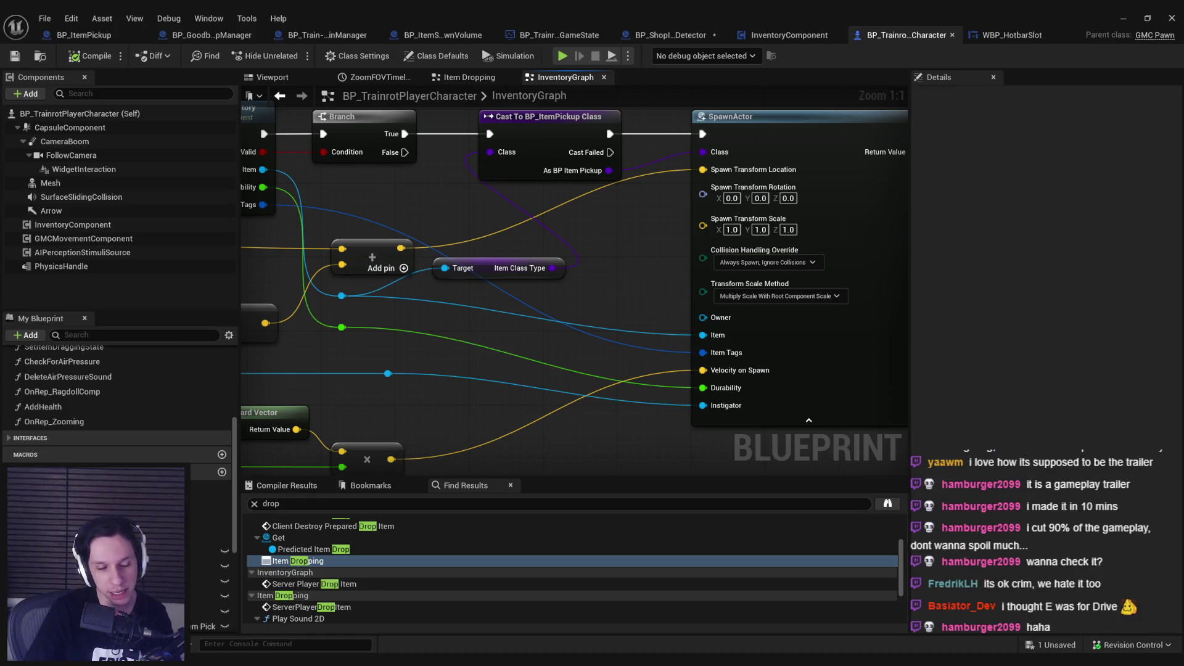
{"action": "mouse_move", "coordinate": [465, 333]}
{"action": "left_mouse_down"}
{"action": "mouse_move", "coordinate": [510, 349]}
{"action": "mouse_move", "coordinate": [367, 311]}
{"action": "mouse_move", "coordinate": [472, 374]}
{"action": "left_mouse_up"}
{"action": "key", "text": "q"}
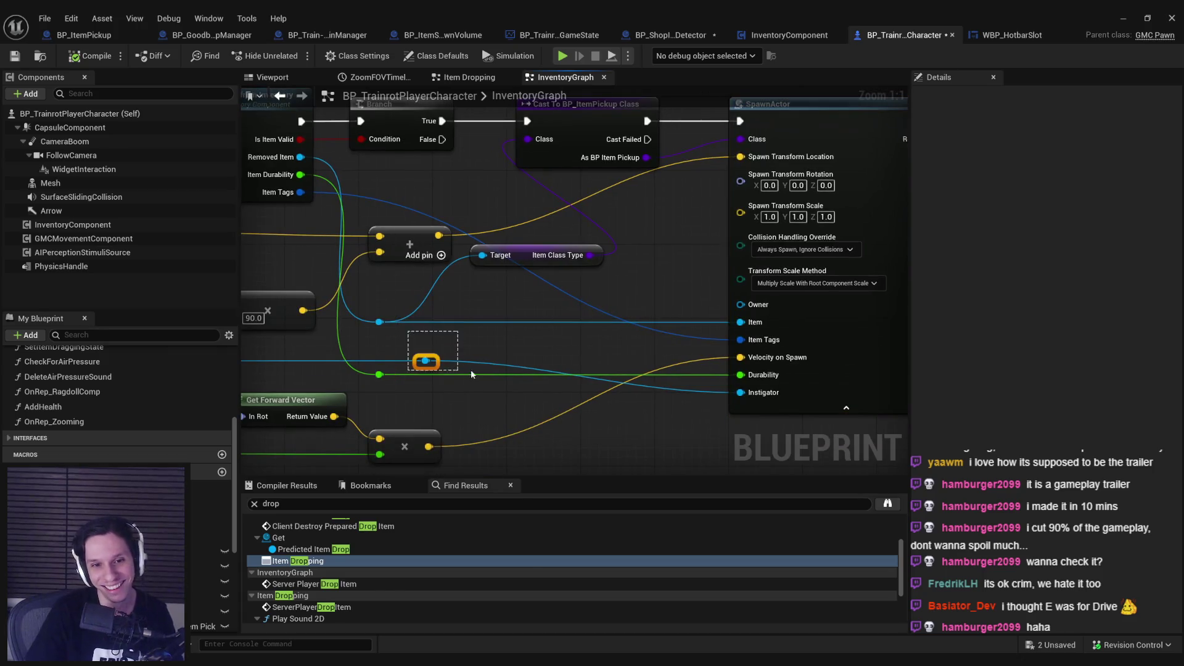
Select the reroutes, Get Forward Vector, multiply and Get Controller nodes, then clear the selection.
{"action": "scroll", "coordinate": [472, 375], "scroll_direction": "down", "scroll_amount": 3}
{"action": "left_click_drag", "start_coordinate": [715, 375], "coordinate": [424, 333]}
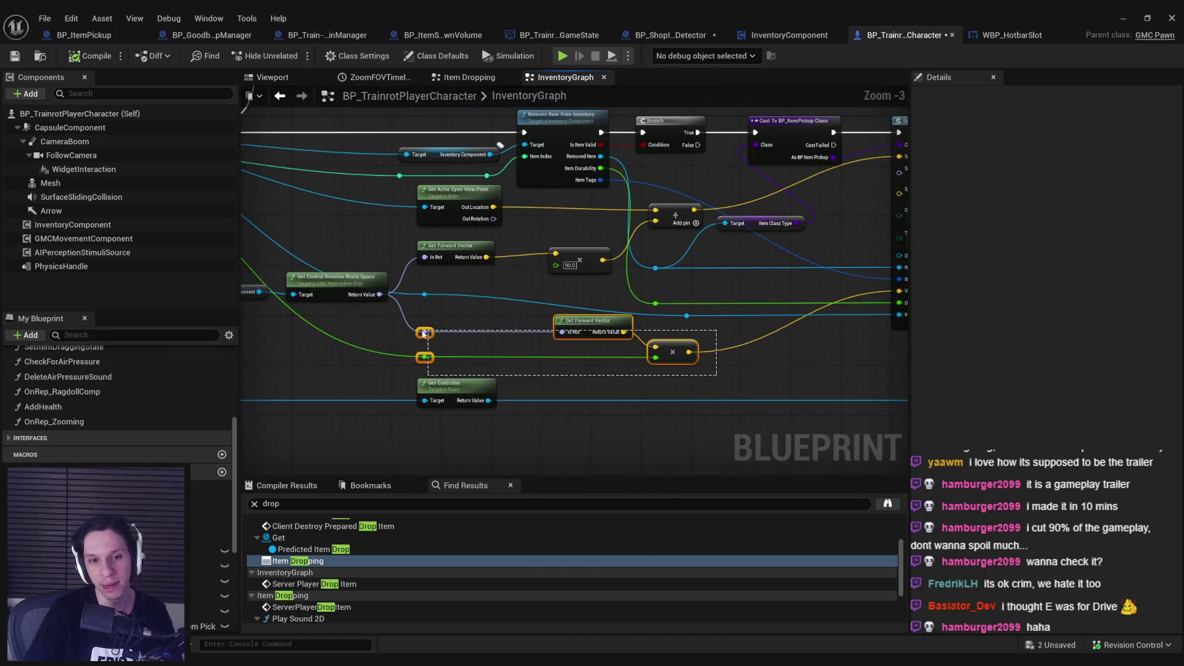
{"action": "left_click_drag", "start_coordinate": [535, 380], "coordinate": [422, 340]}
{"action": "scroll", "coordinate": [529, 331], "scroll_direction": "down", "scroll_amount": 2}
{"action": "scroll", "coordinate": [656, 252], "scroll_direction": "up", "scroll_amount": 3}
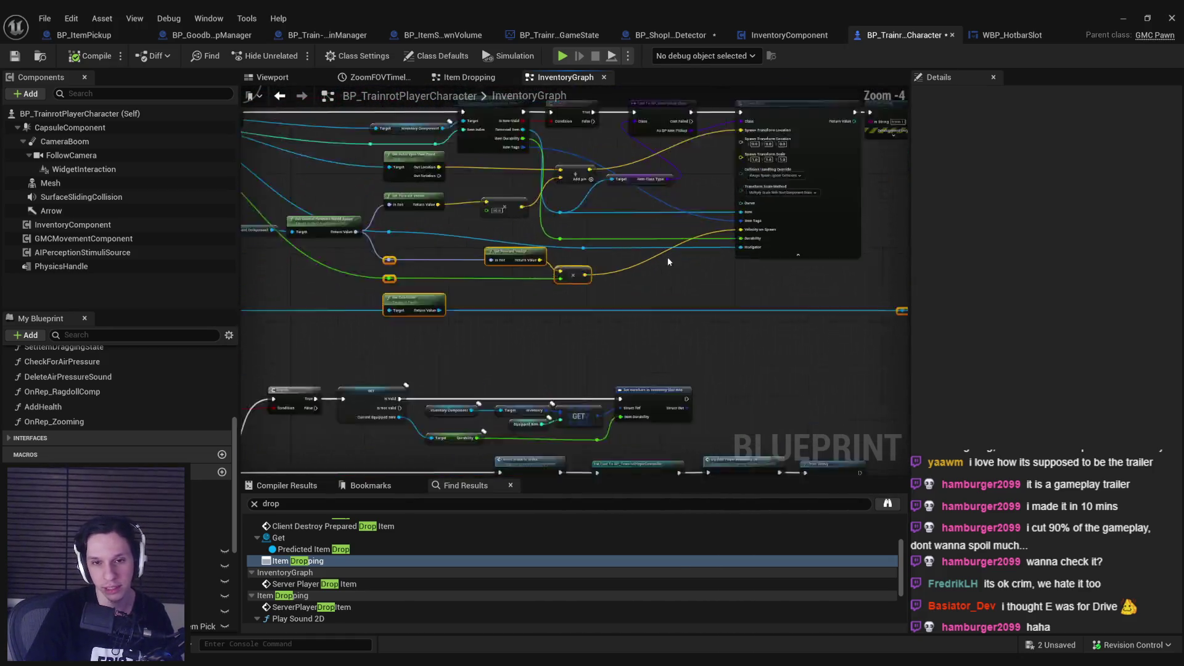
{"action": "left_click", "coordinate": [657, 252]}
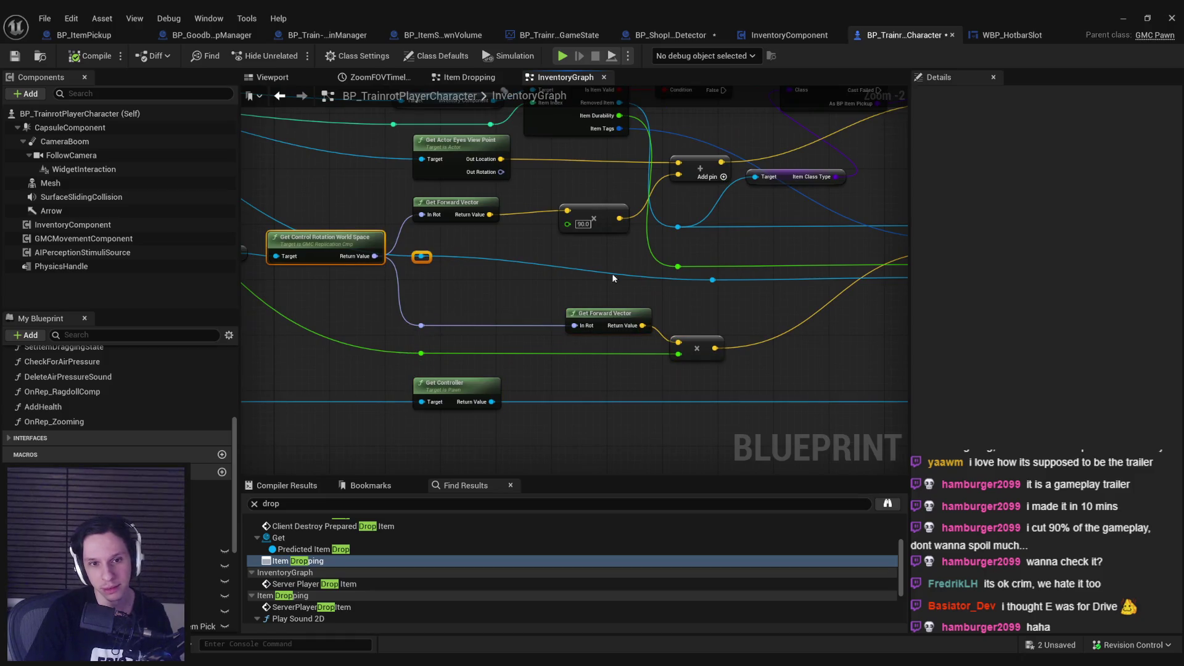
{"action": "scroll", "coordinate": [628, 278], "scroll_direction": "down", "scroll_amount": 1}
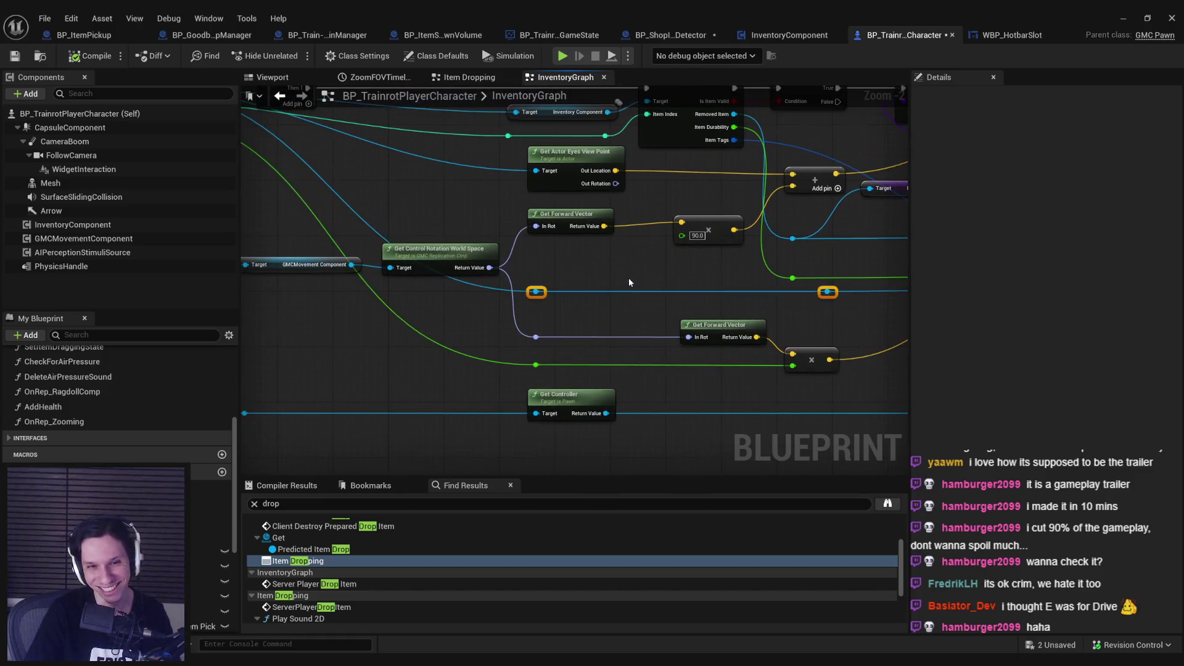
{"action": "scroll", "coordinate": [533, 302], "scroll_direction": "up", "scroll_amount": 1}
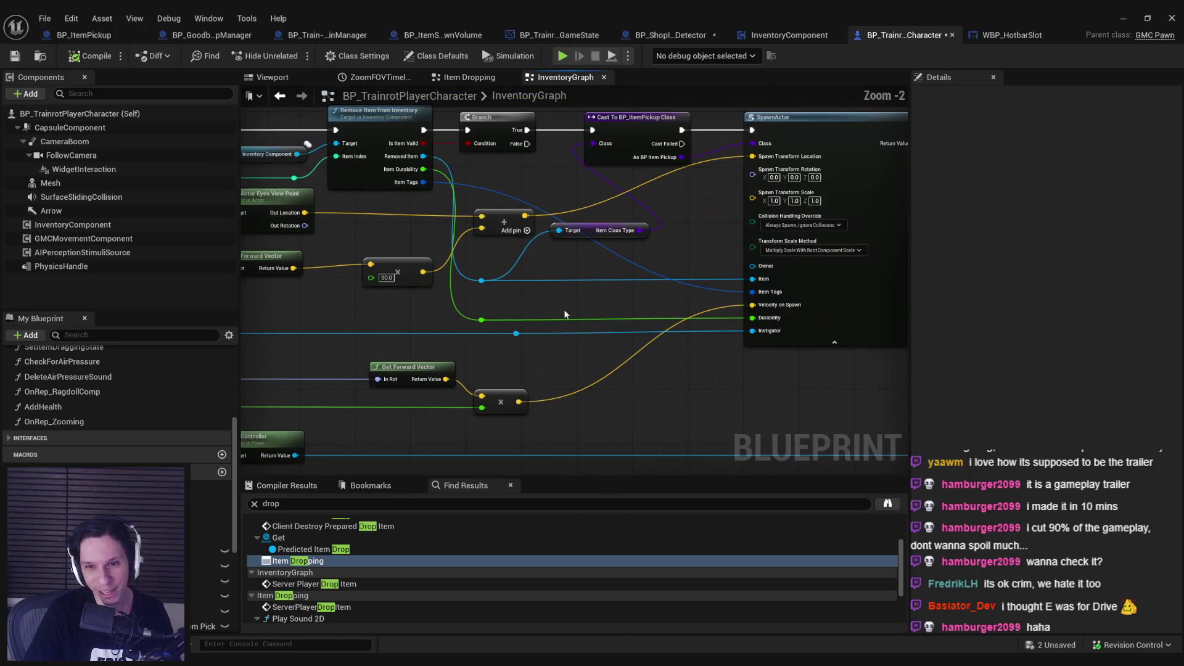
{"action": "scroll", "coordinate": [549, 302], "scroll_direction": "up", "scroll_amount": 1}
{"action": "scroll", "coordinate": [548, 304], "scroll_direction": "down", "scroll_amount": 2}
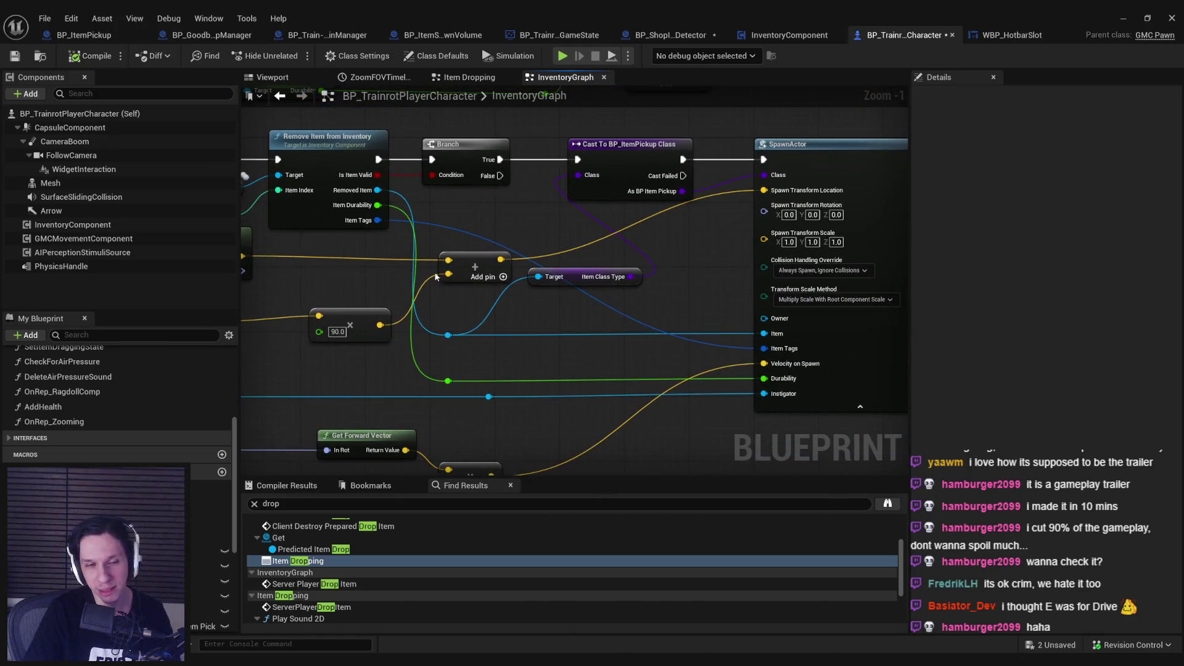
{"action": "left_click", "coordinate": [84, 35]}
Leave the blueprint editor and start a play-in-editor session of the level with Alt+P.
{"action": "left_click", "coordinate": [981, 35]}
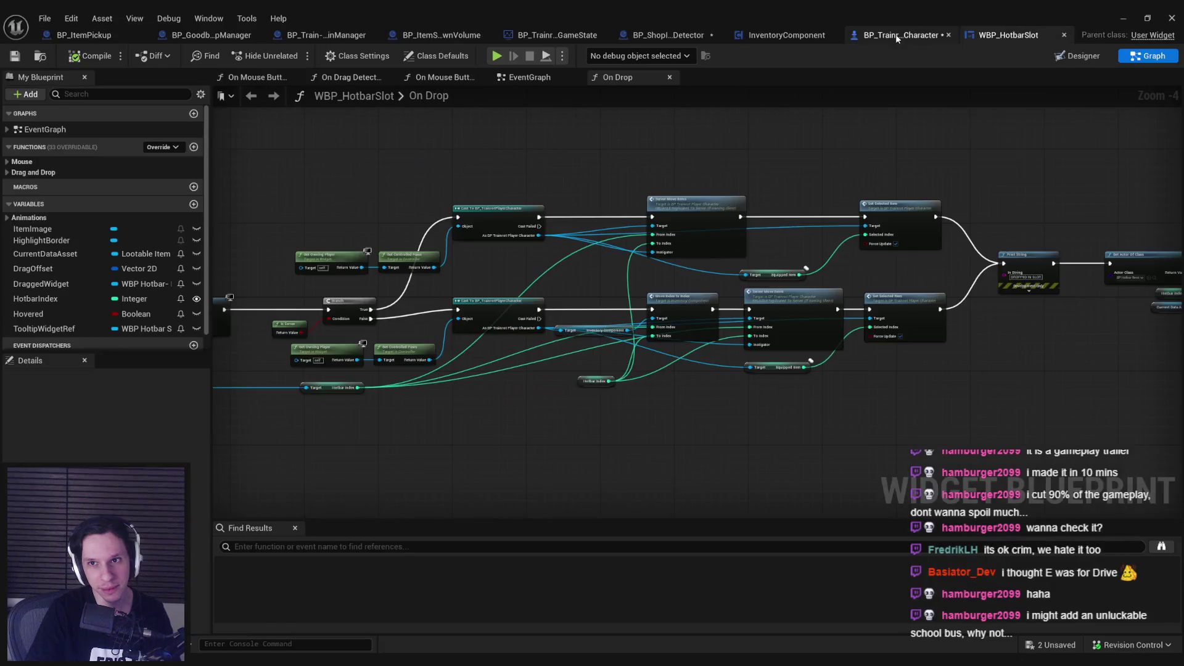
{"action": "left_click", "coordinate": [896, 35]}
{"action": "left_click", "coordinate": [1127, 20]}
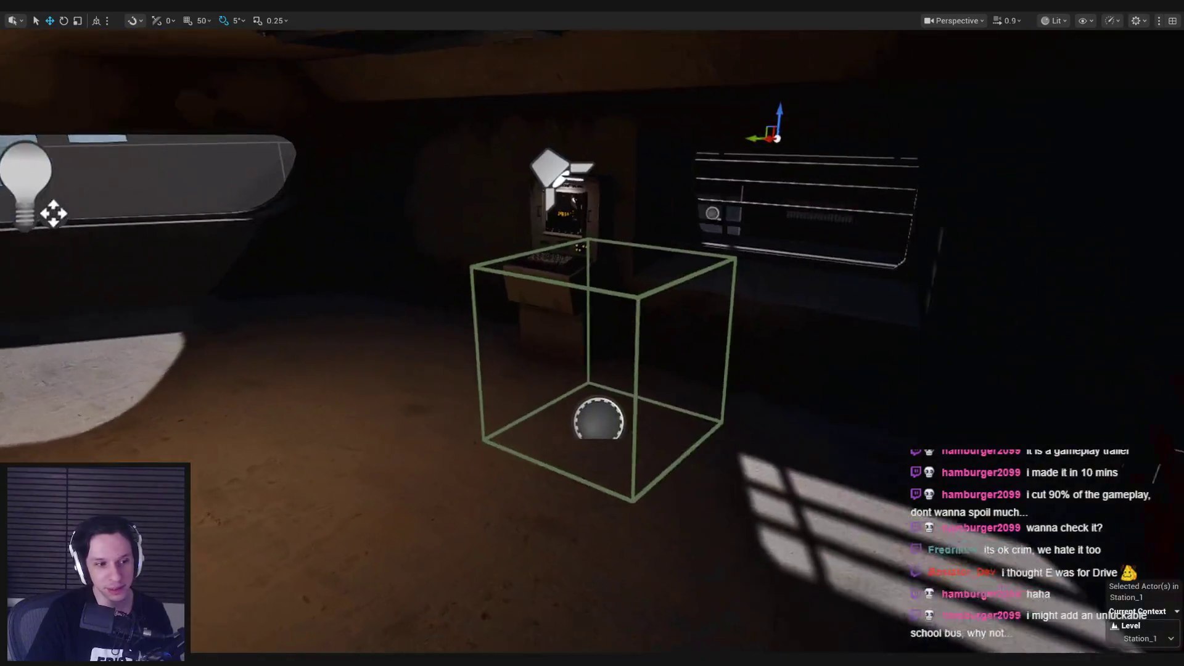
{"action": "key", "text": "alt+p"}
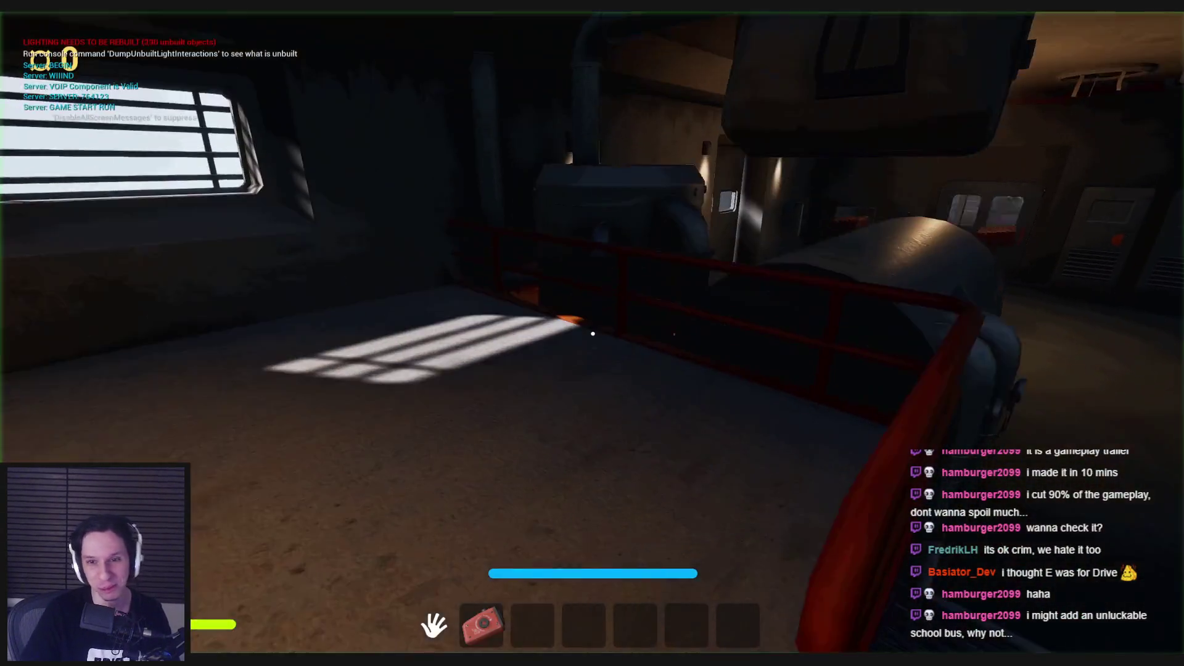
Walk the character out the door, along the walkway past the SELL sign, to the shop's floor items.
{"action": "key", "text": "grave"}
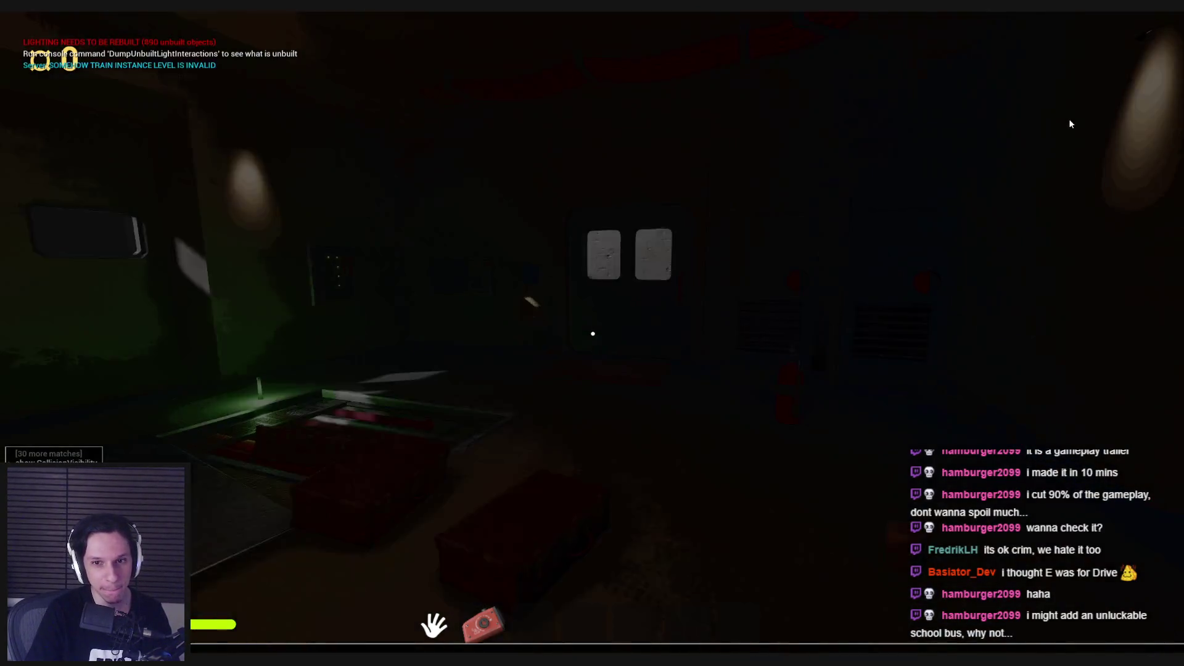
{"action": "key", "text": "grave"}
{"action": "key", "text": "w"}
{"action": "left_click", "coordinate": [648, 343]}
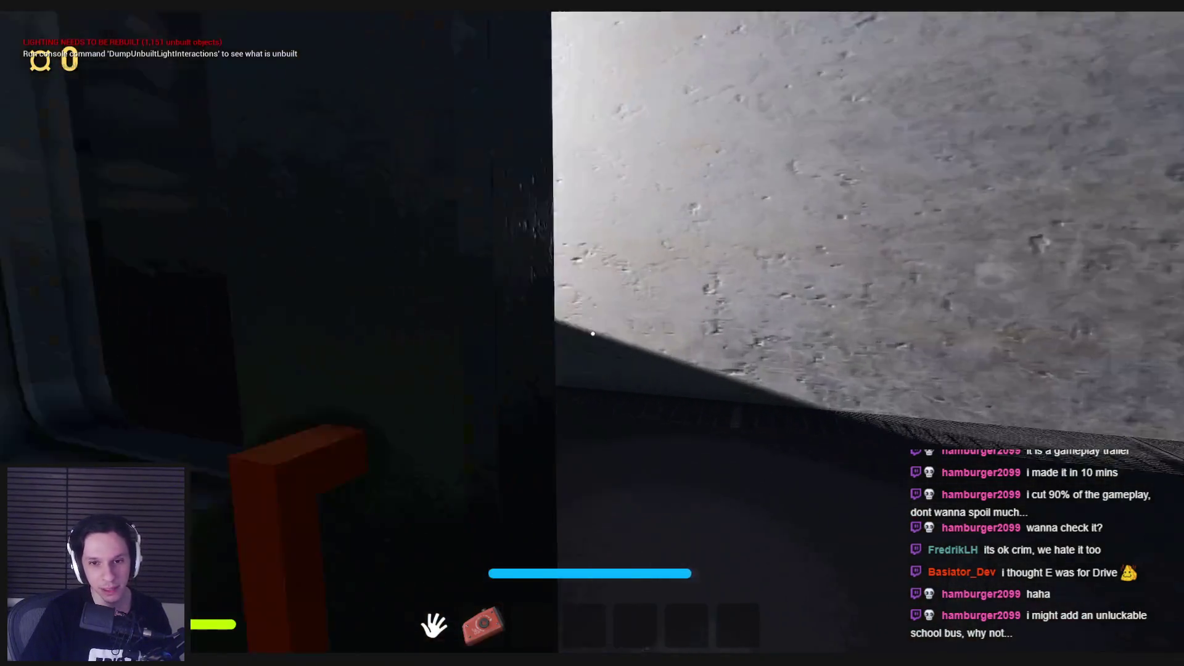
{"action": "key", "text": "w"}
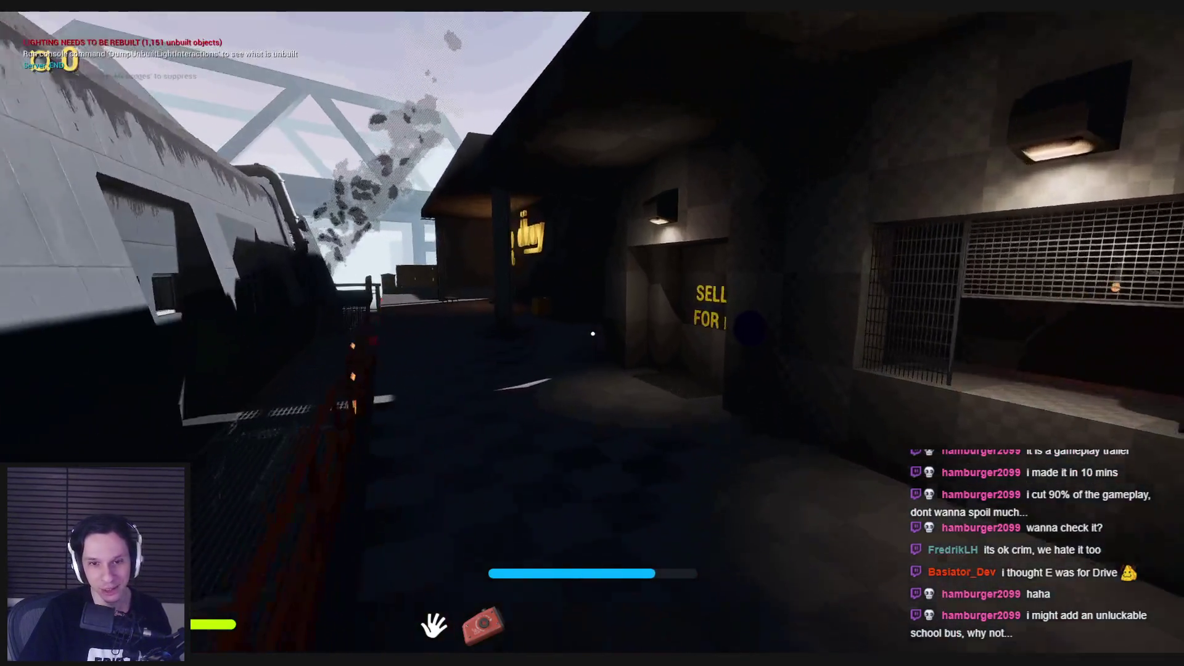
{"action": "key", "text": "w"}
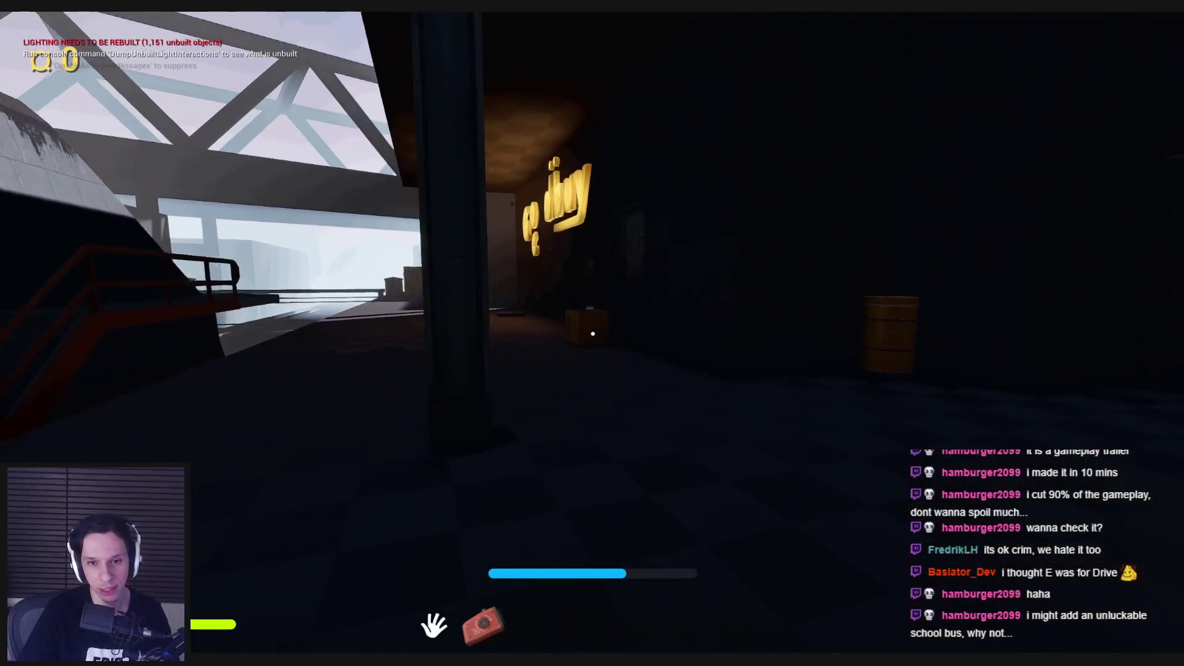
{"action": "key", "text": "w"}
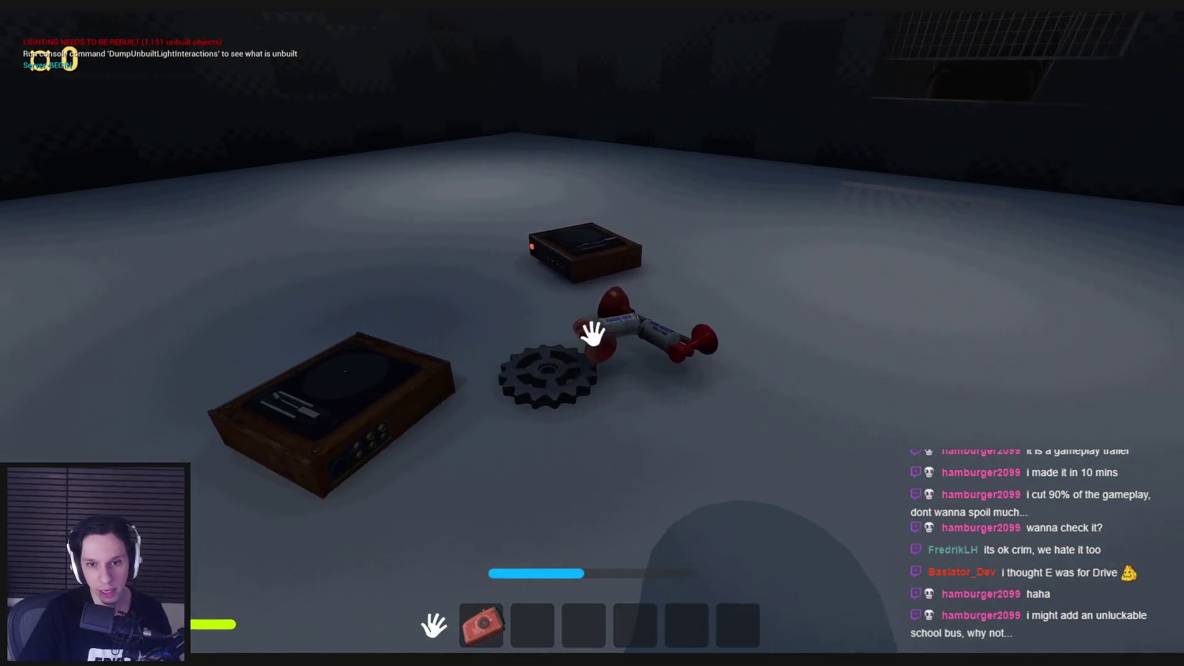
Pick up, sound, drop and re-grab the air horn, then drop hotbar items with G.
{"action": "left_click", "coordinate": [592, 333]}
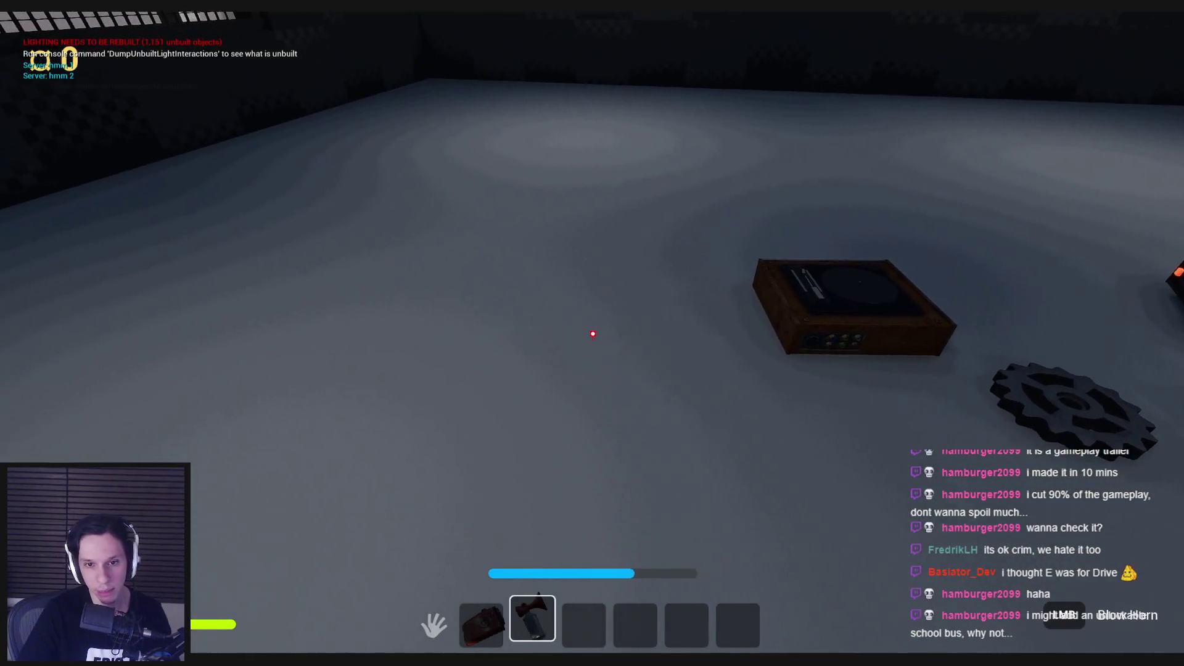
{"action": "left_click", "coordinate": [593, 333]}
{"action": "key", "text": "w"}
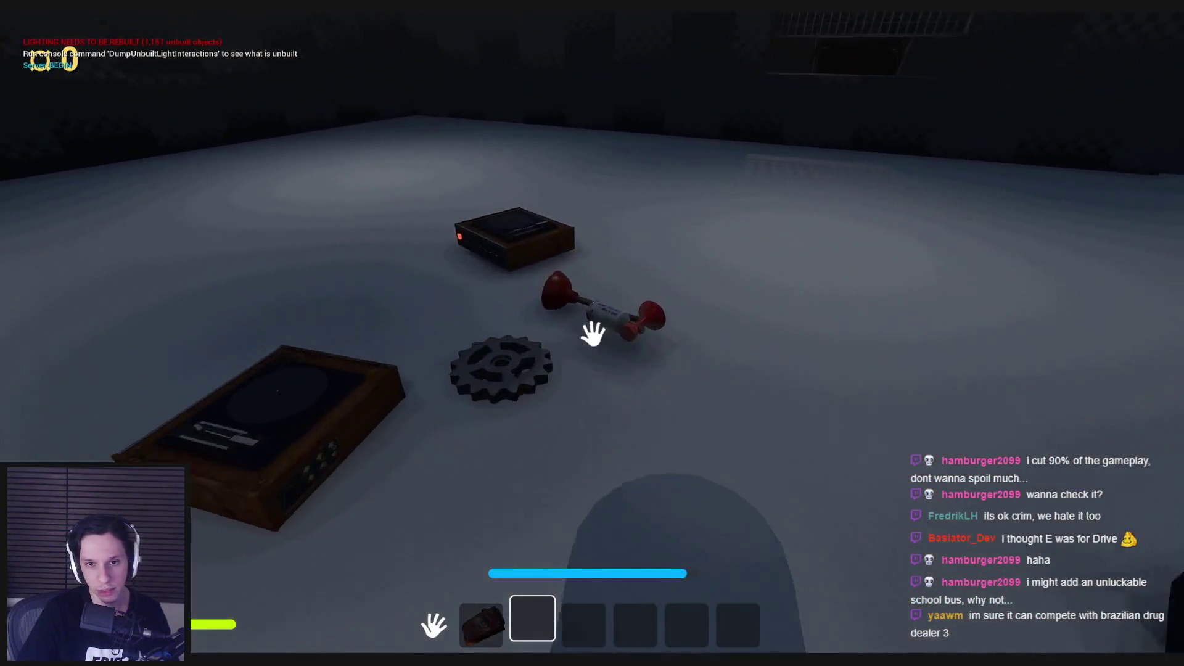
{"action": "left_click", "coordinate": [592, 333]}
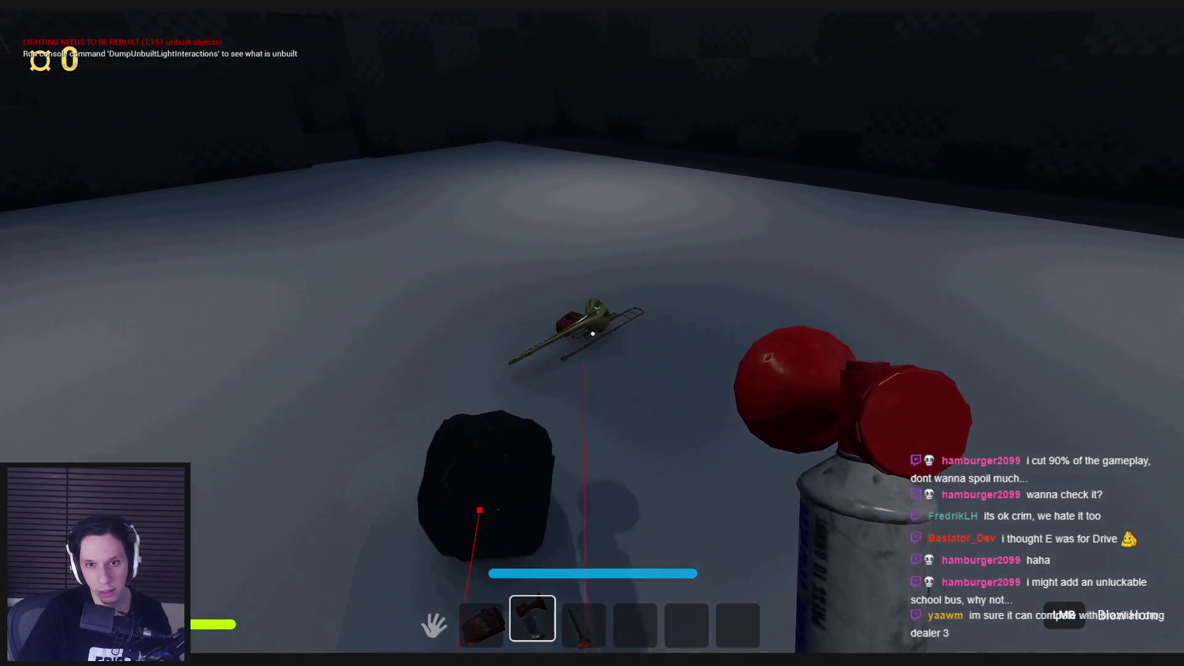
{"action": "left_click", "coordinate": [593, 334]}
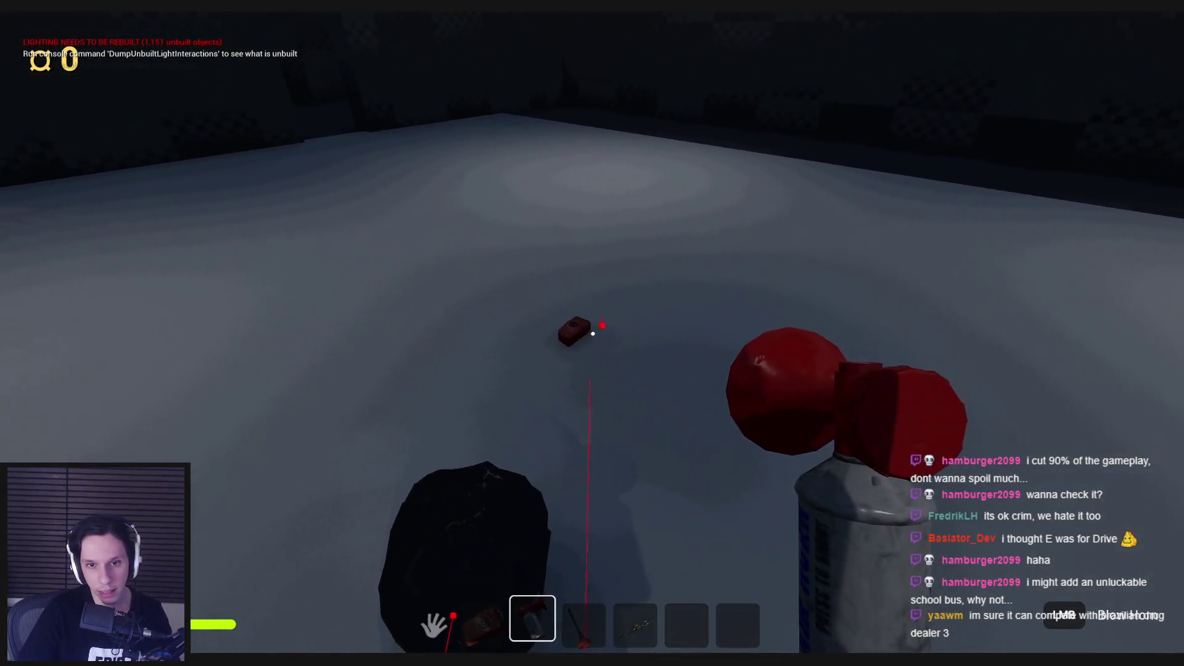
{"action": "scroll", "coordinate": [593, 334], "scroll_direction": "down", "scroll_amount": 2}
{"action": "key", "text": "g"}
{"action": "scroll", "coordinate": [593, 334], "scroll_direction": "up", "scroll_amount": 1}
{"action": "key", "text": "g"}
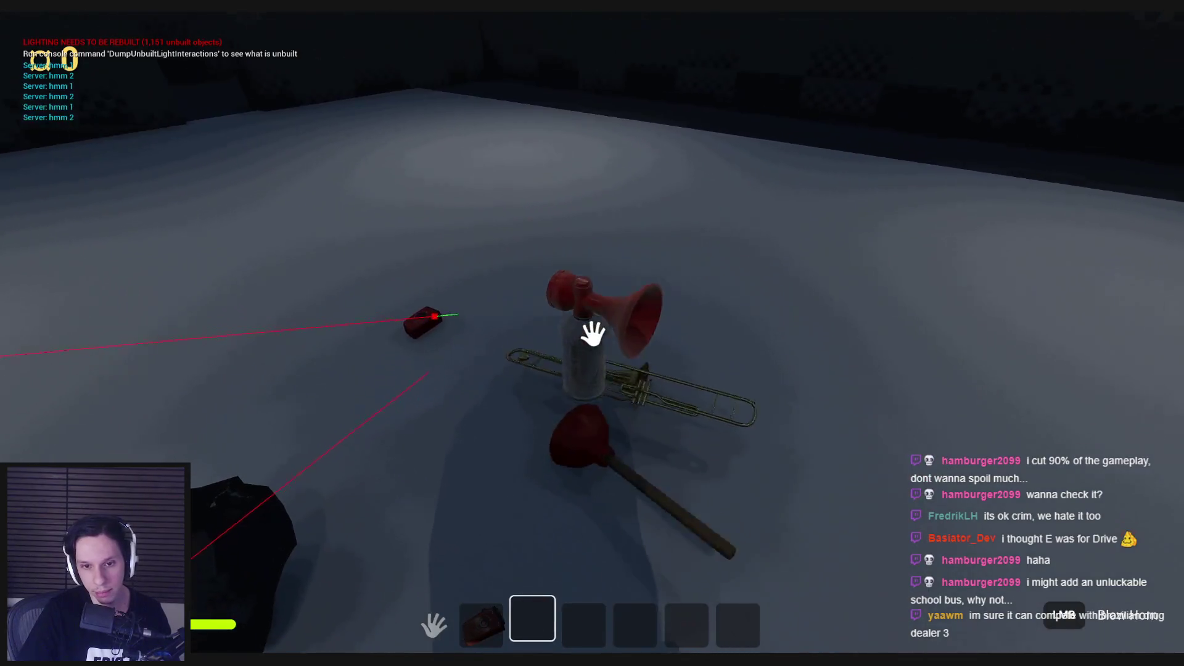
Carry items out through the doorway, then lift and release the wooden box.
{"action": "key", "text": "shift+w"}
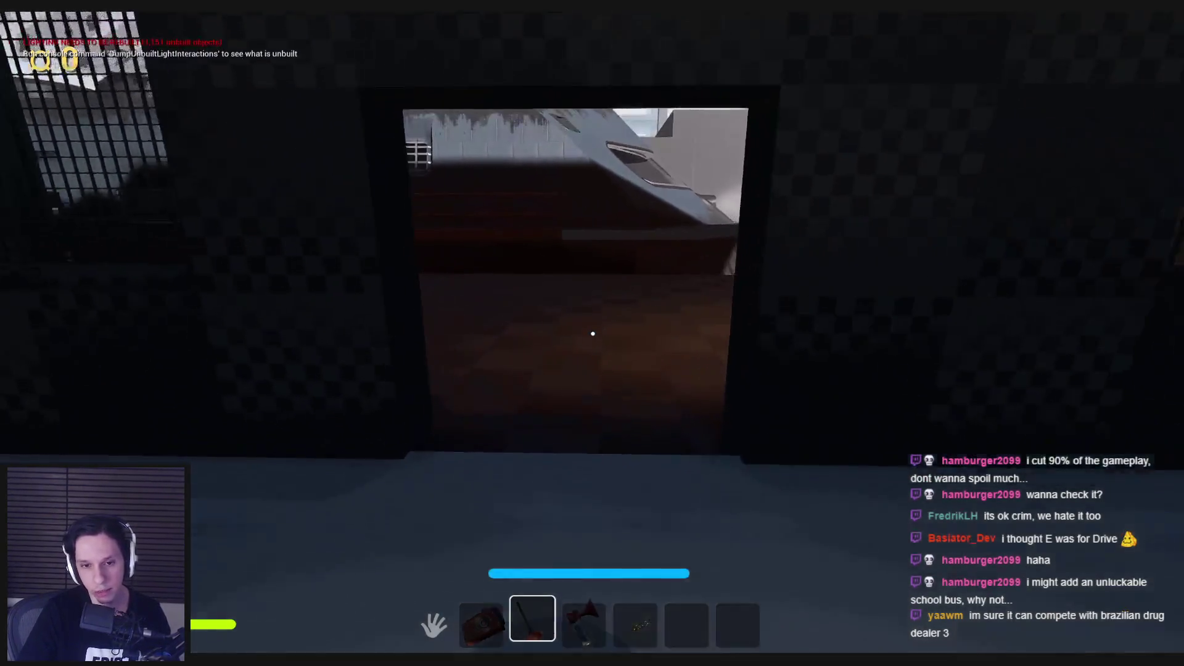
{"action": "scroll", "coordinate": [593, 334], "scroll_direction": "up", "scroll_amount": 1}
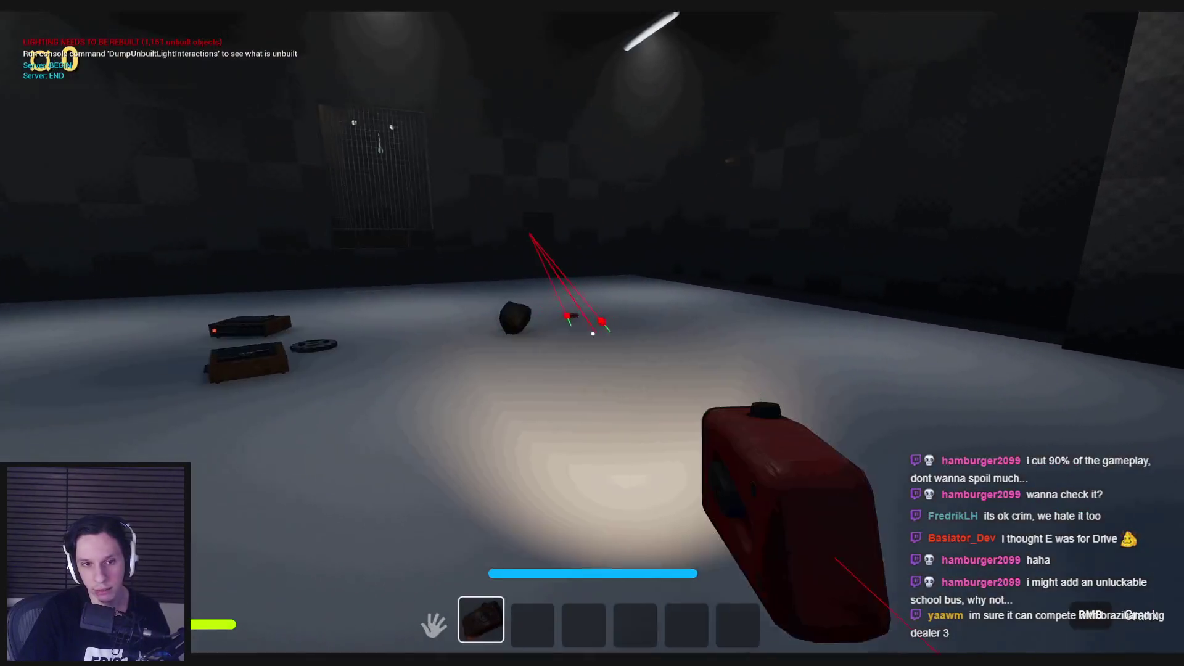
{"action": "key", "text": "shift+w"}
{"action": "scroll", "coordinate": [593, 333], "scroll_direction": "up", "scroll_amount": 1}
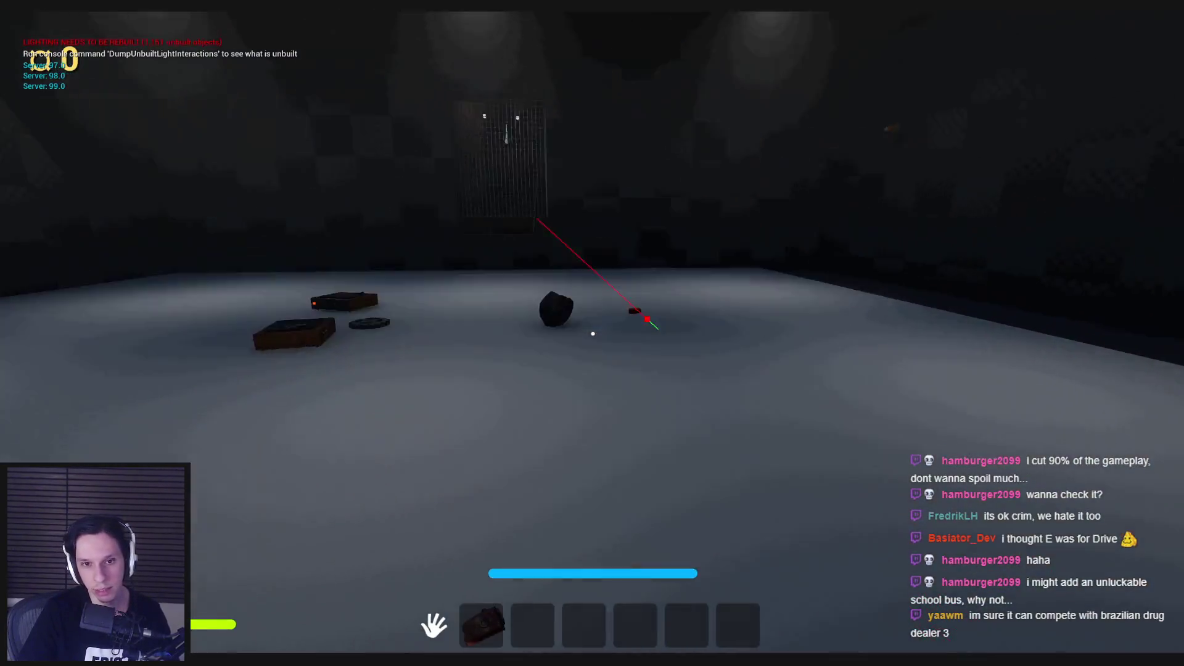
{"action": "key", "text": "w"}
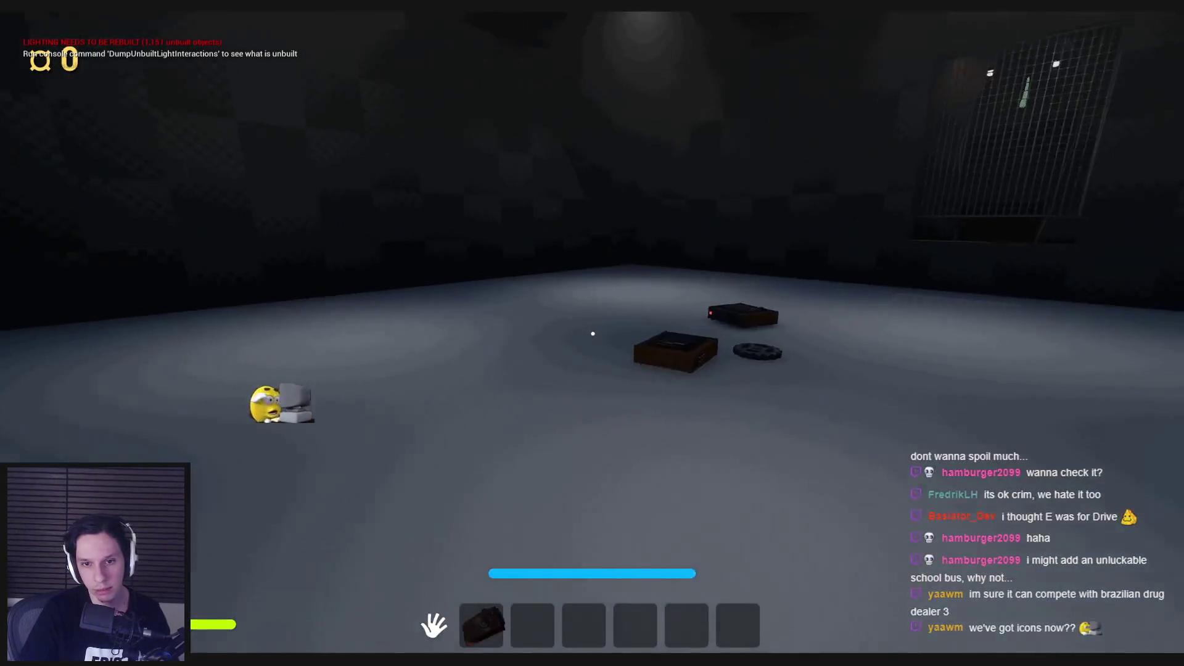
{"action": "key", "text": "w"}
{"action": "left_click", "coordinate": [592, 334]}
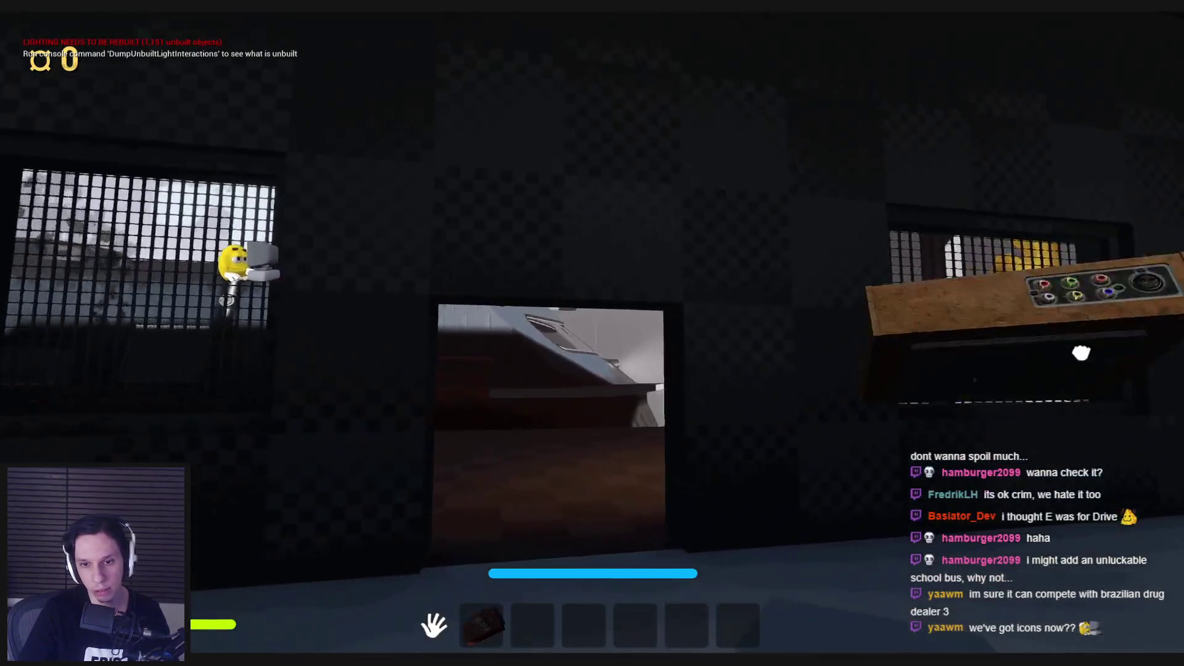
{"action": "left_click", "coordinate": [592, 333]}
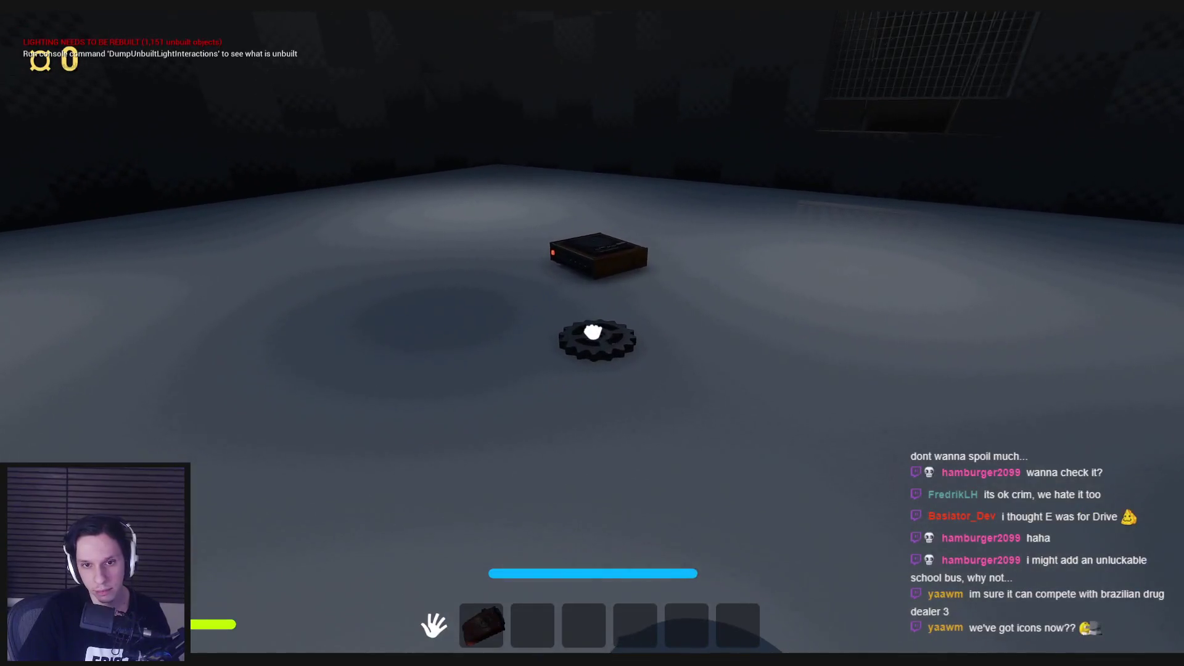
{"action": "key", "text": "w"}
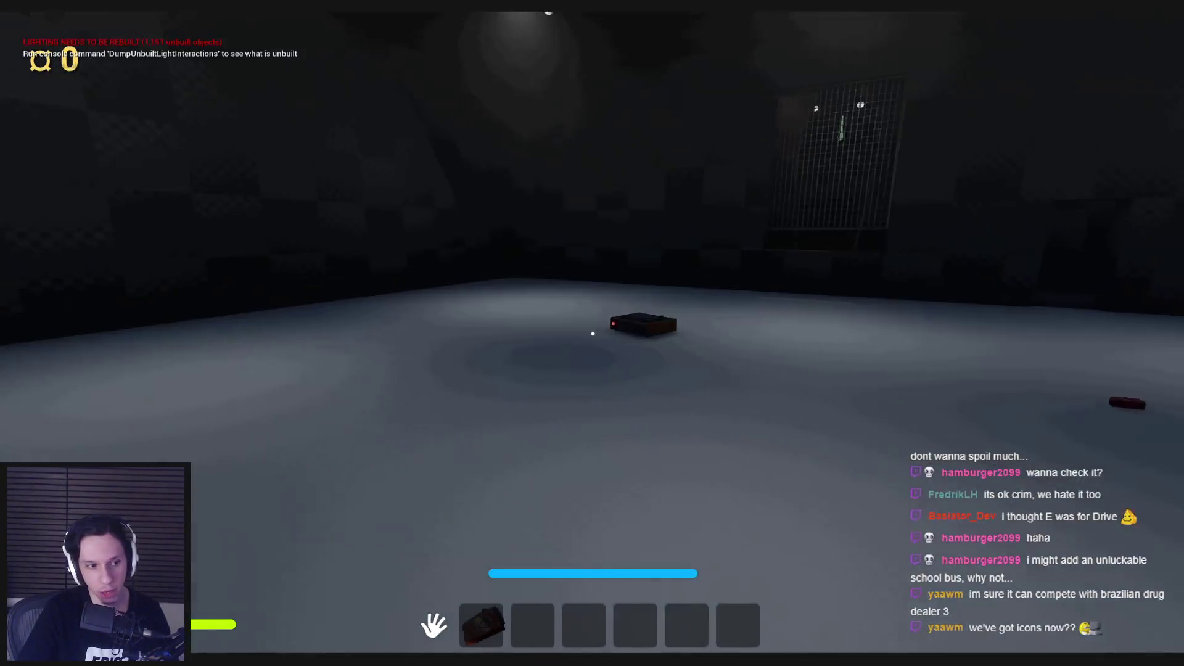
{"action": "key", "text": "w"}
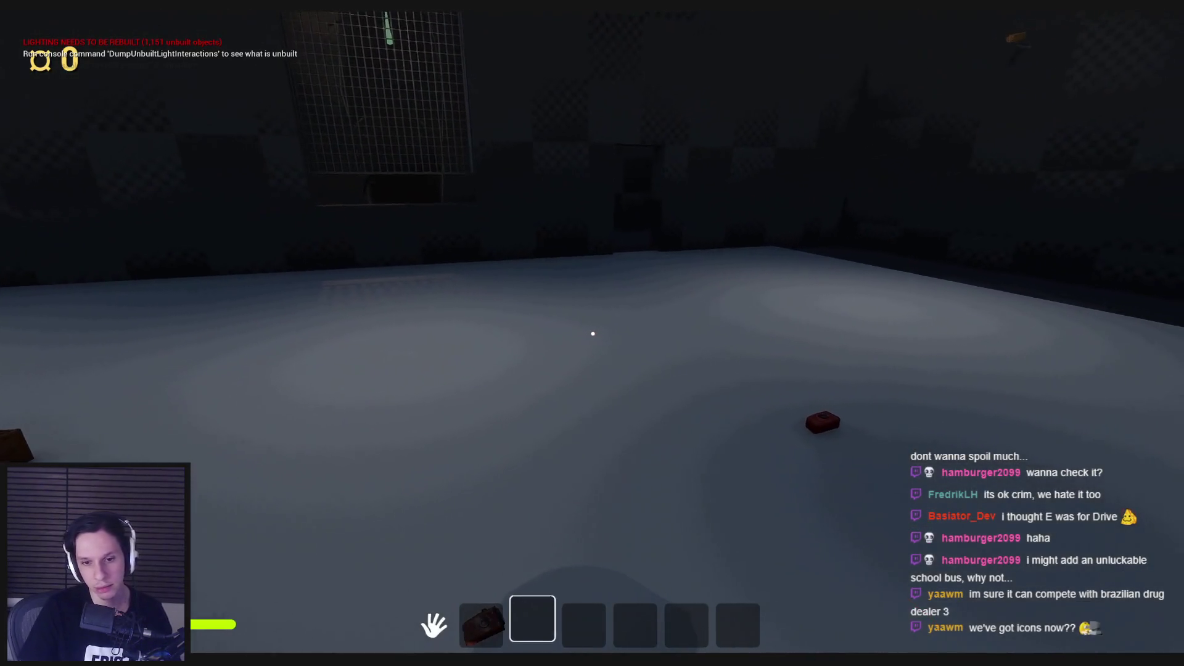
Equip the crank flashlight, pick up the red box, and eject to the editor with F8.
{"action": "key", "text": "1"}
{"action": "key", "text": "e"}
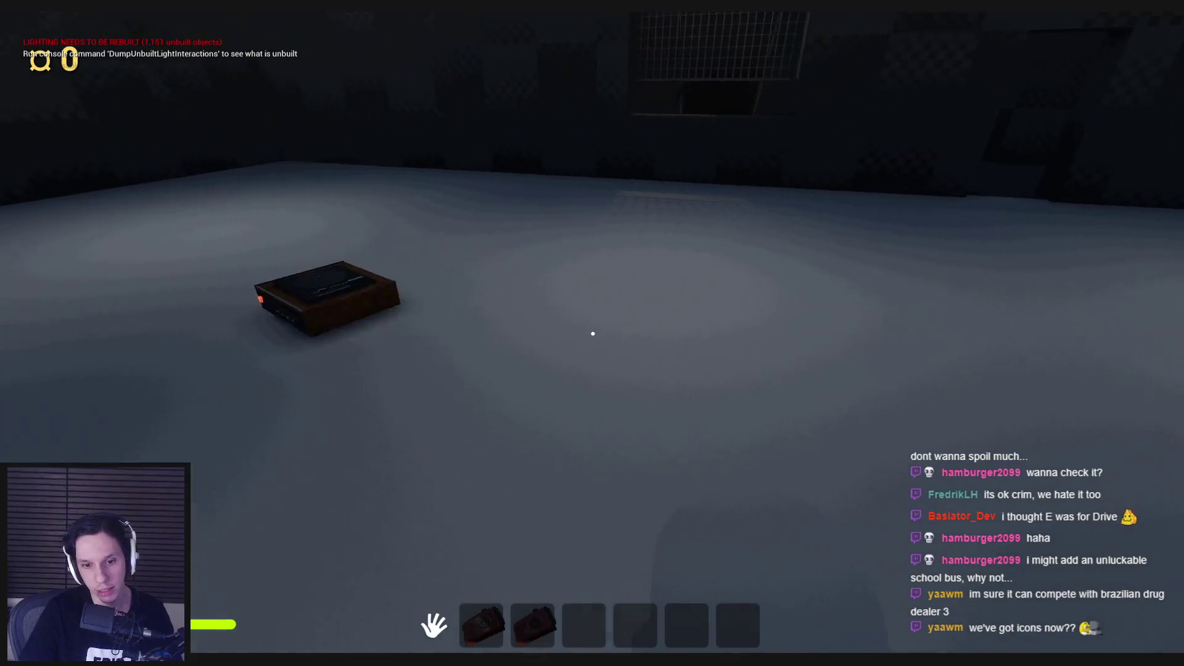
{"action": "key", "text": "F8"}
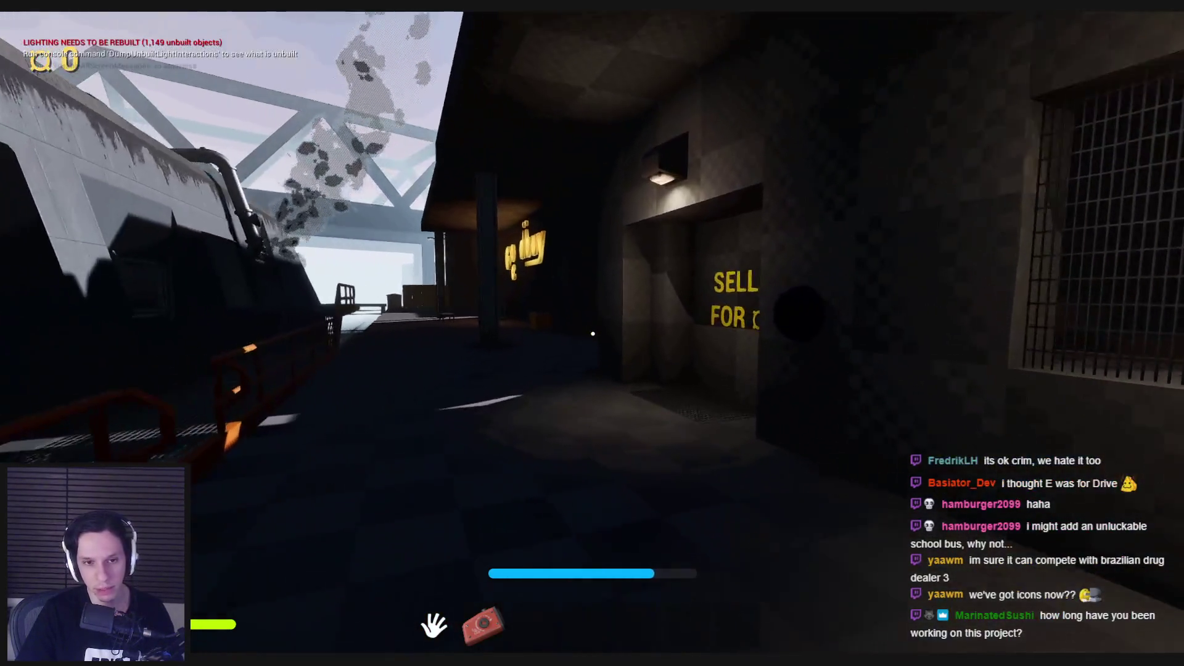
Pick up the yellow duck in the shop's back room, carry it out, and stop play with Esc.
{"action": "key", "text": "w"}
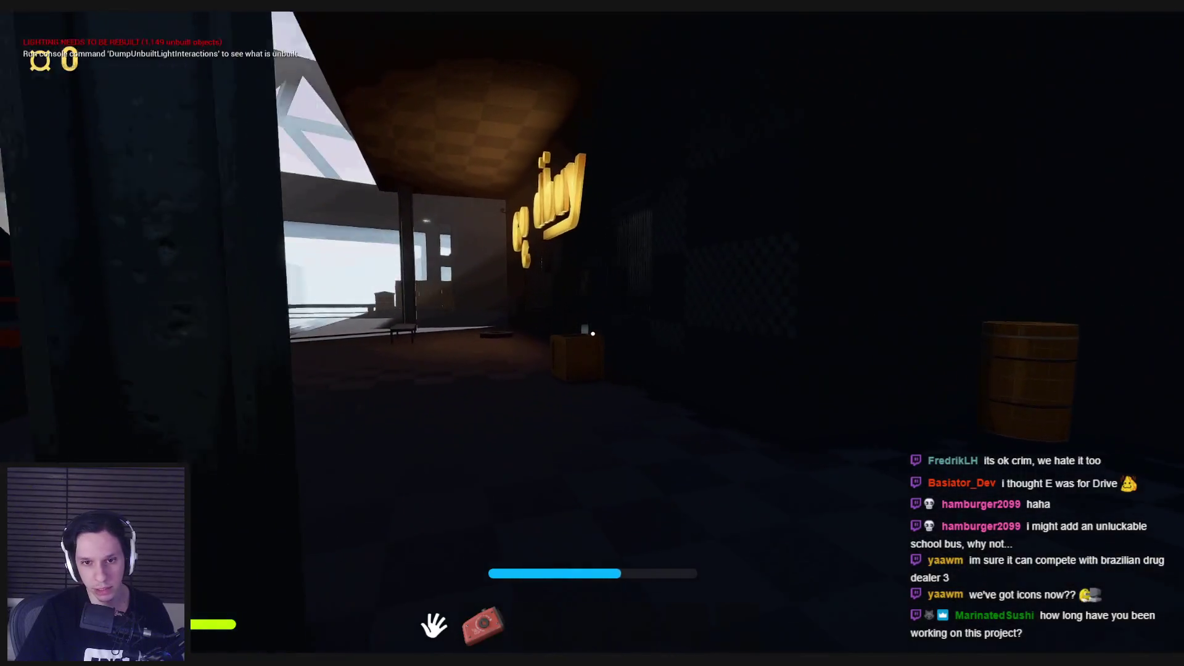
{"action": "key", "text": "w"}
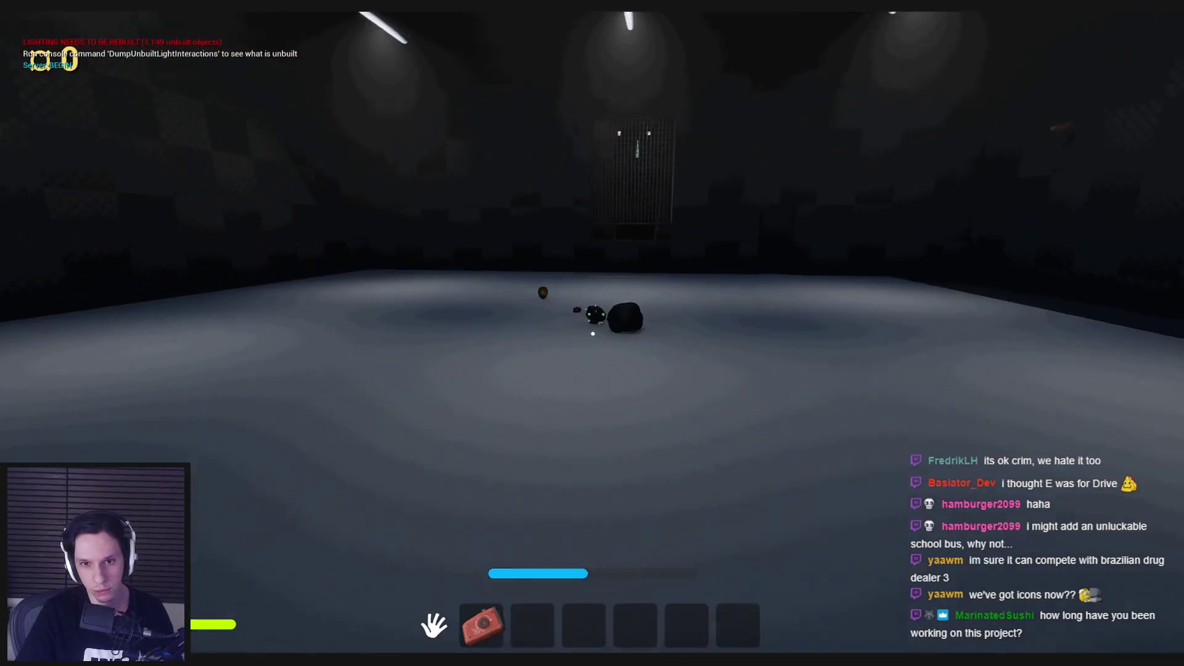
{"action": "key", "text": "w"}
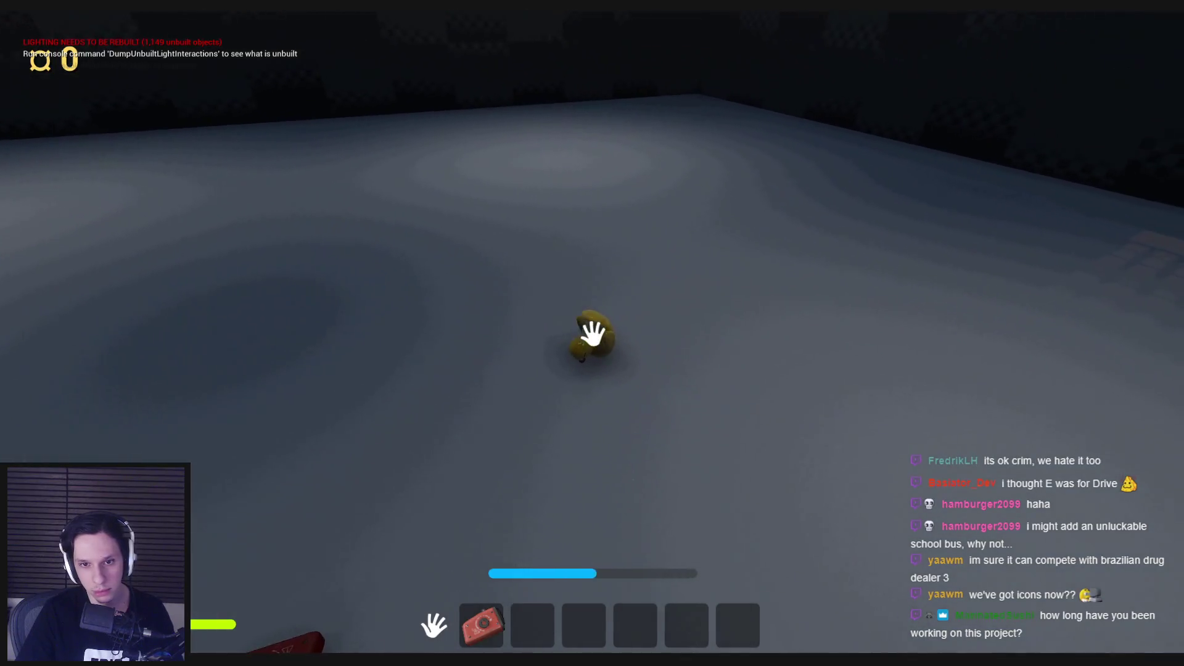
{"action": "key", "text": "e"}
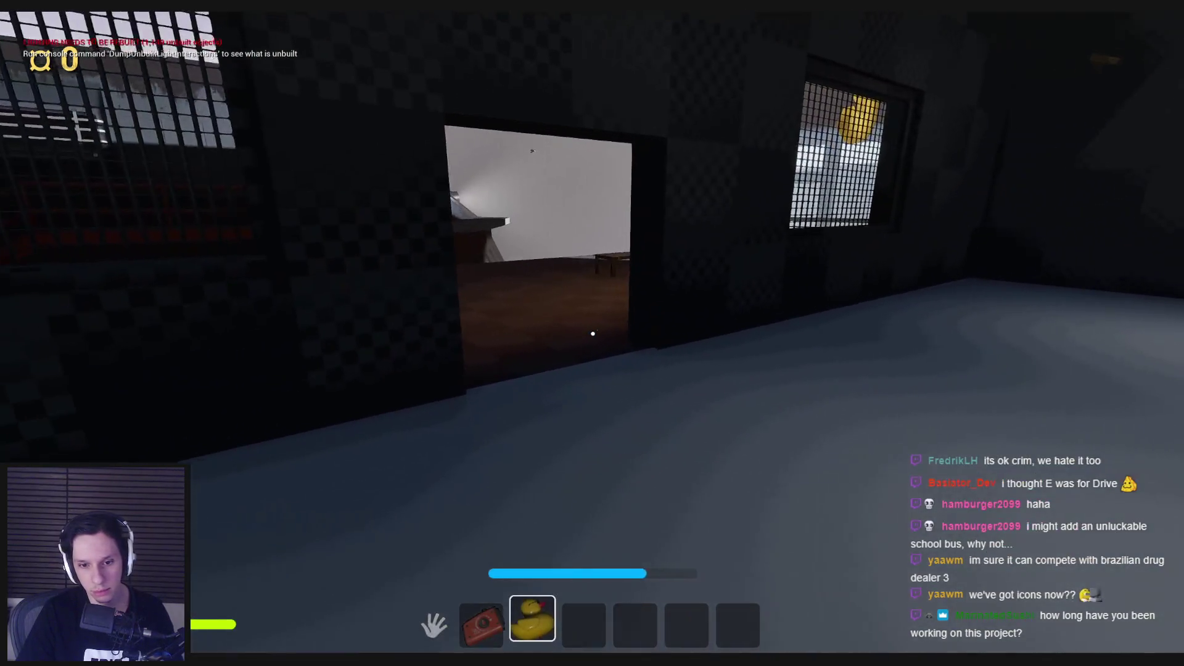
{"action": "key", "text": "w"}
{"action": "key", "text": "q"}
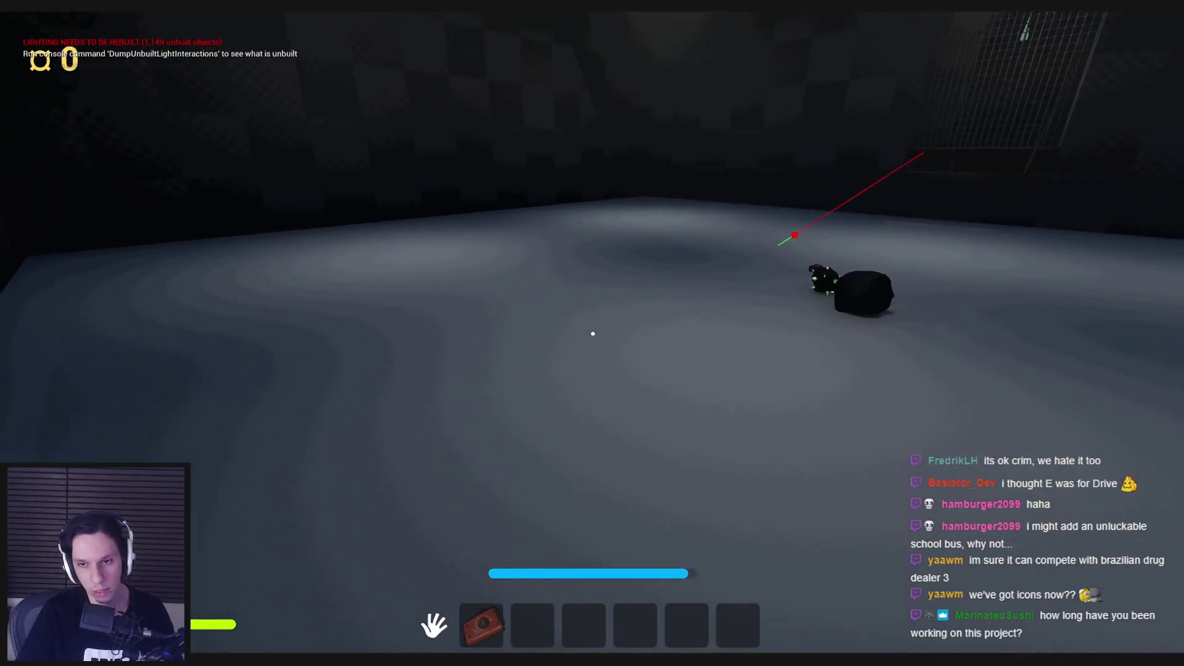
{"action": "key", "text": "w"}
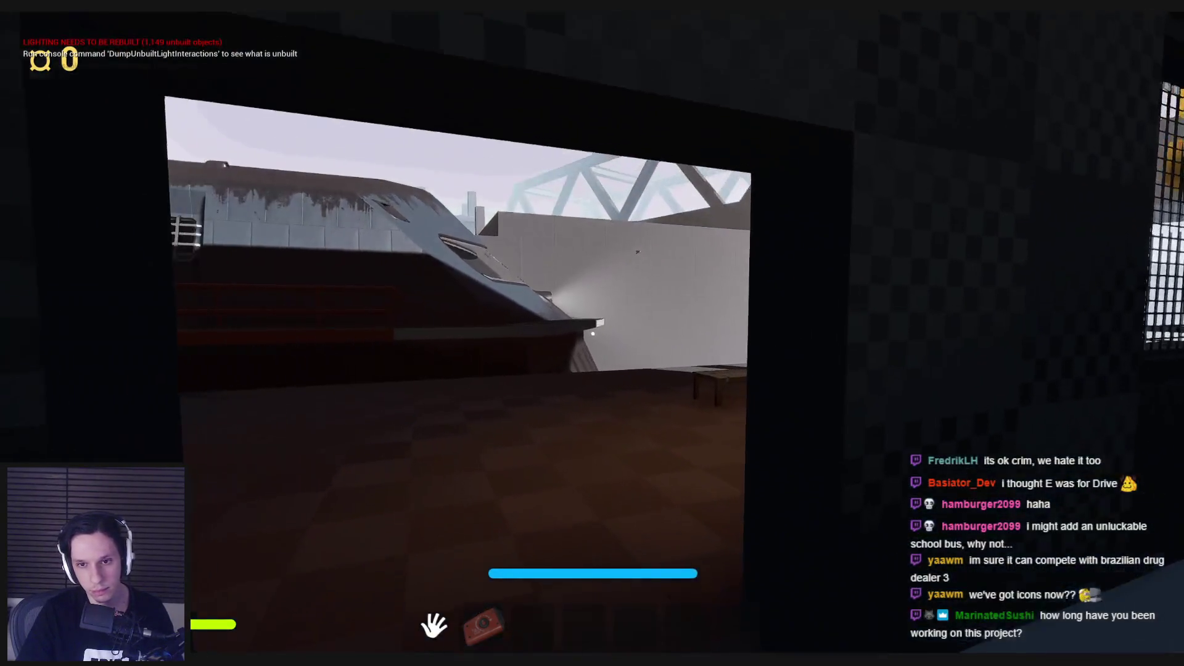
{"action": "key", "text": "s"}
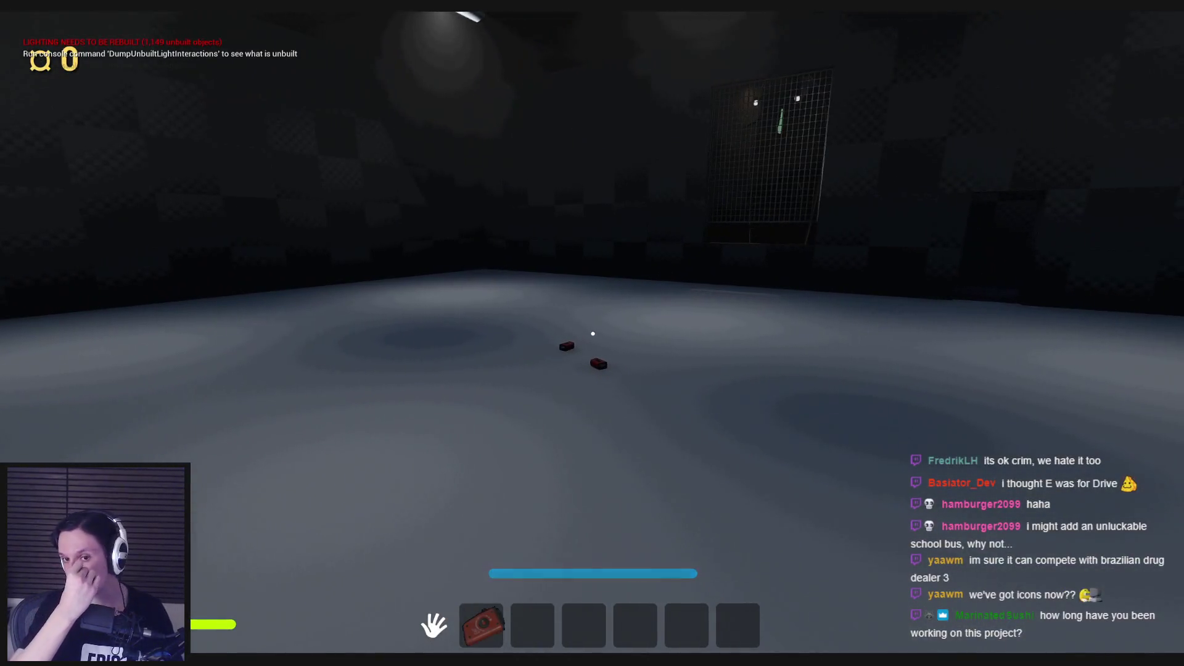
{"action": "key", "text": "Escape"}
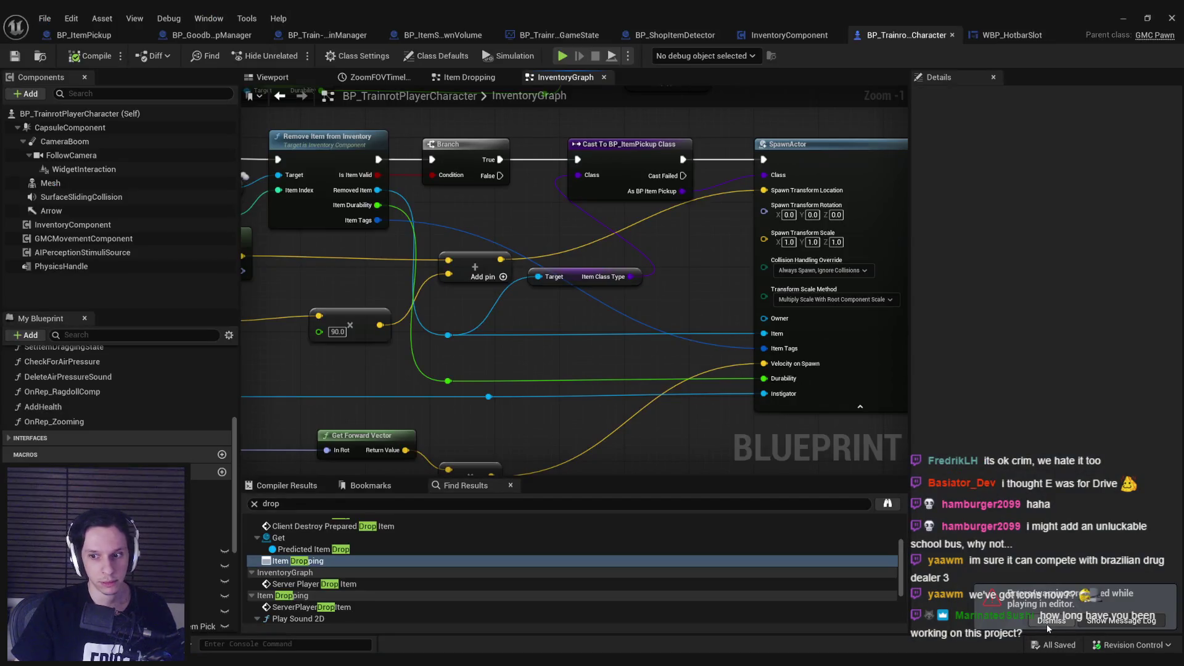
Dismiss the play-session notification and switch to the BP_ShopItemDetector tab's EventGraph.
{"action": "left_click", "coordinate": [1051, 620]}
{"action": "scroll", "coordinate": [601, 408], "scroll_direction": "down", "scroll_amount": 1}
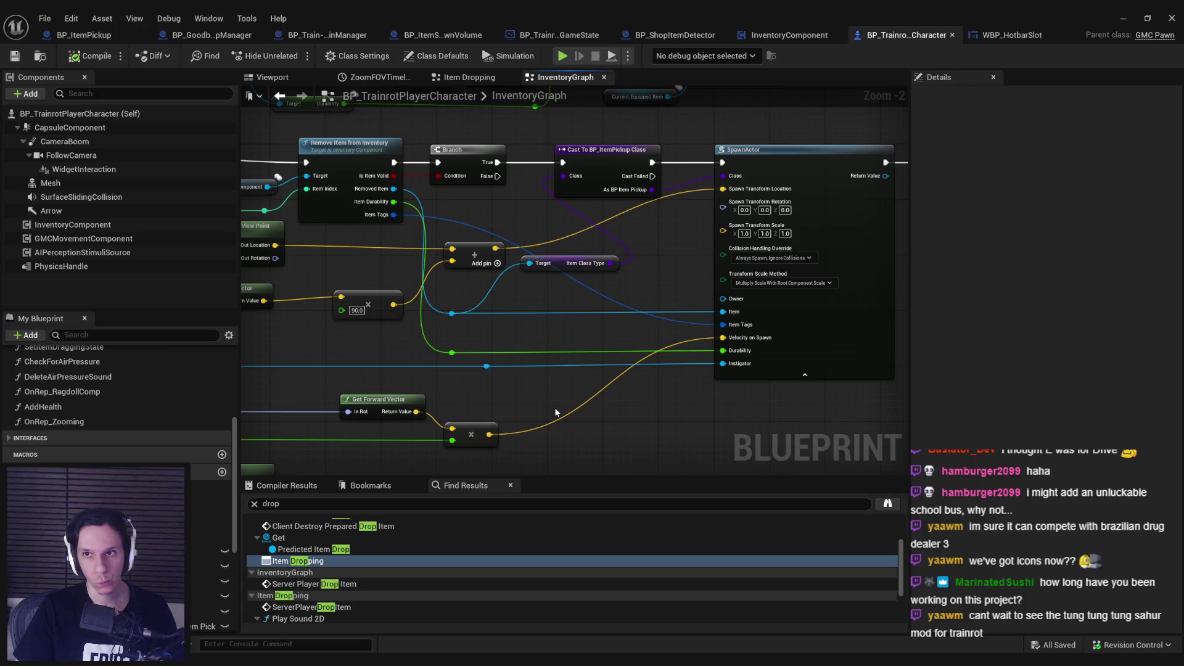
{"action": "left_click", "coordinate": [675, 35]}
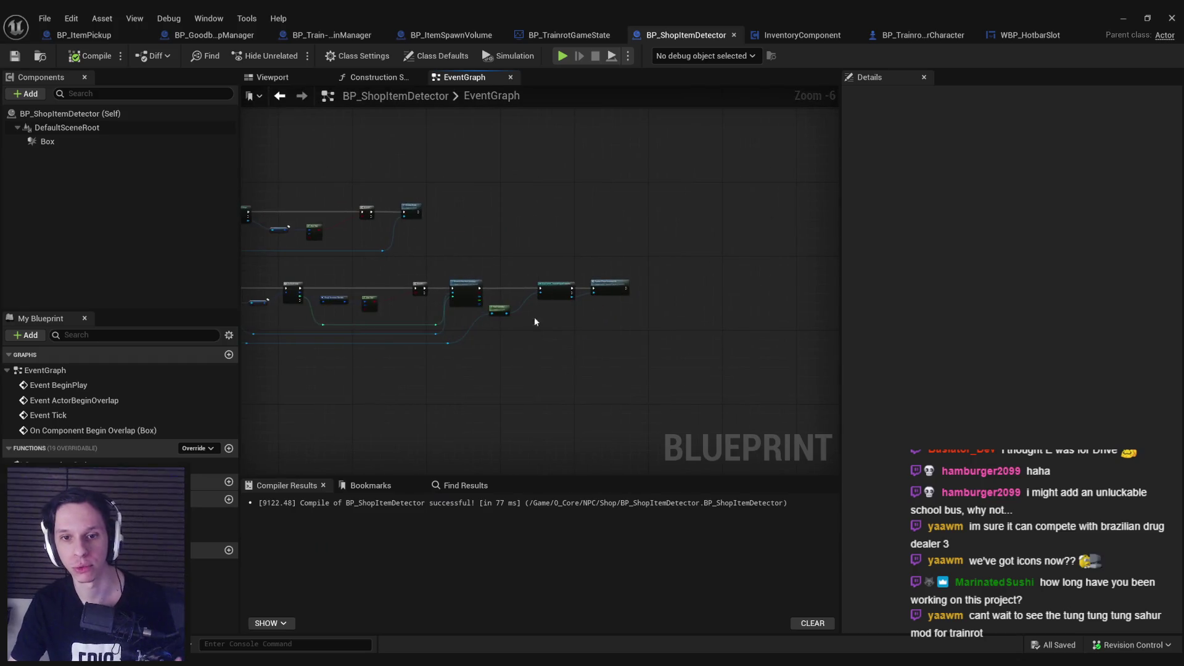
{"action": "scroll", "coordinate": [532, 327], "scroll_direction": "up", "scroll_amount": 3}
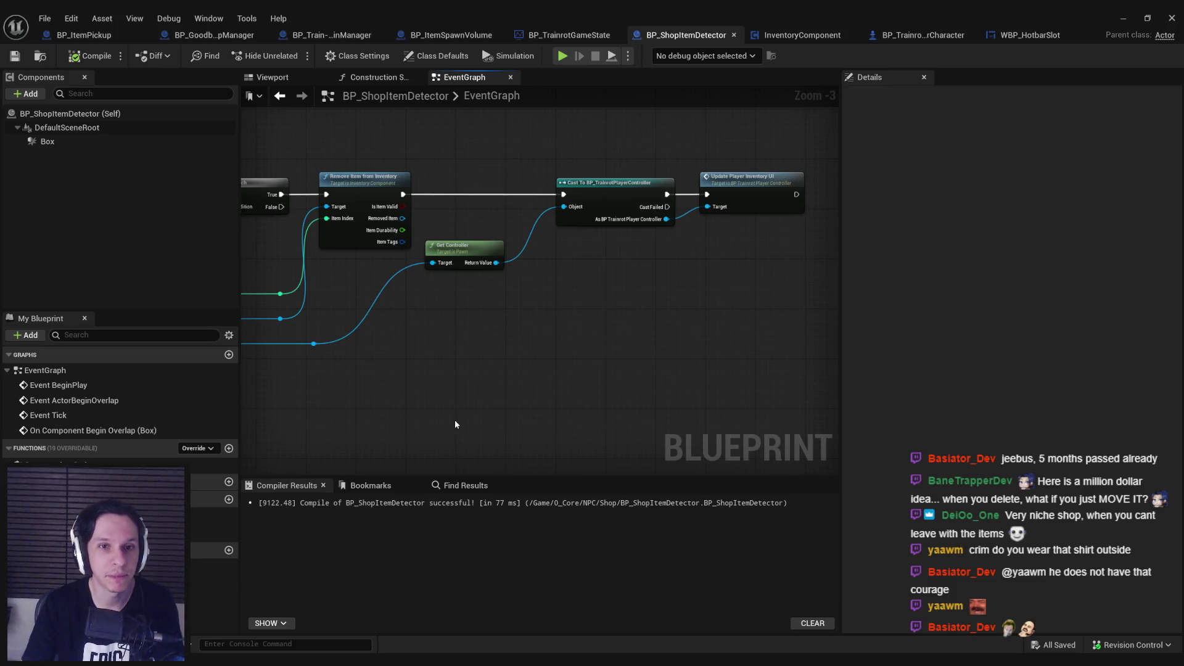
Pan around the EventGraph to review the Update Player Inventory UI, Remove Item and Has Tag nodes.
{"action": "scroll", "coordinate": [388, 287], "scroll_direction": "up", "scroll_amount": 2}
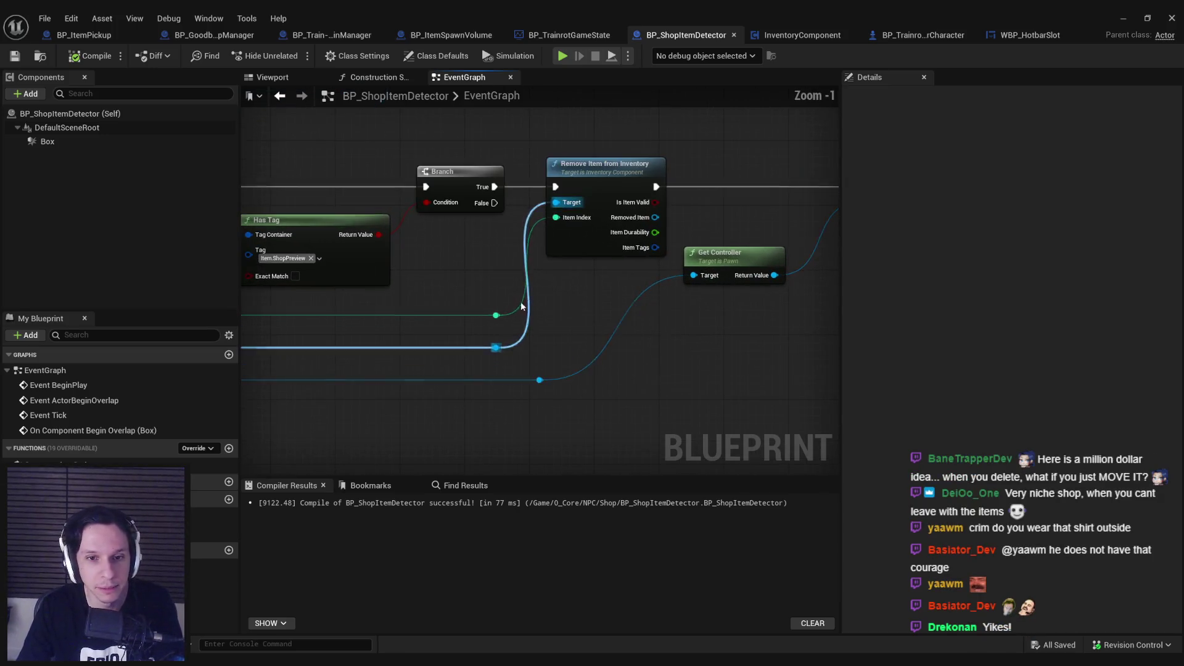
{"action": "scroll", "coordinate": [472, 285], "scroll_direction": "down", "scroll_amount": 2}
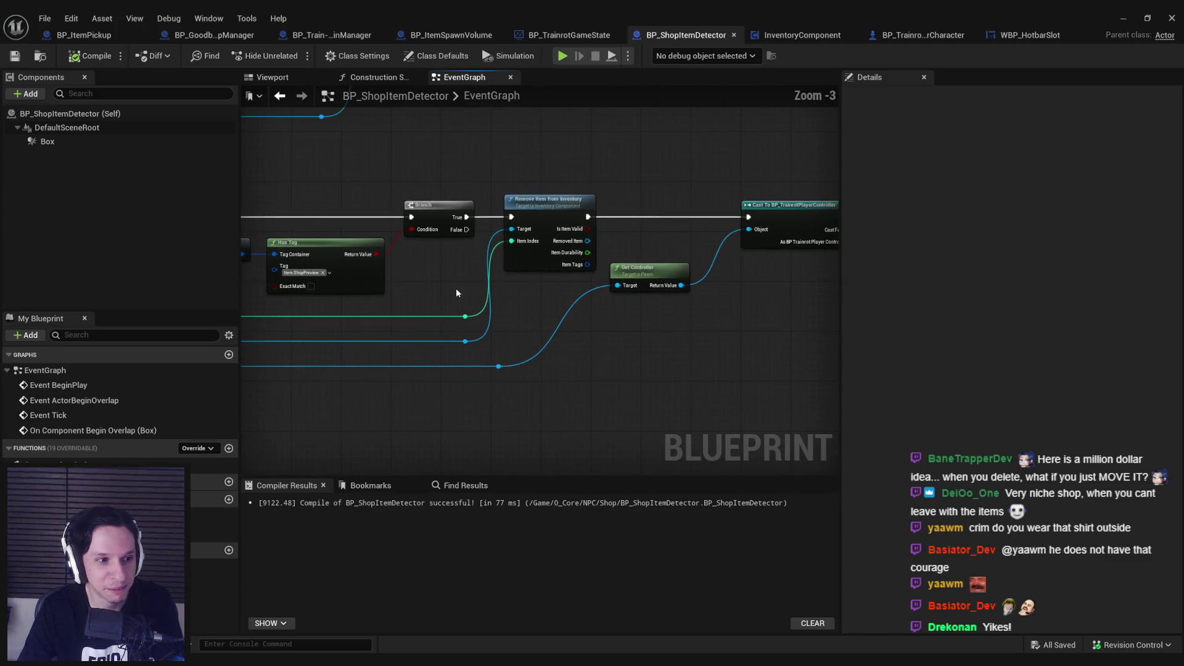
{"action": "mouse_move", "coordinate": [456, 293]}
{"action": "left_mouse_down"}
{"action": "mouse_move", "coordinate": [356, 287]}
{"action": "mouse_move", "coordinate": [420, 303]}
{"action": "mouse_move", "coordinate": [389, 299]}
{"action": "left_mouse_up"}
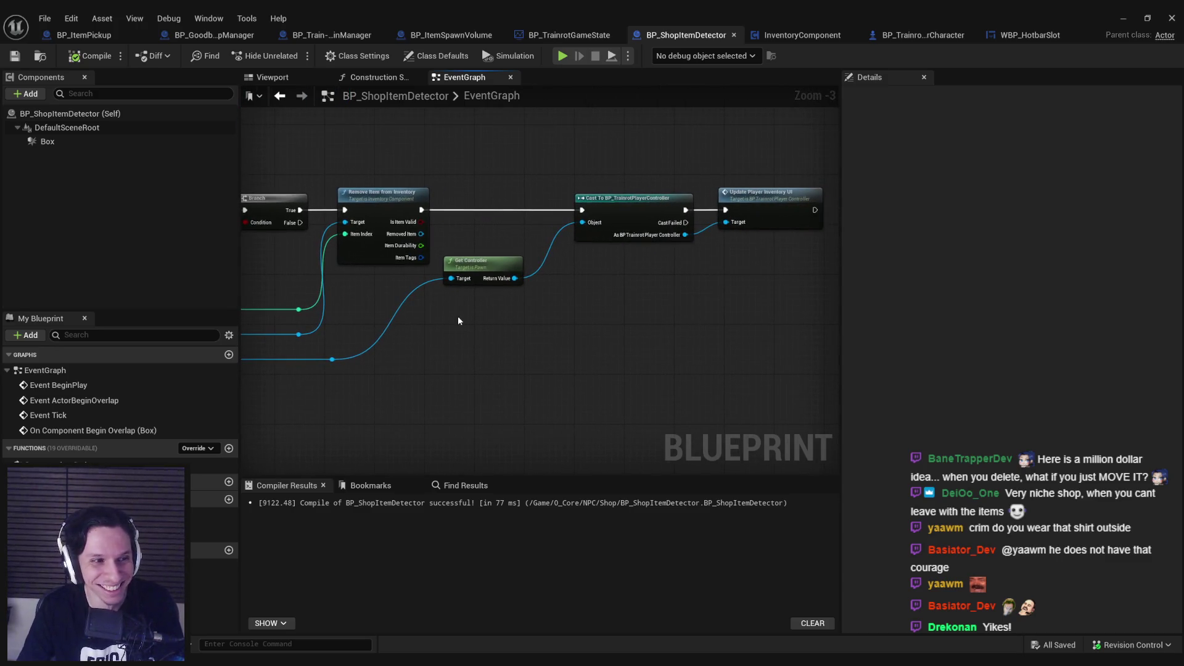
{"action": "mouse_move", "coordinate": [457, 316]}
{"action": "left_mouse_down"}
{"action": "mouse_move", "coordinate": [442, 321]}
{"action": "mouse_move", "coordinate": [629, 305]}
{"action": "left_mouse_up"}
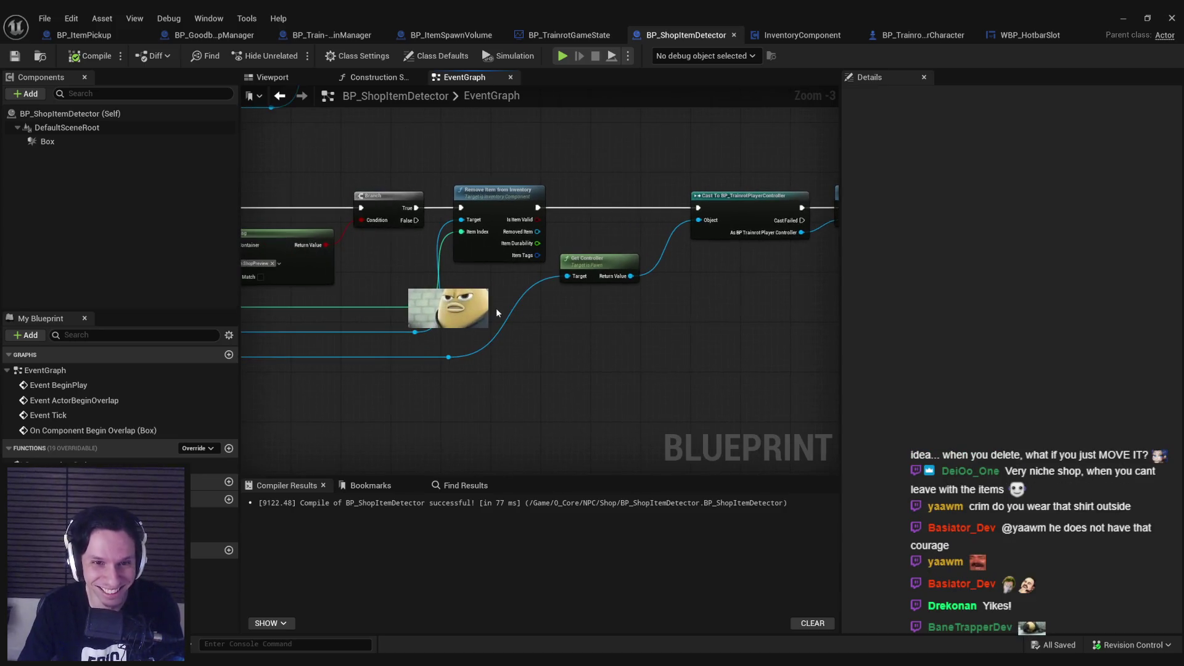
{"action": "mouse_move", "coordinate": [496, 308]}
{"action": "left_mouse_down"}
{"action": "mouse_move", "coordinate": [346, 409]}
{"action": "mouse_move", "coordinate": [421, 348]}
{"action": "left_mouse_up"}
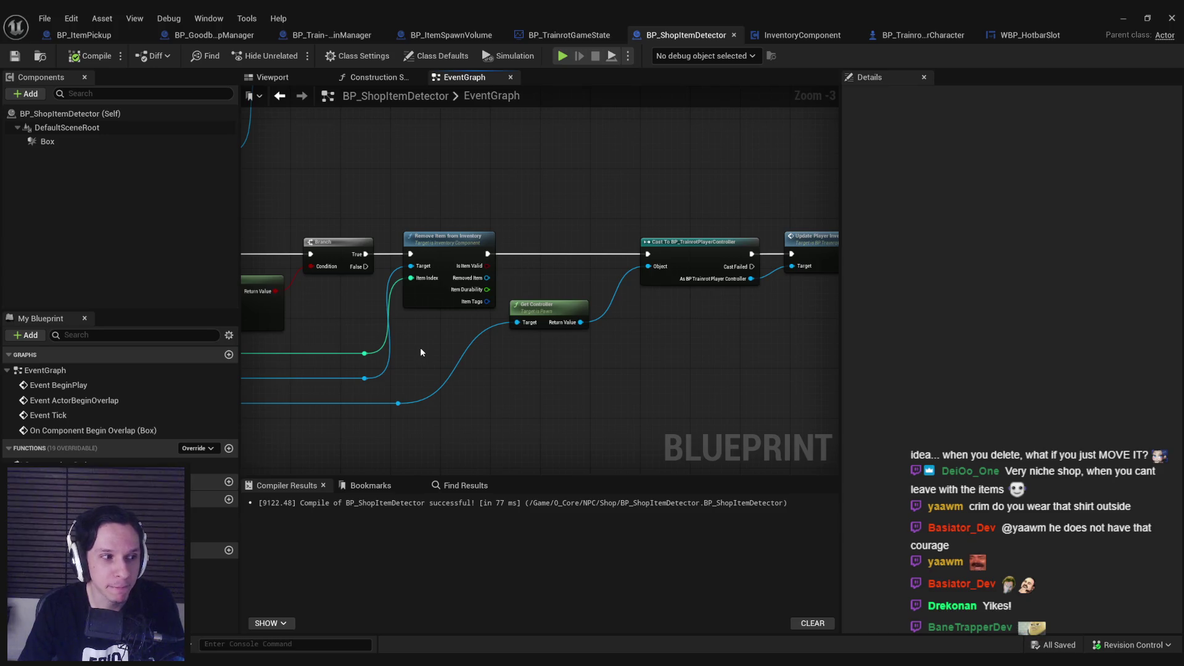
{"action": "mouse_move", "coordinate": [454, 343]}
{"action": "left_mouse_down"}
{"action": "mouse_move", "coordinate": [454, 320]}
{"action": "mouse_move", "coordinate": [579, 336]}
{"action": "mouse_move", "coordinate": [671, 323]}
{"action": "mouse_move", "coordinate": [619, 341]}
{"action": "left_mouse_up"}
{"action": "scroll", "coordinate": [619, 340], "scroll_direction": "down", "scroll_amount": 2}
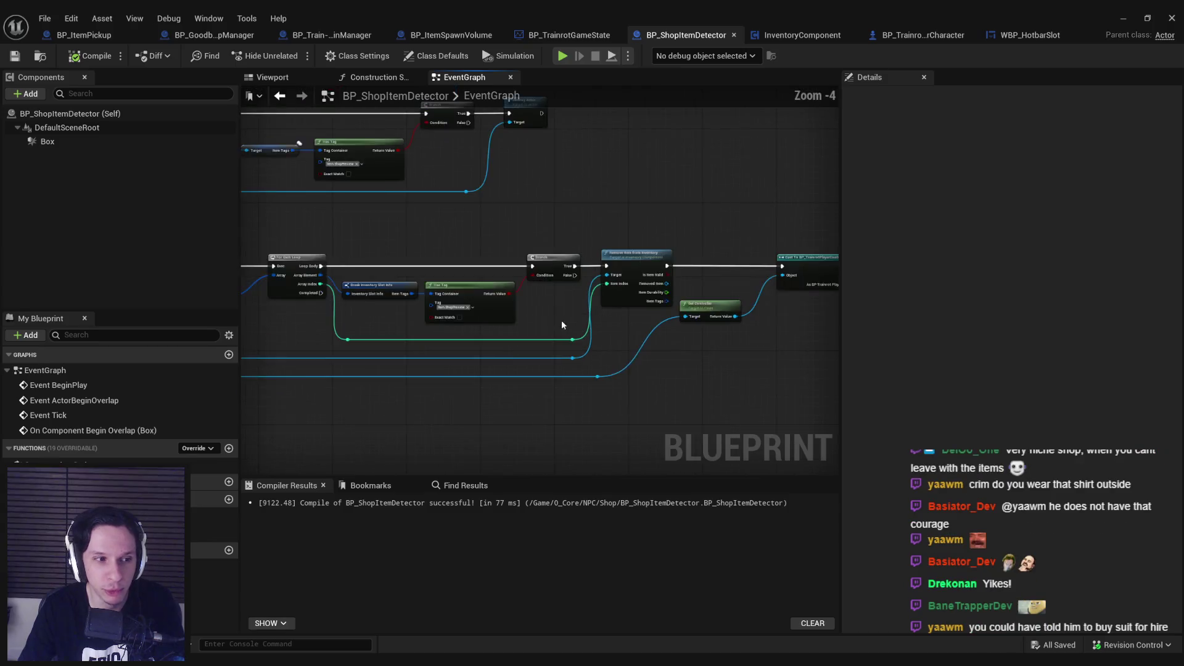
{"action": "left_click_drag", "start_coordinate": [549, 315], "coordinate": [811, 325]}
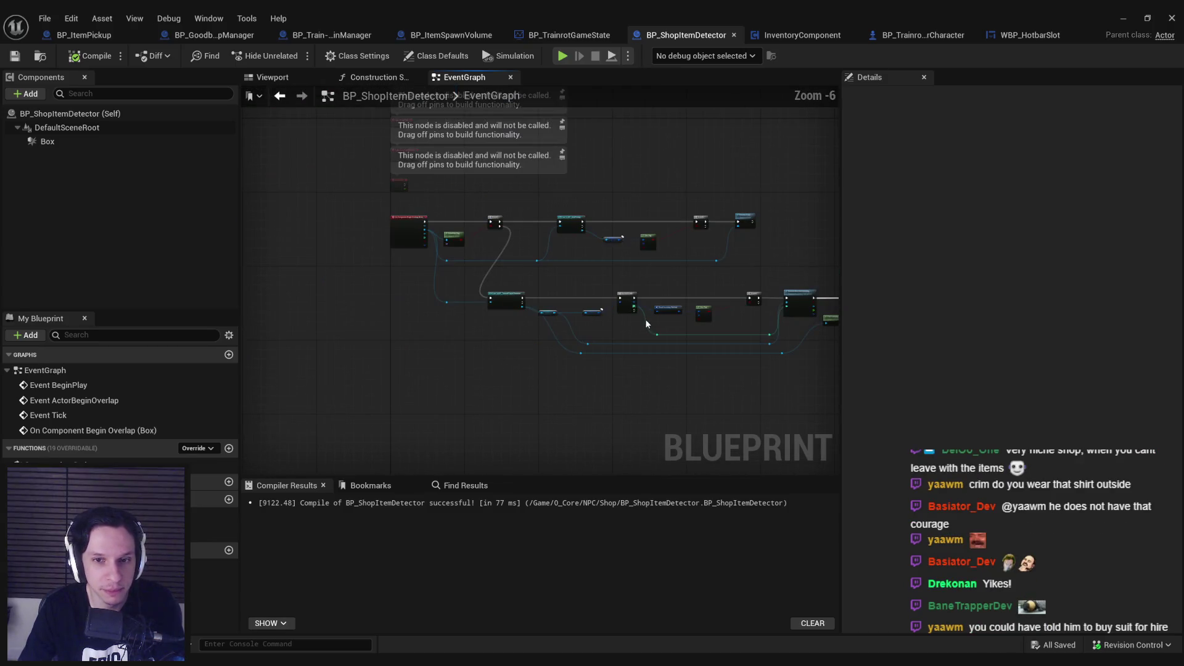
{"action": "mouse_move", "coordinate": [645, 319]}
{"action": "left_mouse_down"}
{"action": "mouse_move", "coordinate": [547, 313]}
{"action": "mouse_move", "coordinate": [528, 334]}
{"action": "left_mouse_up"}
{"action": "scroll", "coordinate": [546, 313], "scroll_direction": "up", "scroll_amount": 2}
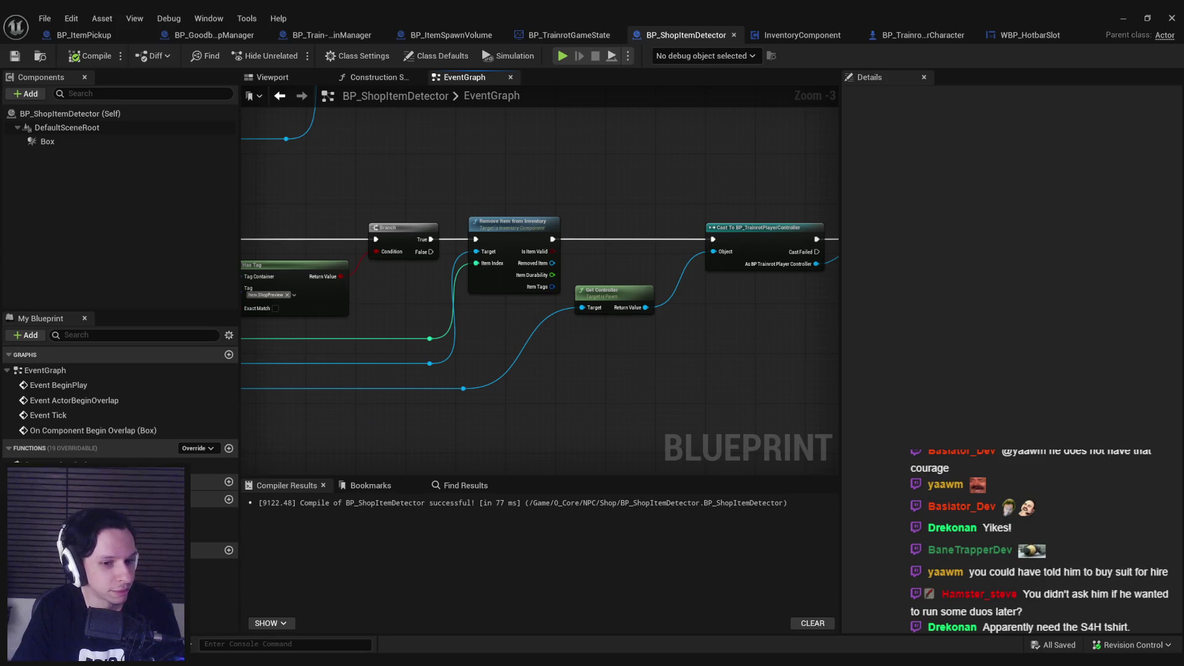
Recentre on the Update Player Inventory UI node and switch to the Notepad shop notes.
{"action": "left_click_drag", "start_coordinate": [438, 317], "coordinate": [623, 337]}
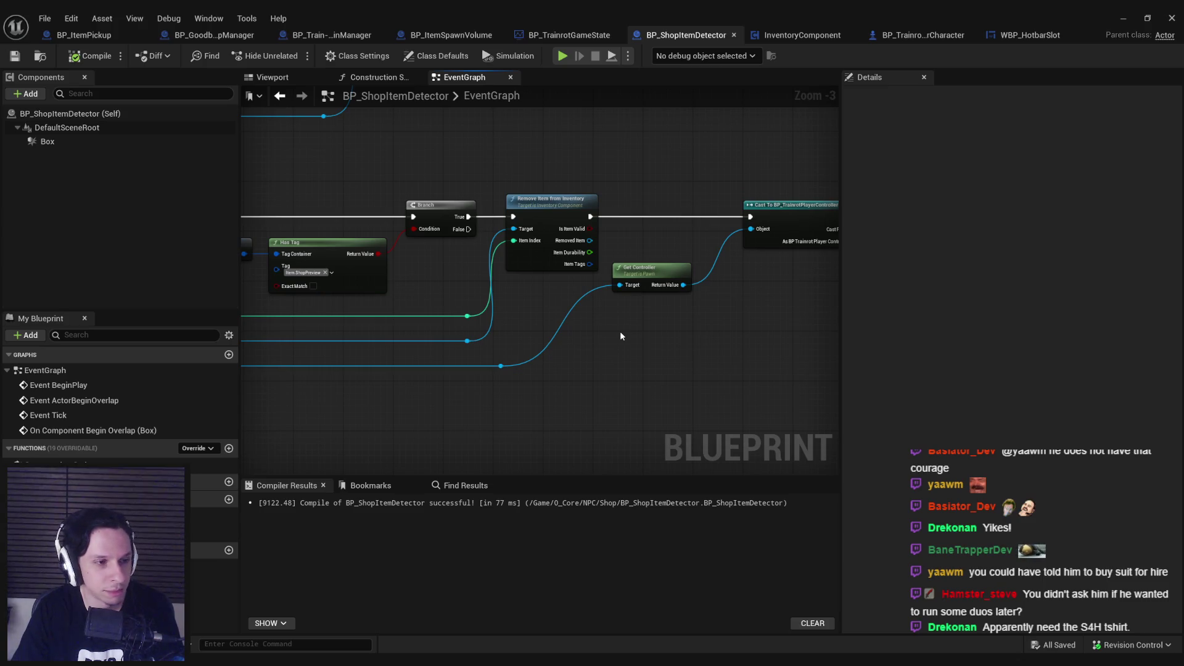
{"action": "left_click_drag", "start_coordinate": [616, 331], "coordinate": [539, 359]}
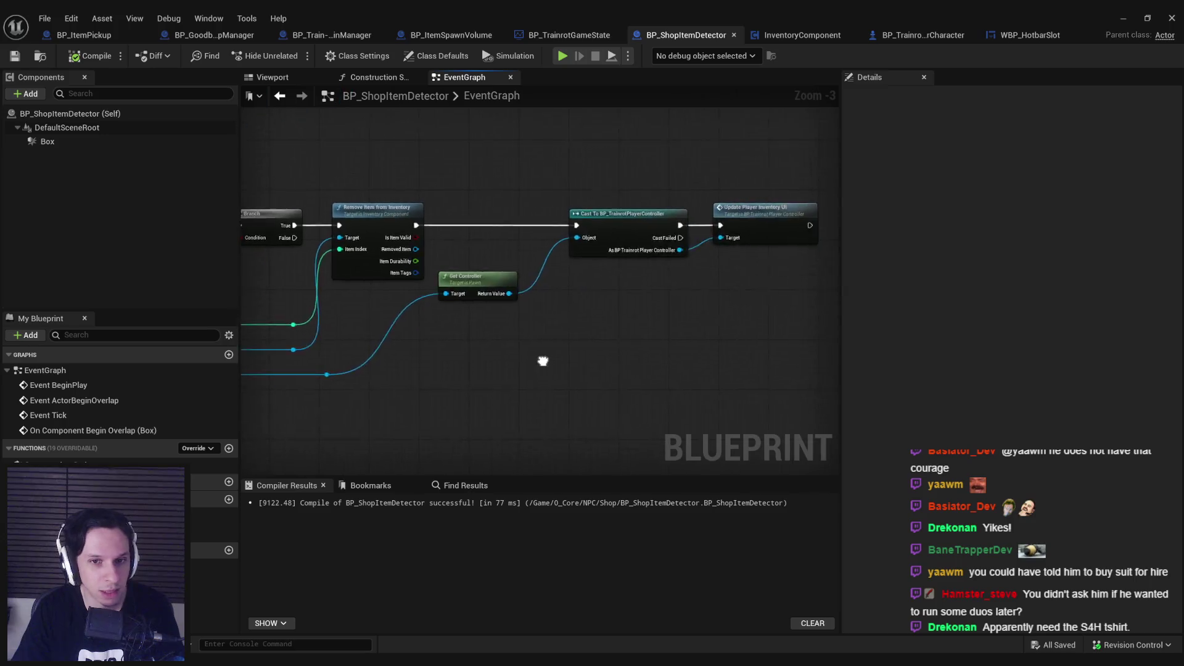
{"action": "scroll", "coordinate": [539, 360], "scroll_direction": "down", "scroll_amount": 1}
{"action": "key", "text": "alt+Tab"}
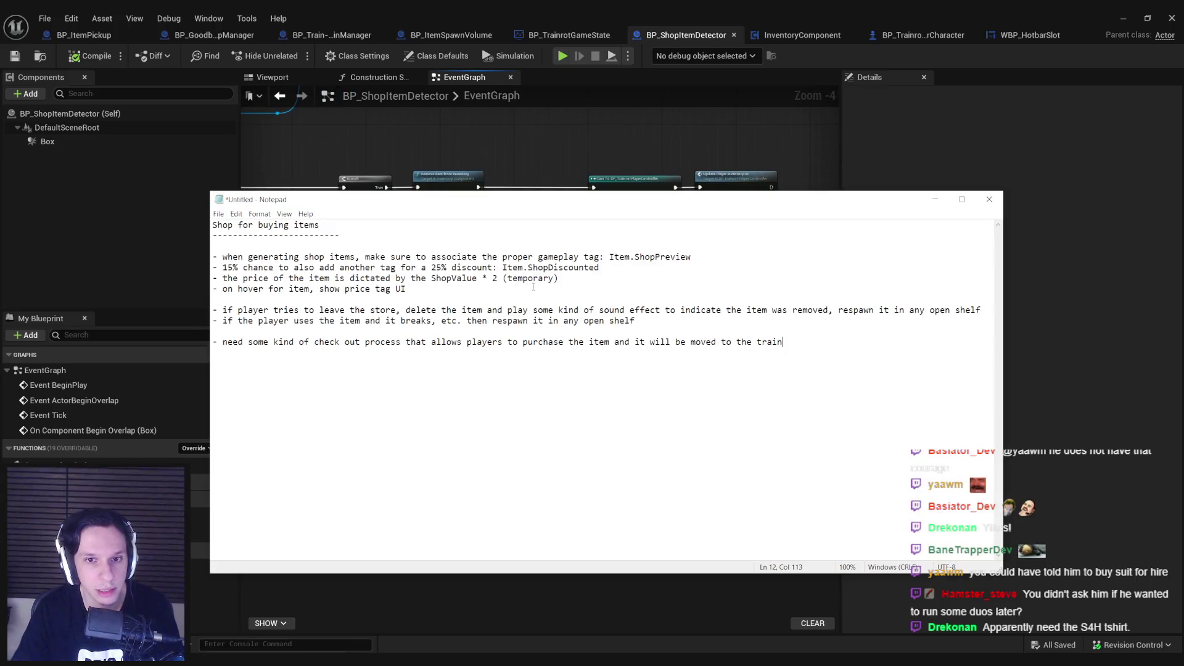
Highlight the notes on leaving the store and on used items breaking, then minimize Notepad.
{"action": "left_click_drag", "start_coordinate": [270, 310], "coordinate": [995, 310]}
{"action": "left_click", "coordinate": [985, 310]}
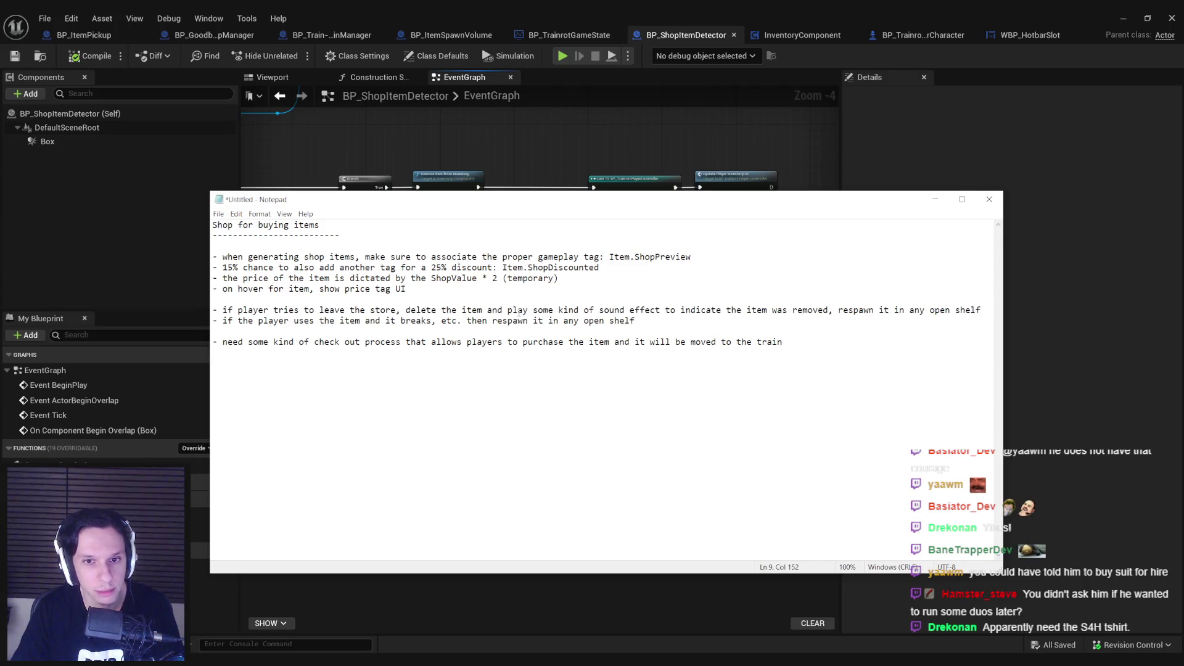
{"action": "left_click_drag", "start_coordinate": [298, 321], "coordinate": [654, 323]}
{"action": "left_click", "coordinate": [656, 323]}
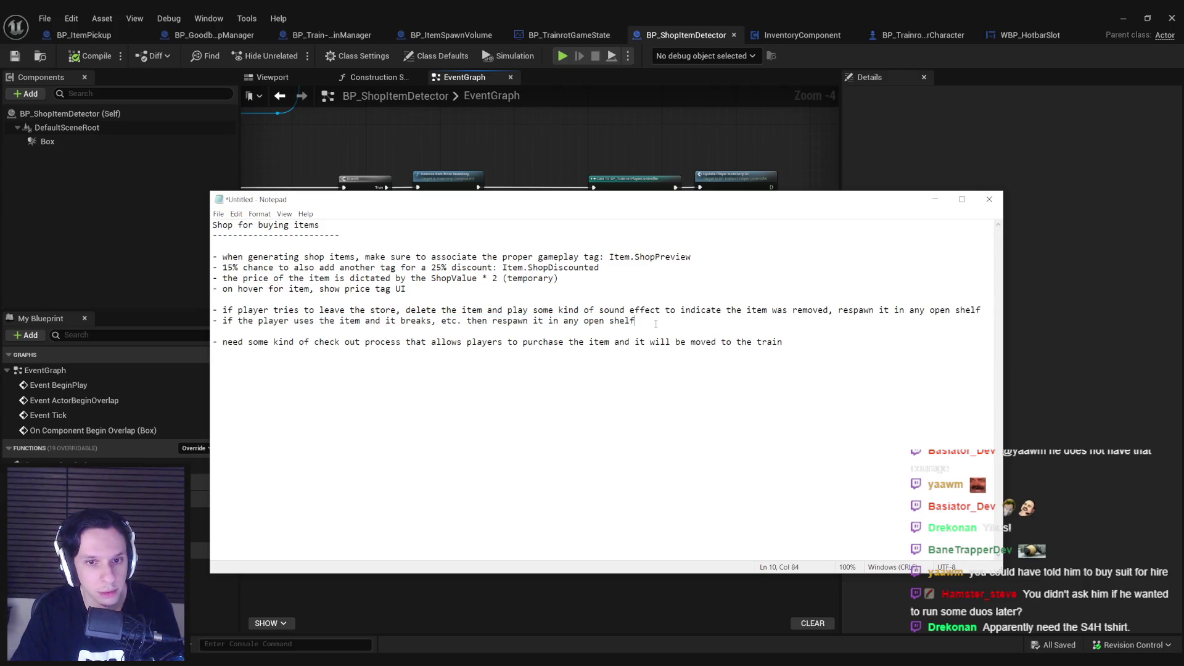
{"action": "left_click", "coordinate": [168, 257]}
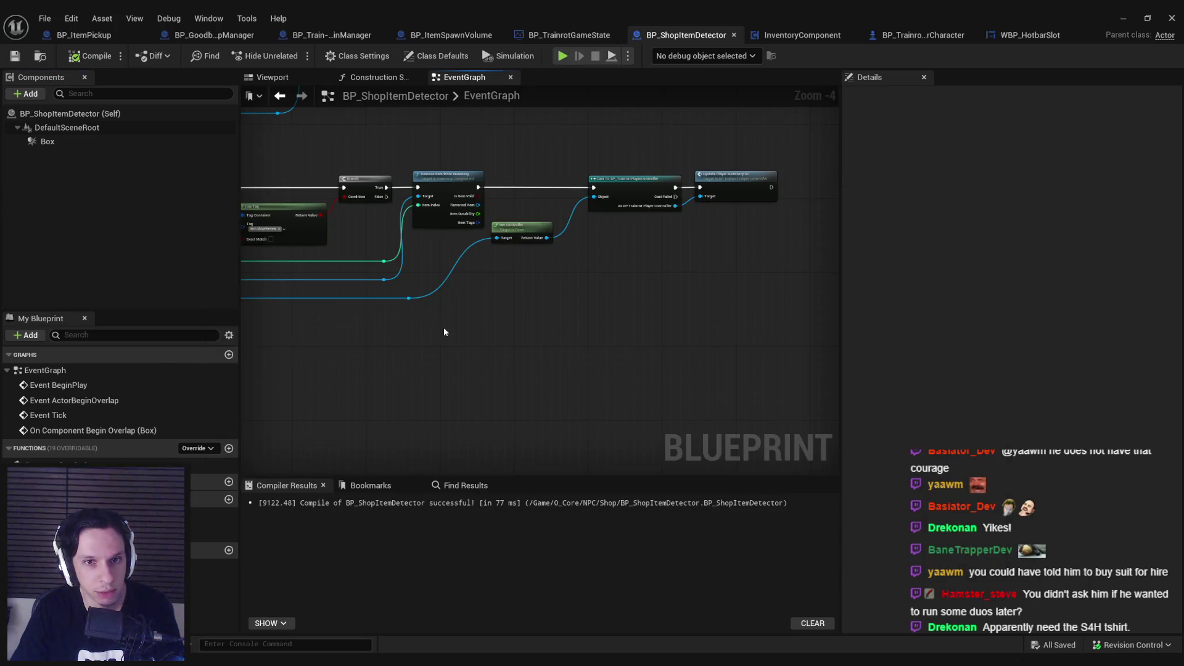
{"action": "scroll", "coordinate": [438, 253], "scroll_direction": "up", "scroll_amount": 1}
Nudge the Get Controller node lower and pan across the overlap chain to the Remove Item node.
{"action": "mouse_move", "coordinate": [438, 253]}
{"action": "left_mouse_down"}
{"action": "mouse_move", "coordinate": [465, 344]}
{"action": "mouse_move", "coordinate": [476, 331]}
{"action": "mouse_move", "coordinate": [635, 339]}
{"action": "mouse_move", "coordinate": [655, 471]}
{"action": "mouse_move", "coordinate": [494, 357]}
{"action": "mouse_move", "coordinate": [479, 360]}
{"action": "mouse_move", "coordinate": [646, 357]}
{"action": "mouse_move", "coordinate": [498, 344]}
{"action": "mouse_move", "coordinate": [617, 370]}
{"action": "mouse_move", "coordinate": [816, 376]}
{"action": "mouse_move", "coordinate": [765, 444]}
{"action": "mouse_move", "coordinate": [403, 178]}
{"action": "left_mouse_up"}
{"action": "scroll", "coordinate": [538, 308], "scroll_direction": "up", "scroll_amount": 2}
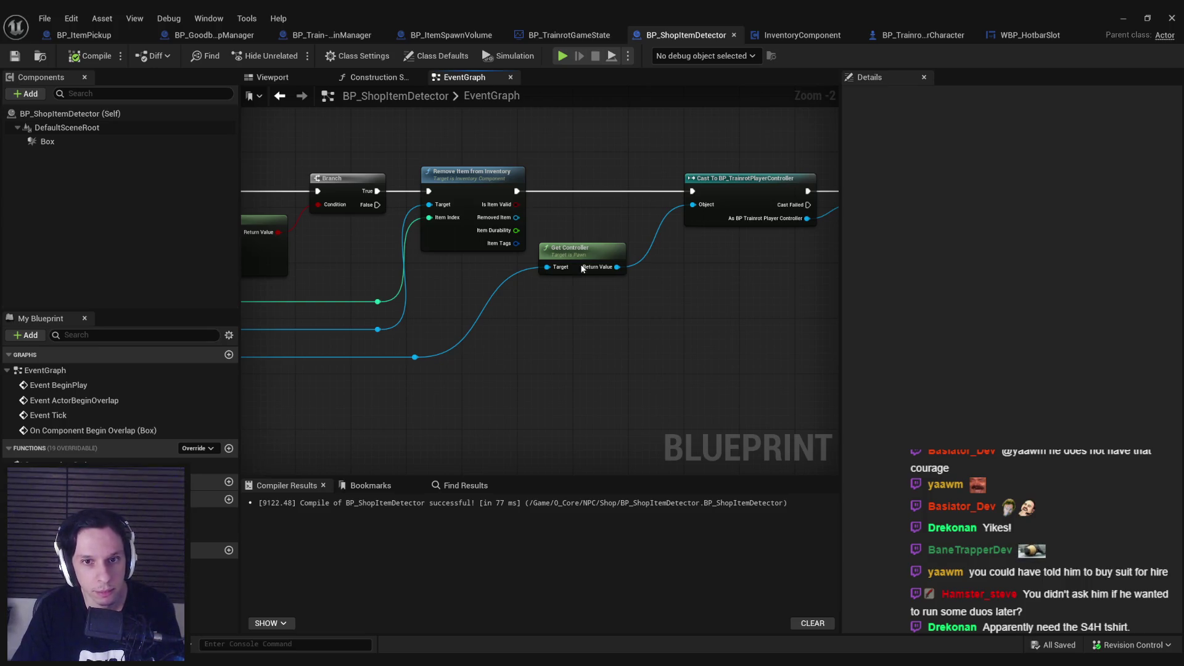
{"action": "mouse_move", "coordinate": [583, 268]}
{"action": "left_mouse_down"}
{"action": "mouse_move", "coordinate": [591, 308]}
{"action": "mouse_move", "coordinate": [592, 288]}
{"action": "left_mouse_up"}
{"action": "scroll", "coordinate": [510, 245], "scroll_direction": "down", "scroll_amount": 1}
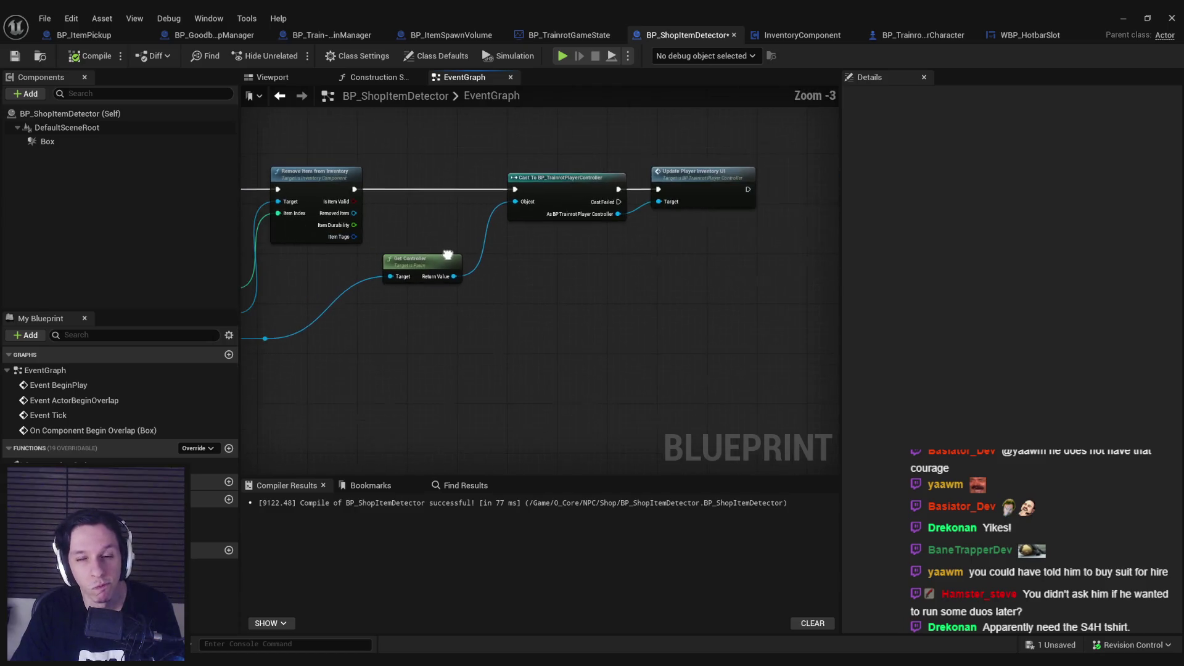
{"action": "scroll", "coordinate": [448, 255], "scroll_direction": "down", "scroll_amount": 2}
{"action": "mouse_move", "coordinate": [448, 255]}
{"action": "left_mouse_down"}
{"action": "mouse_move", "coordinate": [802, 259]}
{"action": "mouse_move", "coordinate": [821, 333]}
{"action": "left_mouse_up"}
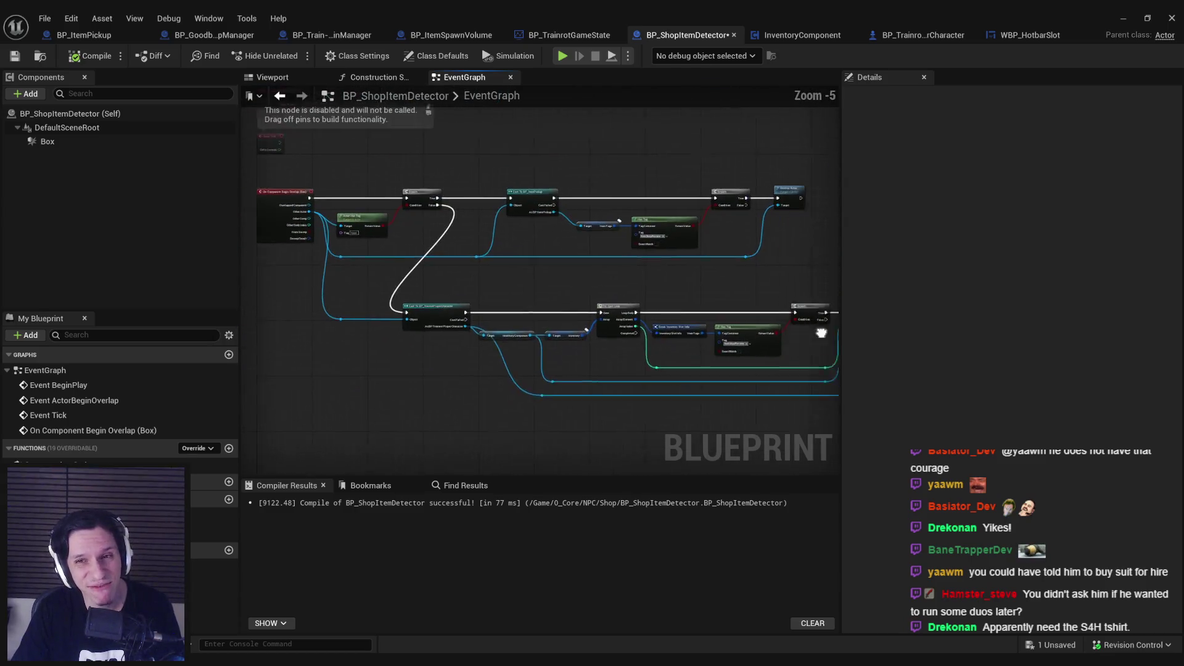
{"action": "scroll", "coordinate": [822, 333], "scroll_direction": "up", "scroll_amount": 1}
{"action": "mouse_move", "coordinate": [530, 287]}
{"action": "left_mouse_down"}
{"action": "mouse_move", "coordinate": [557, 313]}
{"action": "mouse_move", "coordinate": [656, 261]}
{"action": "mouse_move", "coordinate": [622, 293]}
{"action": "left_mouse_up"}
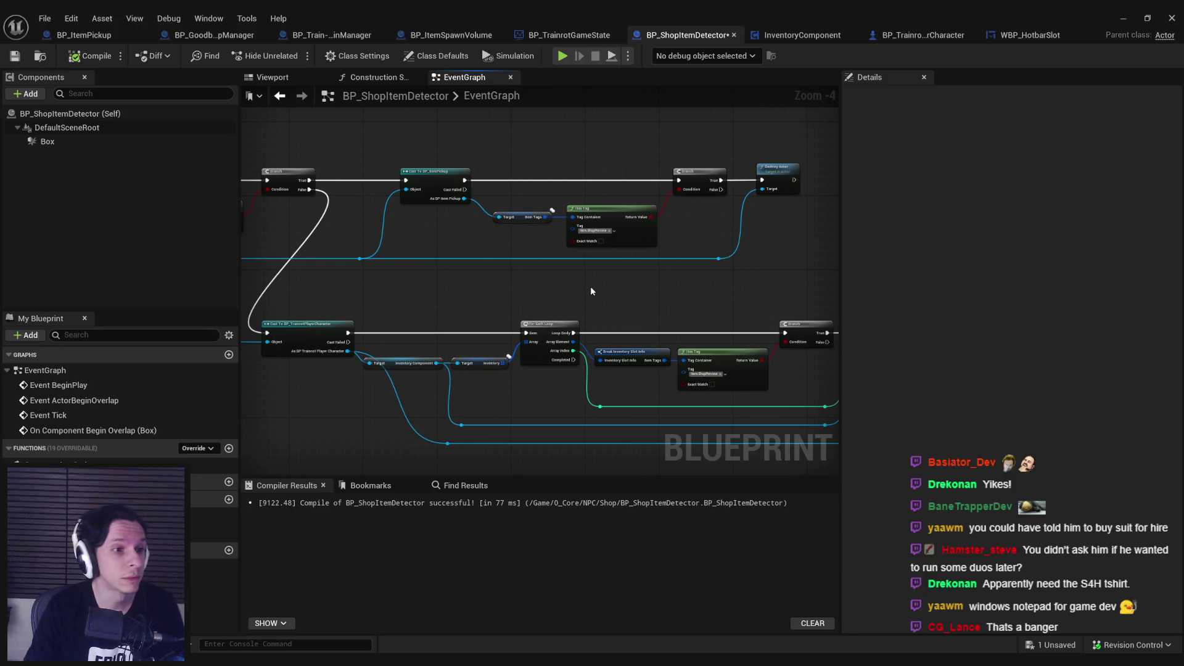
{"action": "left_click_drag", "start_coordinate": [668, 291], "coordinate": [598, 281]}
Cycle through open windows, dismissing the Notion update notice, to reach the Trello card.
{"action": "key", "text": "alt+Tab"}
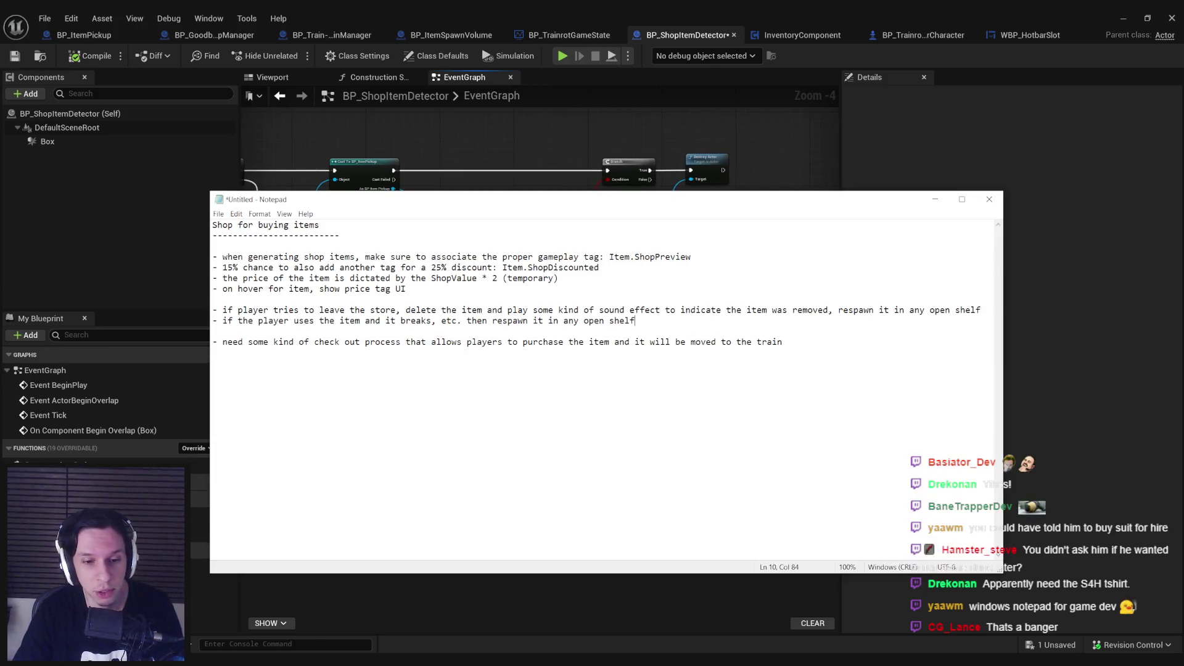
{"action": "key", "text": "alt+Tab"}
{"action": "key", "text": "alt+Tab"}
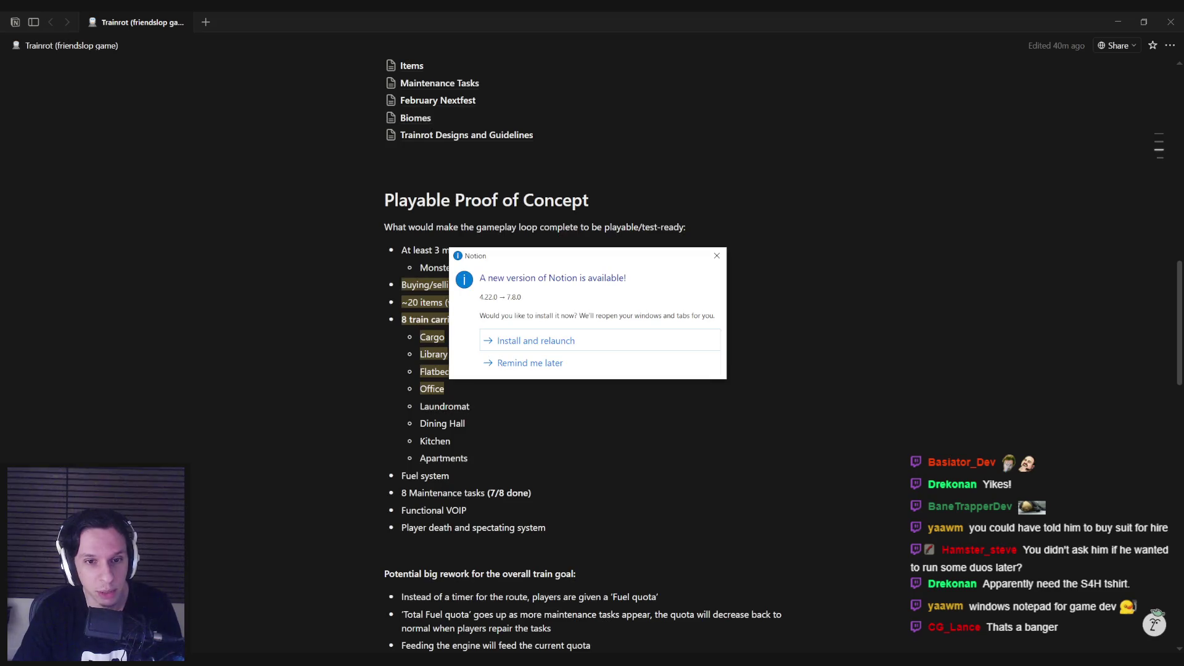
{"action": "left_click", "coordinate": [714, 260]}
{"action": "key", "text": "alt+Tab"}
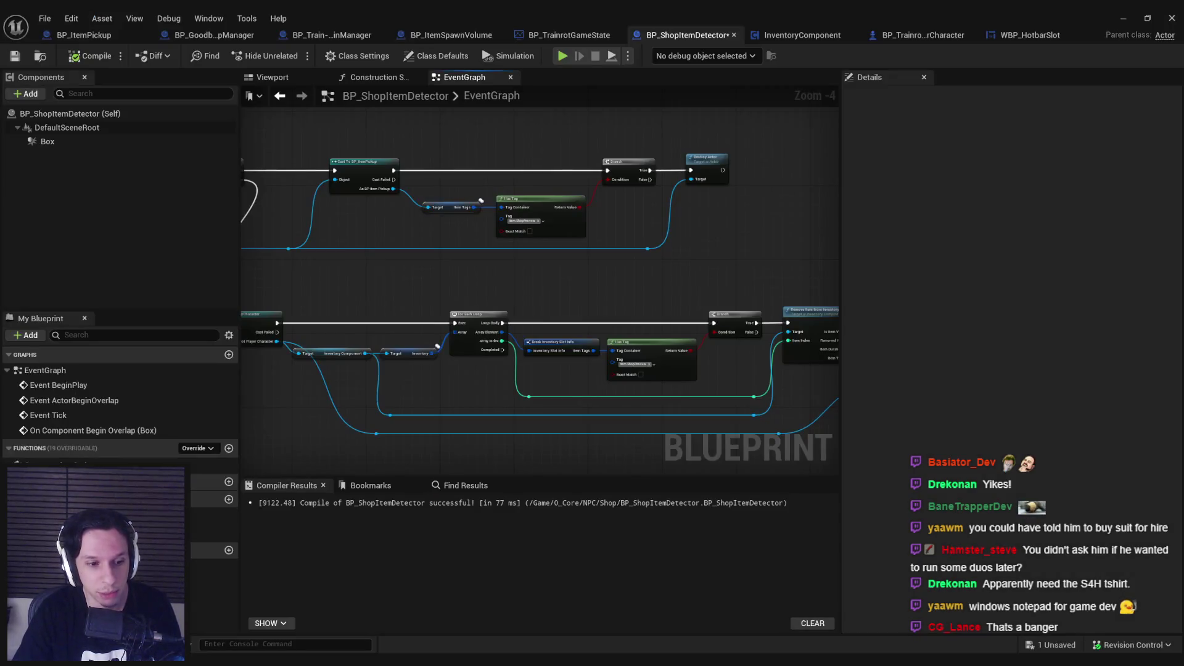
{"action": "key", "text": "alt+Tab"}
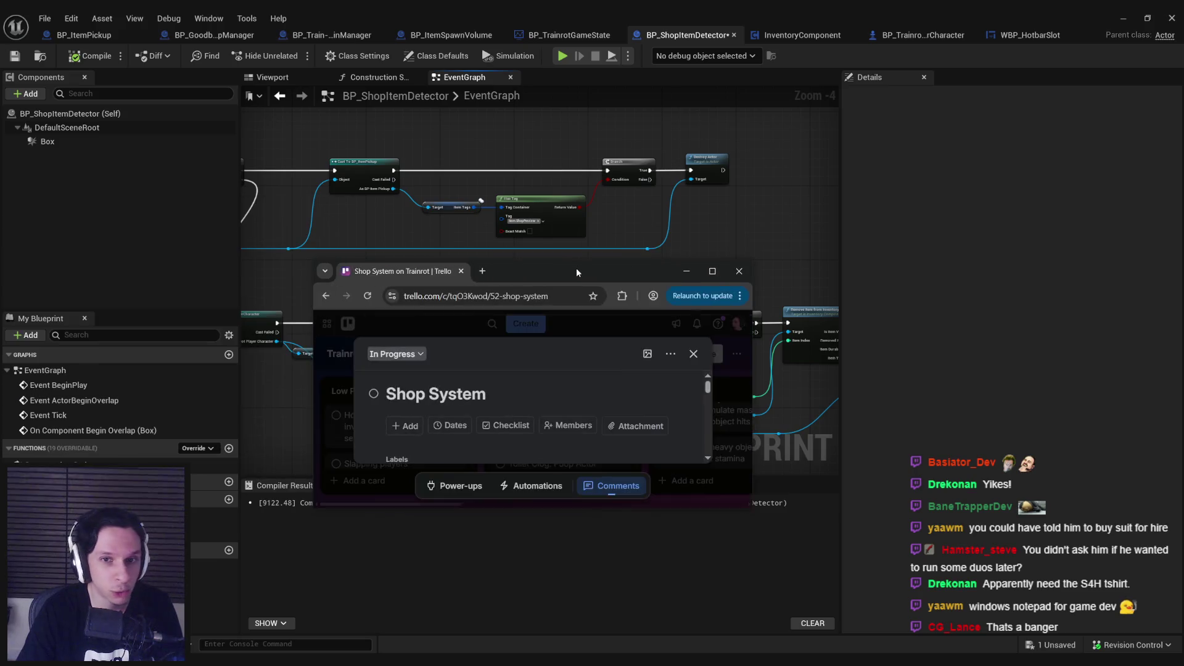
Maximize Trello, delete the 'Need custom BP for items on preview' Buying checklist entry, and close the card.
{"action": "double_click", "coordinate": [576, 269]}
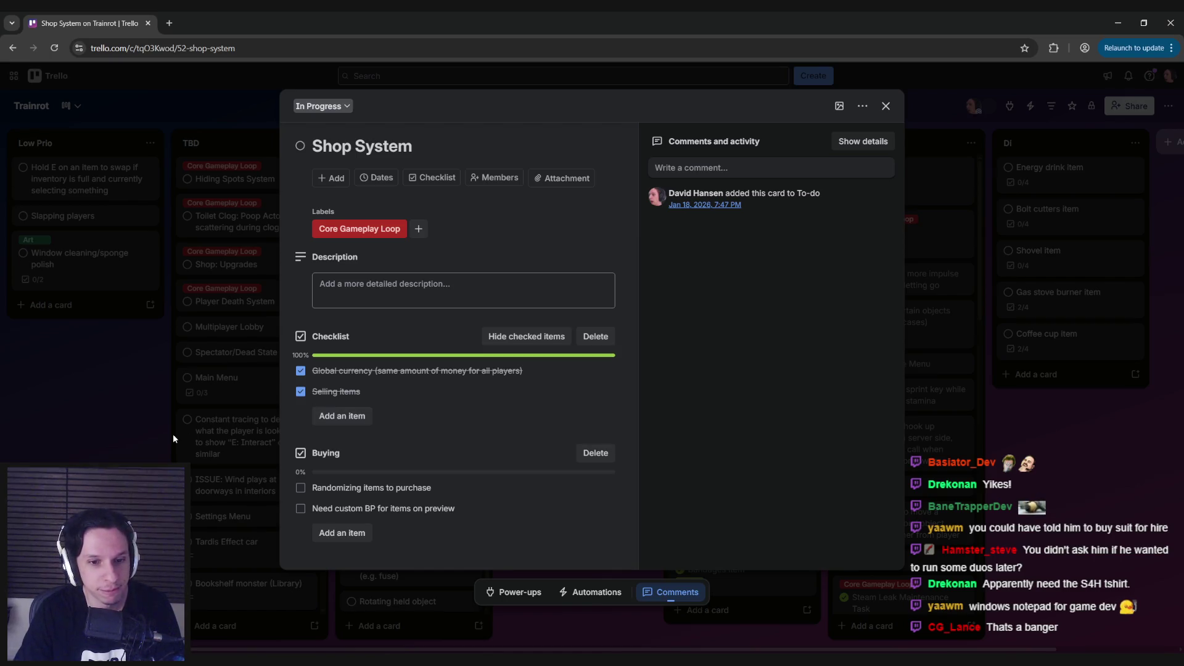
{"action": "mouse_move", "coordinate": [372, 511]}
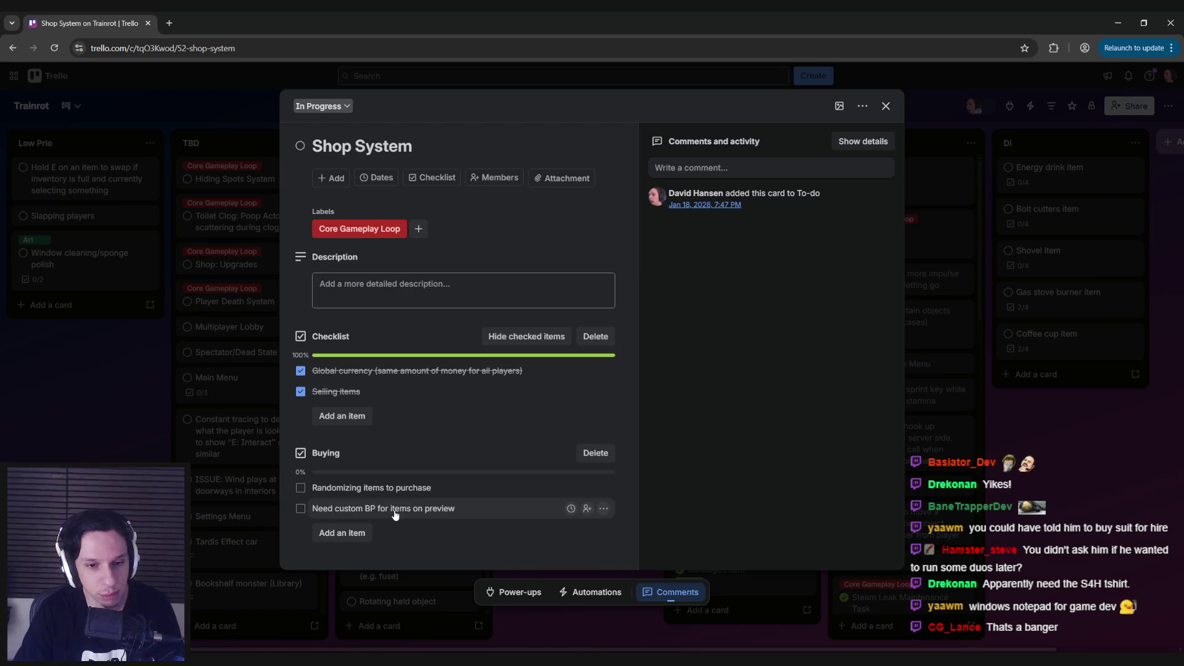
{"action": "left_click", "coordinate": [603, 509]}
{"action": "left_click", "coordinate": [613, 576]}
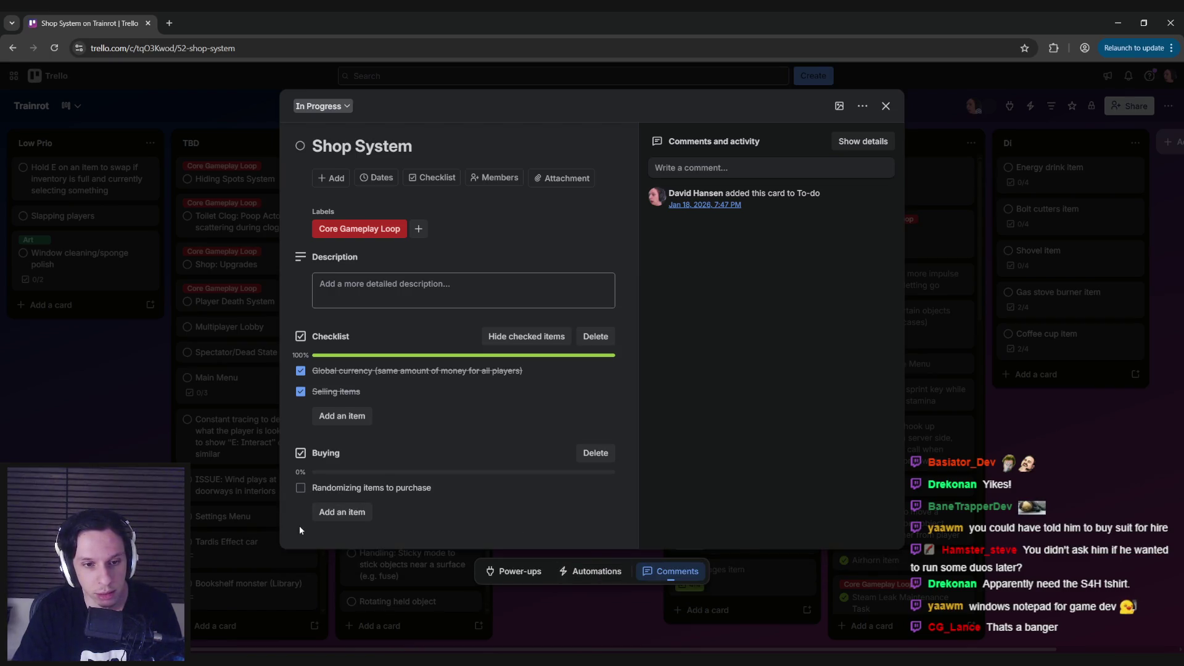
{"action": "key", "text": "Escape"}
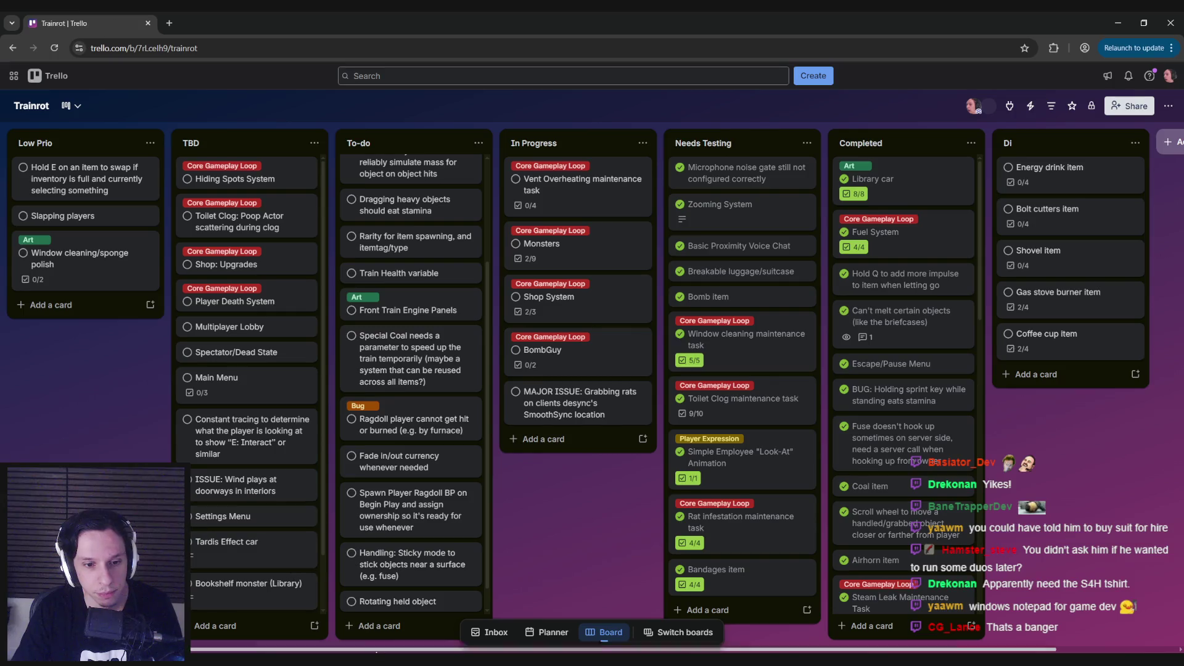
{"action": "key", "text": "alt+Tab"}
{"action": "key", "text": "alt+Tab"}
{"action": "key", "text": "alt+Tab"}
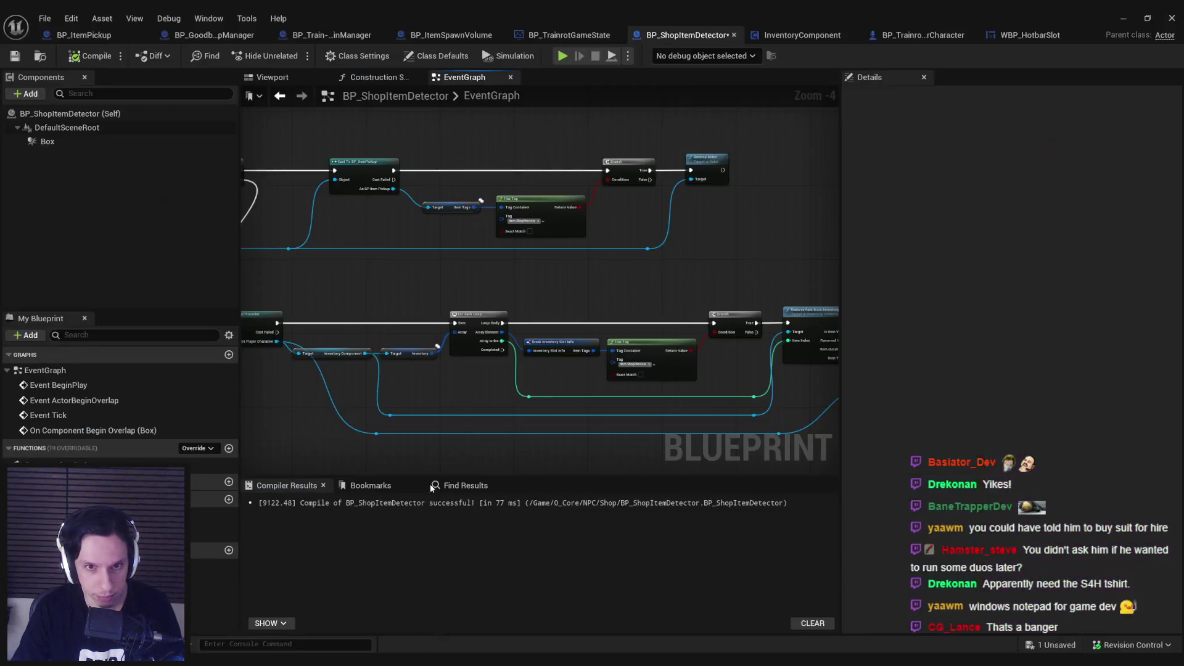
Check the For Each Loop and Cast To BP_ItemPickup nodes, then save BP_ShopItemDetector with Ctrl+S.
{"action": "mouse_move", "coordinate": [270, 292]}
{"action": "left_mouse_down"}
{"action": "mouse_move", "coordinate": [538, 336]}
{"action": "mouse_move", "coordinate": [376, 358]}
{"action": "mouse_move", "coordinate": [612, 259]}
{"action": "left_mouse_up"}
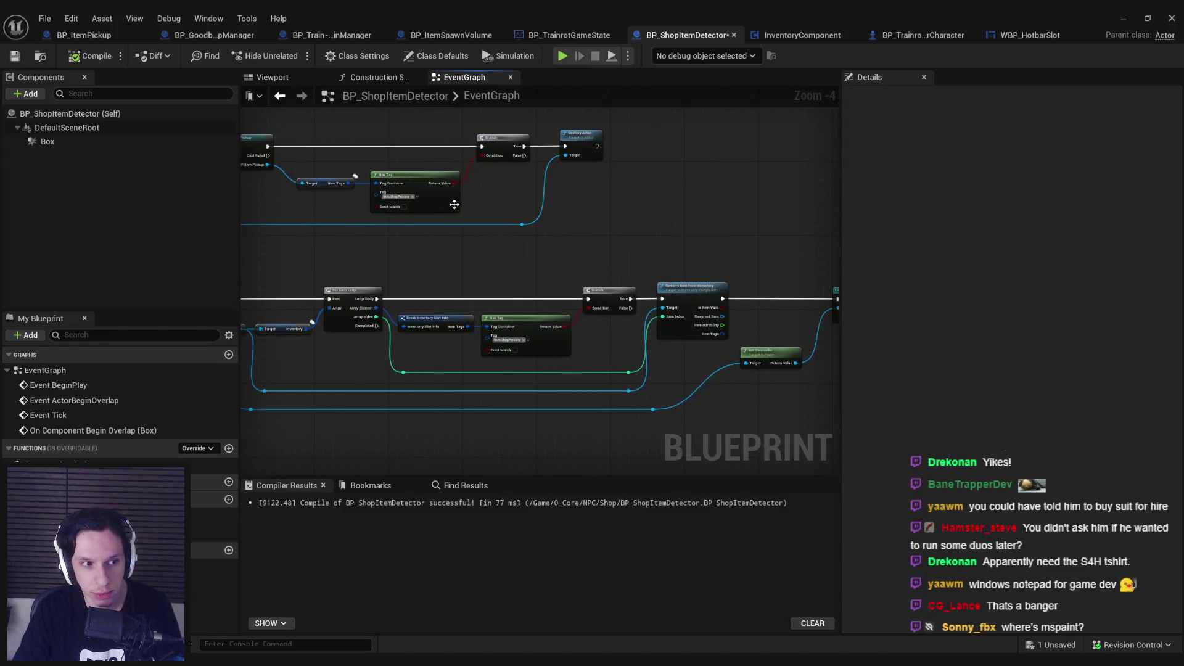
{"action": "mouse_move", "coordinate": [455, 205]}
{"action": "left_mouse_down"}
{"action": "mouse_move", "coordinate": [578, 318]}
{"action": "mouse_move", "coordinate": [471, 323]}
{"action": "mouse_move", "coordinate": [471, 291]}
{"action": "left_mouse_up"}
{"action": "key", "text": "ctrl+s"}
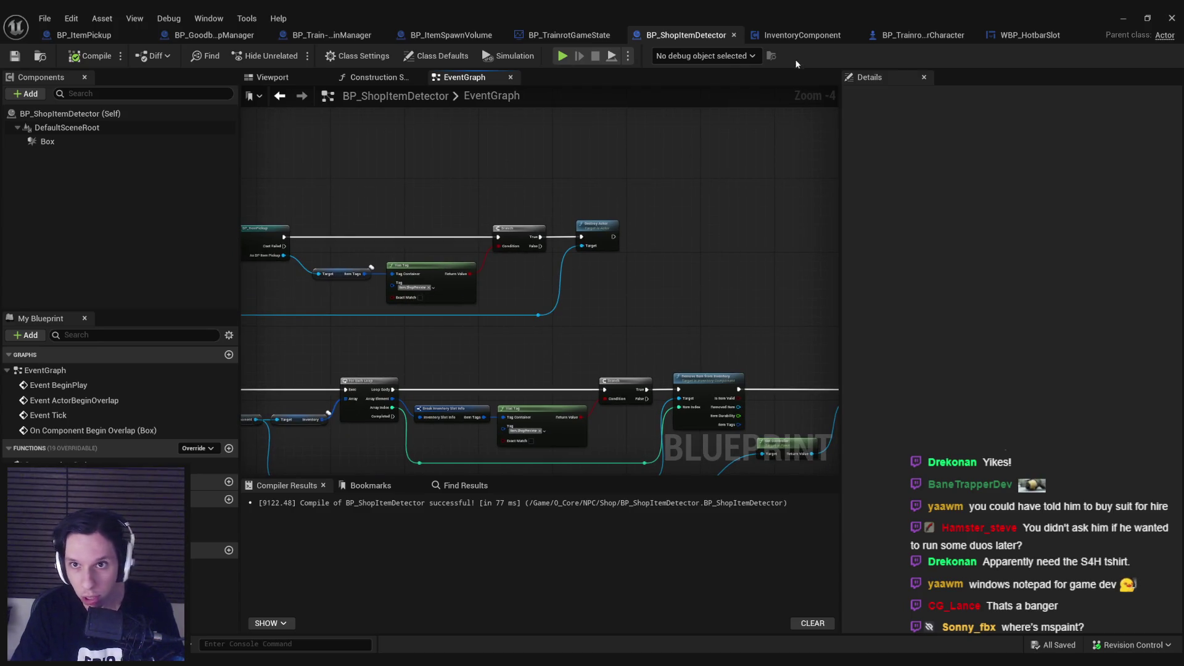
{"action": "left_click", "coordinate": [794, 37]}
{"action": "left_click", "coordinate": [679, 38]}
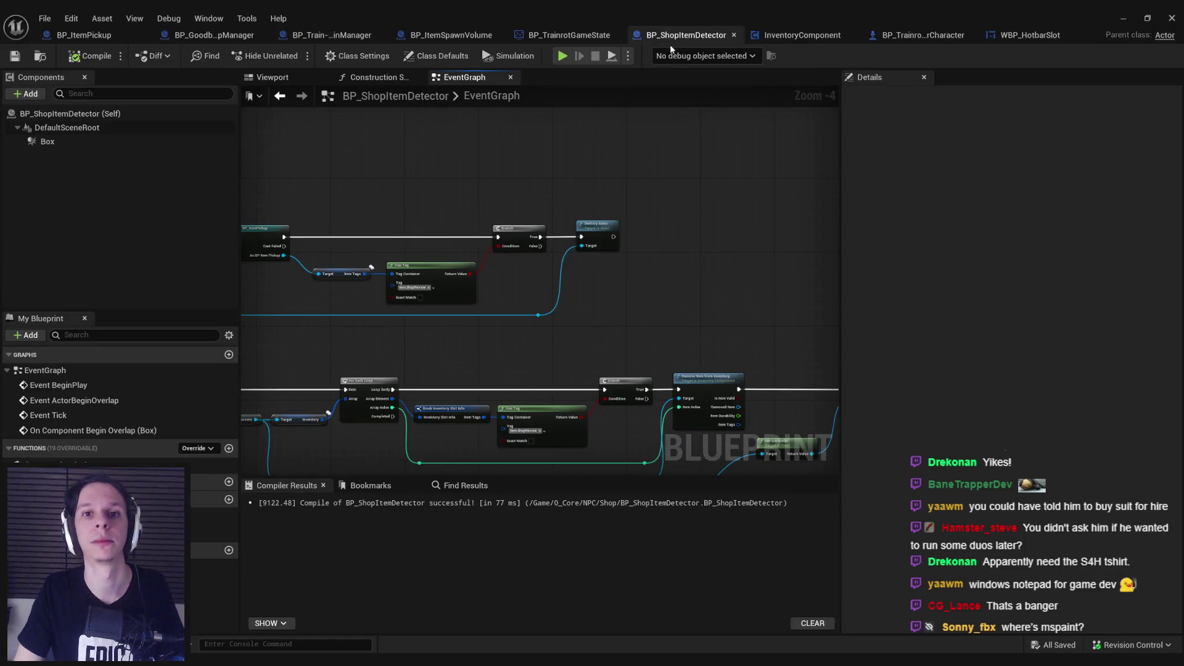
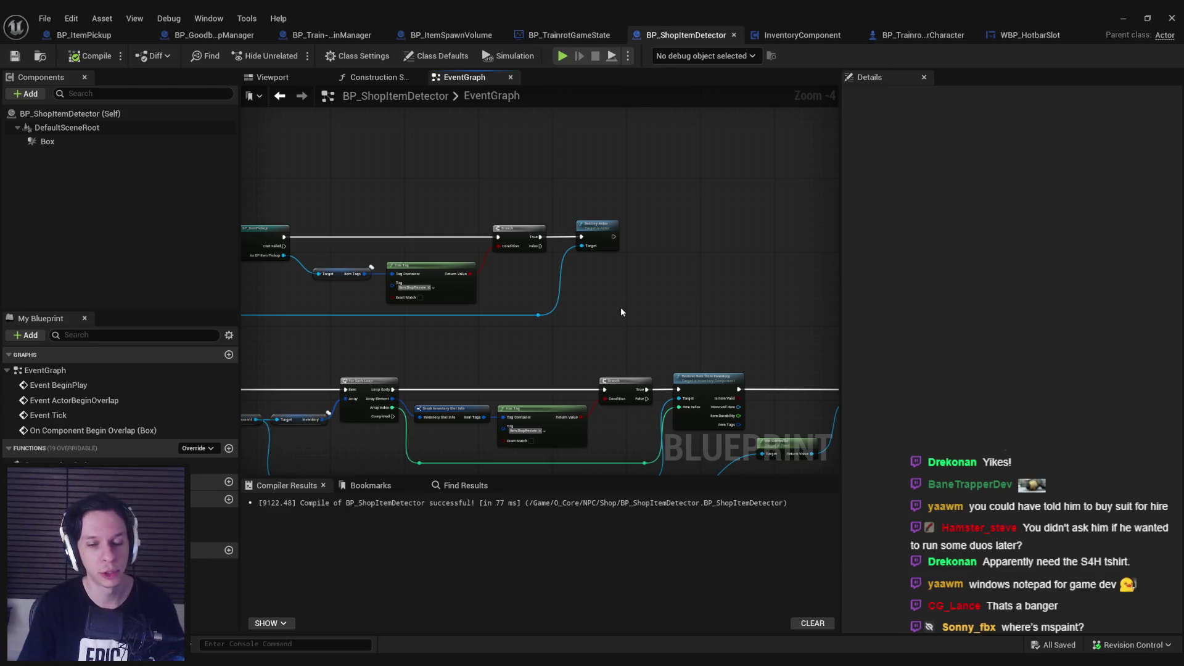
Straighten the whole chain of BP_ShopItemDetector overlap nodes with Q.
{"action": "mouse_move", "coordinate": [620, 312]}
{"action": "left_mouse_down"}
{"action": "mouse_move", "coordinate": [766, 343]}
{"action": "mouse_move", "coordinate": [639, 343]}
{"action": "mouse_move", "coordinate": [663, 339]}
{"action": "left_mouse_up"}
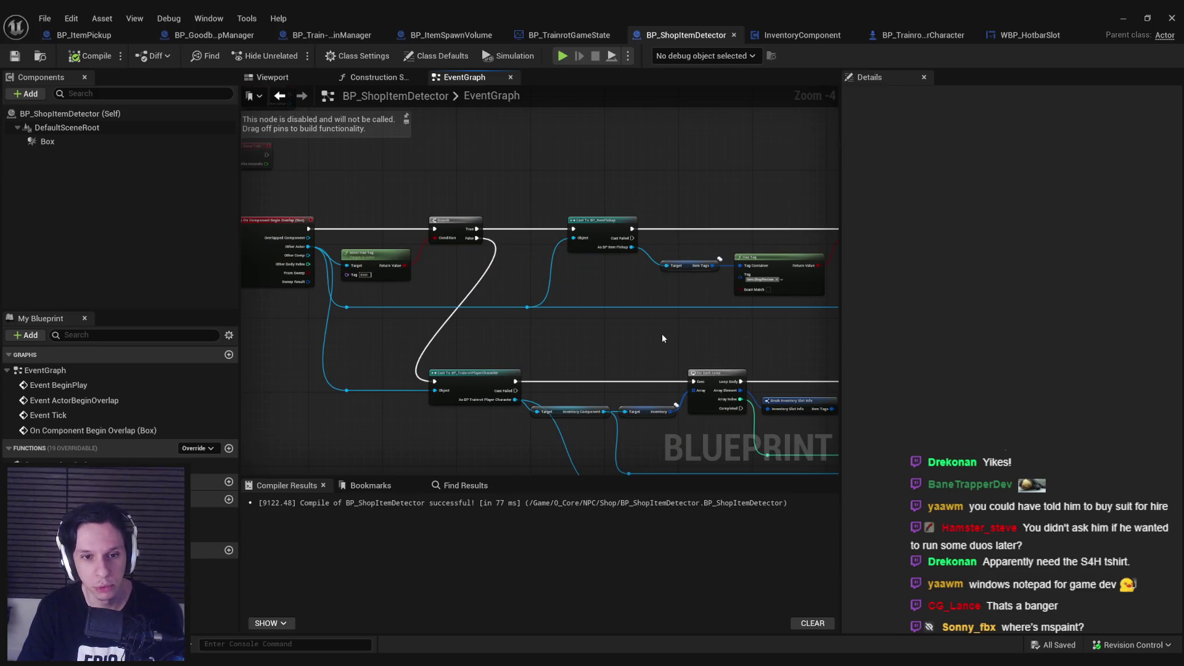
{"action": "scroll", "coordinate": [460, 342], "scroll_direction": "up", "scroll_amount": 3}
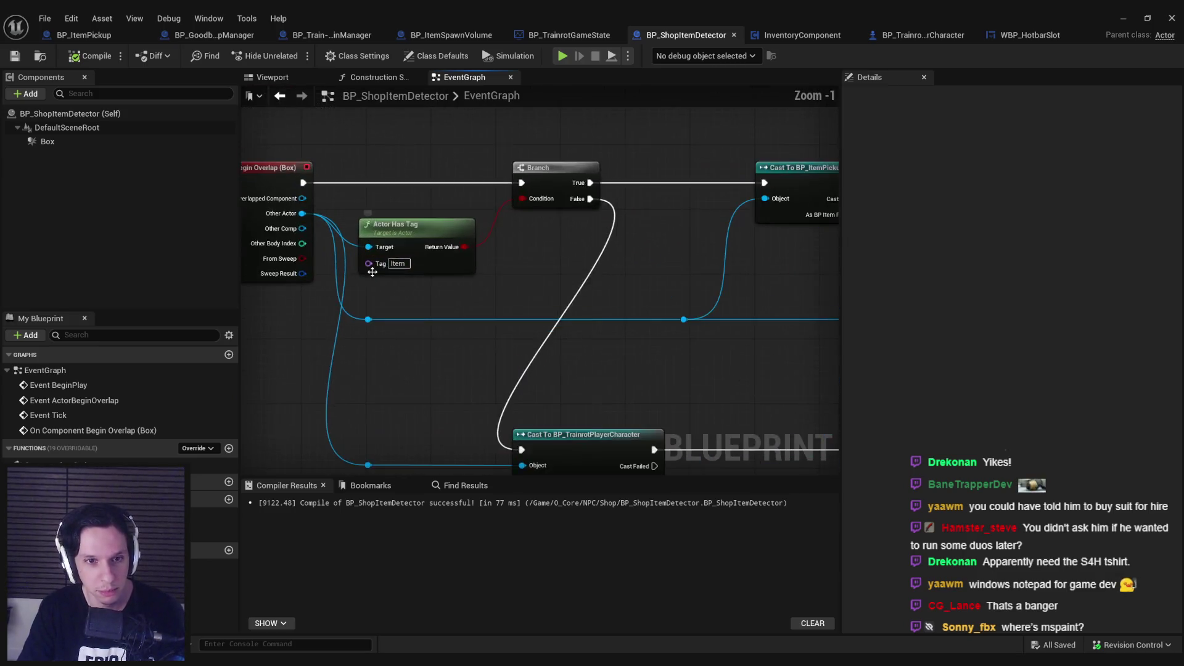
{"action": "scroll", "coordinate": [372, 272], "scroll_direction": "down", "scroll_amount": 4}
{"action": "mouse_move", "coordinate": [244, 128]}
{"action": "left_mouse_down"}
{"action": "mouse_move", "coordinate": [835, 435]}
{"action": "mouse_move", "coordinate": [817, 466]}
{"action": "mouse_move", "coordinate": [791, 433]}
{"action": "left_mouse_up"}
{"action": "key", "text": "q"}
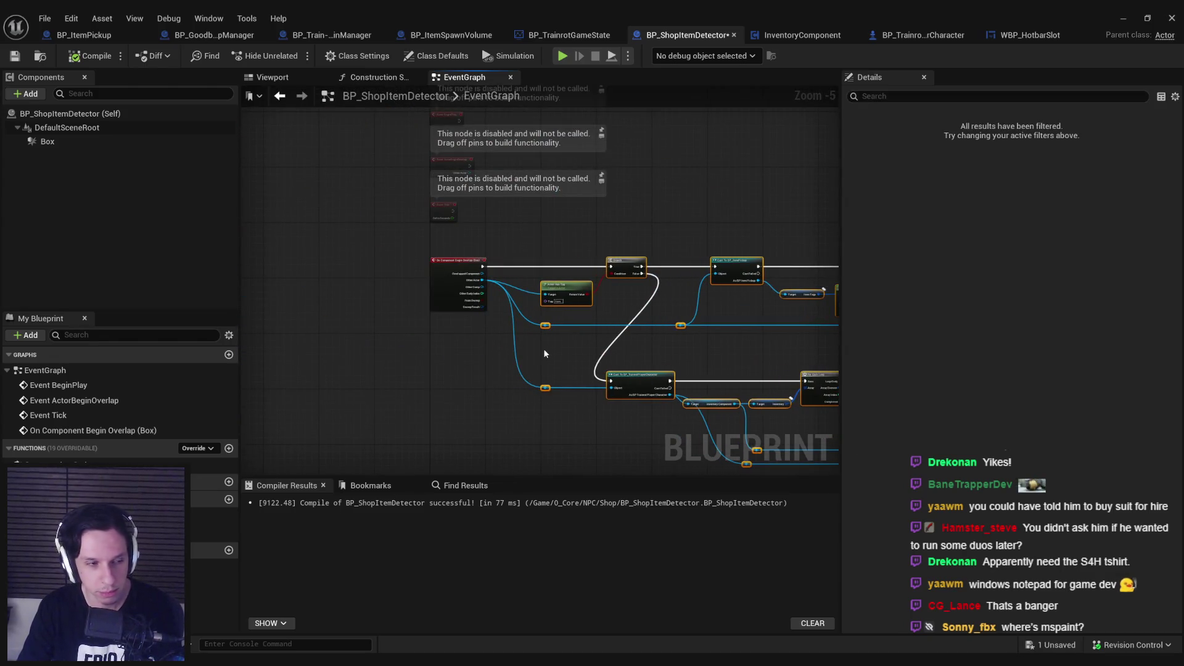
{"action": "left_click", "coordinate": [545, 354]}
Recompile BP_ShopItemDetector and review the graph through the inventory loop and remove-item nodes.
{"action": "left_click", "coordinate": [67, 56]}
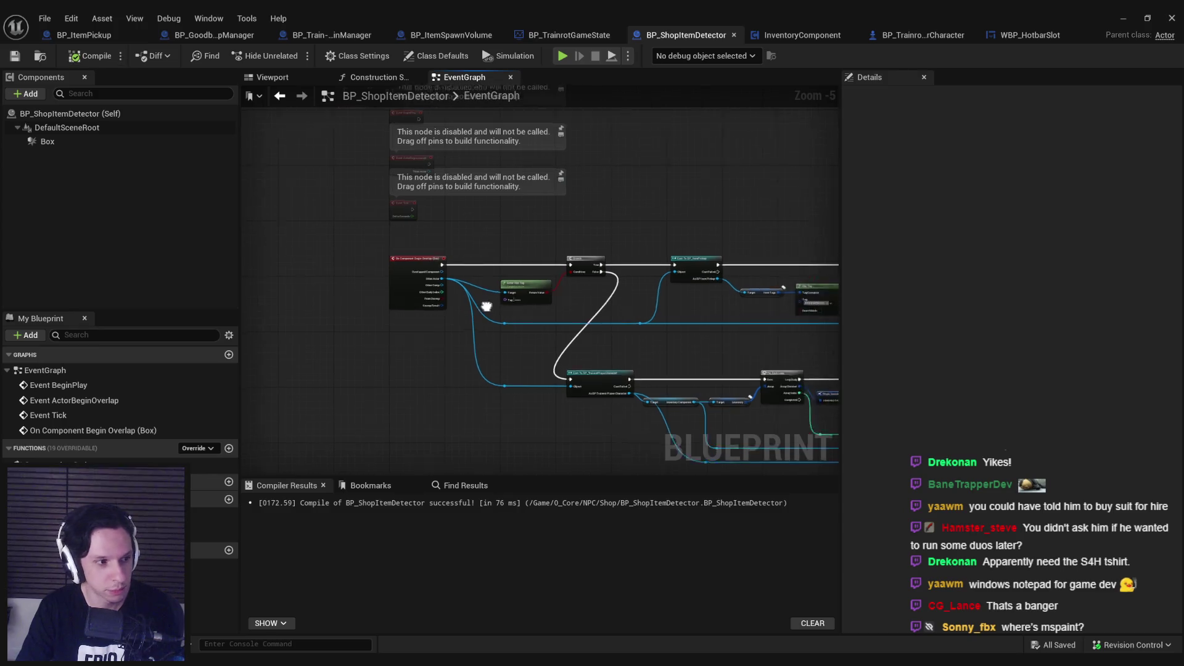
{"action": "scroll", "coordinate": [370, 299], "scroll_direction": "up", "scroll_amount": 4}
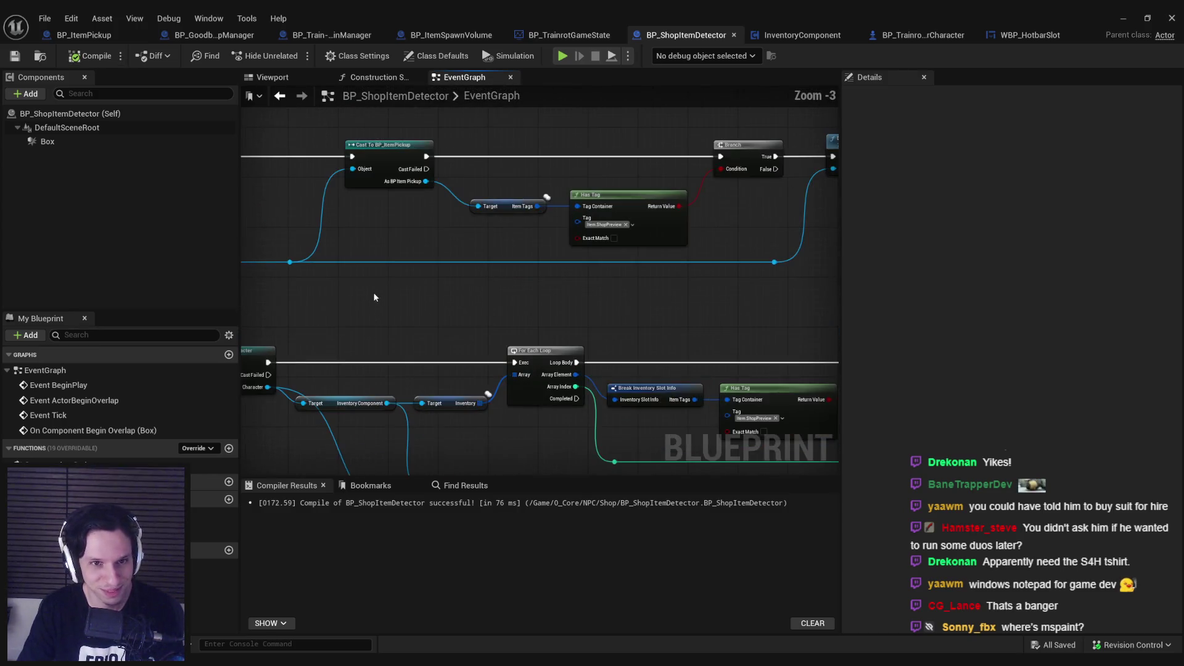
{"action": "scroll", "coordinate": [400, 243], "scroll_direction": "down", "scroll_amount": 2}
{"action": "left_click_drag", "start_coordinate": [399, 243], "coordinate": [527, 203]}
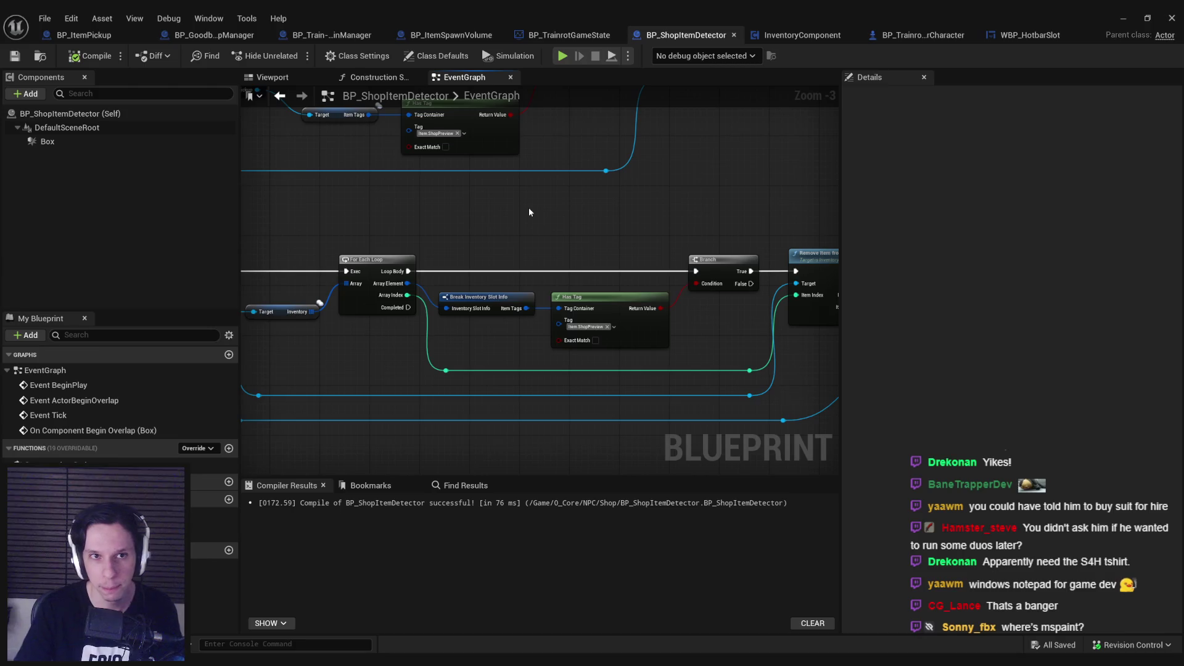
{"action": "left_click_drag", "start_coordinate": [530, 211], "coordinate": [186, 198]}
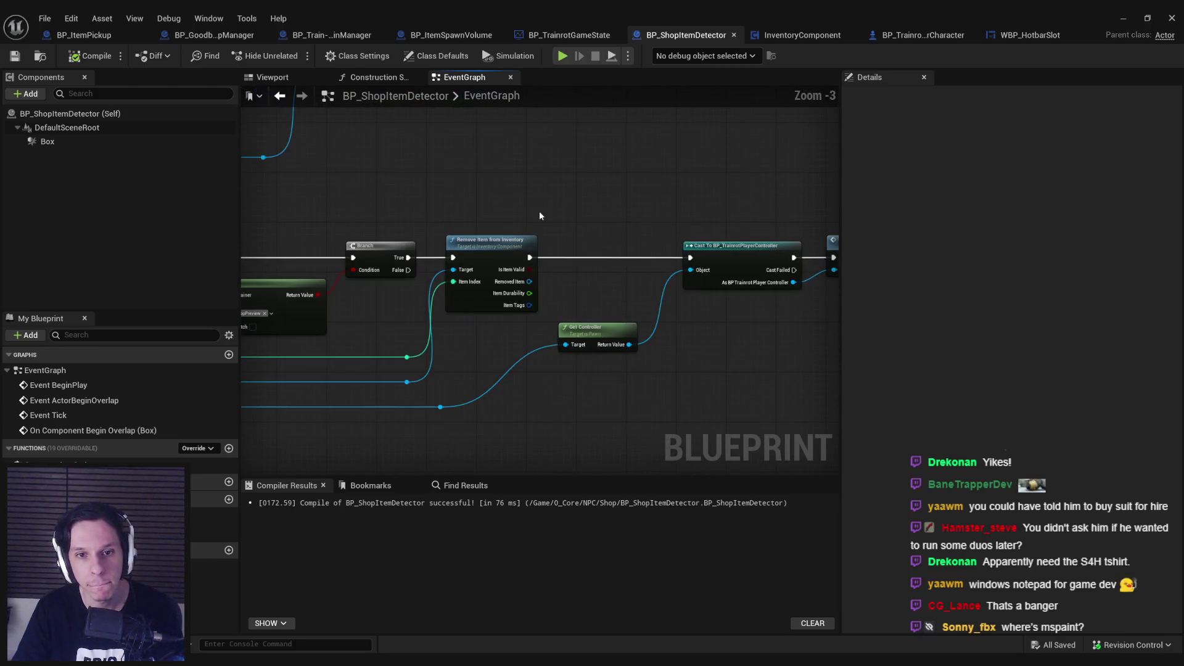
{"action": "mouse_move", "coordinate": [539, 216]}
{"action": "left_mouse_down"}
{"action": "mouse_move", "coordinate": [679, 227]}
{"action": "mouse_move", "coordinate": [639, 288]}
{"action": "left_mouse_up"}
{"action": "scroll", "coordinate": [641, 288], "scroll_direction": "down", "scroll_amount": 2}
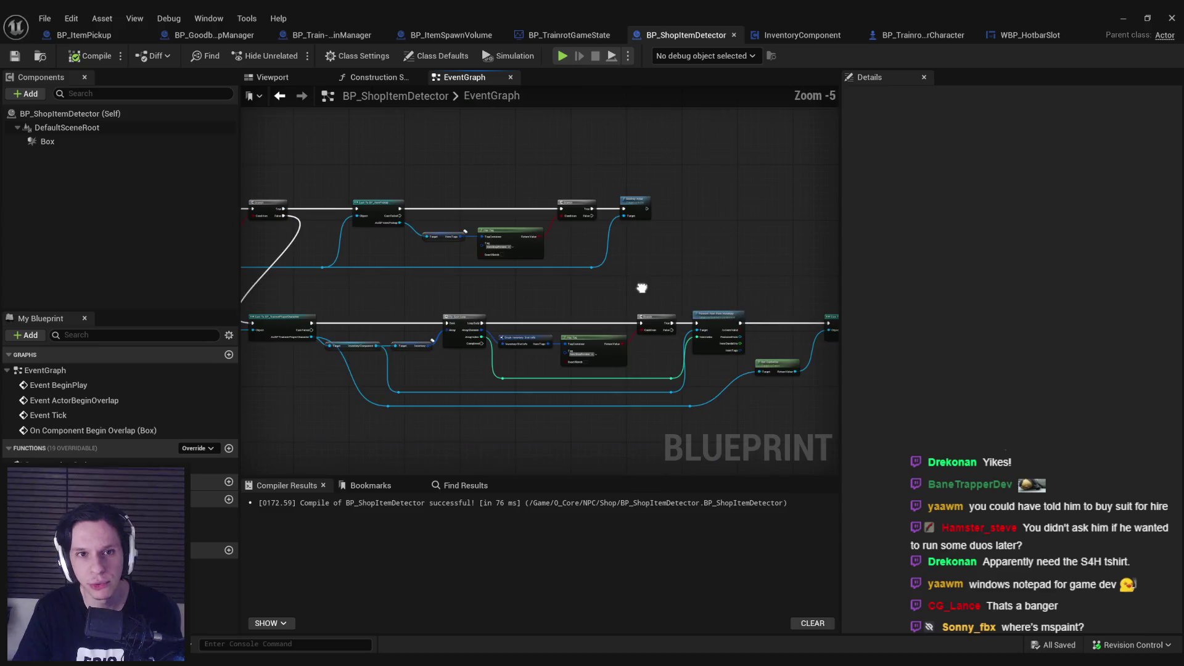
{"action": "left_click", "coordinate": [215, 36]}
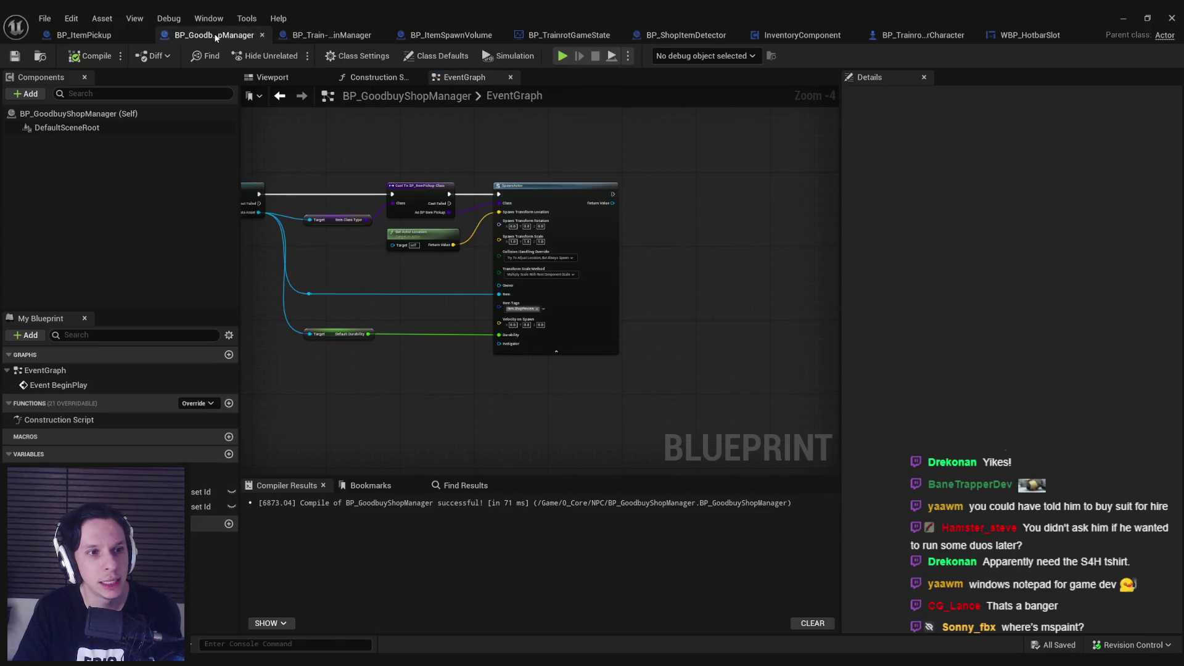
{"action": "left_click_drag", "start_coordinate": [298, 150], "coordinate": [456, 175]}
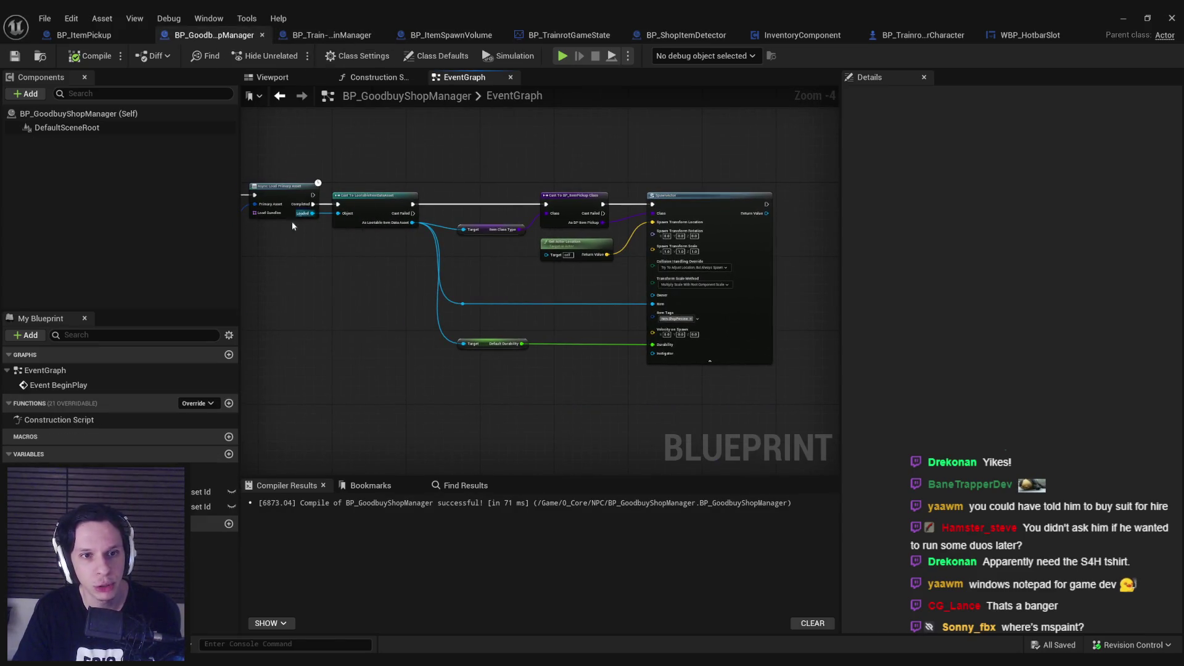
{"action": "left_click_drag", "start_coordinate": [293, 226], "coordinate": [657, 201]}
{"action": "mouse_move", "coordinate": [572, 212]}
{"action": "left_mouse_down"}
{"action": "mouse_move", "coordinate": [428, 284]}
{"action": "mouse_move", "coordinate": [489, 281]}
{"action": "mouse_move", "coordinate": [642, 309]}
{"action": "mouse_move", "coordinate": [576, 317]}
{"action": "mouse_move", "coordinate": [647, 330]}
{"action": "left_mouse_up"}
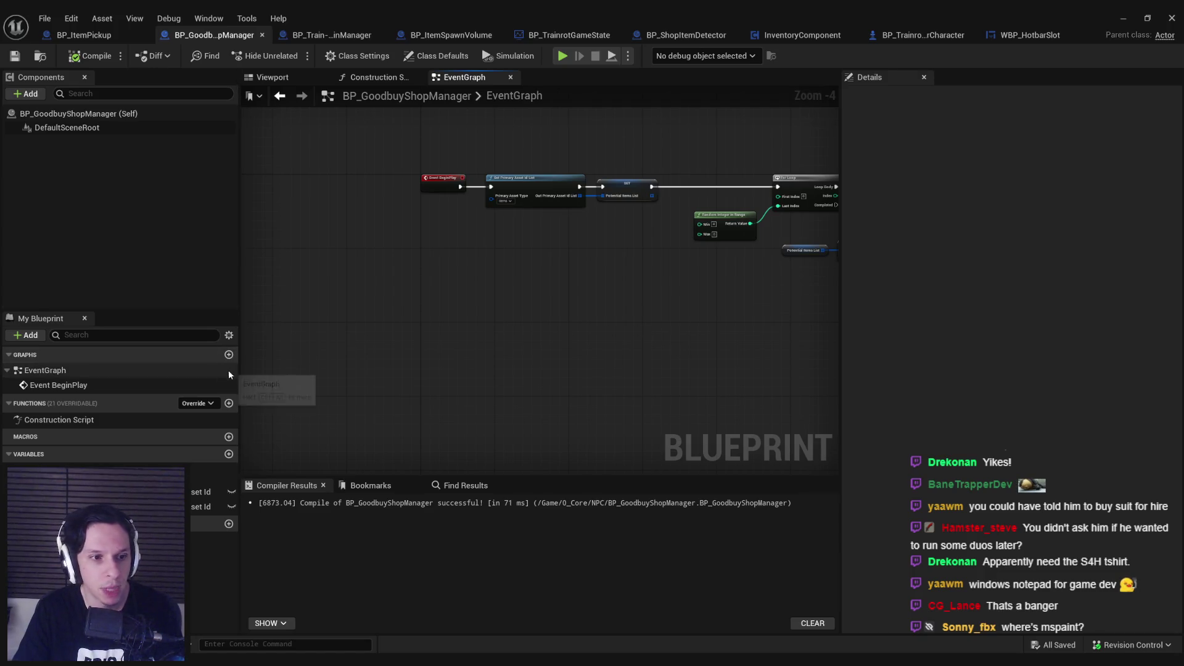
Create a new function named SpawnItemFromData in the shop manager and compile.
{"action": "left_click", "coordinate": [228, 404]}
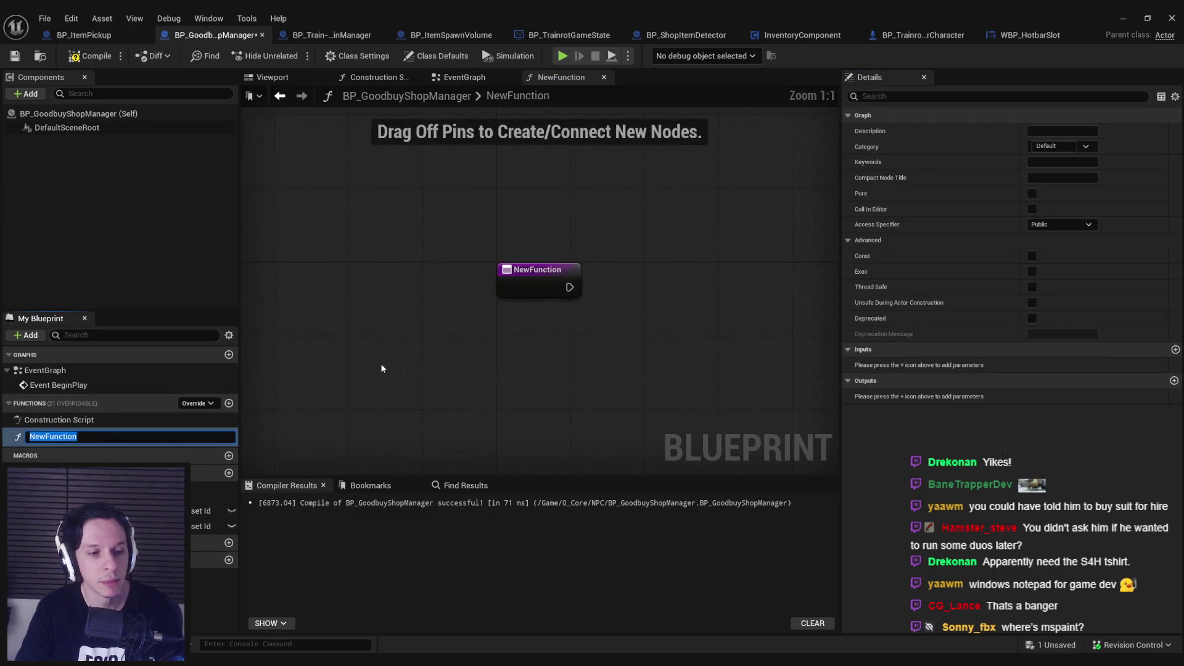
{"action": "type", "text": "SpawnItemFromData"}
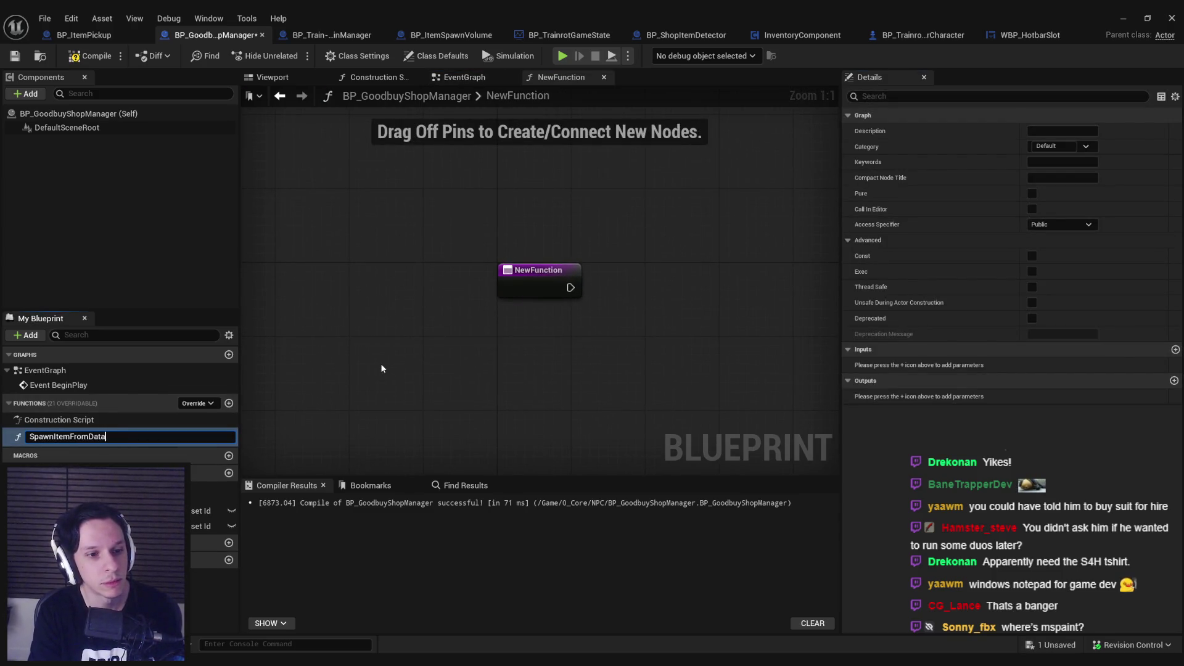
{"action": "key", "text": "Return"}
{"action": "scroll", "coordinate": [380, 364], "scroll_direction": "down", "scroll_amount": 2}
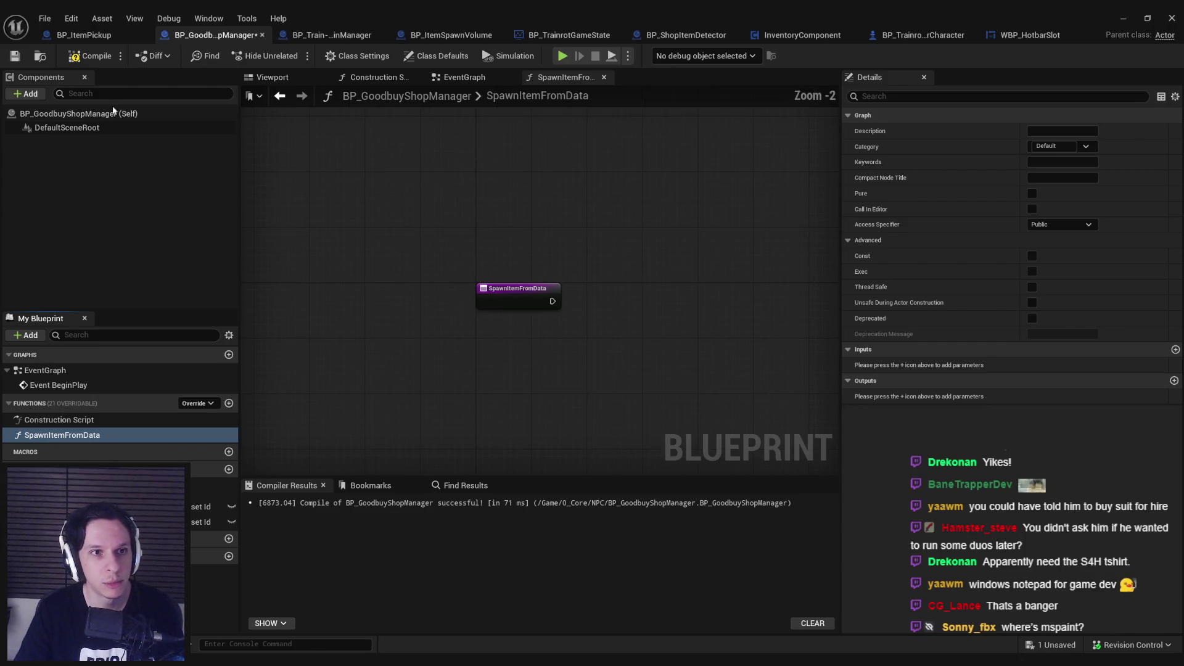
{"action": "left_click", "coordinate": [83, 58]}
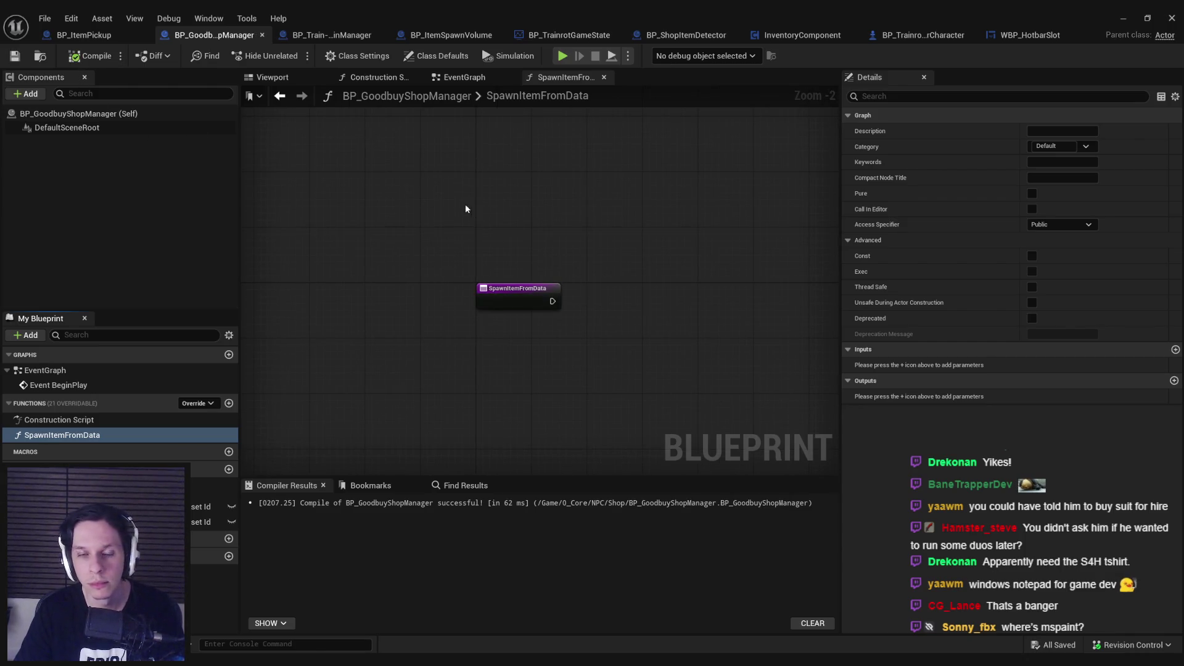
Add an ItemData input of type Lootable Item Data, then compile and save.
{"action": "left_click", "coordinate": [1176, 350]}
{"action": "type", "text": "I"}
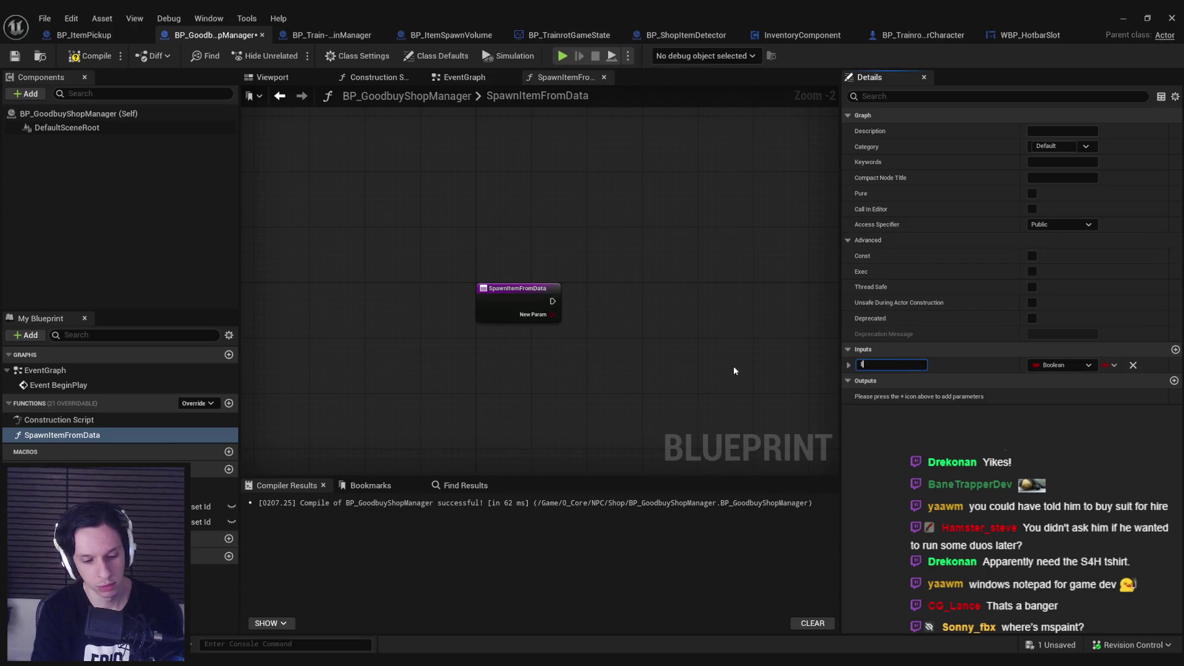
{"action": "type", "text": "temdata"}
{"action": "key", "text": "Return"}
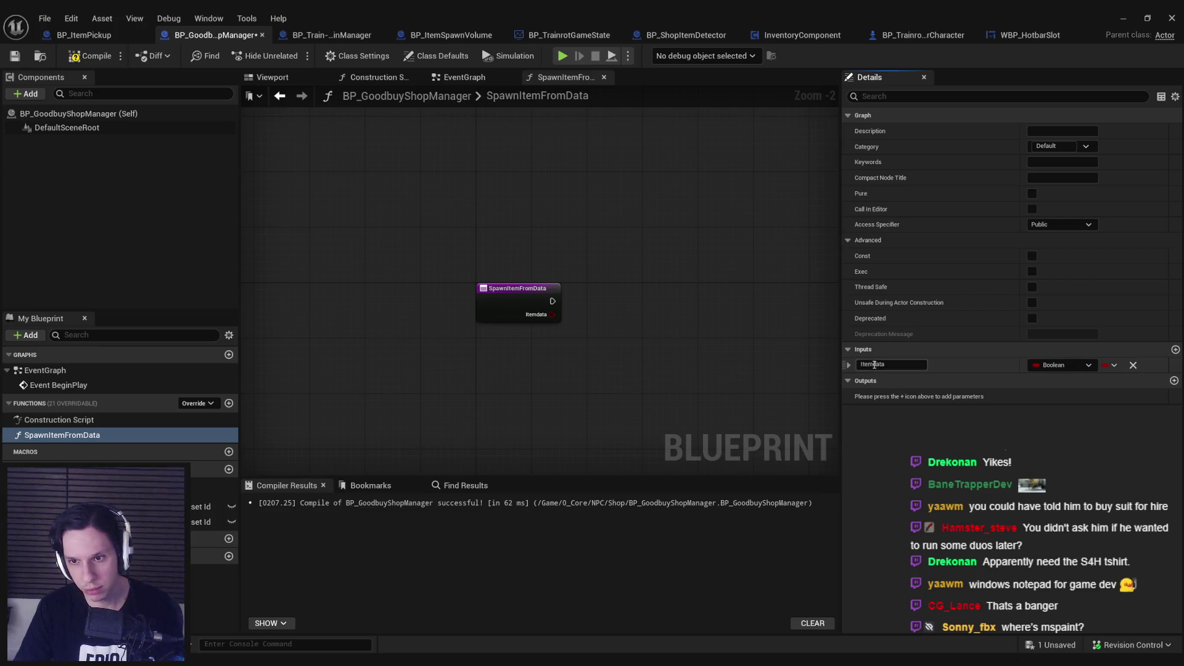
{"action": "key", "text": "Delete"}
{"action": "type", "text": "D"}
{"action": "key", "text": "Return"}
{"action": "left_click", "coordinate": [1061, 365]}
{"action": "type", "text": "item data"}
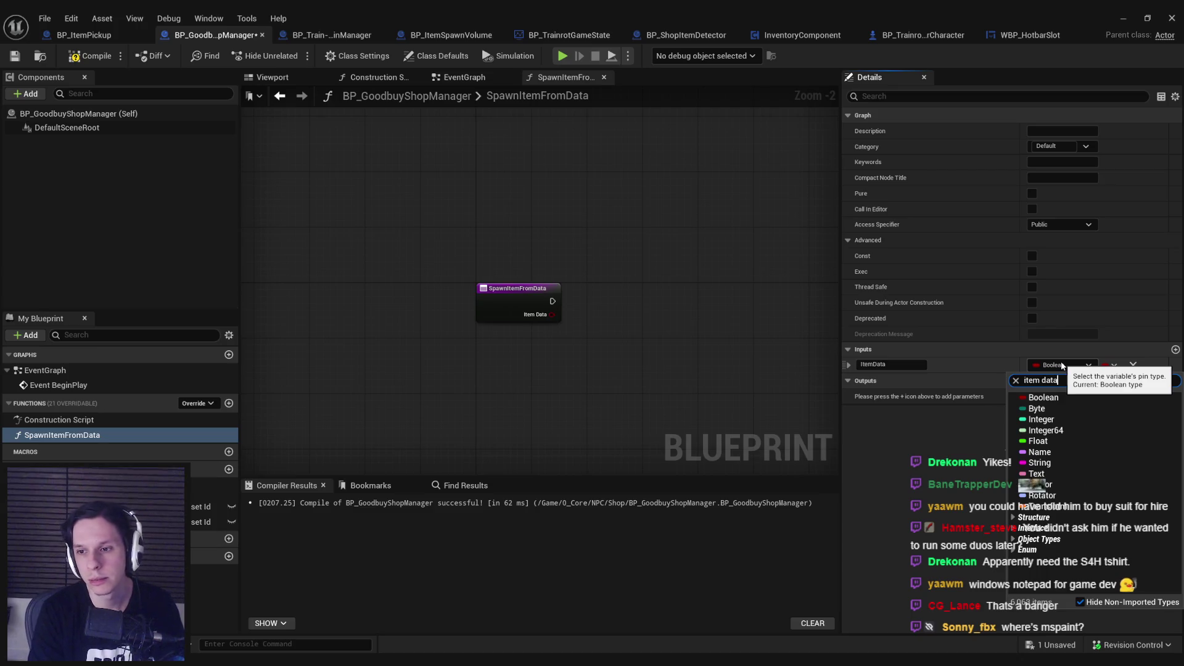
{"action": "mouse_move", "coordinate": [1048, 455]}
{"action": "left_click", "coordinate": [998, 456]}
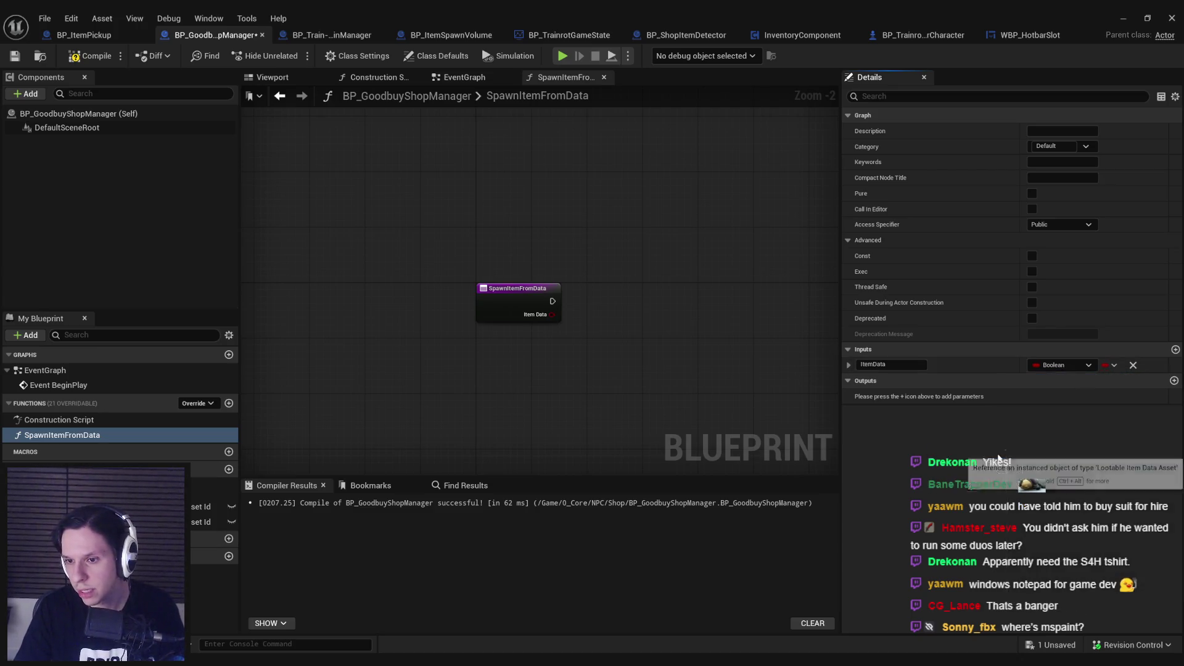
{"action": "left_click", "coordinate": [78, 57]}
{"action": "left_click", "coordinate": [19, 57]}
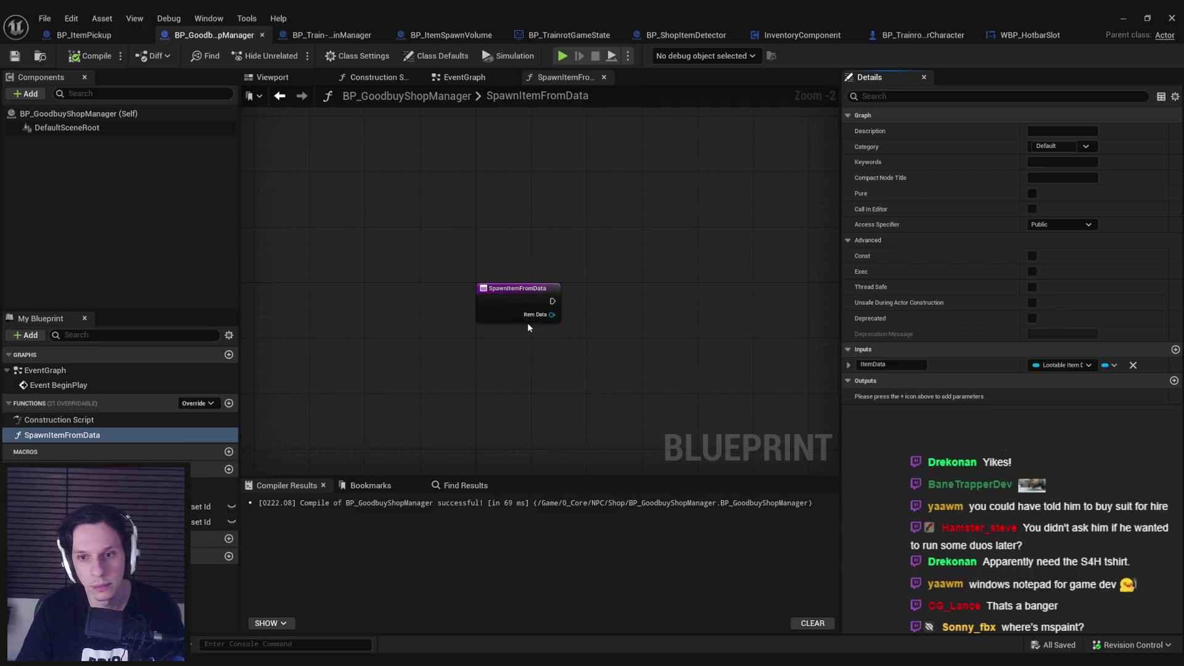
Add a Gameplay Tag Container input named ItemTags, then compile and save.
{"action": "left_click", "coordinate": [1175, 349]}
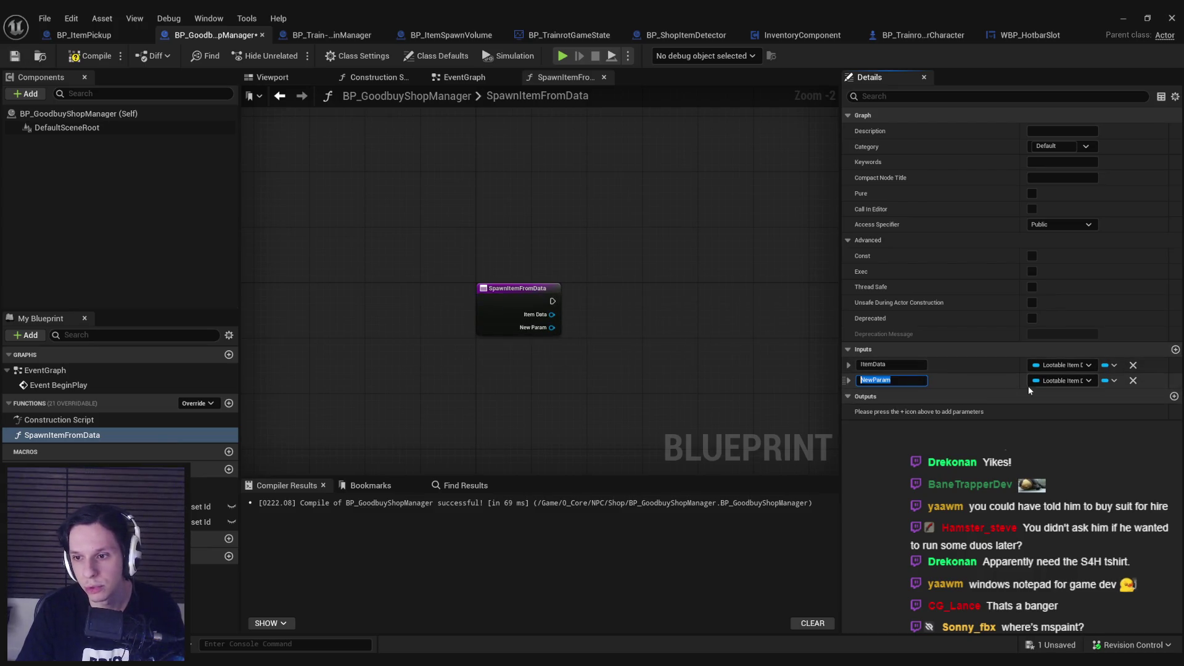
{"action": "left_click", "coordinate": [1052, 383]}
{"action": "type", "text": "tags"}
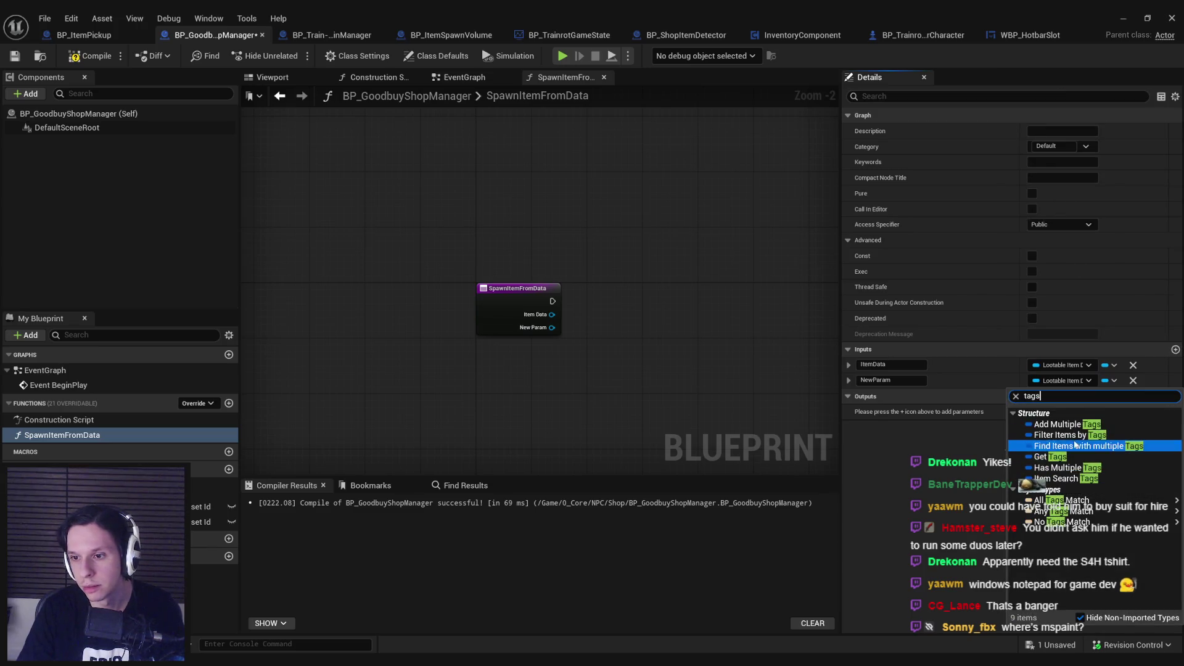
{"action": "key", "text": "BackSpace"}
{"action": "key", "text": "BackSpace"}
{"action": "key", "text": "BackSpace"}
{"action": "type", "text": "gameplay "}
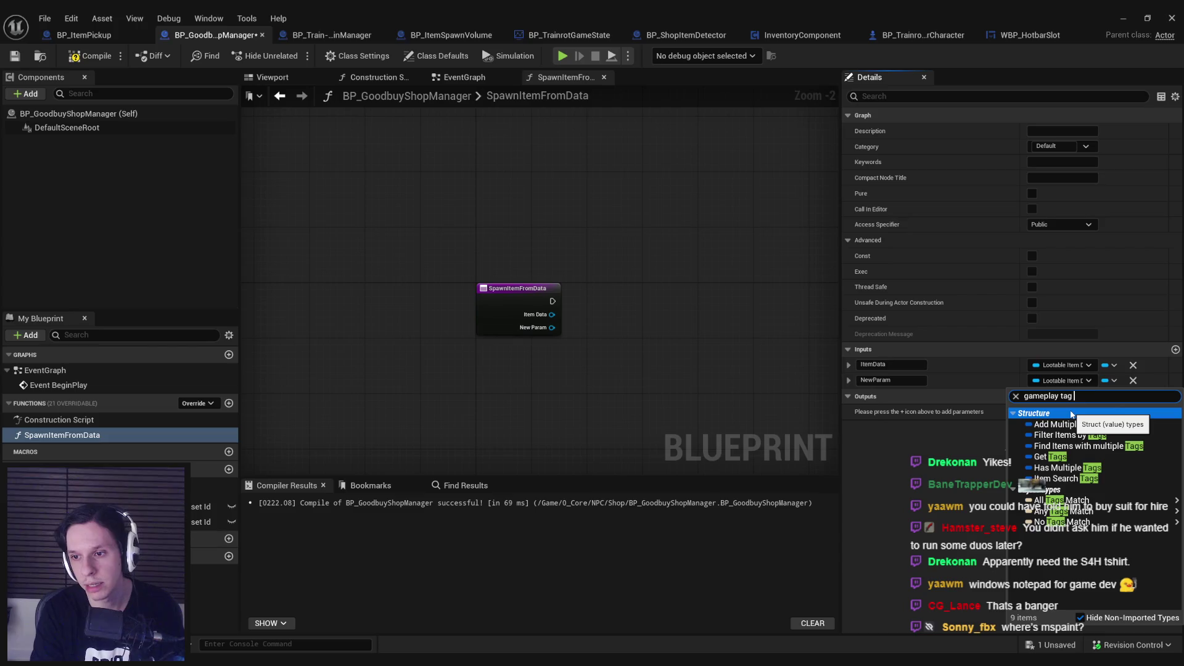
{"action": "type", "text": "iner"}
{"action": "left_click", "coordinate": [1056, 425]}
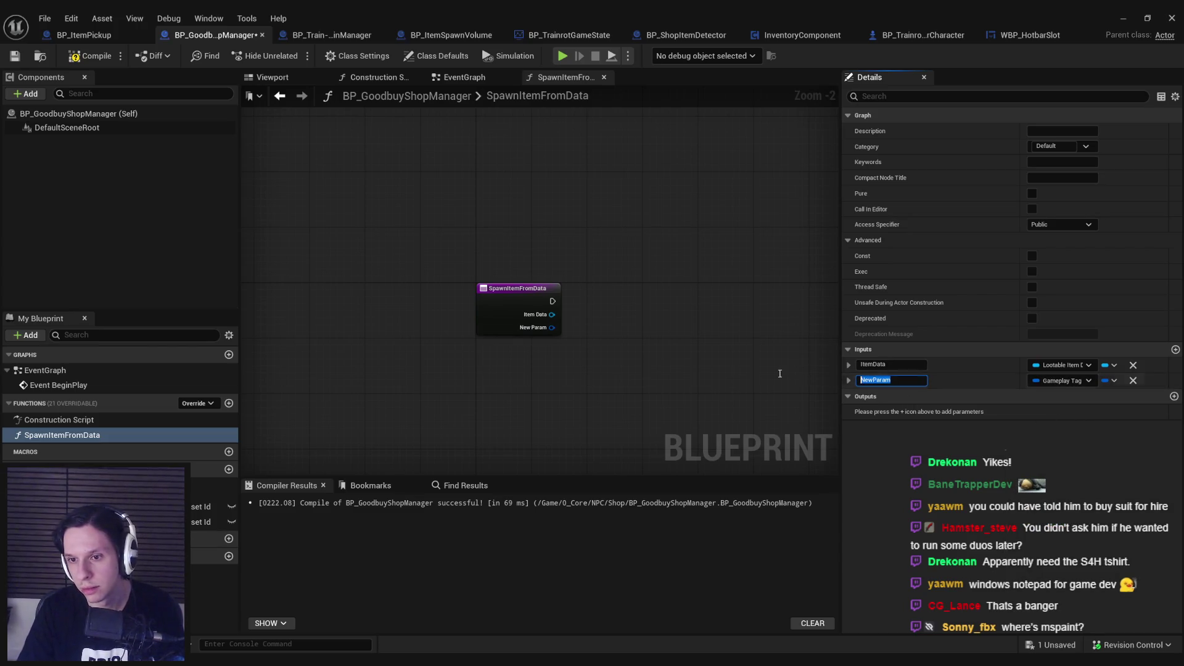
{"action": "type", "text": "ItemTags"}
{"action": "key", "text": "Return"}
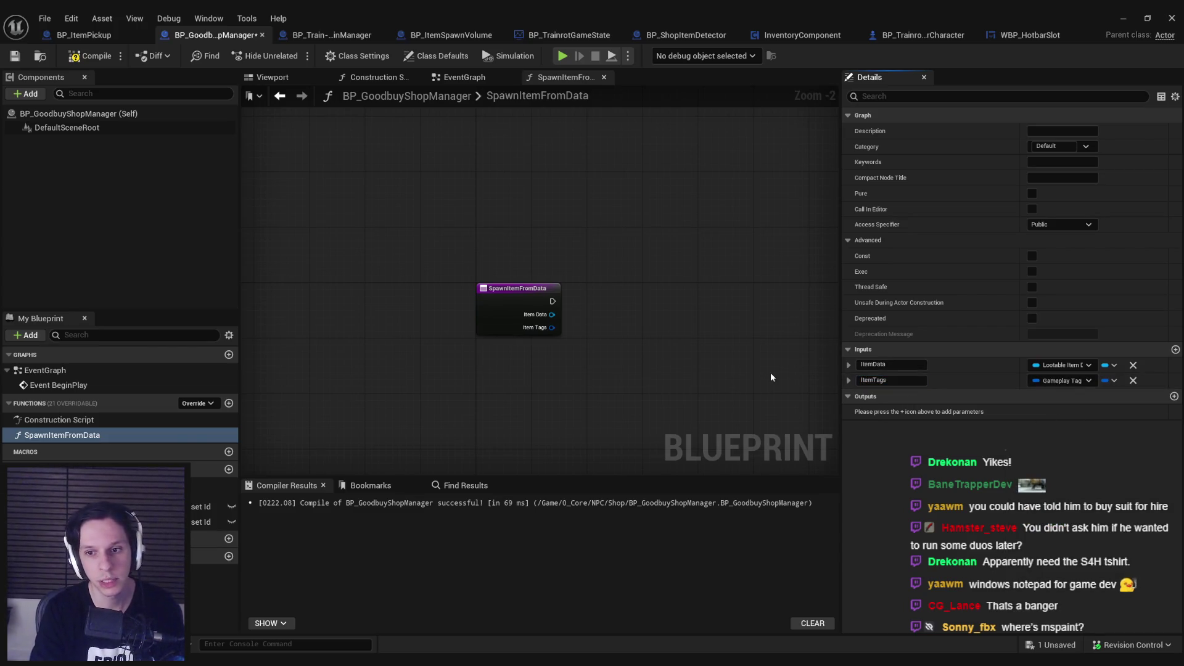
{"action": "key", "text": "F7"}
{"action": "key", "text": "ctrl+s"}
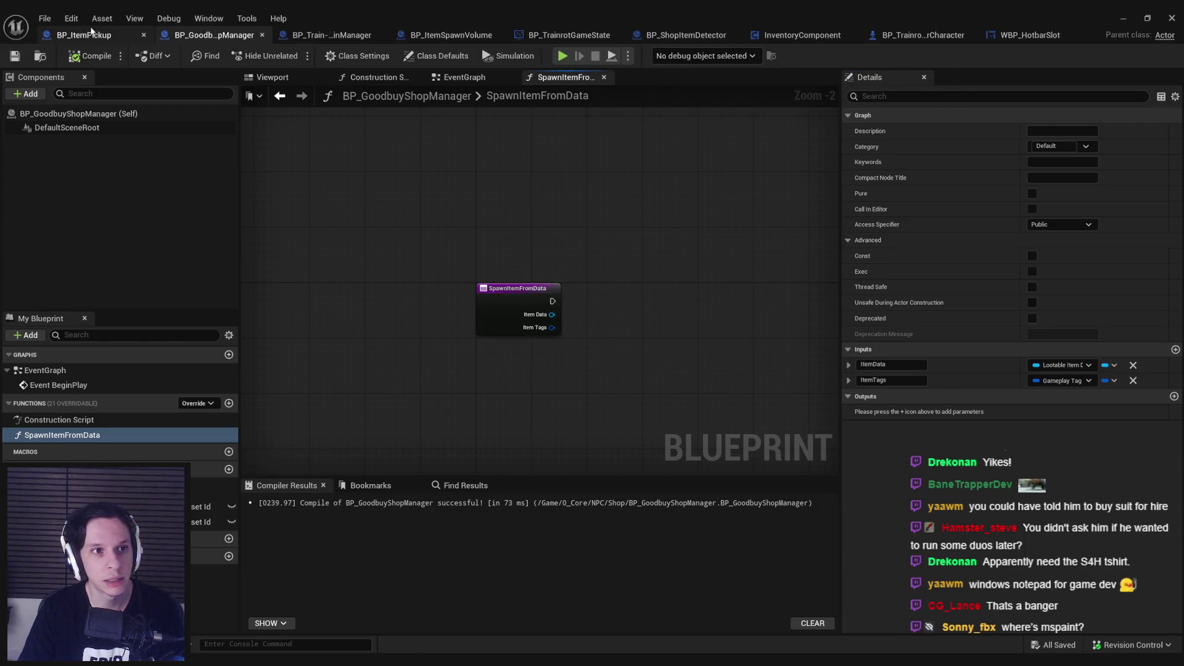
Add a Manager variable of type BP_GoodbuyShopManager to BP_ShopItemDetector and compile.
{"action": "left_click", "coordinate": [707, 37]}
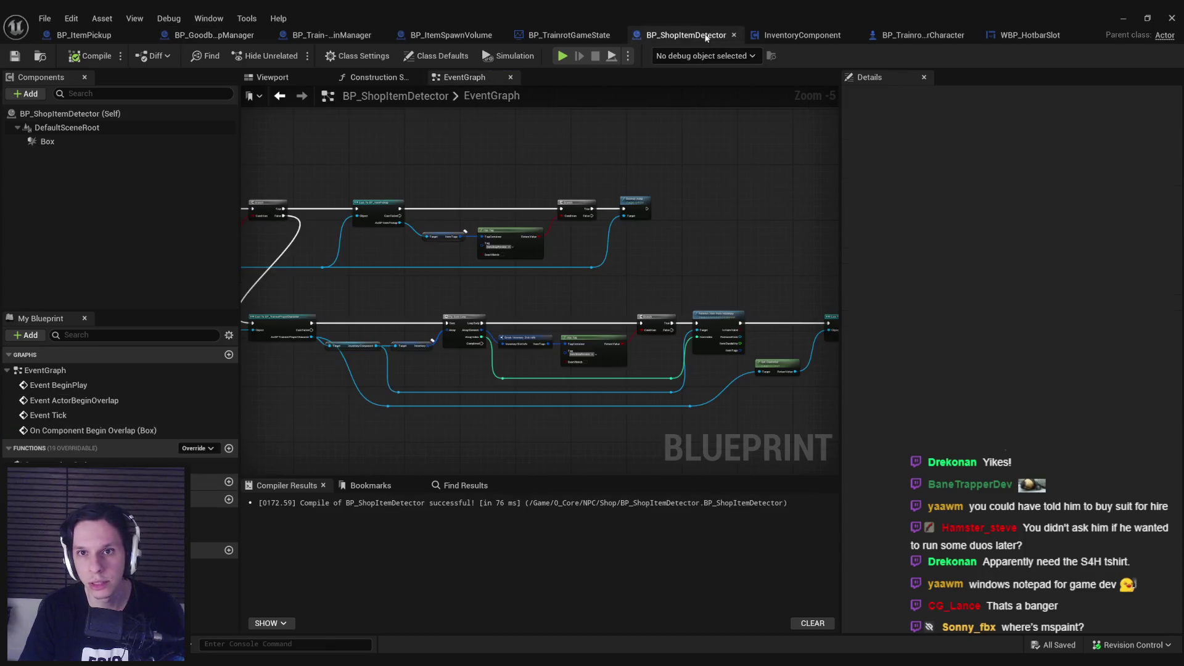
{"action": "left_click", "coordinate": [229, 500]}
{"action": "type", "text": "Manager"}
{"action": "key", "text": "Return"}
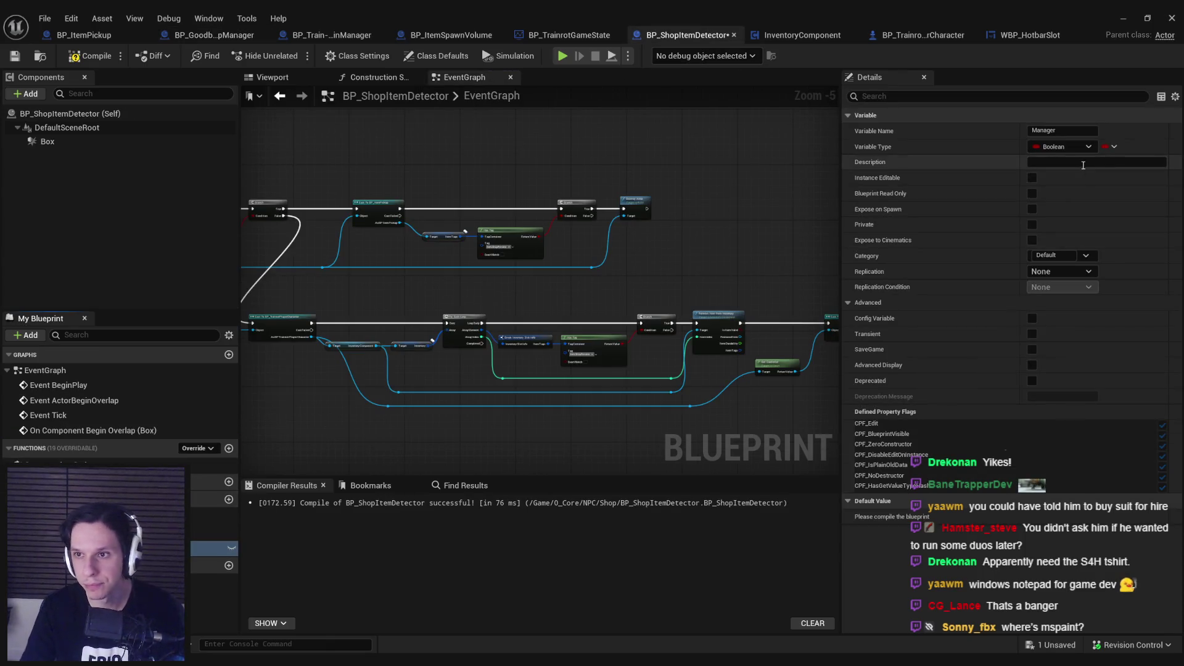
{"action": "left_click", "coordinate": [1066, 147]}
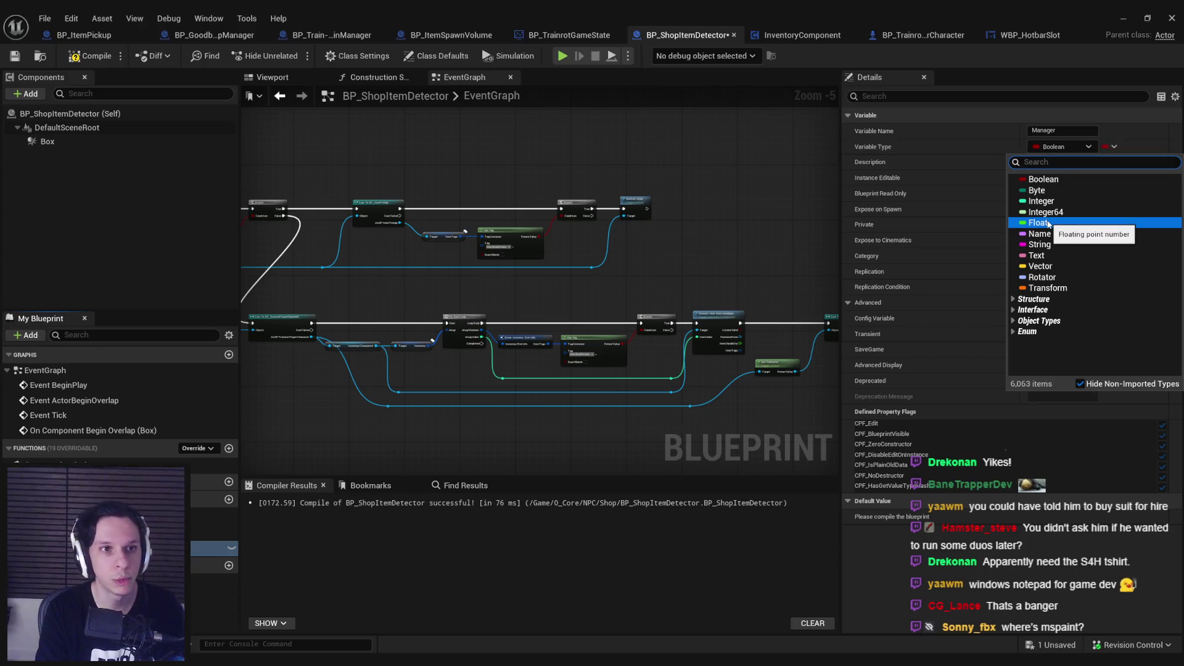
{"action": "type", "text": "goodbuy"}
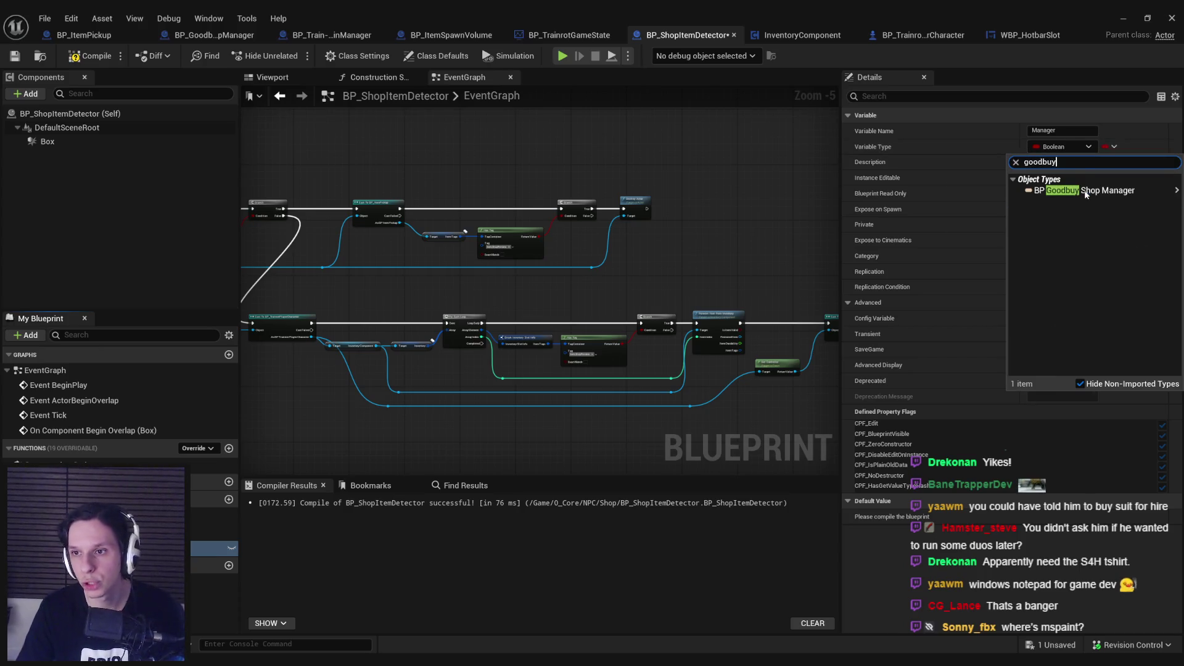
{"action": "left_click", "coordinate": [1086, 191]}
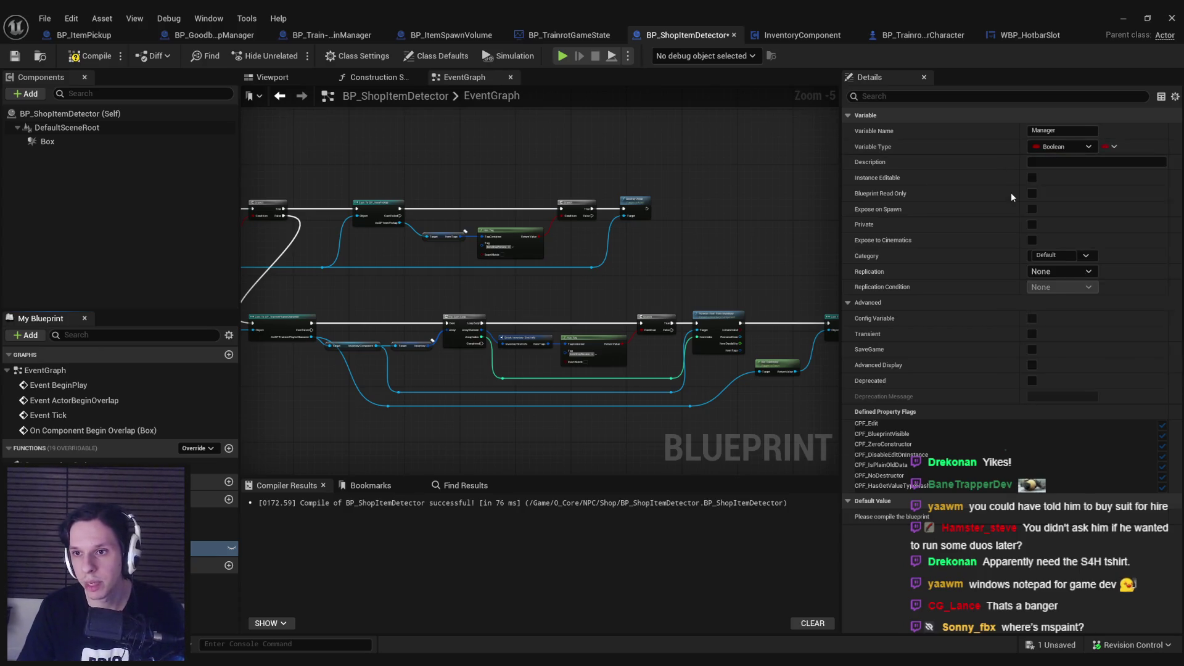
{"action": "left_click", "coordinate": [87, 64]}
{"action": "key", "text": "alt+Tab"}
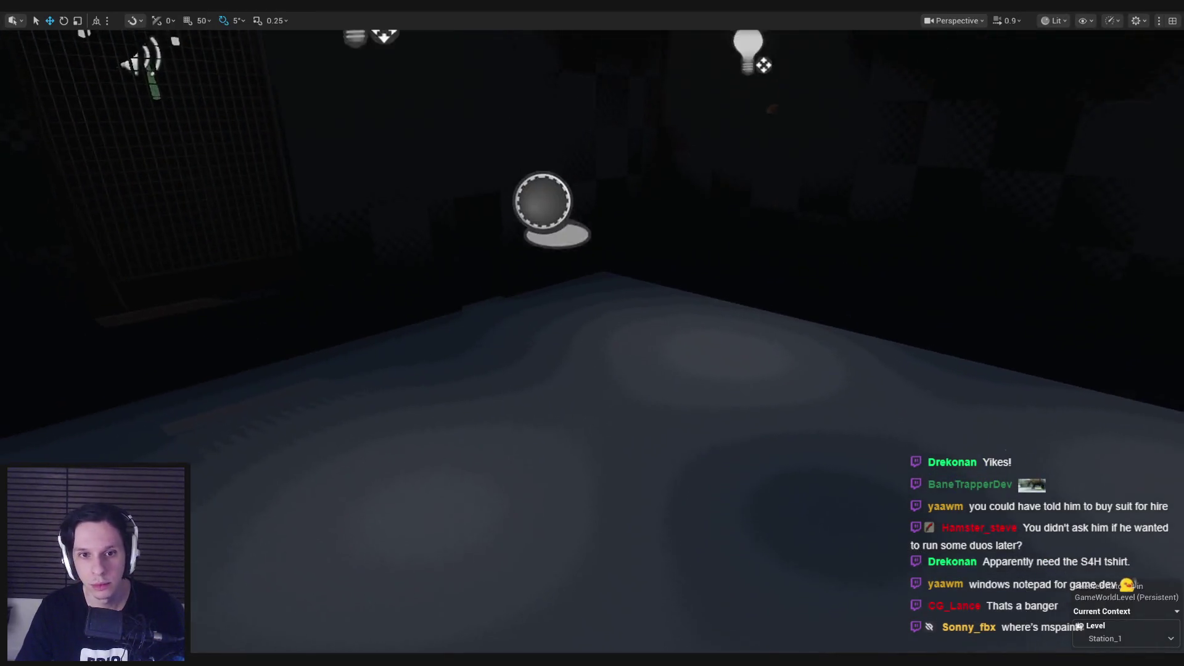
Select the detector box in the level, restore the full editor layout, and return to the detector Blueprint.
{"action": "left_click", "coordinate": [402, 262]}
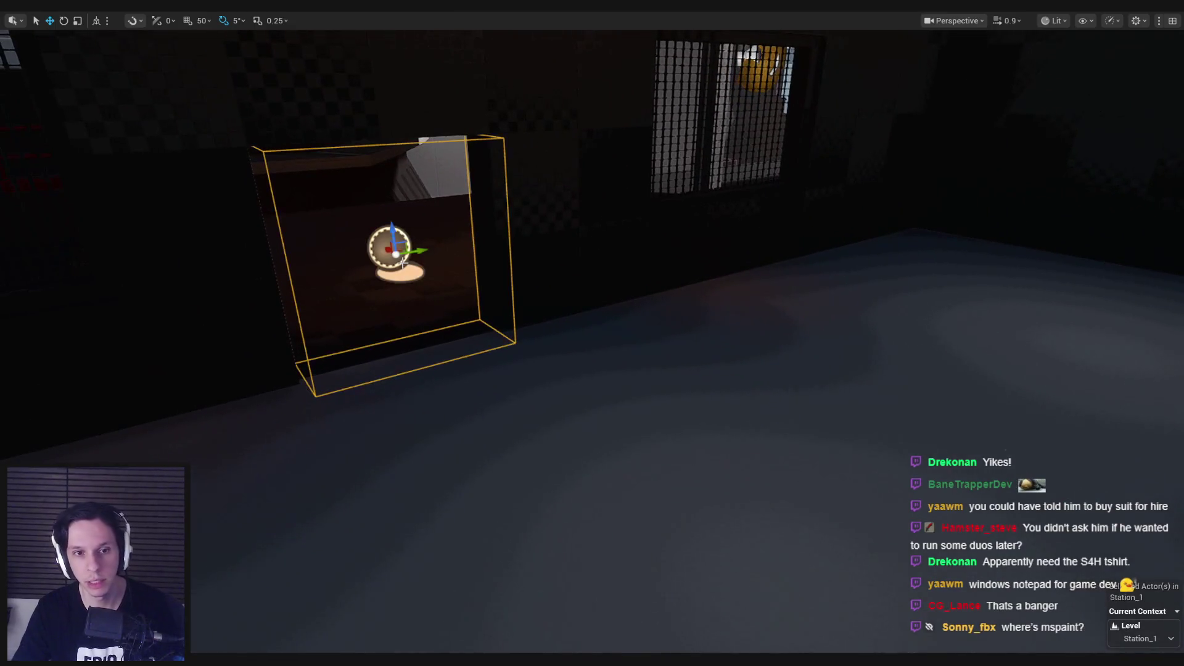
{"action": "key", "text": "F11"}
{"action": "left_click_drag", "start_coordinate": [402, 264], "coordinate": [802, 346]}
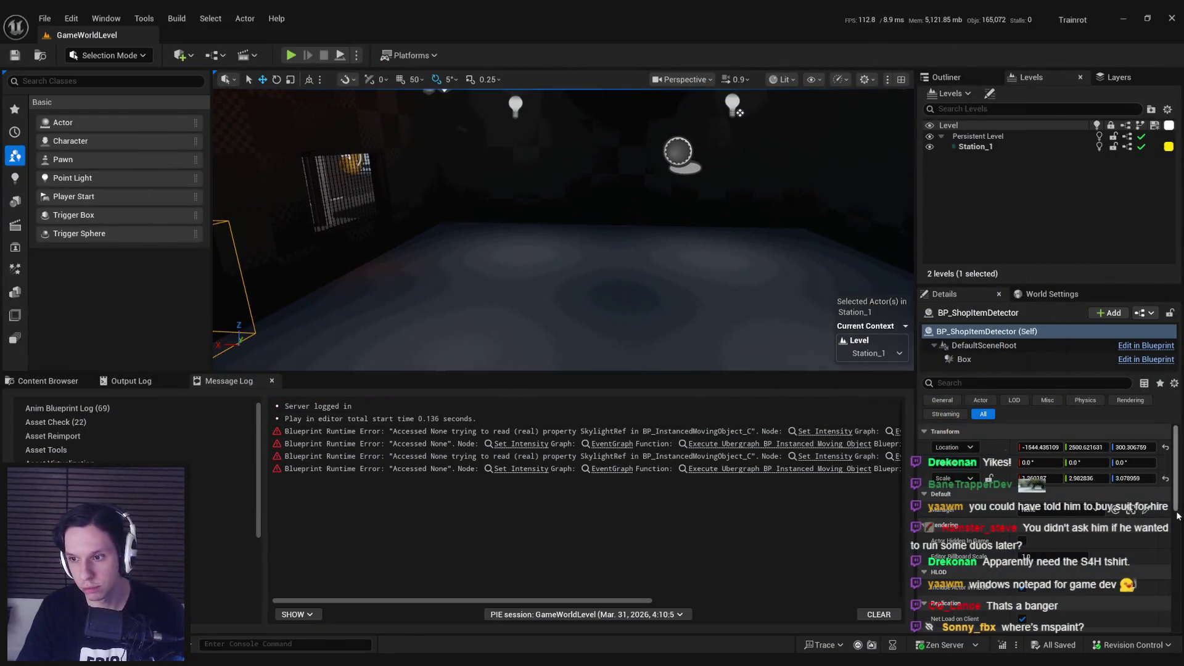
{"action": "scroll", "coordinate": [673, 150], "scroll_direction": "up", "scroll_amount": 3}
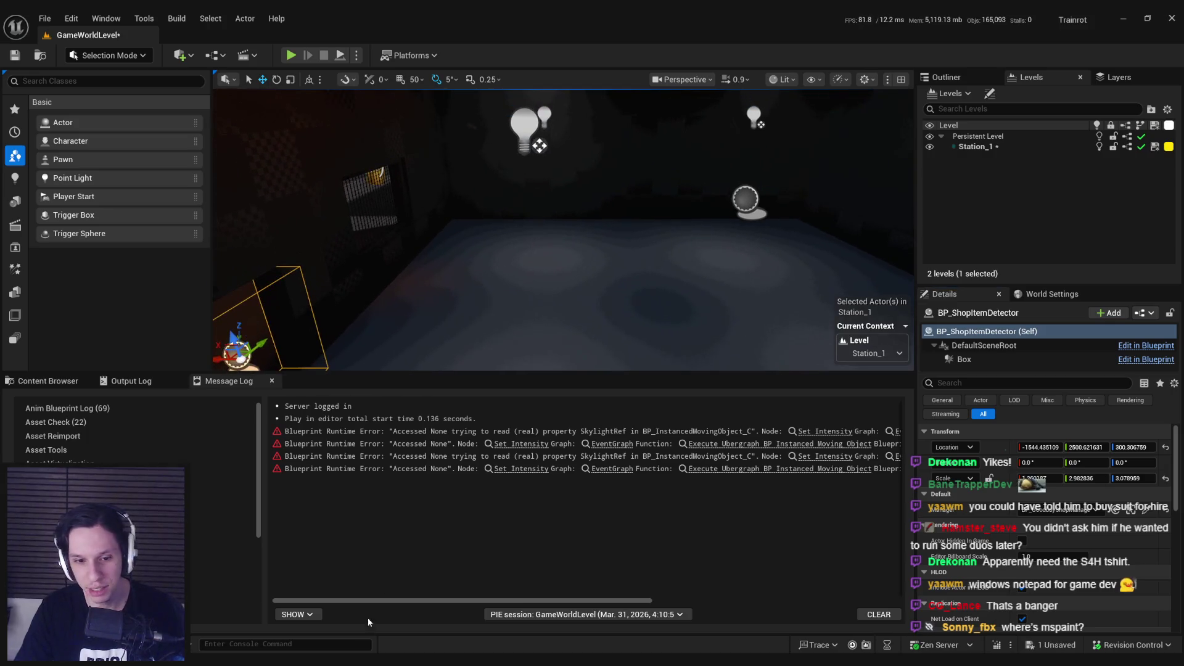
{"action": "key", "text": "ctrl+e"}
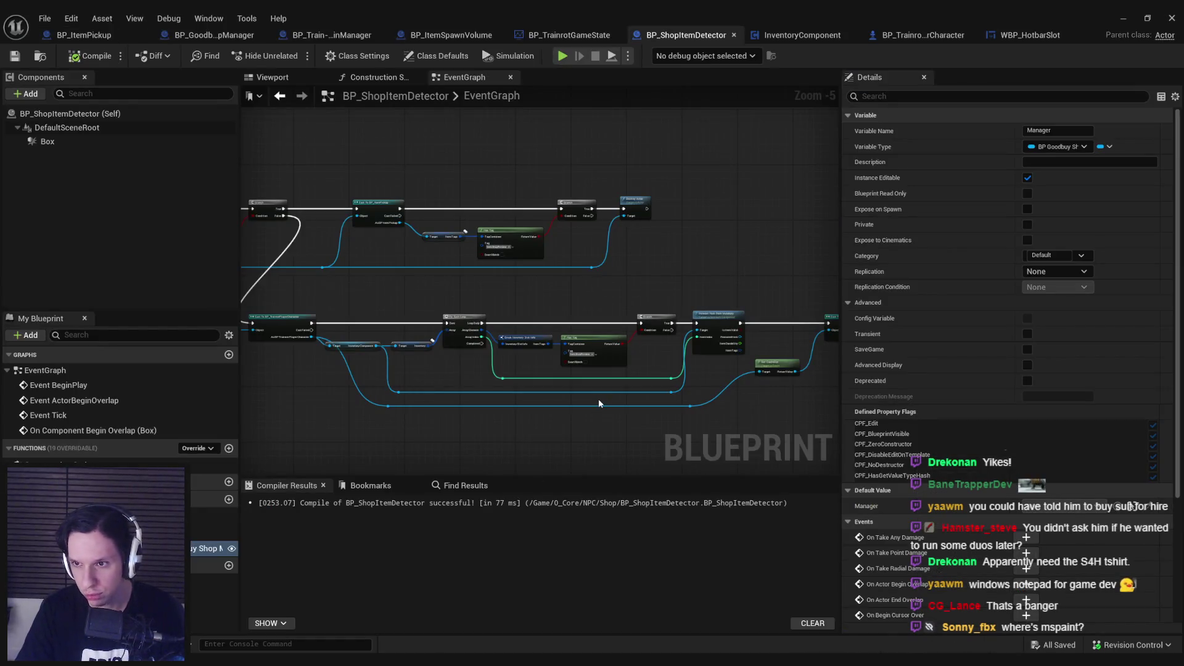
Place a Manager getter node beside the Branch in the detector's event graph.
{"action": "scroll", "coordinate": [549, 284], "scroll_direction": "down", "scroll_amount": 1}
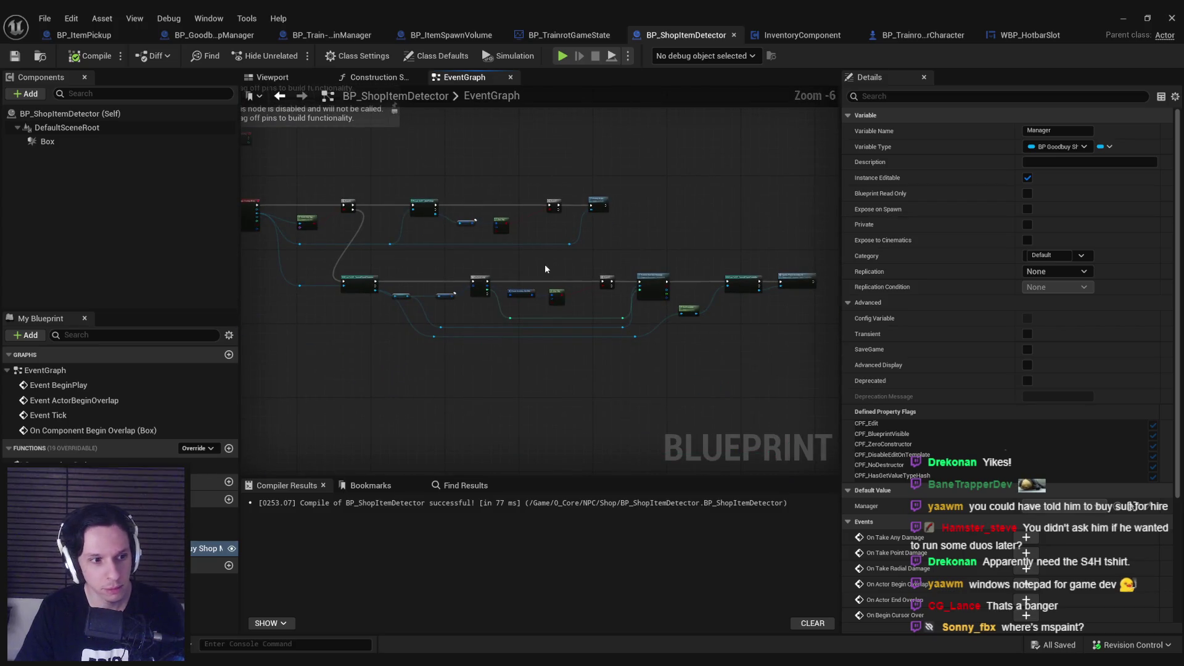
{"action": "scroll", "coordinate": [536, 270], "scroll_direction": "up", "scroll_amount": 4}
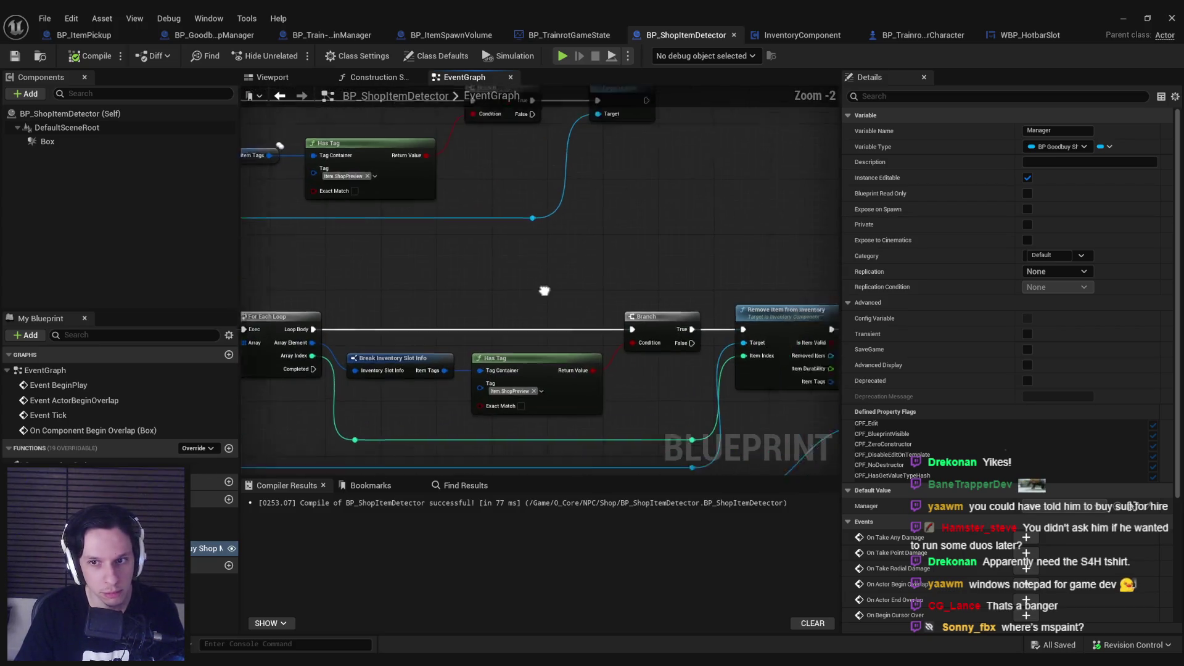
{"action": "mouse_move", "coordinate": [429, 357]}
{"action": "left_mouse_down"}
{"action": "mouse_move", "coordinate": [399, 364]}
{"action": "mouse_move", "coordinate": [432, 432]}
{"action": "mouse_move", "coordinate": [266, 166]}
{"action": "left_mouse_up"}
{"action": "scroll", "coordinate": [432, 432], "scroll_direction": "down", "scroll_amount": 1}
{"action": "scroll", "coordinate": [321, 246], "scroll_direction": "down", "scroll_amount": 1}
{"action": "mouse_move", "coordinate": [457, 397]}
{"action": "left_mouse_down"}
{"action": "mouse_move", "coordinate": [628, 339]}
{"action": "mouse_move", "coordinate": [569, 344]}
{"action": "left_mouse_up"}
{"action": "left_click", "coordinate": [620, 358]}
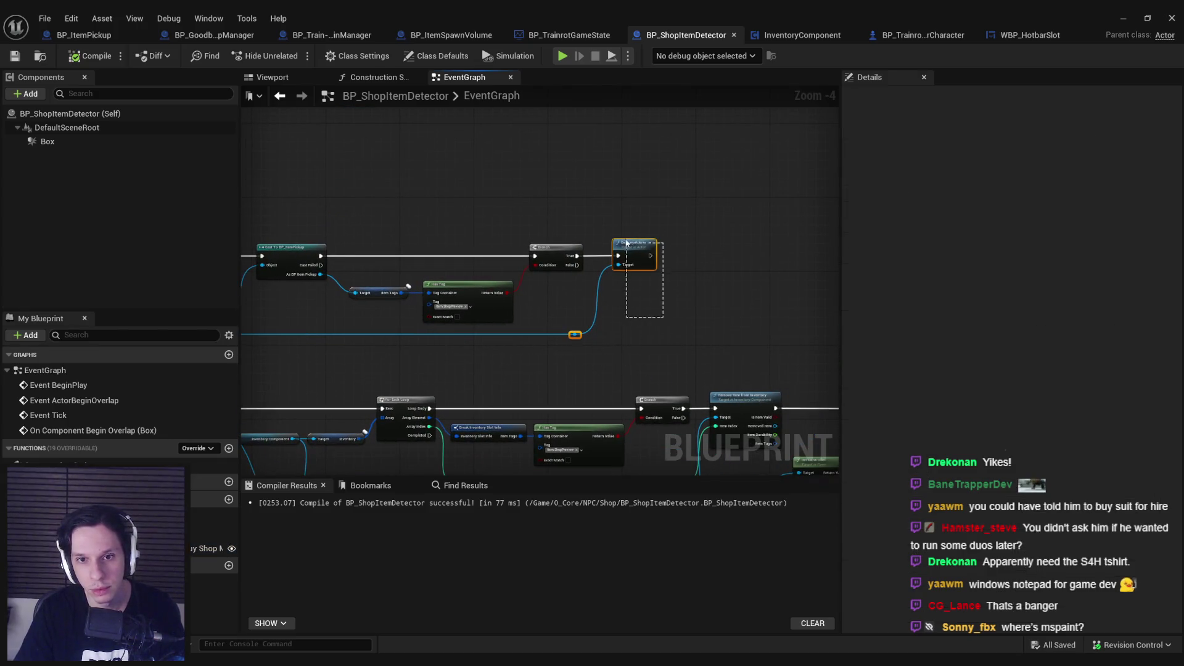
{"action": "scroll", "coordinate": [544, 312], "scroll_direction": "up", "scroll_amount": 1}
{"action": "mouse_move", "coordinate": [204, 549]}
{"action": "left_mouse_down"}
{"action": "mouse_move", "coordinate": [502, 373]}
{"action": "mouse_move", "coordinate": [409, 412]}
{"action": "mouse_move", "coordinate": [420, 333]}
{"action": "left_mouse_up"}
{"action": "left_click", "coordinate": [446, 412]}
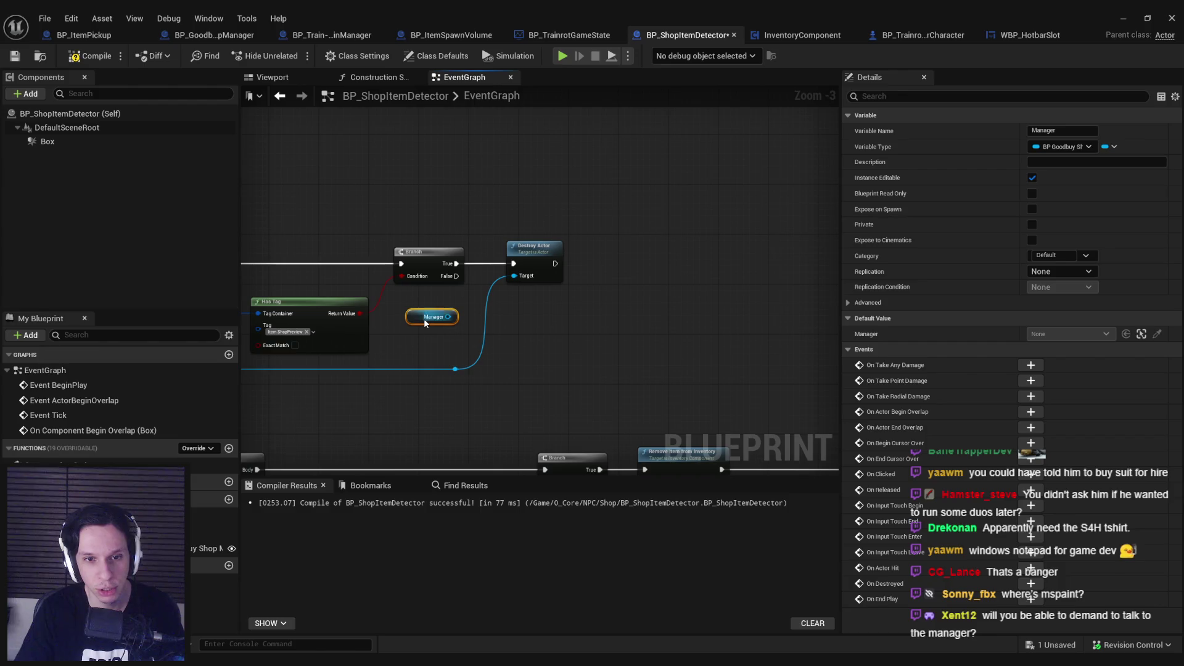
Move Destroy Actor and its reroute knot further right to make room.
{"action": "left_click", "coordinate": [454, 369]}
{"action": "left_click", "coordinate": [545, 257], "text": "ctrl"}
{"action": "left_click_drag", "start_coordinate": [570, 263], "coordinate": [784, 269]}
{"action": "left_click", "coordinate": [442, 341]}
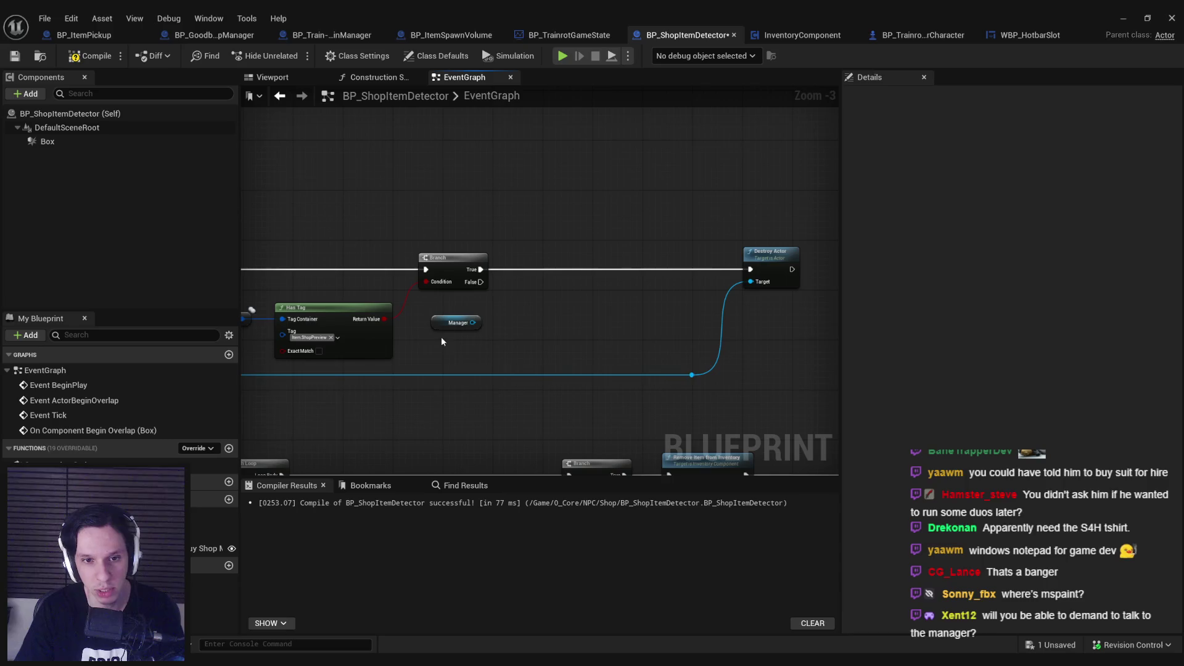
{"action": "left_click", "coordinate": [444, 330]}
{"action": "left_click_drag", "start_coordinate": [490, 329], "coordinate": [691, 320]}
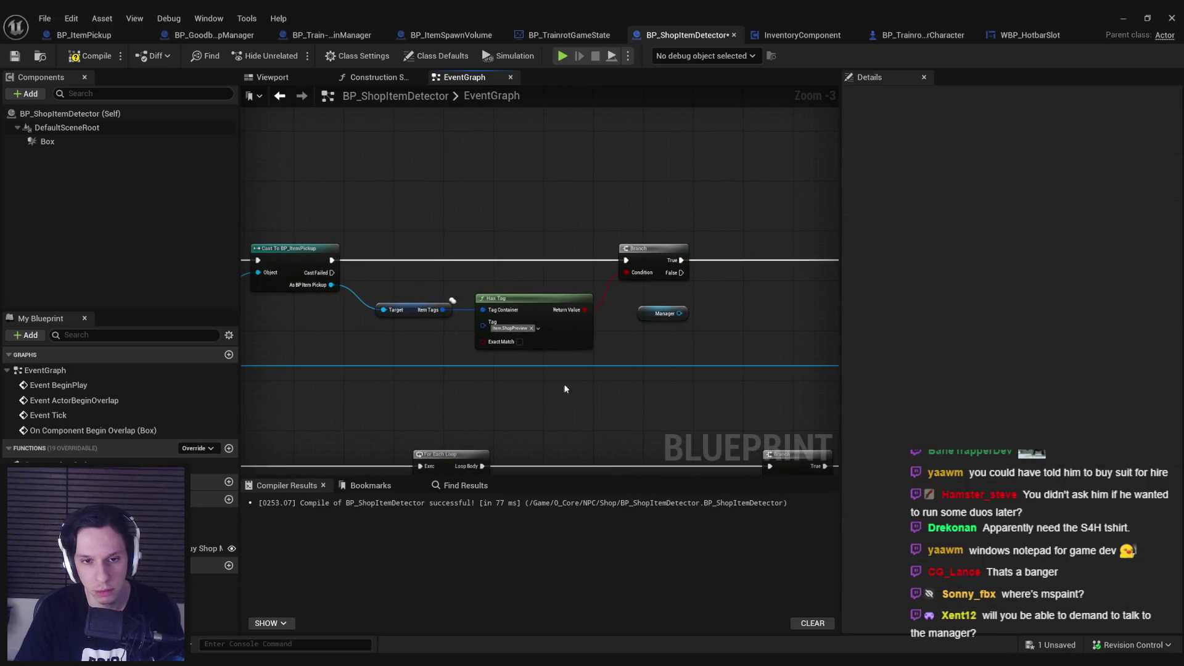
Compile and save the detector Blueprint with the Branch and Manager nodes centred.
{"action": "left_click_drag", "start_coordinate": [565, 389], "coordinate": [432, 293]}
{"action": "left_click", "coordinate": [655, 353]}
{"action": "left_click_drag", "start_coordinate": [656, 353], "coordinate": [588, 344]}
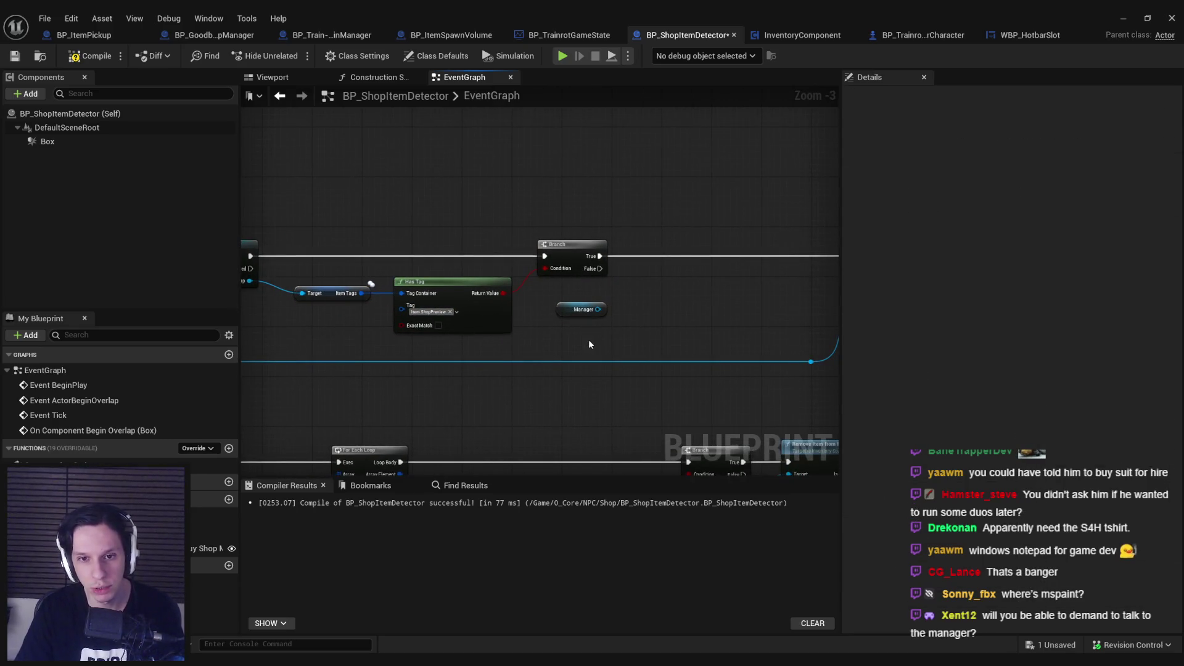
{"action": "key", "text": "F7"}
{"action": "key", "text": "ctrl+s"}
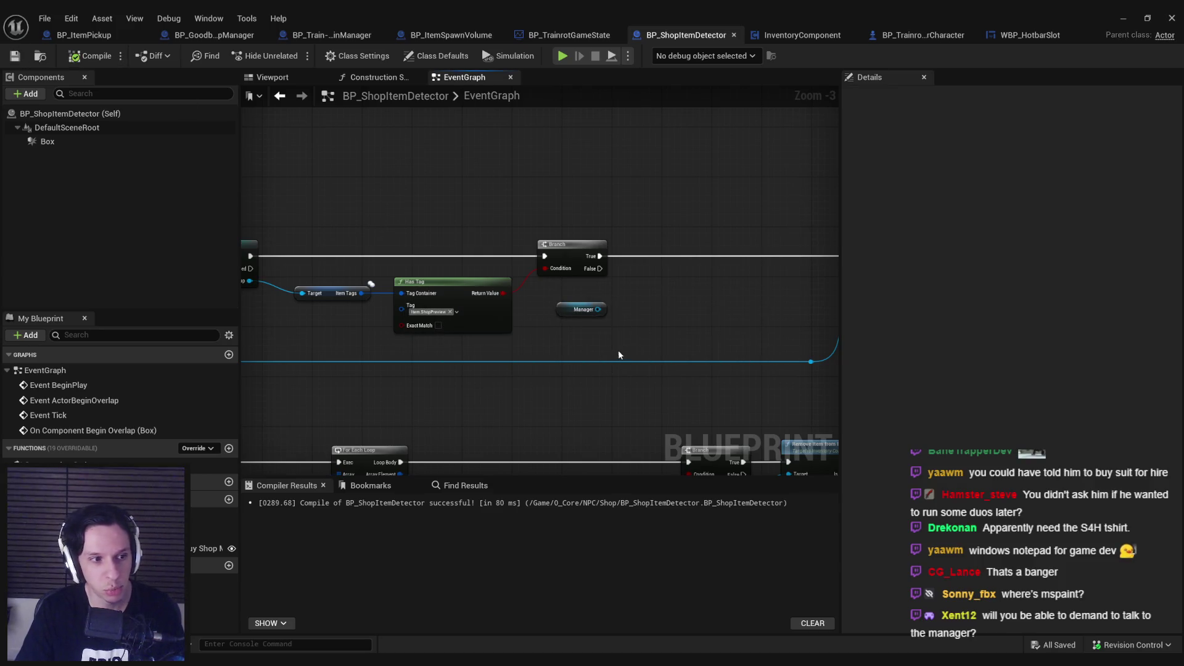
Add Spawn Item from Data off Manager and run it from the Branch's True output.
{"action": "left_click_drag", "start_coordinate": [598, 309], "coordinate": [644, 288]}
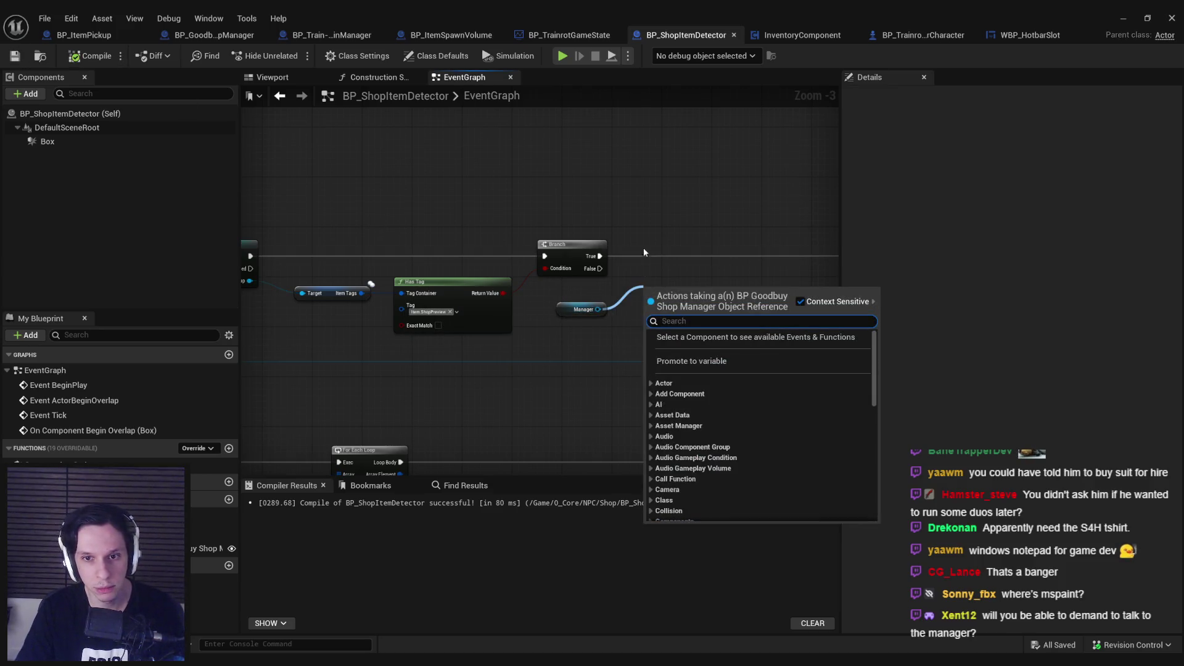
{"action": "type", "text": "spawn item"}
{"action": "key", "text": "Return"}
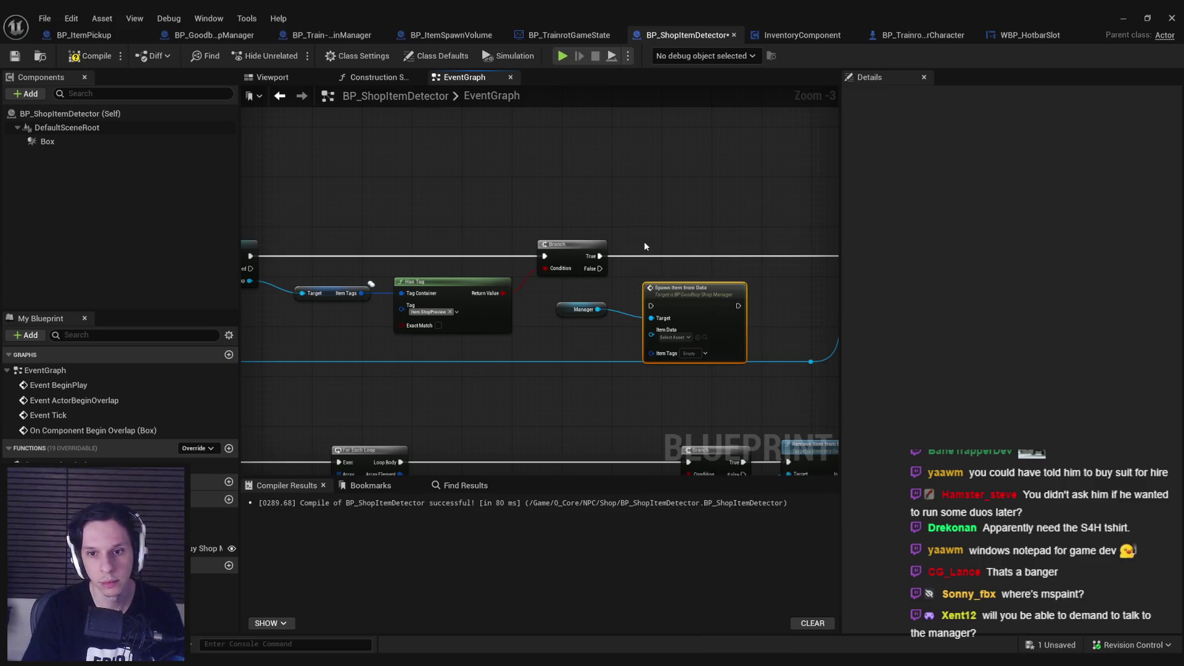
{"action": "scroll", "coordinate": [644, 247], "scroll_direction": "up", "scroll_amount": 3}
{"action": "mouse_move", "coordinate": [683, 319]}
{"action": "left_mouse_down"}
{"action": "mouse_move", "coordinate": [682, 245]}
{"action": "mouse_move", "coordinate": [578, 258]}
{"action": "left_mouse_up"}
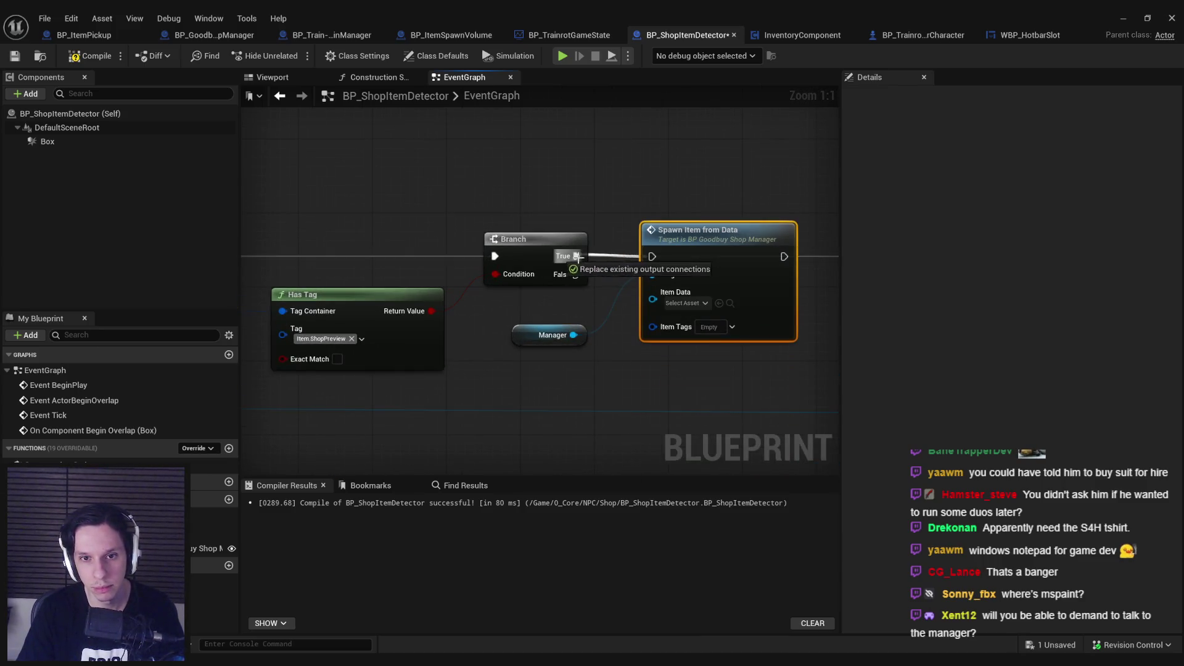
Wire the pickup's Item Tags into Spawn Item from Data's Item Tags pin.
{"action": "scroll", "coordinate": [579, 257], "scroll_direction": "down", "scroll_amount": 2}
{"action": "scroll", "coordinate": [627, 346], "scroll_direction": "down", "scroll_amount": 2}
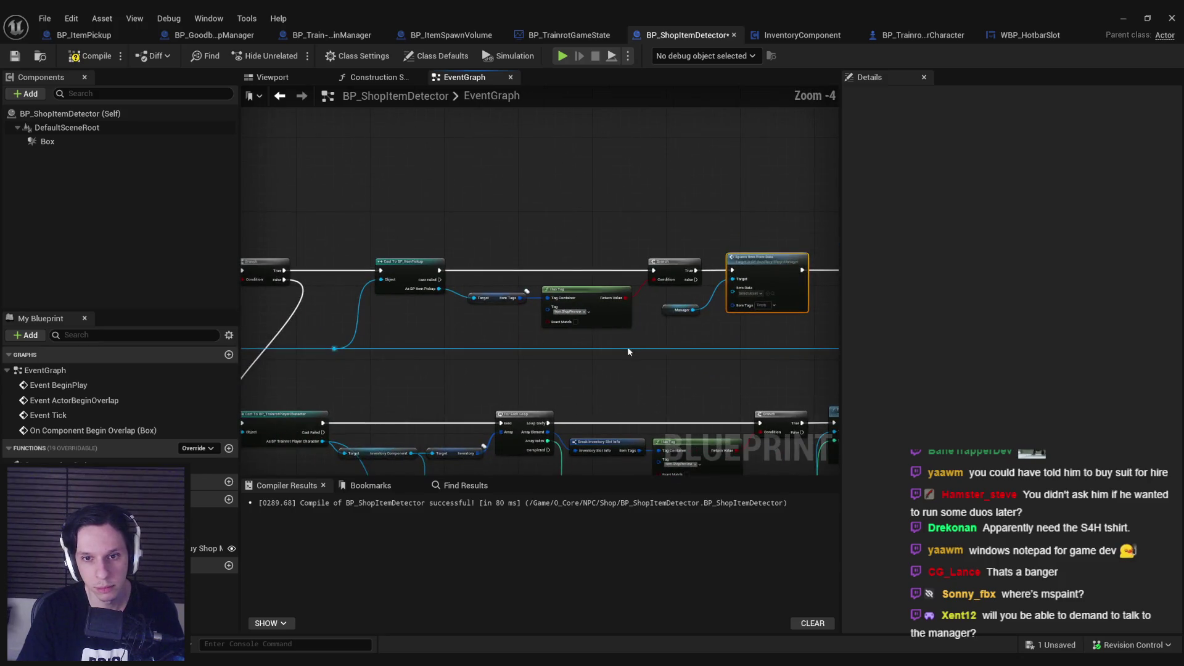
{"action": "scroll", "coordinate": [554, 353], "scroll_direction": "up", "scroll_amount": 2}
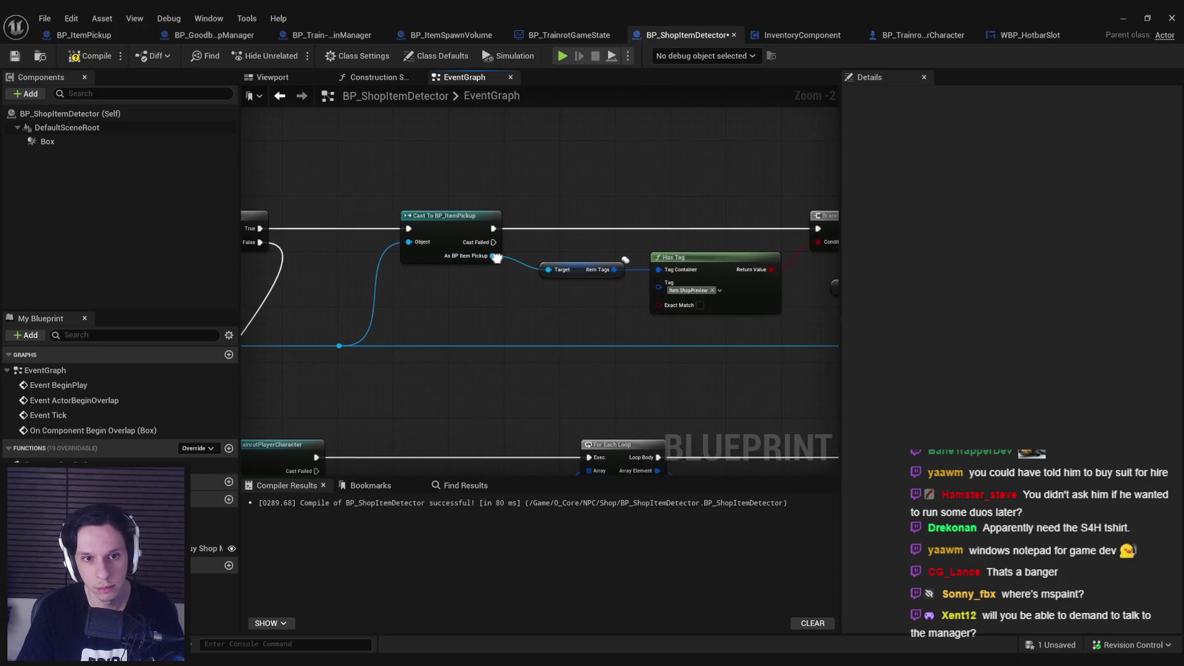
{"action": "scroll", "coordinate": [497, 258], "scroll_direction": "down", "scroll_amount": 2}
{"action": "scroll", "coordinate": [426, 259], "scroll_direction": "up", "scroll_amount": 2}
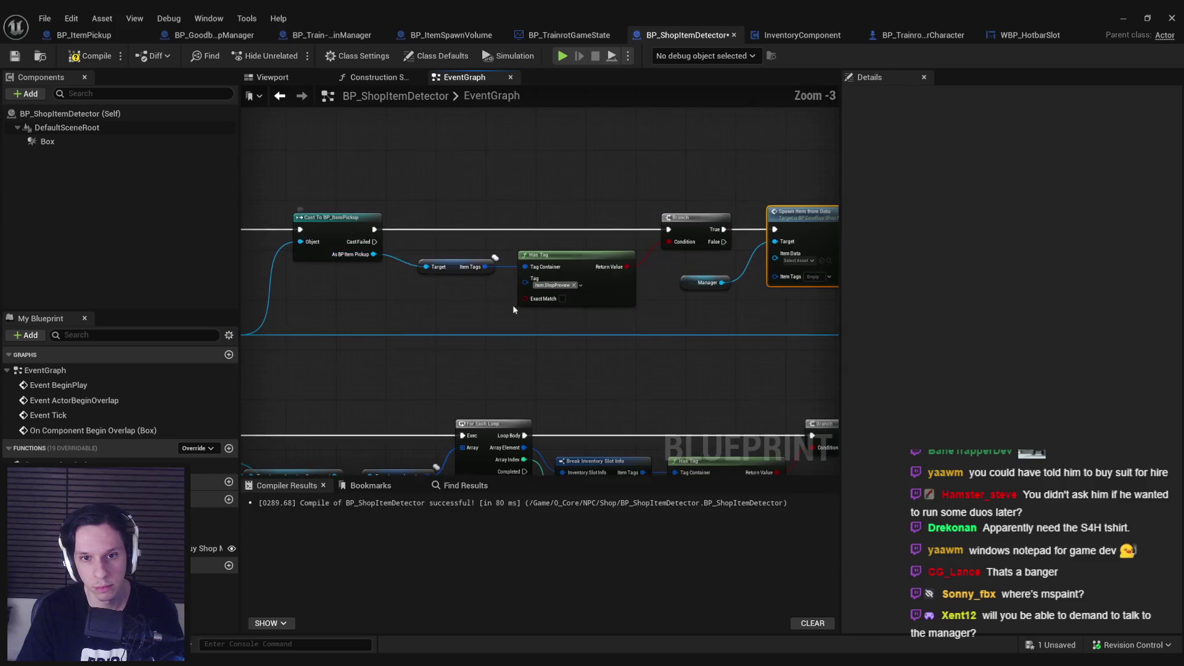
{"action": "scroll", "coordinate": [512, 305], "scroll_direction": "down", "scroll_amount": 1}
{"action": "left_click_drag", "start_coordinate": [372, 263], "coordinate": [677, 276]}
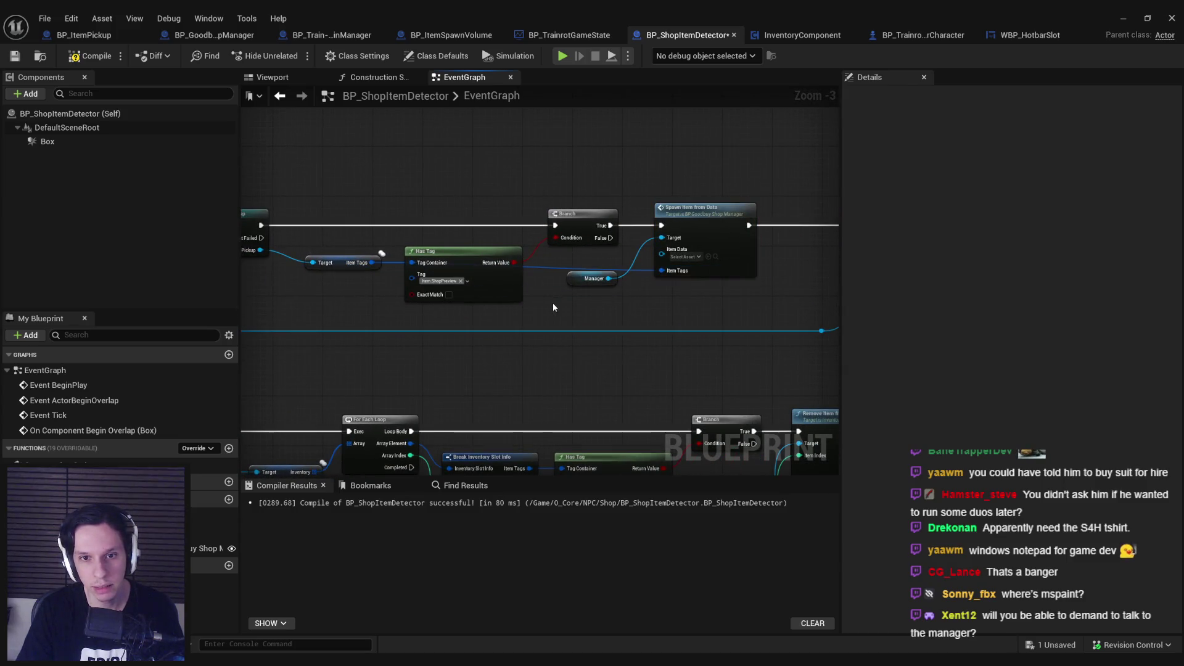
Add two reroute points on the Item Tags wire and route it below the Has Tag node.
{"action": "double_click", "coordinate": [569, 264]}
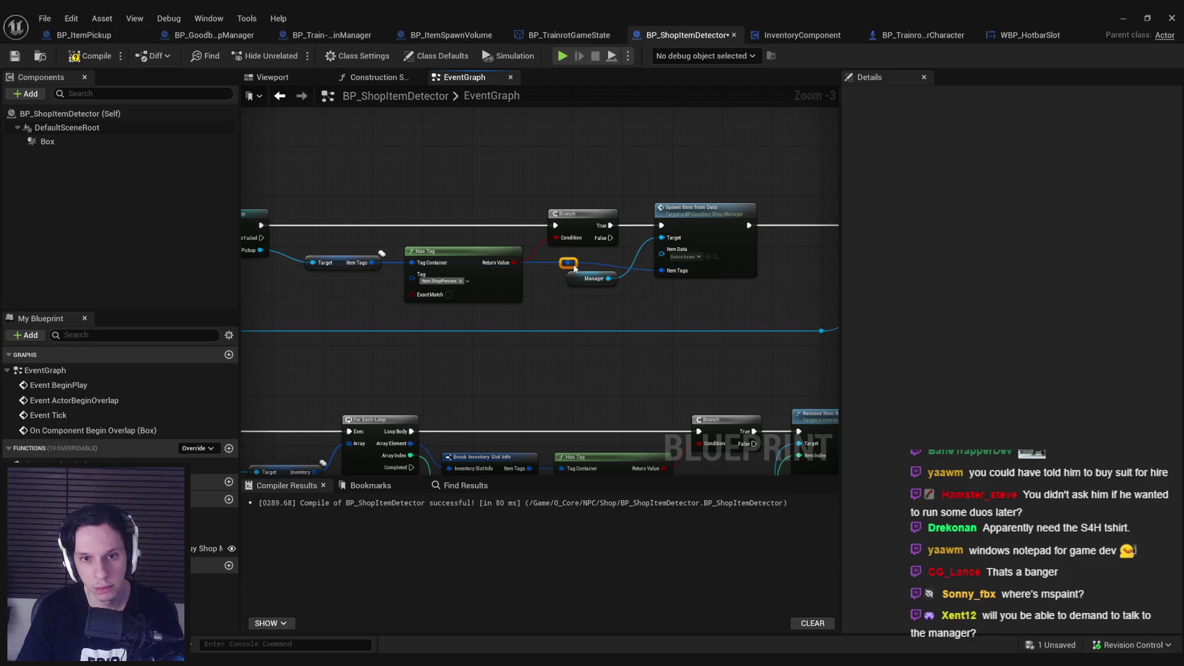
{"action": "left_click_drag", "start_coordinate": [574, 268], "coordinate": [411, 317]}
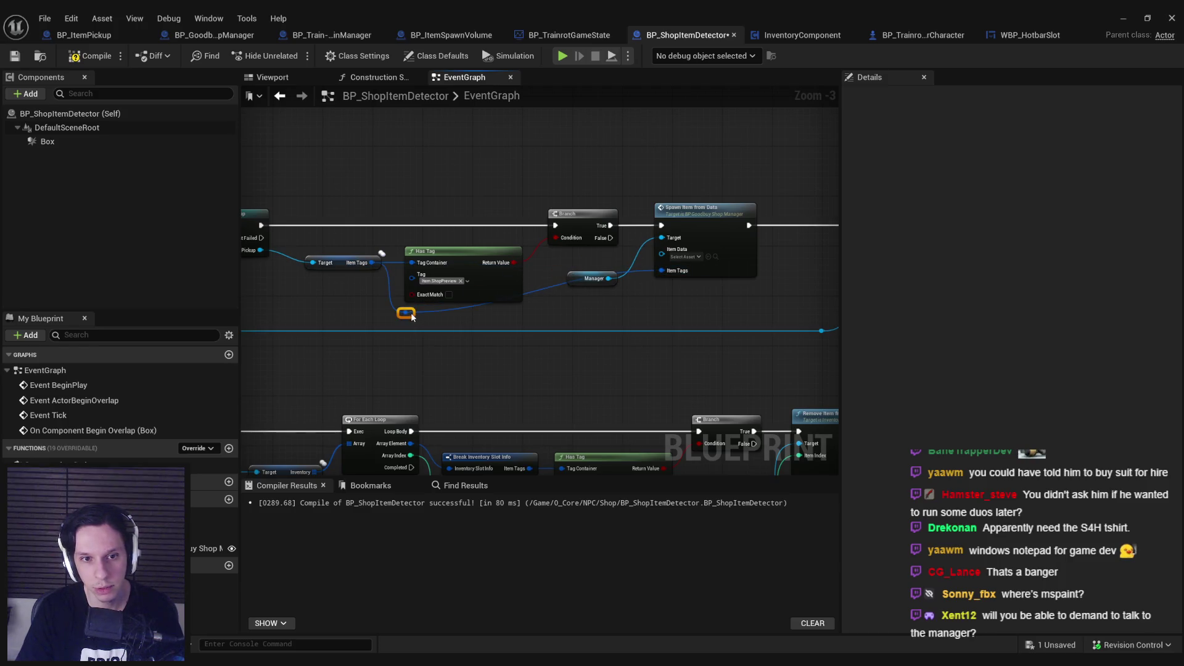
{"action": "double_click", "coordinate": [445, 307]}
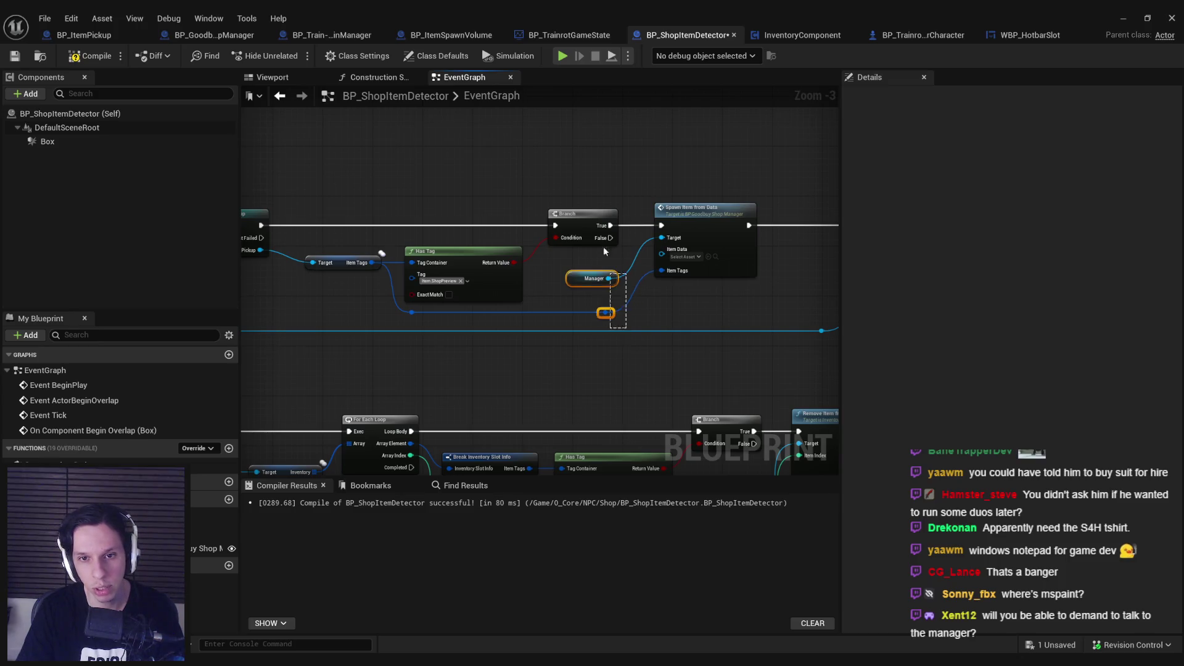
{"action": "left_click", "coordinate": [668, 319]}
{"action": "scroll", "coordinate": [668, 318], "scroll_direction": "down", "scroll_amount": 1}
{"action": "left_click_drag", "start_coordinate": [756, 339], "coordinate": [771, 334]}
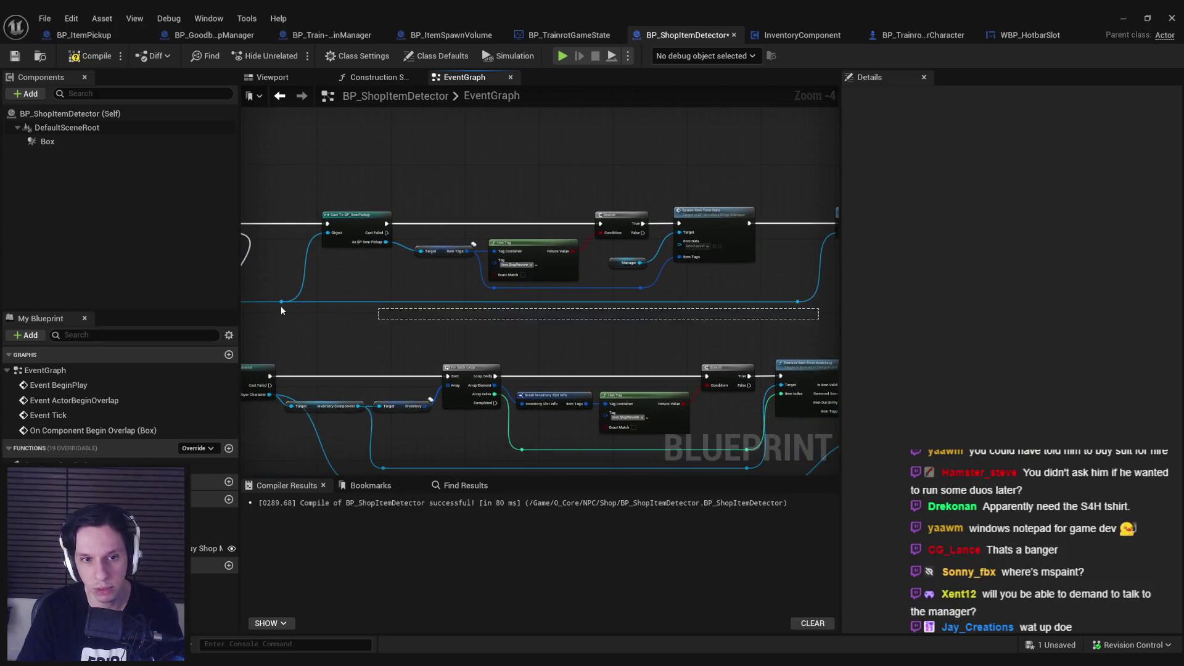
{"action": "left_click_drag", "start_coordinate": [304, 309], "coordinate": [820, 328]}
{"action": "left_click_drag", "start_coordinate": [747, 319], "coordinate": [771, 329]}
{"action": "left_click", "coordinate": [431, 302]}
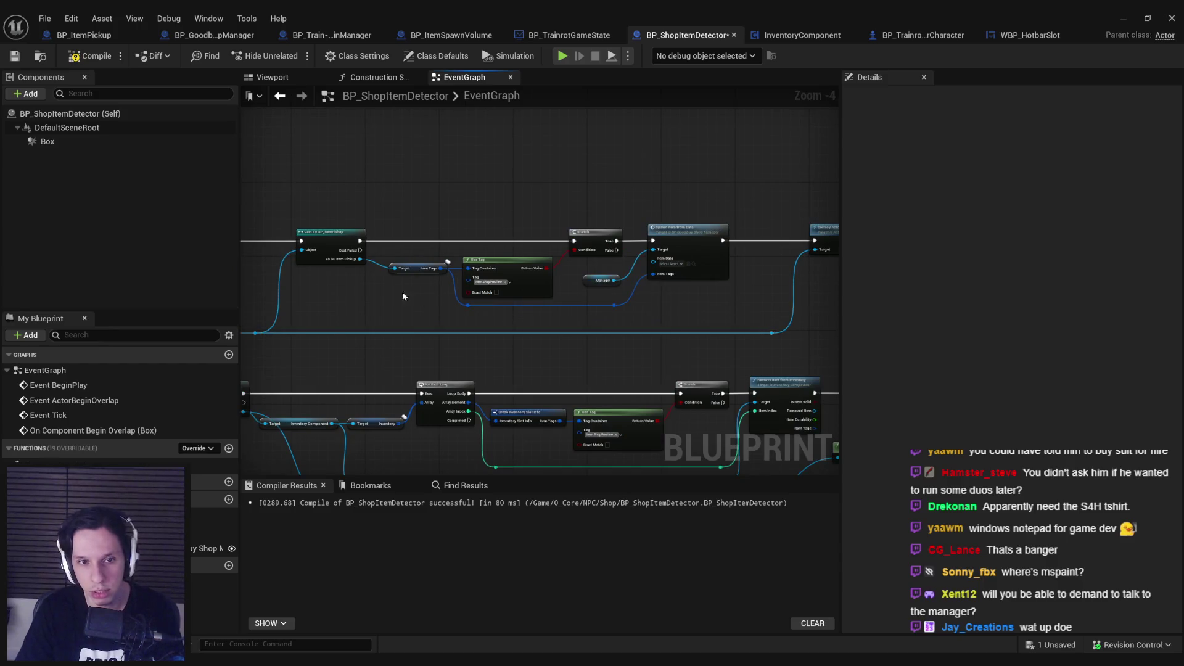
{"action": "scroll", "coordinate": [370, 281], "scroll_direction": "up", "scroll_amount": 1}
Search for an item data node off the cast pickup, checking BP_ItemPickup's item variable.
{"action": "left_click_drag", "start_coordinate": [355, 253], "coordinate": [498, 334]}
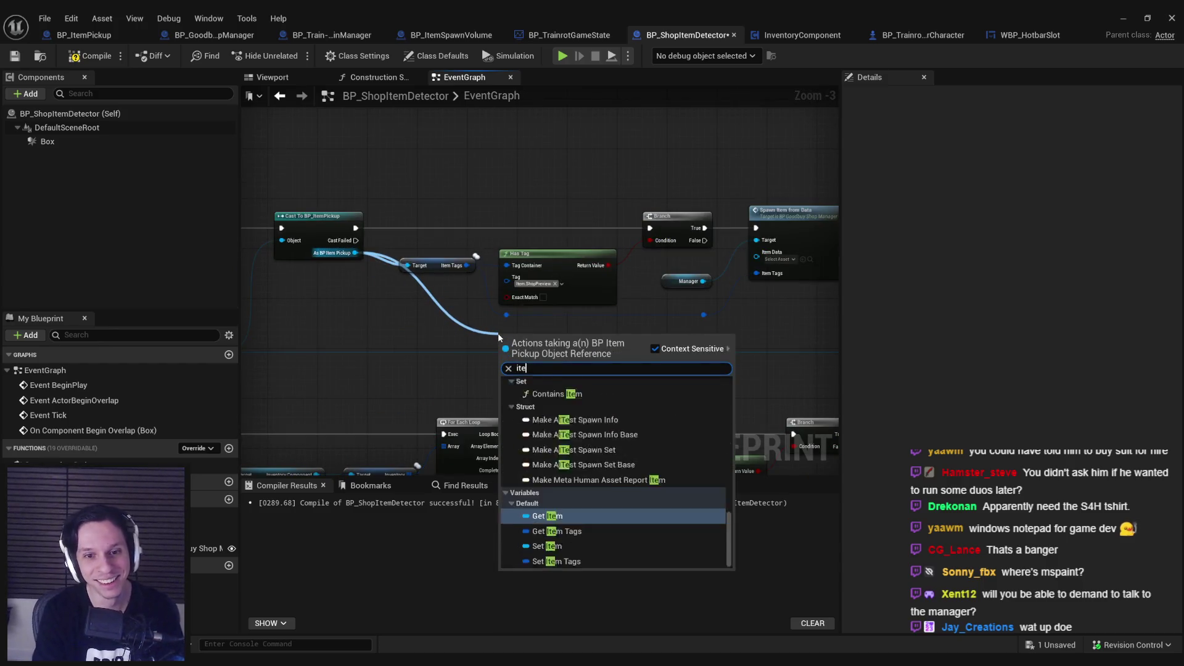
{"action": "type", "text": "item dat"}
{"action": "type", "text": "data"}
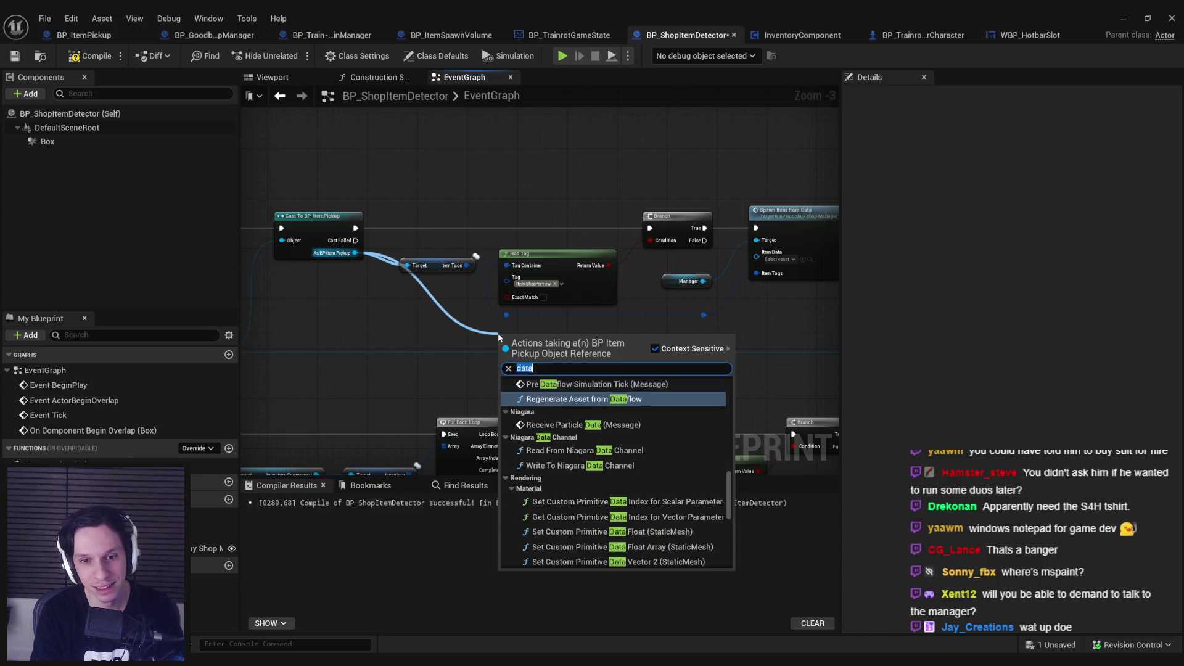
{"action": "type", "text": "info"}
{"action": "type", "text": "data"}
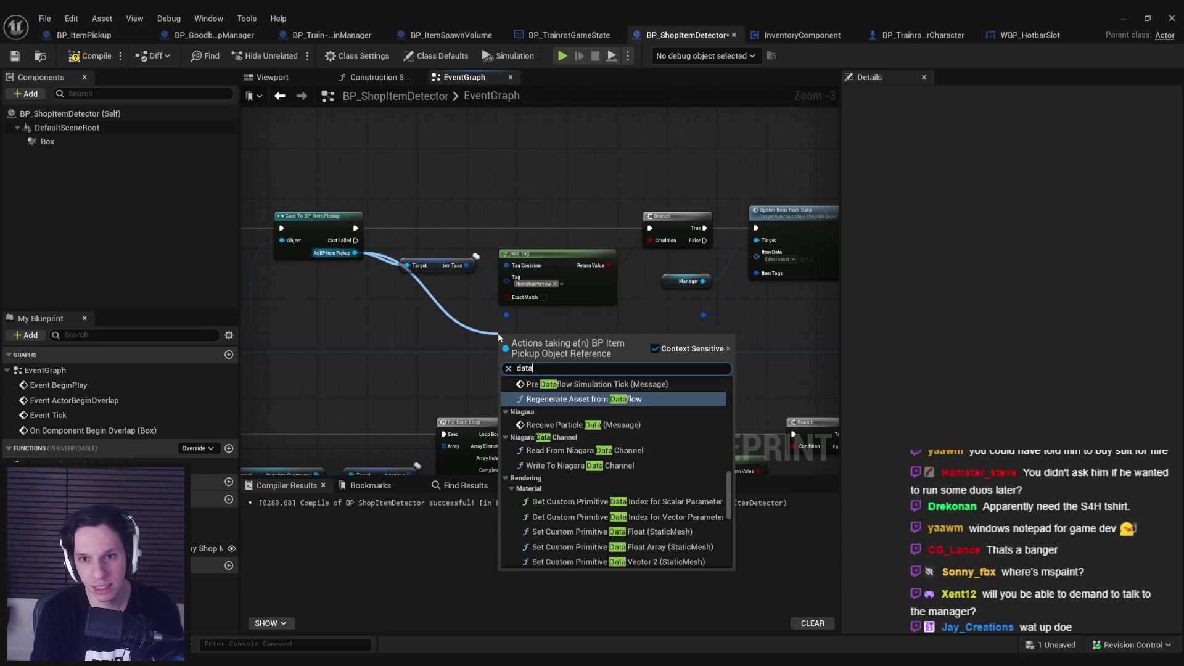
{"action": "scroll", "coordinate": [639, 464], "scroll_direction": "up", "scroll_amount": 10}
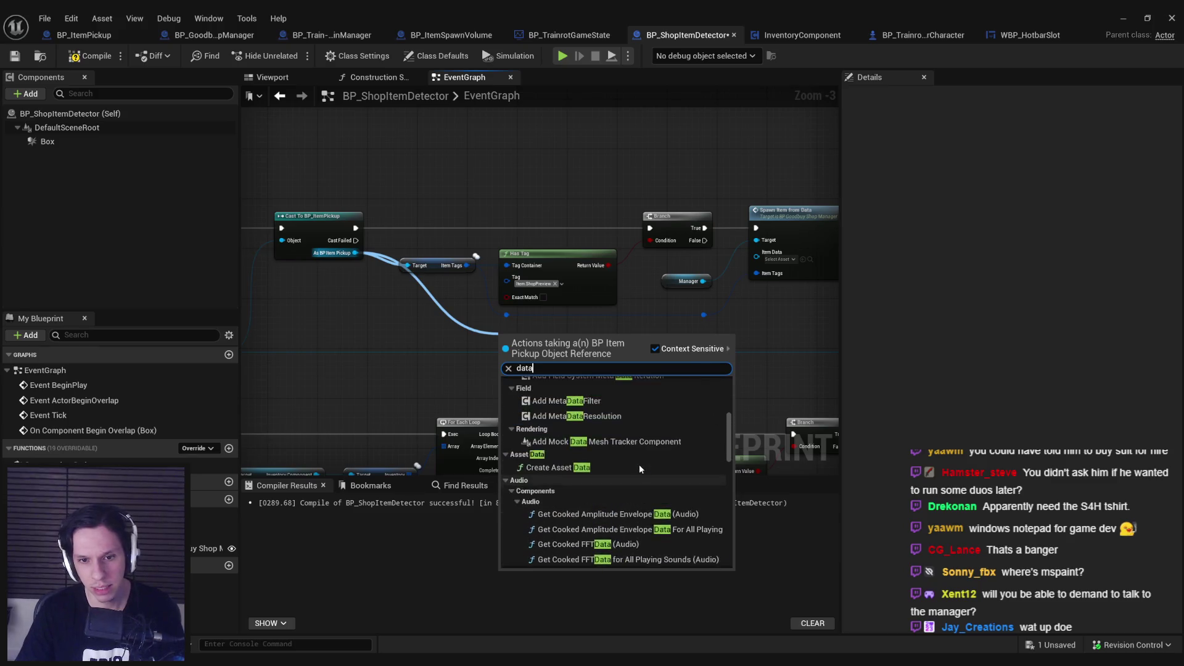
{"action": "scroll", "coordinate": [639, 463], "scroll_direction": "up", "scroll_amount": 3}
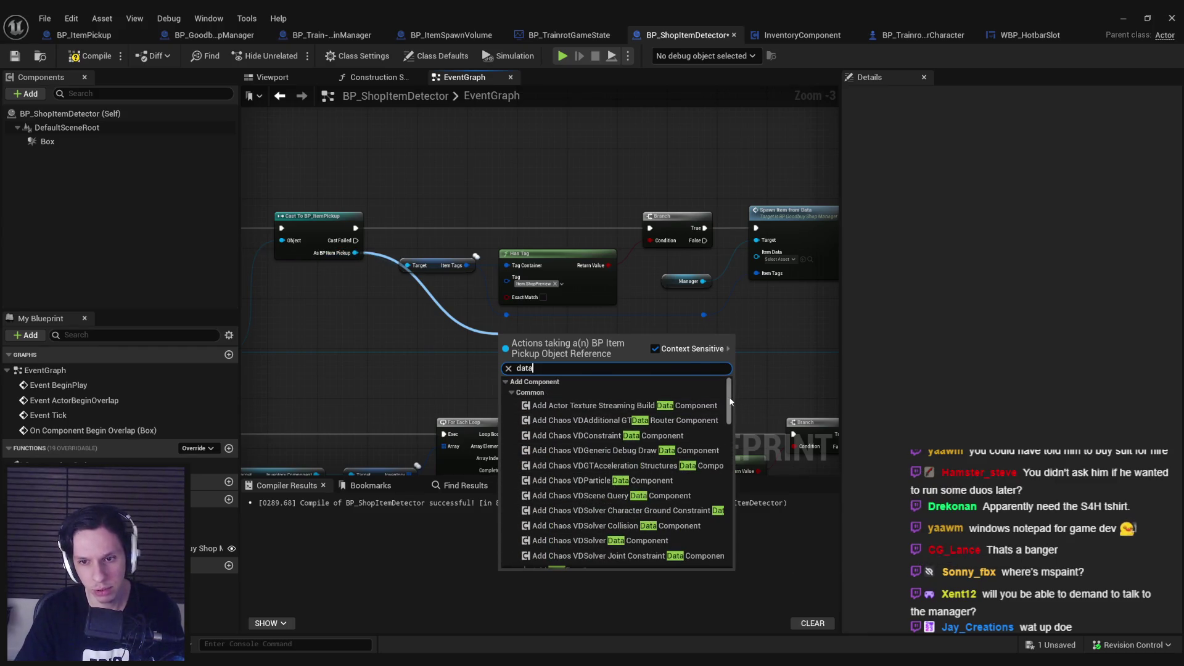
{"action": "mouse_move", "coordinate": [729, 420]}
{"action": "left_mouse_down"}
{"action": "mouse_move", "coordinate": [737, 565]}
{"action": "mouse_move", "coordinate": [728, 501]}
{"action": "left_mouse_up"}
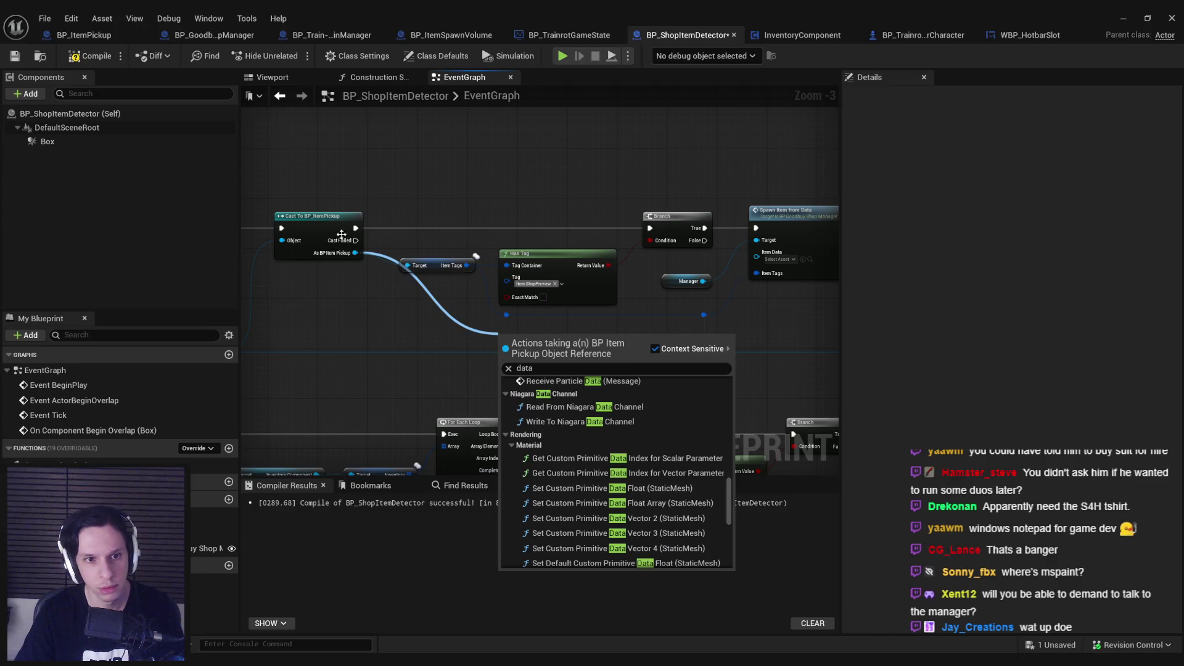
{"action": "left_click", "coordinate": [116, 36]}
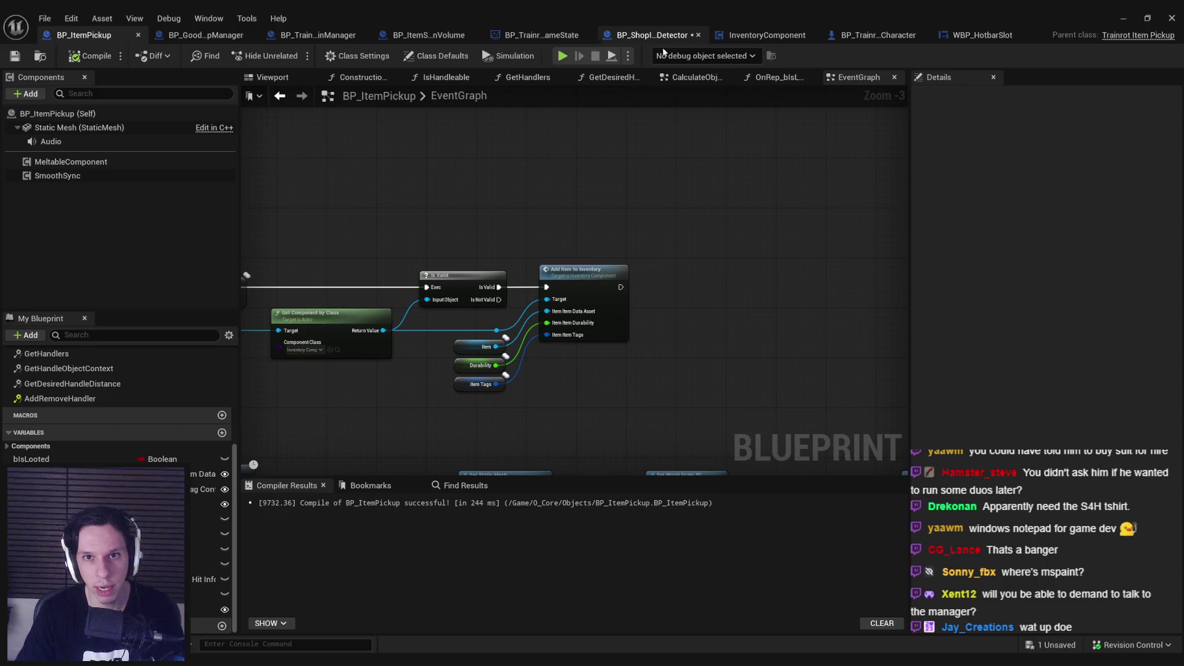
{"action": "left_click", "coordinate": [647, 35]}
Add a Get Item node from the pickup, wire it into Spawn's Item Data, and reroute.
{"action": "mouse_move", "coordinate": [355, 253]}
{"action": "left_mouse_down"}
{"action": "mouse_move", "coordinate": [408, 311]}
{"action": "mouse_move", "coordinate": [645, 283]}
{"action": "mouse_move", "coordinate": [756, 252]}
{"action": "left_mouse_up"}
{"action": "type", "text": "item"}
{"action": "left_click", "coordinate": [473, 494]}
{"action": "mouse_move", "coordinate": [461, 319]}
{"action": "left_mouse_down"}
{"action": "mouse_move", "coordinate": [425, 323]}
{"action": "mouse_move", "coordinate": [718, 343]}
{"action": "mouse_move", "coordinate": [700, 341]}
{"action": "mouse_move", "coordinate": [712, 352]}
{"action": "left_mouse_up"}
{"action": "double_click", "coordinate": [471, 336]}
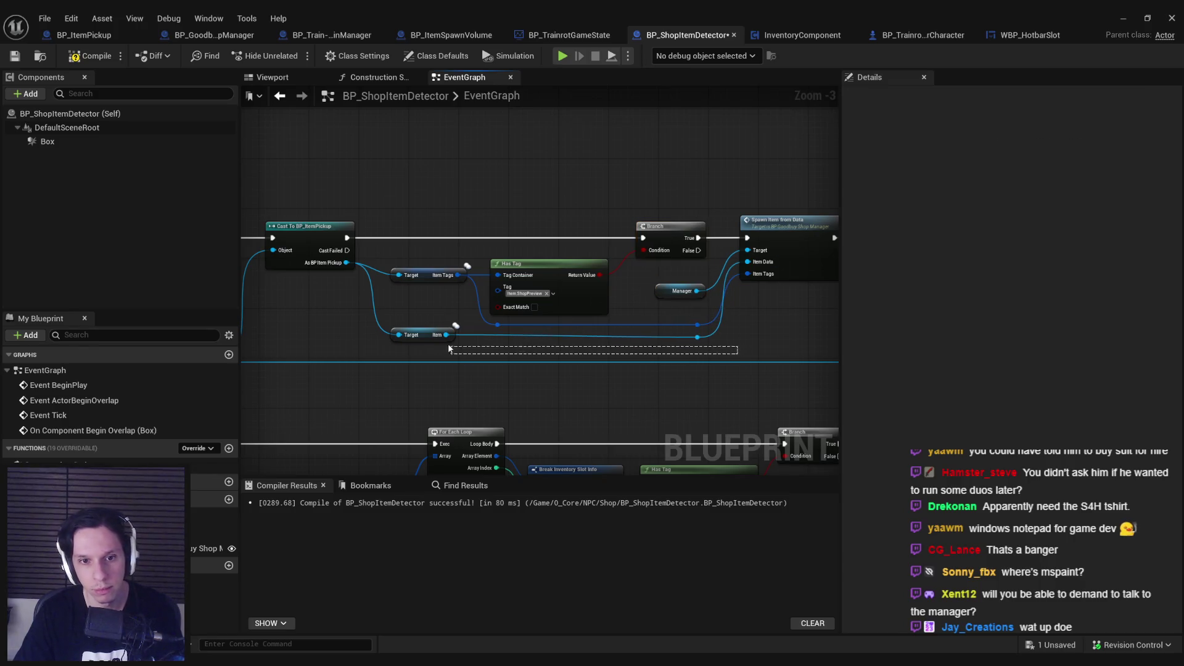
{"action": "left_click", "coordinate": [423, 341]}
{"action": "left_click_drag", "start_coordinate": [422, 341], "coordinate": [418, 357]}
Compile and save BP_ShopItemDetector, then look over the Spawn Item from Data node.
{"action": "key", "text": "F7"}
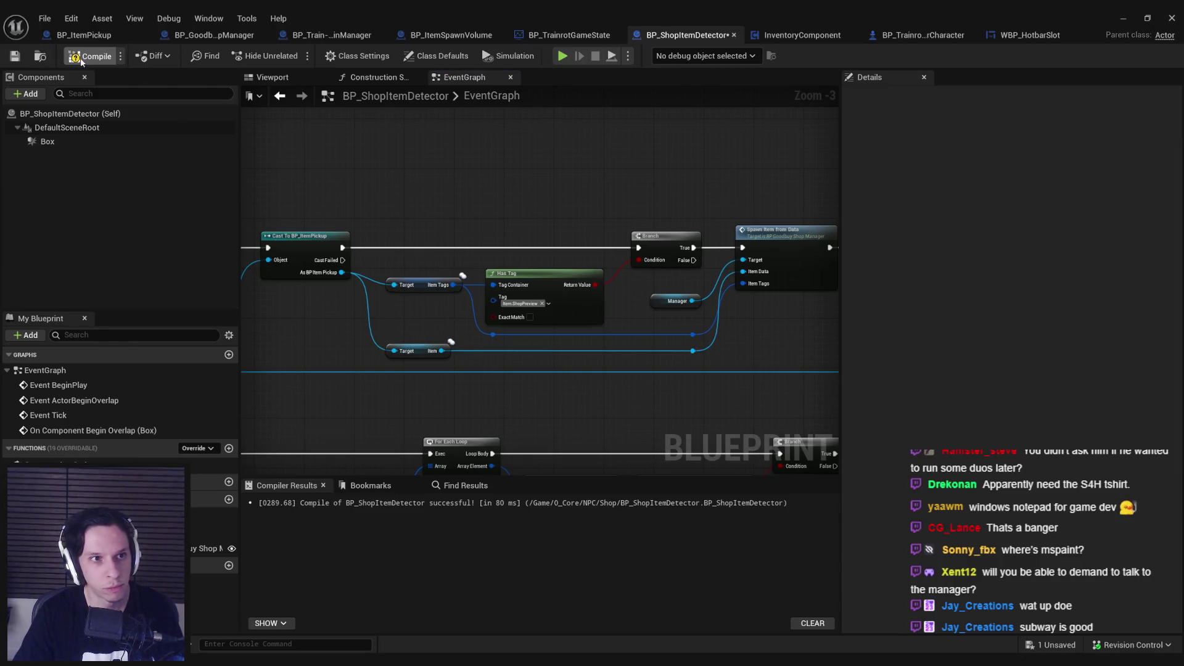
{"action": "left_click", "coordinate": [15, 57]}
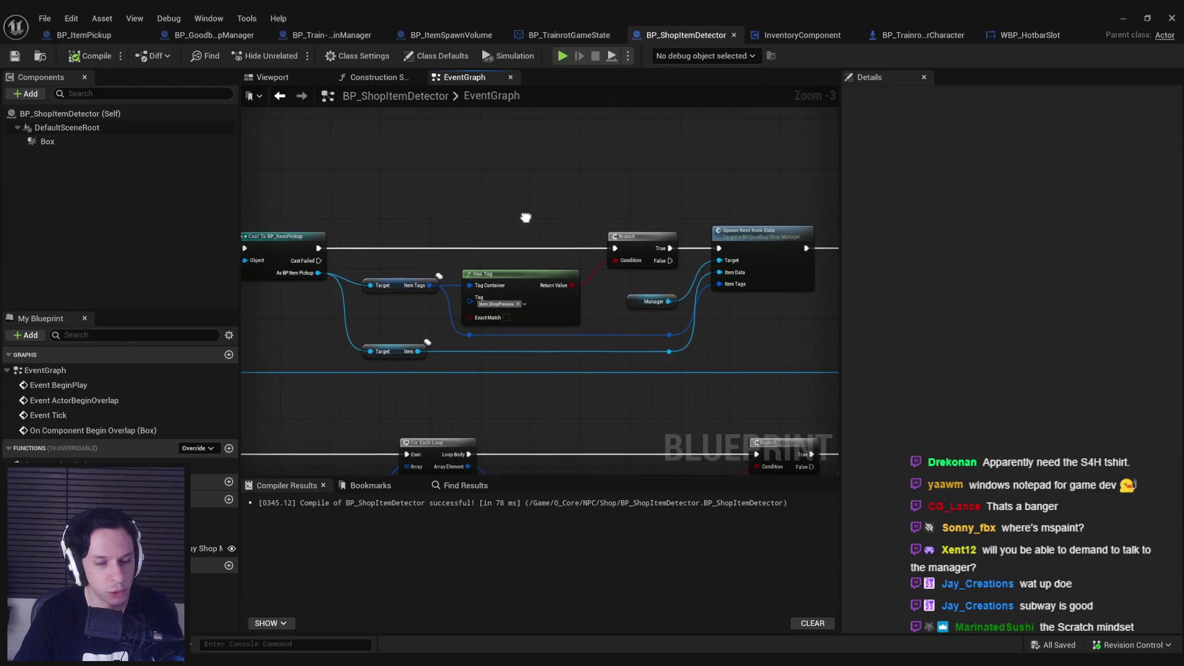
{"action": "scroll", "coordinate": [631, 356], "scroll_direction": "down", "scroll_amount": 1}
{"action": "left_click_drag", "start_coordinate": [692, 346], "coordinate": [546, 329]}
{"action": "scroll", "coordinate": [546, 329], "scroll_direction": "up", "scroll_amount": 3}
{"action": "left_click", "coordinate": [639, 227]}
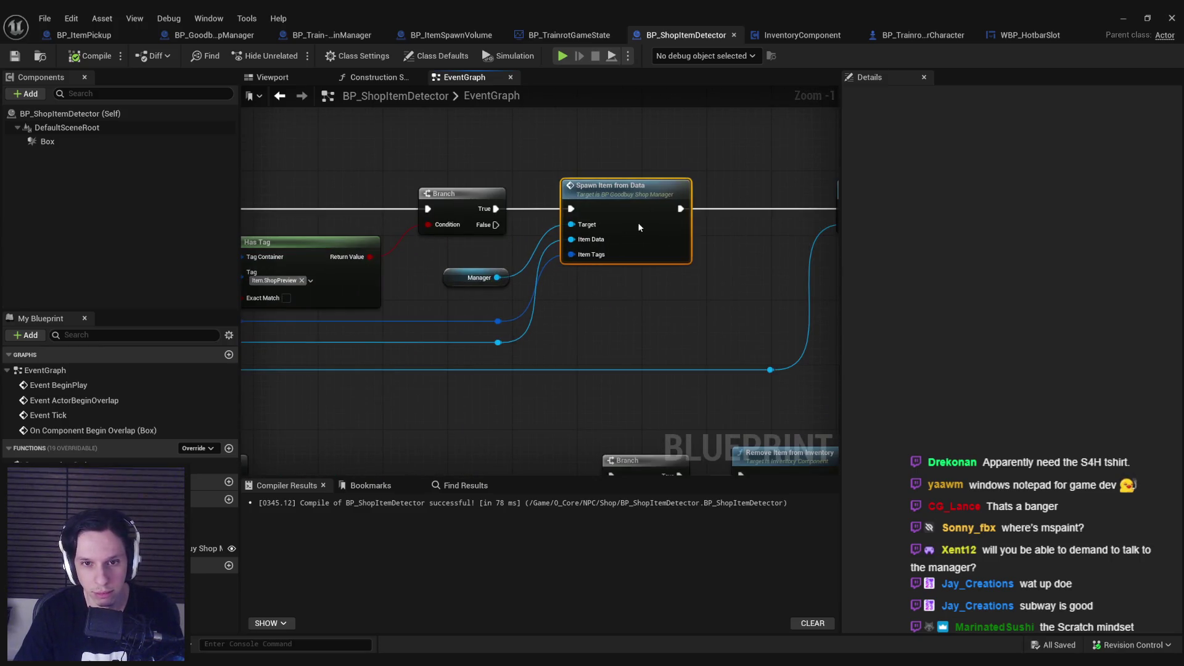
{"action": "left_click", "coordinate": [641, 321]}
{"action": "left_click", "coordinate": [14, 56]}
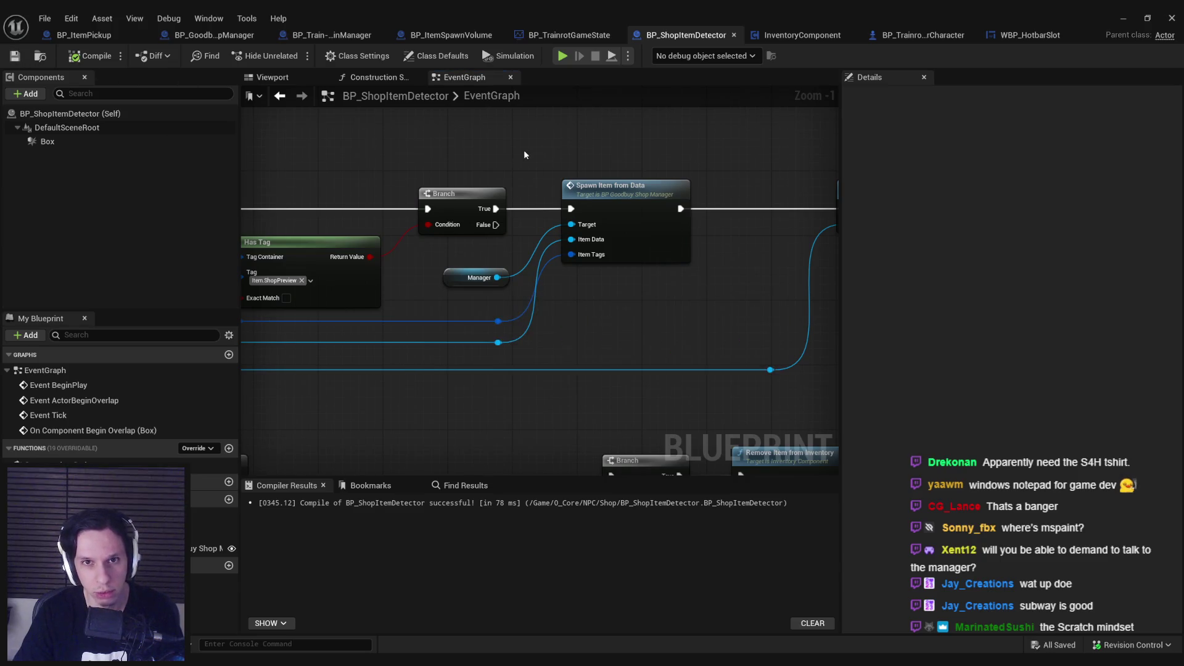
{"action": "scroll", "coordinate": [520, 155], "scroll_direction": "down", "scroll_amount": 2}
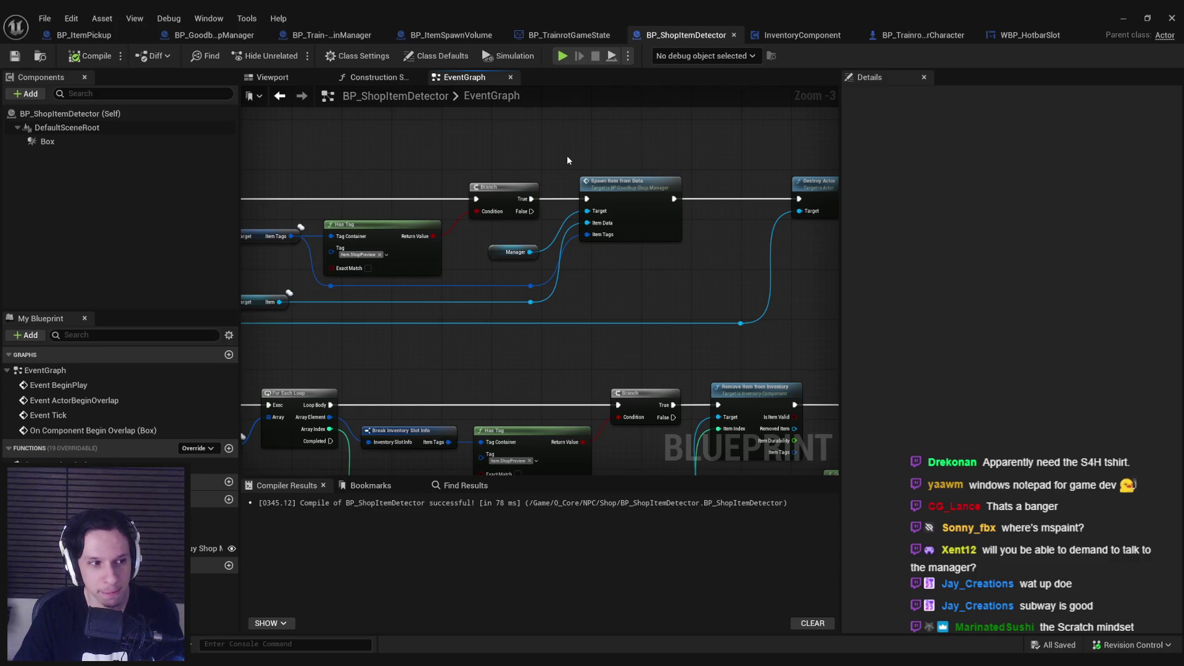
Show BP_GoodbuyShopManager's EventGraph and locate the Cast and SpawnActor chain.
{"action": "left_click", "coordinate": [233, 36]}
{"action": "left_click", "coordinate": [465, 77]}
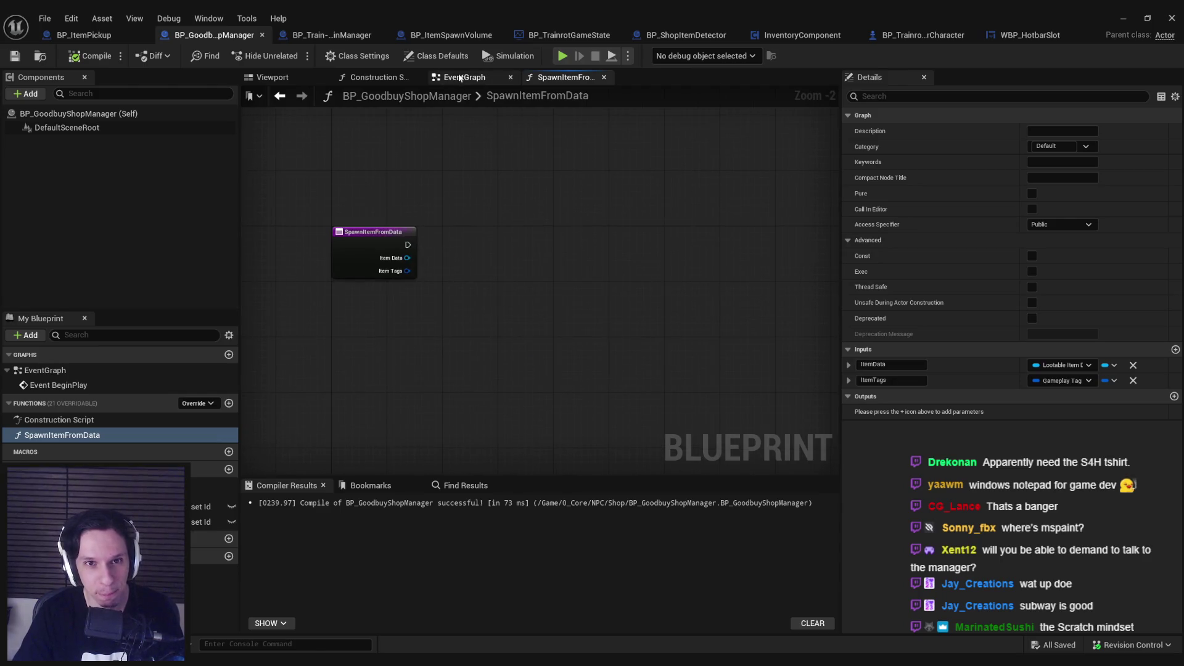
{"action": "scroll", "coordinate": [604, 319], "scroll_direction": "up", "scroll_amount": 1}
{"action": "left_click_drag", "start_coordinate": [604, 319], "coordinate": [378, 304]}
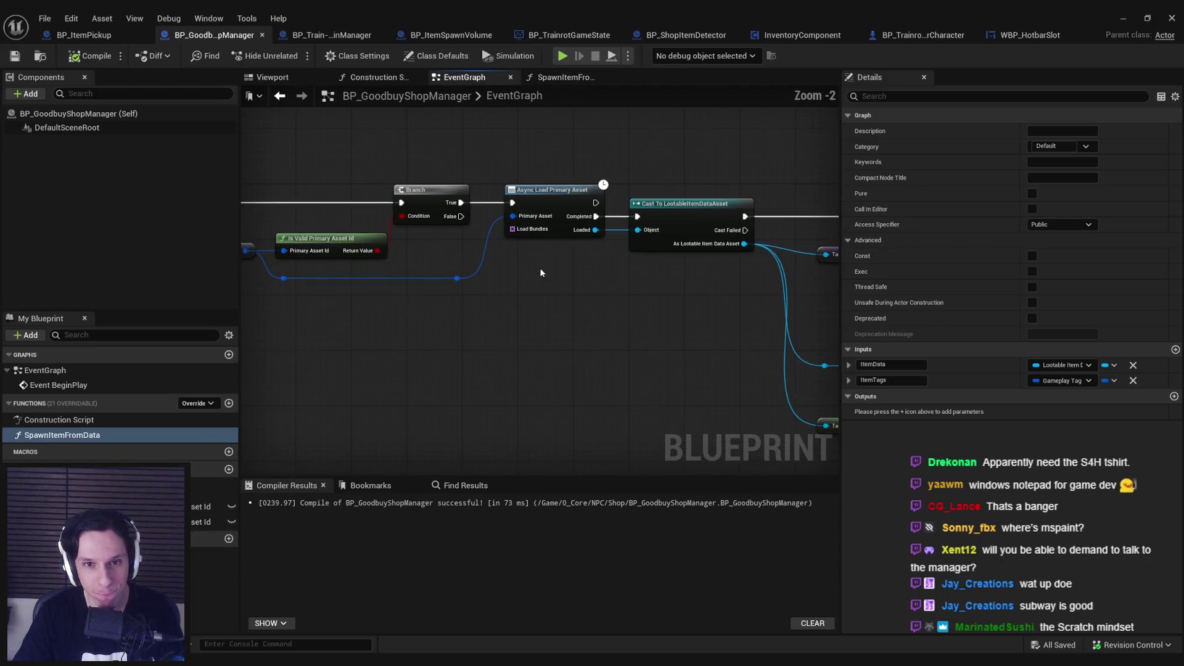
{"action": "left_click_drag", "start_coordinate": [539, 268], "coordinate": [325, 291]}
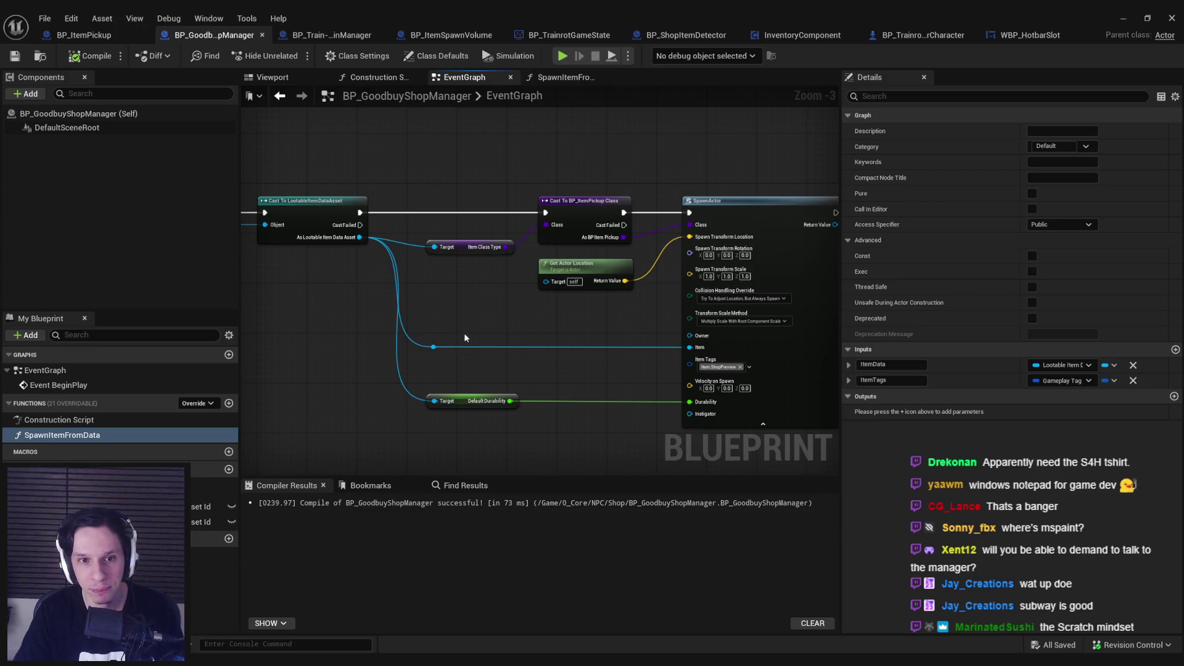
{"action": "mouse_move", "coordinate": [464, 332]}
{"action": "left_mouse_down"}
{"action": "mouse_move", "coordinate": [812, 325]}
{"action": "mouse_move", "coordinate": [618, 311]}
{"action": "left_mouse_up"}
{"action": "left_click_drag", "start_coordinate": [467, 295], "coordinate": [464, 299]}
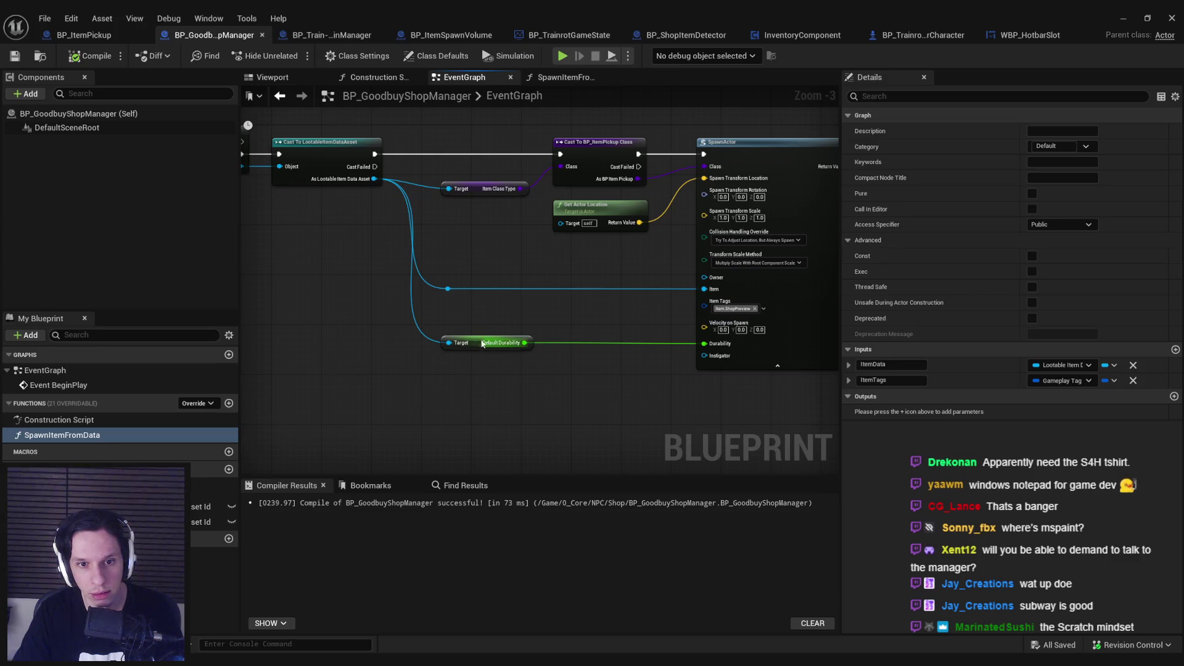
Box-select the item-spawning node group around SpawnActor, including the Default Durability getter.
{"action": "mouse_move", "coordinate": [343, 313]}
{"action": "left_mouse_down"}
{"action": "mouse_move", "coordinate": [661, 359]}
{"action": "mouse_move", "coordinate": [361, 333]}
{"action": "left_mouse_up"}
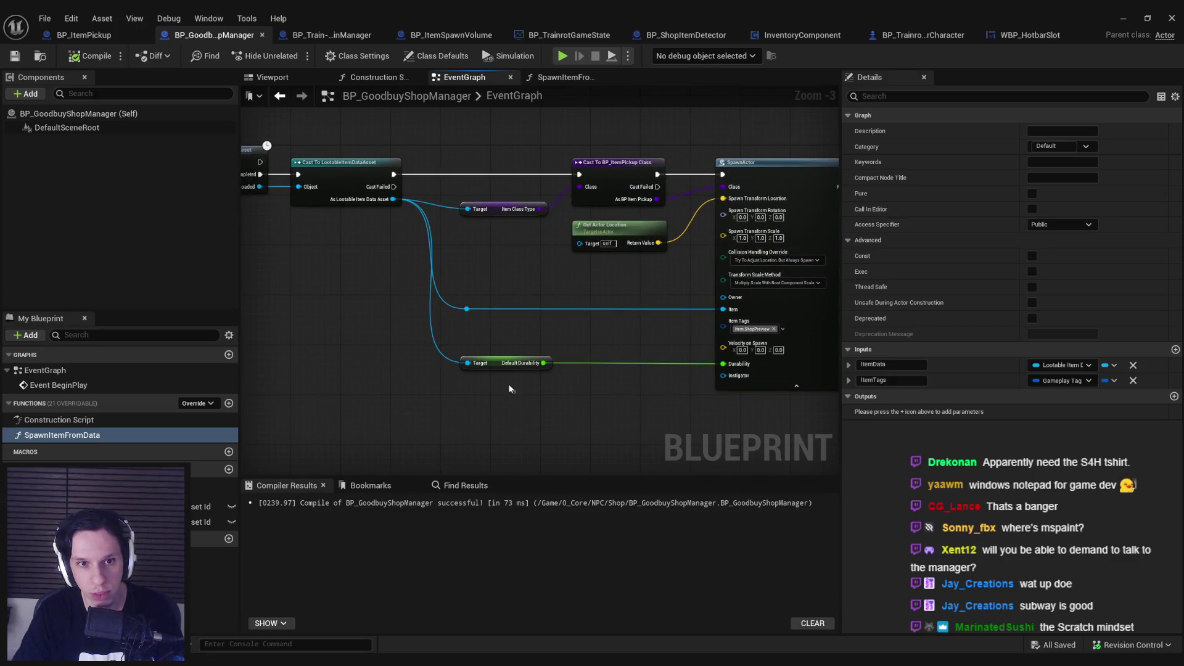
{"action": "left_click", "coordinate": [505, 366]}
{"action": "left_click_drag", "start_coordinate": [504, 371], "coordinate": [425, 378]}
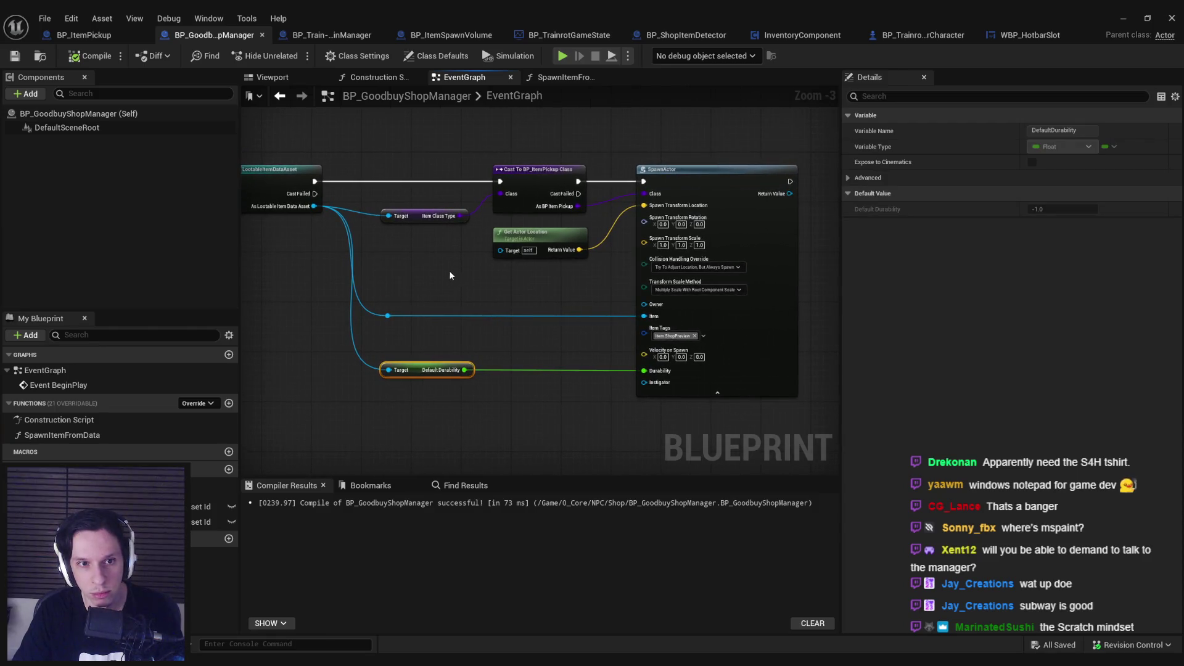
{"action": "left_click_drag", "start_coordinate": [373, 160], "coordinate": [802, 400]}
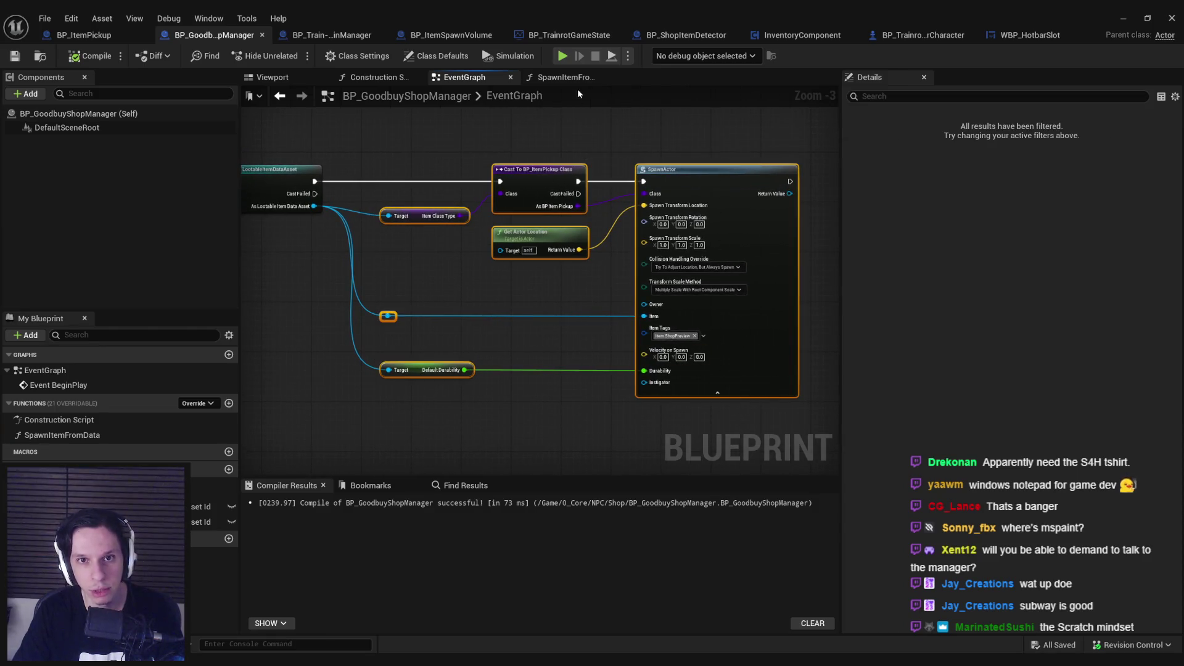
Cut the item-spawning nodes and paste them into the SpawnItemFromData function graph.
{"action": "key", "text": "ctrl+x"}
{"action": "left_click", "coordinate": [565, 77]}
{"action": "key", "text": "ctrl+v"}
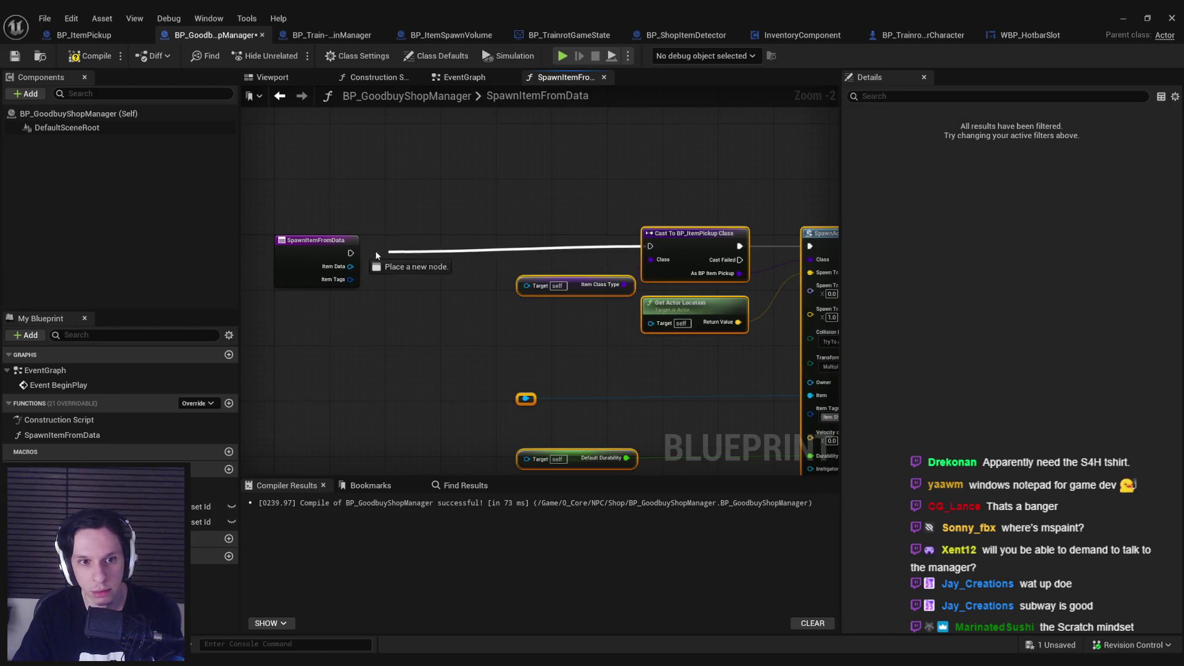
{"action": "left_click", "coordinate": [378, 264]}
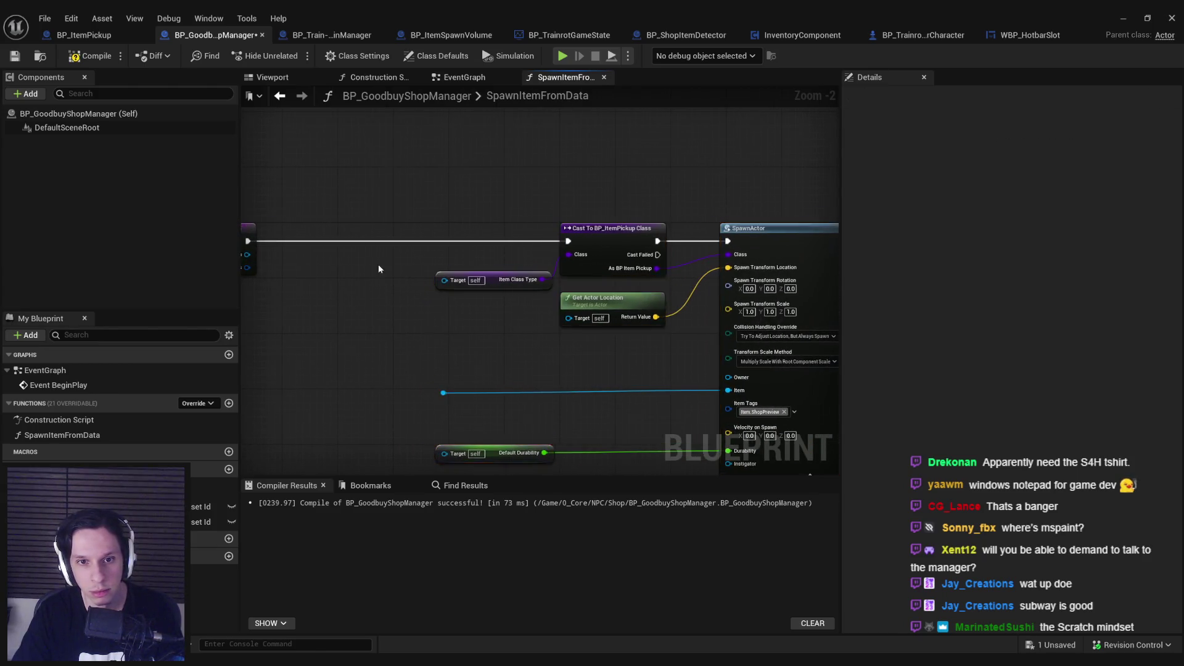
Add an Item Data getter feeding the pasted nodes' Target pins.
{"action": "left_click_drag", "start_coordinate": [510, 284], "coordinate": [509, 279]}
{"action": "type", "text": "item data"}
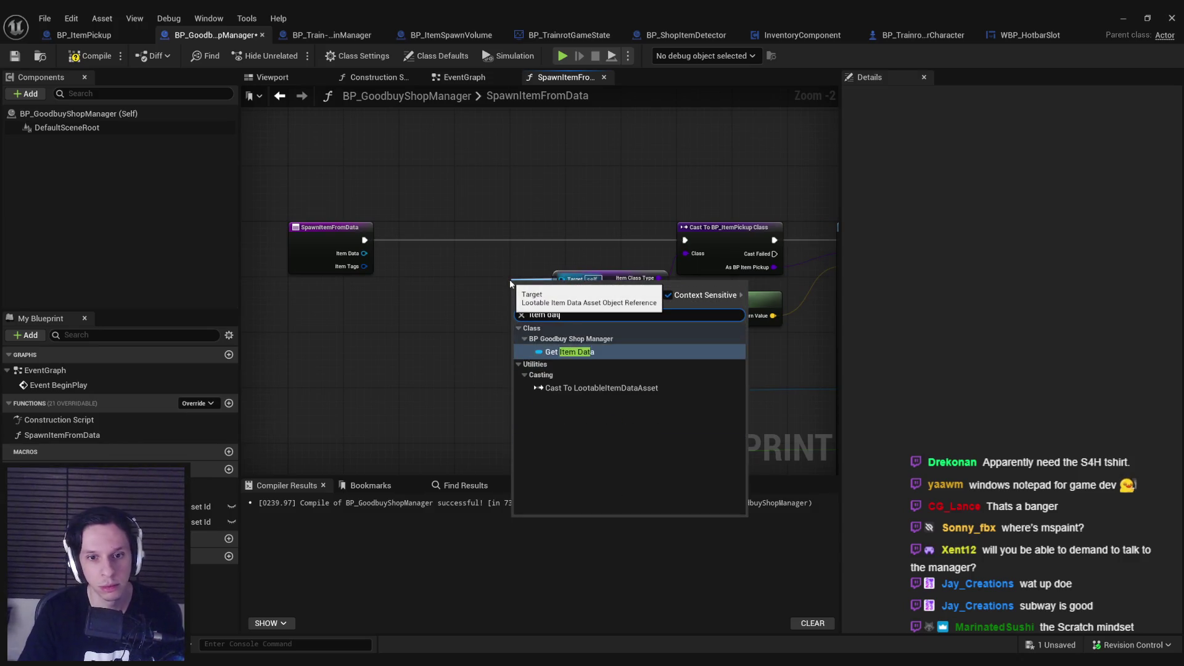
{"action": "key", "text": "Return"}
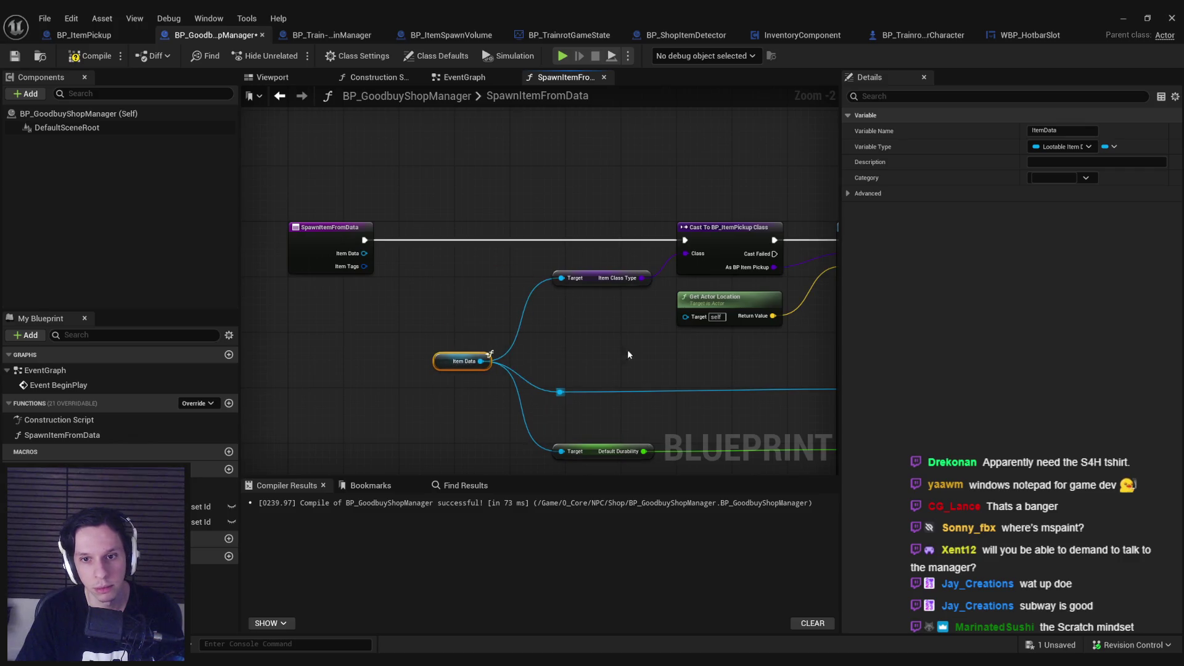
{"action": "left_click_drag", "start_coordinate": [628, 349], "coordinate": [441, 322]}
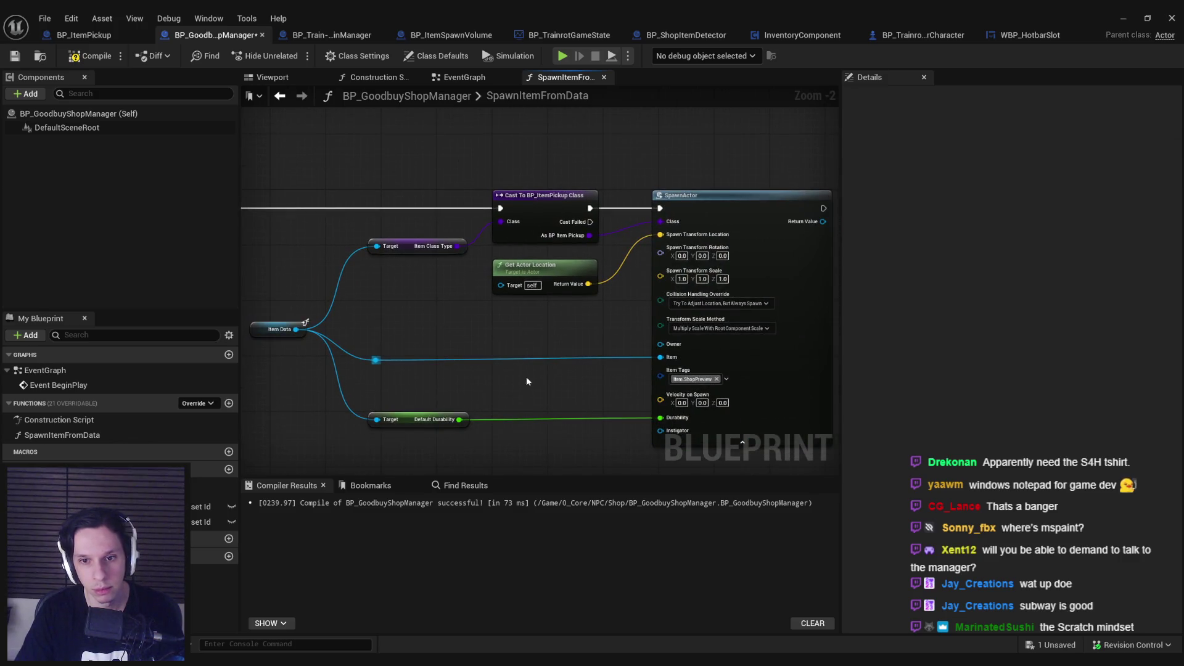
{"action": "left_click_drag", "start_coordinate": [526, 381], "coordinate": [524, 338]}
{"action": "scroll", "coordinate": [536, 351], "scroll_direction": "up", "scroll_amount": 1}
{"action": "scroll", "coordinate": [650, 330], "scroll_direction": "down", "scroll_amount": 1}
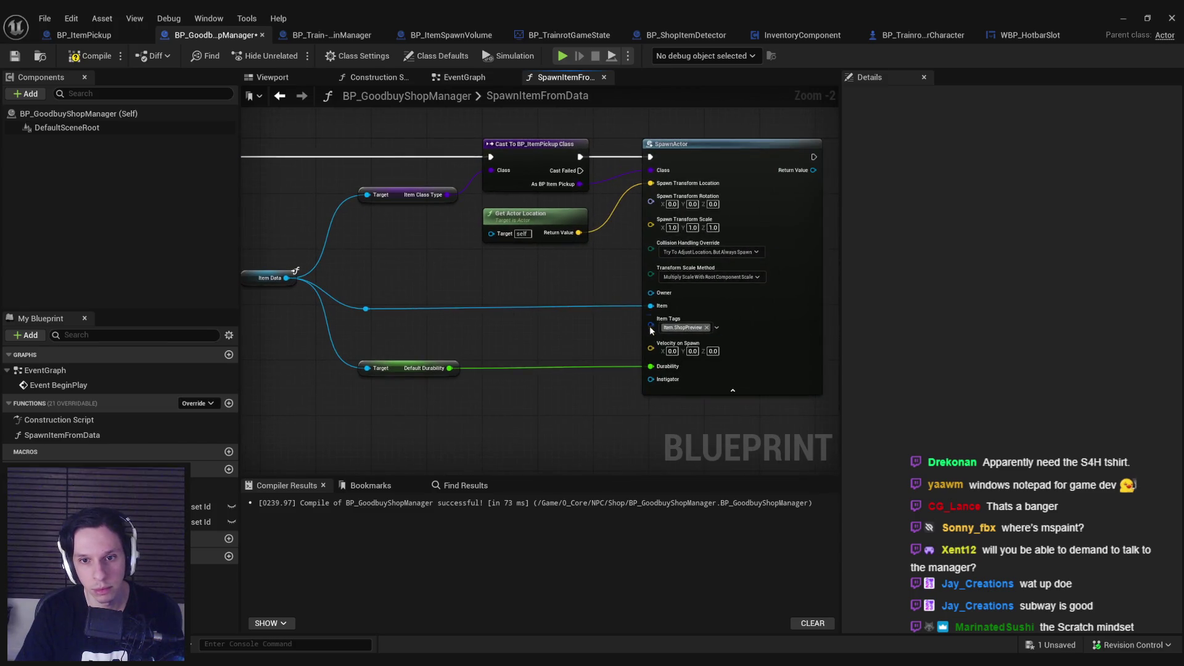
Connect an Item Tags getter to SpawnActor and straighten the Default Durability wire.
{"action": "left_click_drag", "start_coordinate": [650, 331], "coordinate": [593, 334]}
{"action": "type", "text": "item tags"}
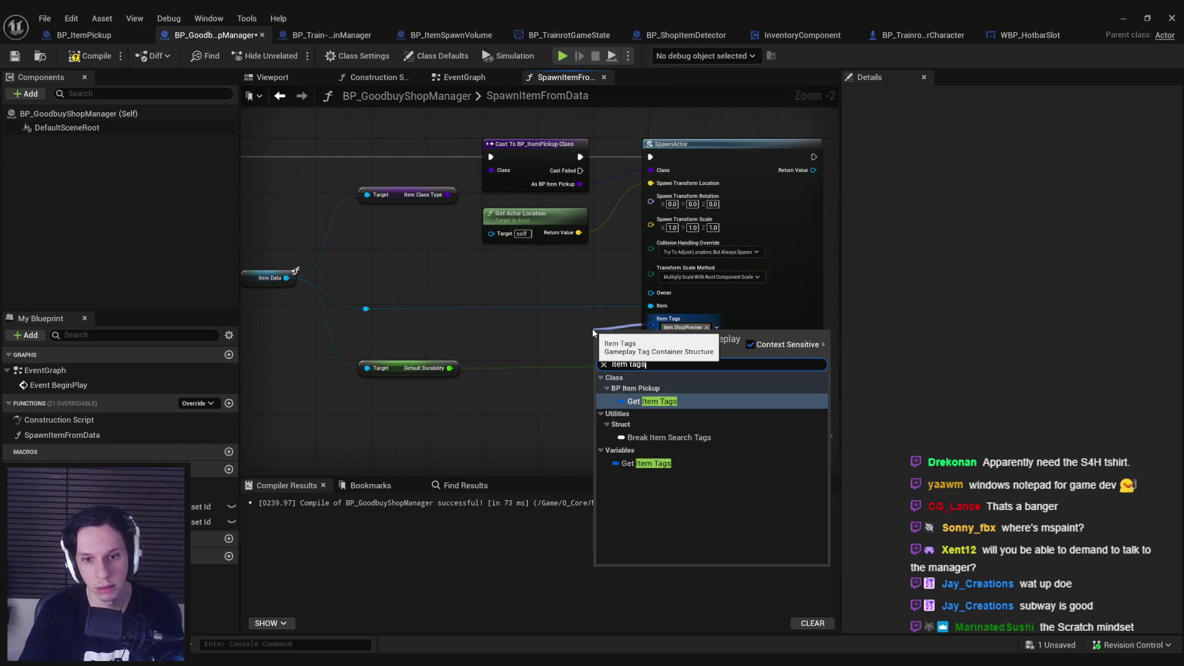
{"action": "key", "text": "Down"}
{"action": "key", "text": "Down"}
{"action": "key", "text": "Return"}
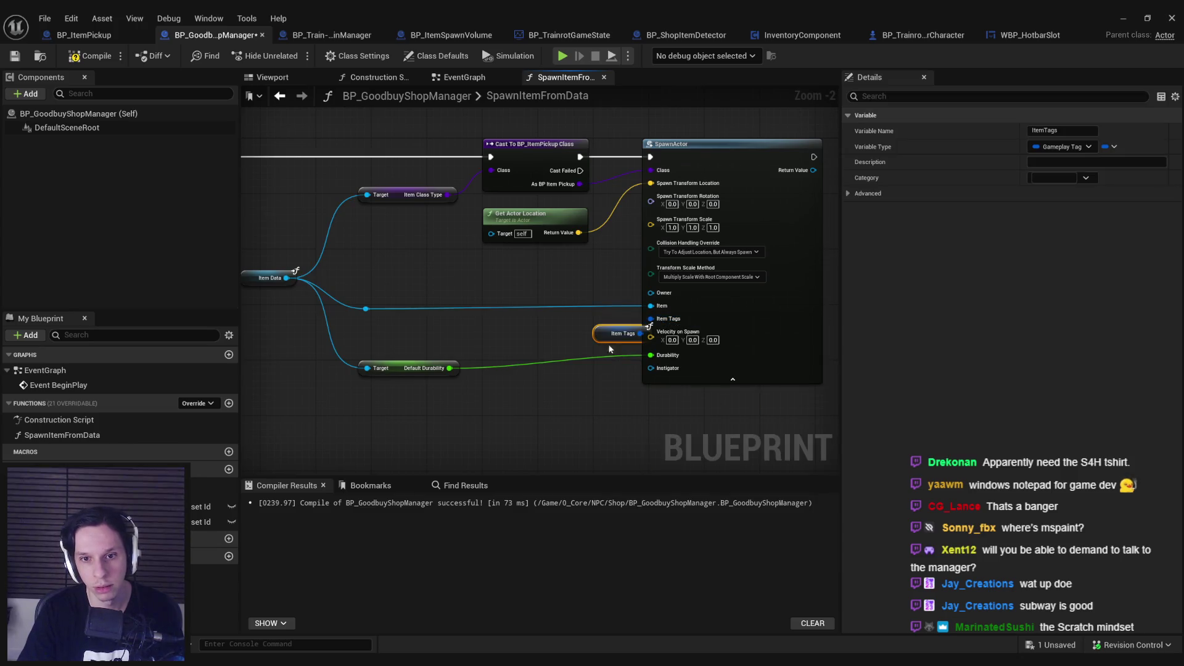
{"action": "left_click_drag", "start_coordinate": [423, 361], "coordinate": [425, 362]}
{"action": "key", "text": "q"}
{"action": "left_click", "coordinate": [574, 406]}
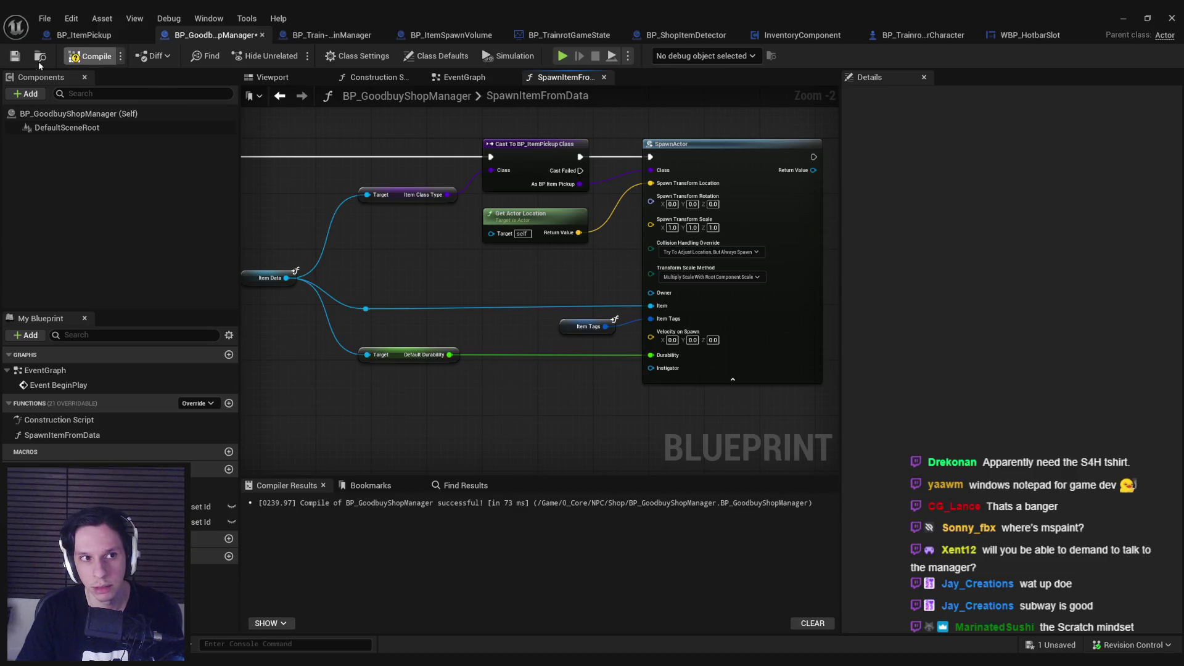
Save BP_GoodbuyShopManager, glance at BP_ItemPickup, and pull a wire from the function entry.
{"action": "key", "text": "ctrl+s"}
{"action": "mouse_move", "coordinate": [295, 200]}
{"action": "left_mouse_down"}
{"action": "mouse_move", "coordinate": [355, 251]}
{"action": "mouse_move", "coordinate": [508, 253]}
{"action": "left_mouse_up"}
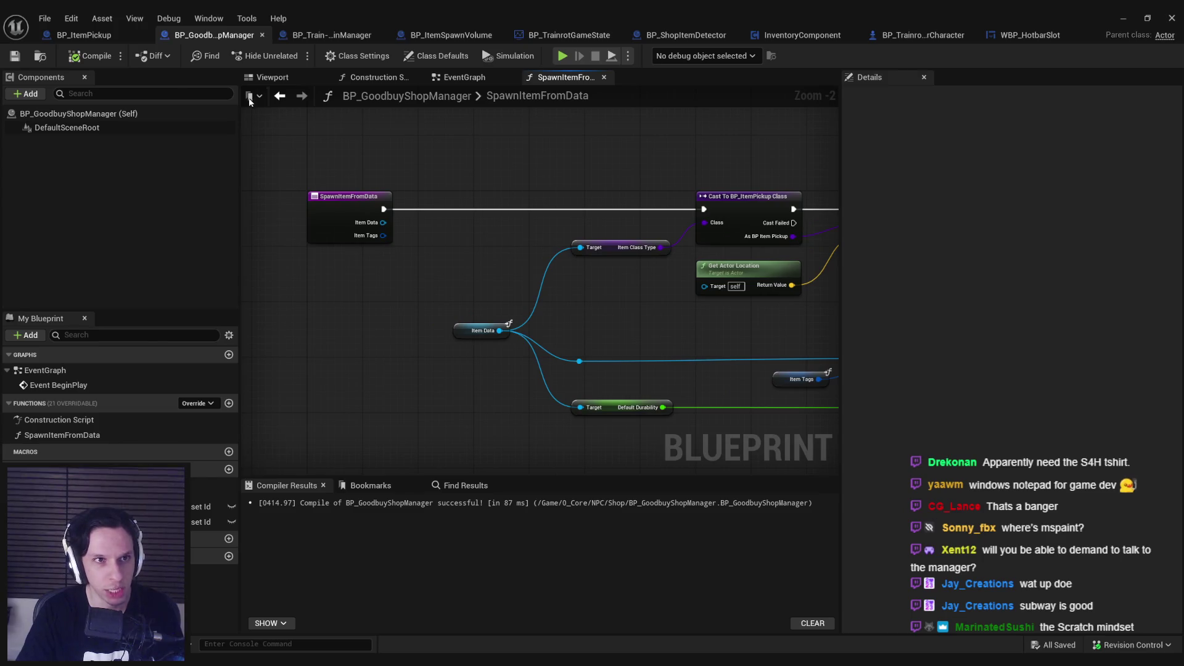
{"action": "left_click", "coordinate": [99, 39]}
{"action": "left_click", "coordinate": [220, 39]}
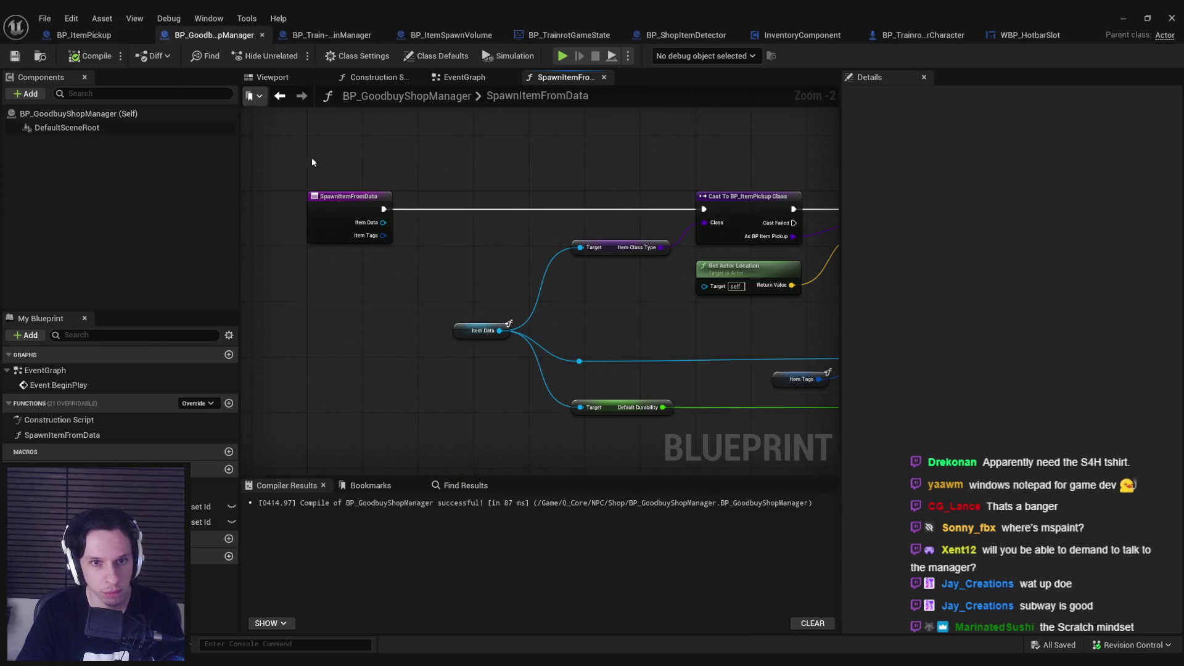
{"action": "left_click_drag", "start_coordinate": [383, 208], "coordinate": [454, 211]}
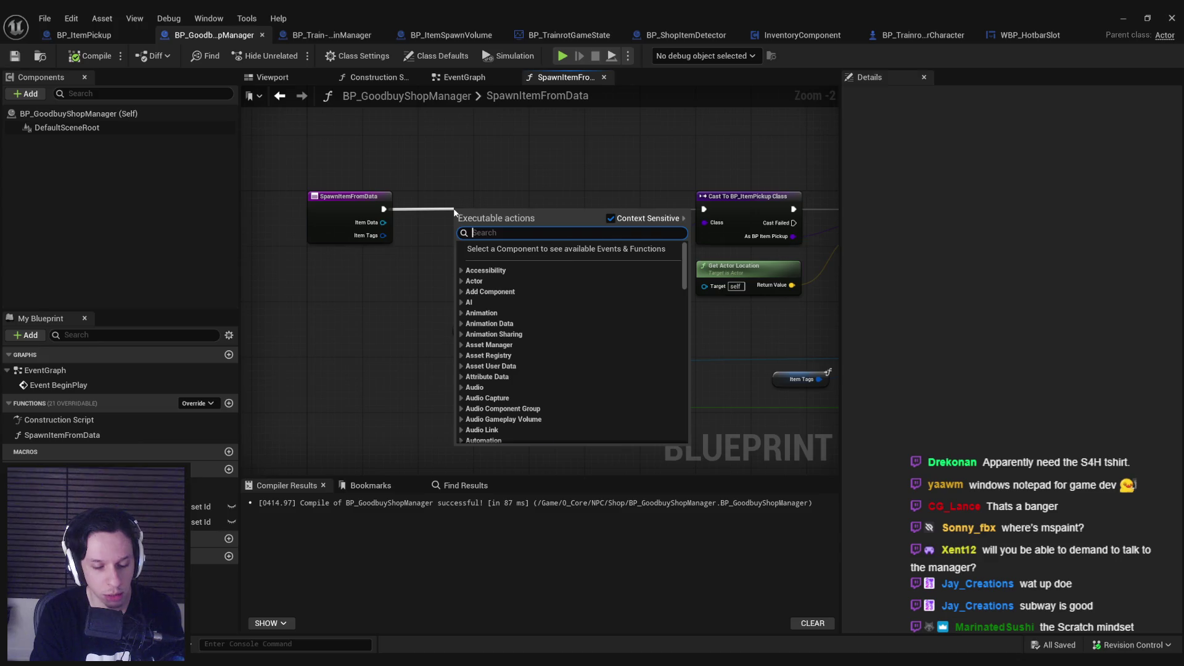
Insert a Switch Has Authority node after the function entry and save the blueprint.
{"action": "type", "text": "author"}
{"action": "key", "text": "Return"}
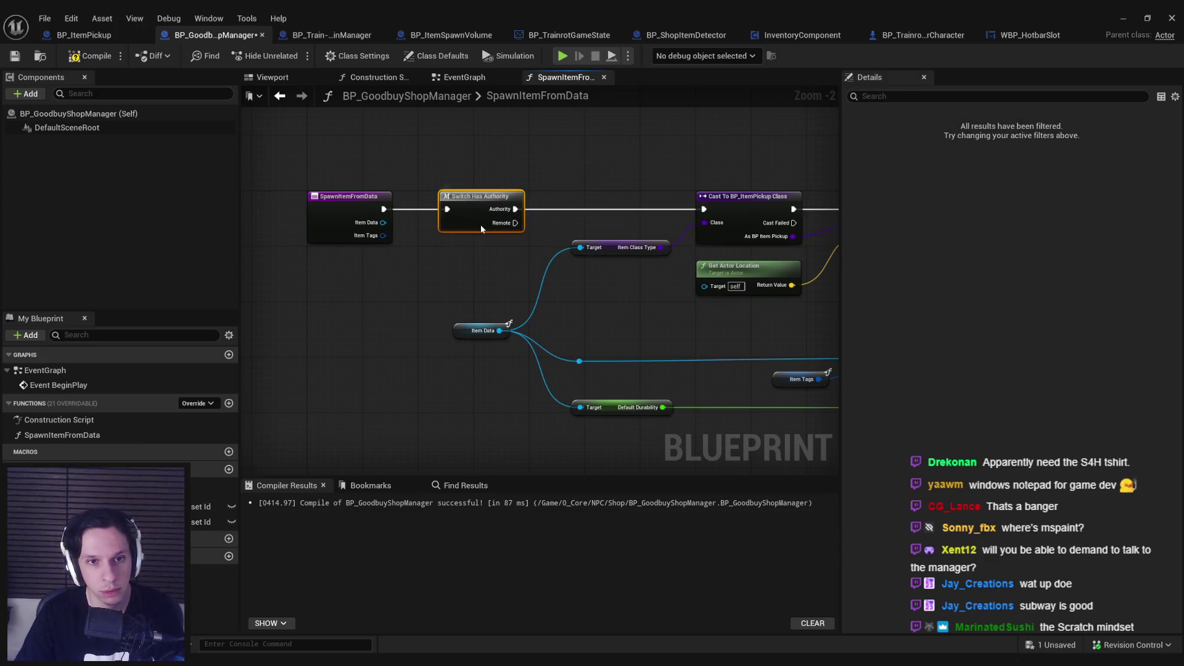
{"action": "left_click", "coordinate": [15, 57]}
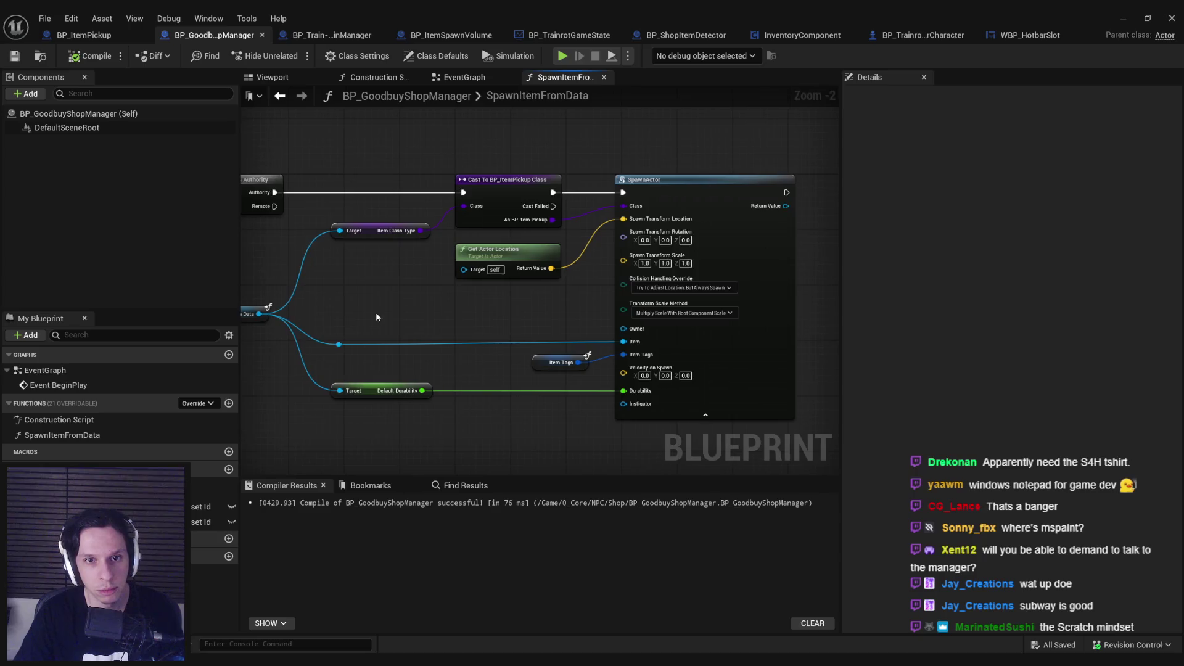
{"action": "left_click", "coordinate": [1123, 21]}
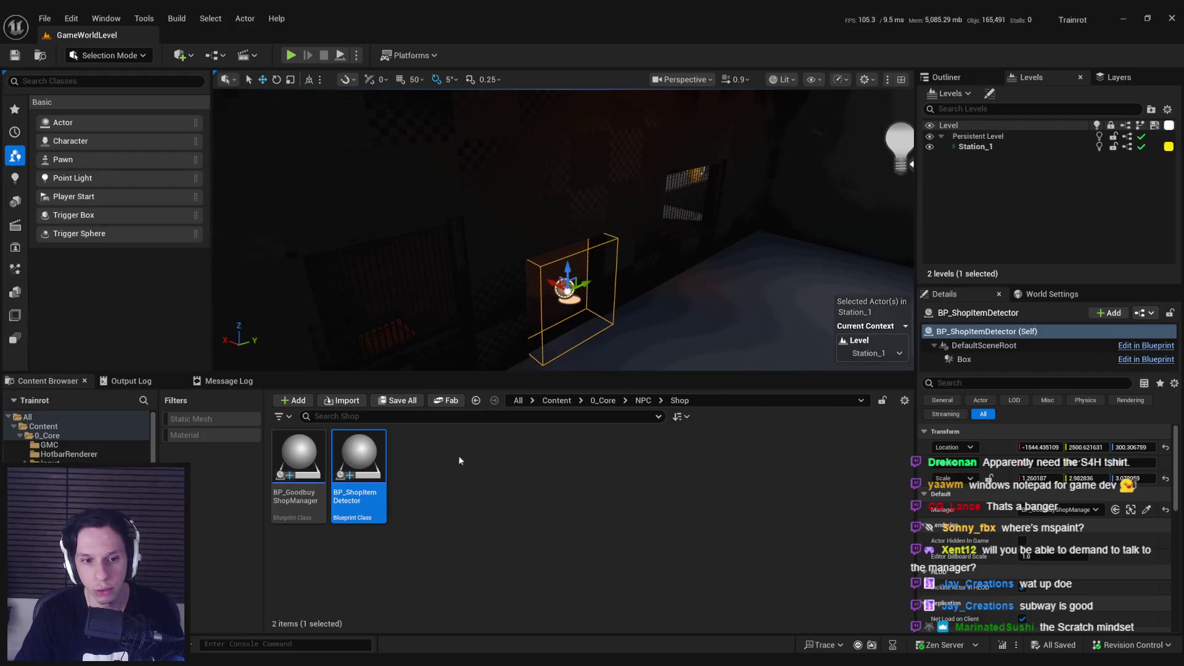
{"action": "key", "text": "alt+Tab"}
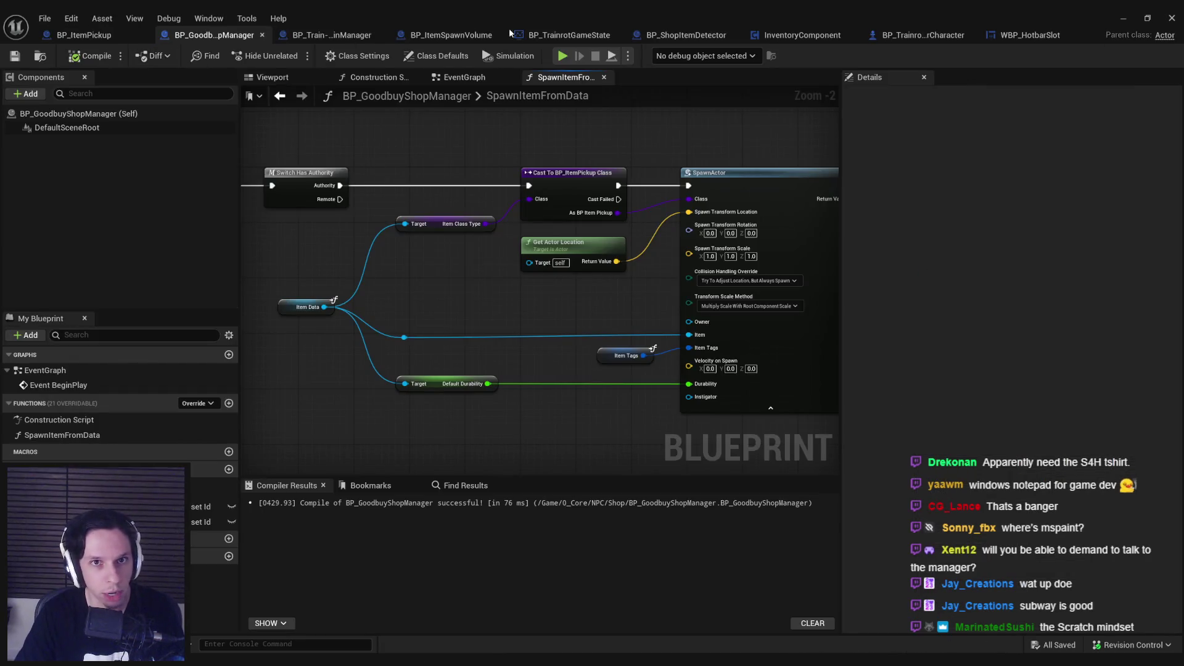
In BP_ShopItemDetector, make room and paste the Spawn Item from Data call.
{"action": "left_click", "coordinate": [692, 36]}
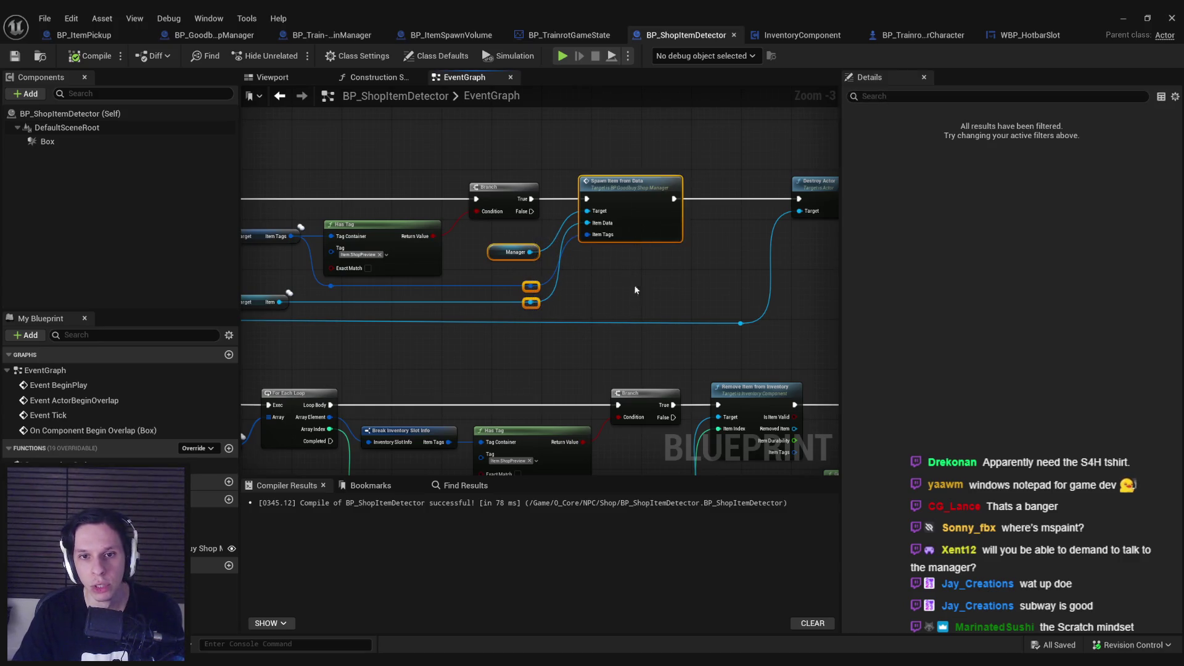
{"action": "mouse_move", "coordinate": [636, 290]}
{"action": "left_mouse_down"}
{"action": "mouse_move", "coordinate": [529, 185]}
{"action": "mouse_move", "coordinate": [476, 304]}
{"action": "left_mouse_up"}
{"action": "mouse_move", "coordinate": [653, 302]}
{"action": "left_mouse_down"}
{"action": "mouse_move", "coordinate": [617, 265]}
{"action": "mouse_move", "coordinate": [684, 261]}
{"action": "mouse_move", "coordinate": [721, 322]}
{"action": "left_mouse_up"}
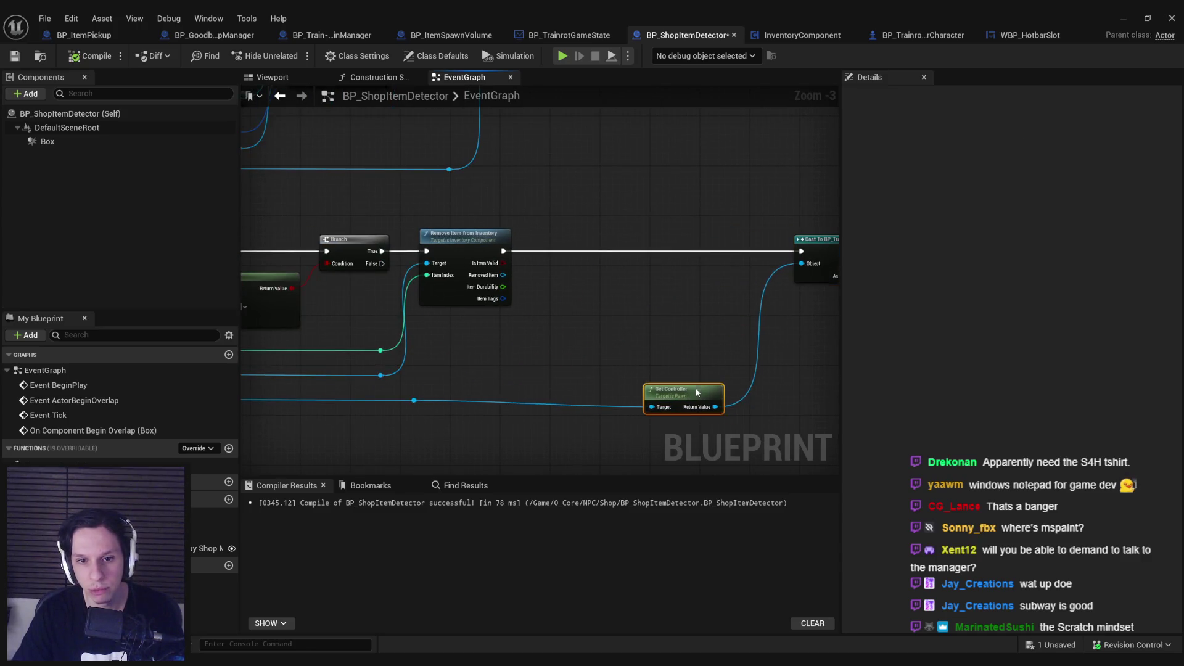
{"action": "key", "text": "ctrl+v"}
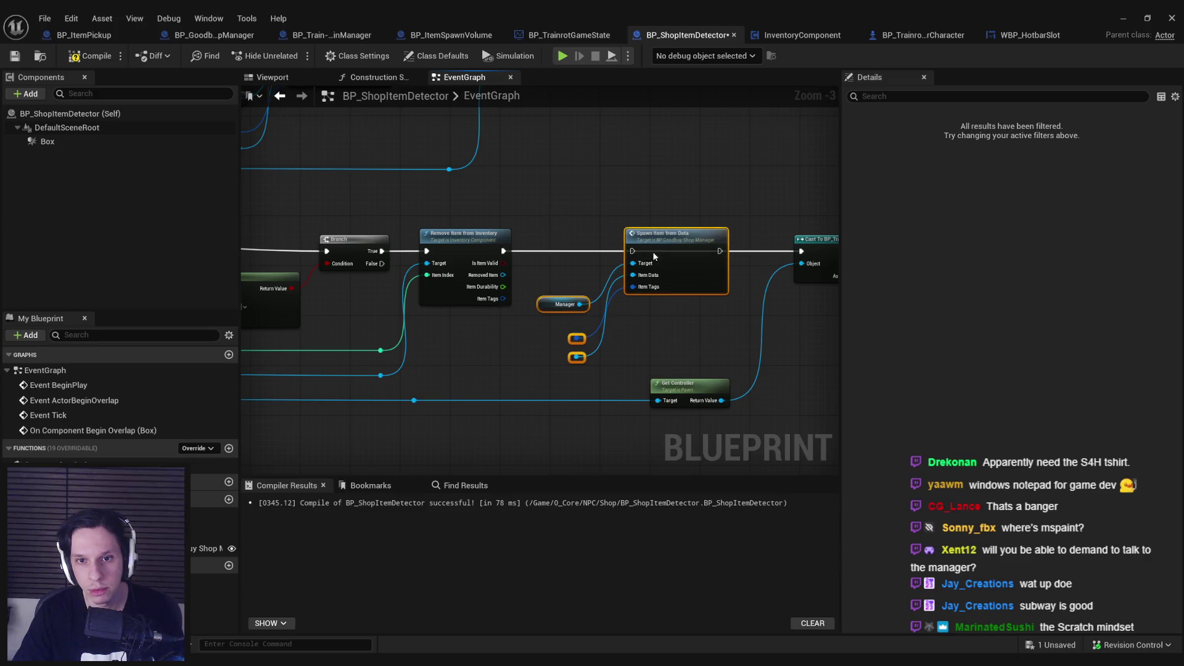
Delete the reroute nodes, connect Removed Item to Item Data, and tidy the Manager getter.
{"action": "scroll", "coordinate": [639, 251], "scroll_direction": "up", "scroll_amount": 3}
{"action": "left_click", "coordinate": [566, 429]}
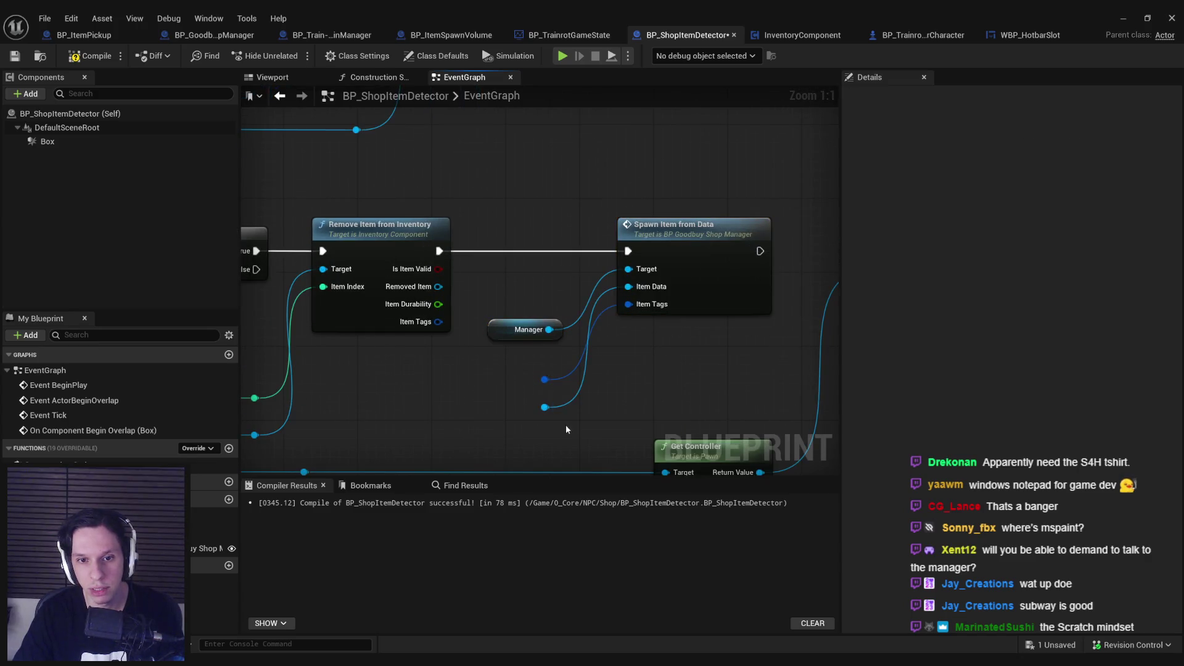
{"action": "key", "text": "Delete"}
{"action": "mouse_move", "coordinate": [438, 321]}
{"action": "left_mouse_down"}
{"action": "mouse_move", "coordinate": [629, 305]}
{"action": "mouse_move", "coordinate": [439, 286]}
{"action": "left_mouse_up"}
{"action": "left_click_drag", "start_coordinate": [496, 331], "coordinate": [502, 274]}
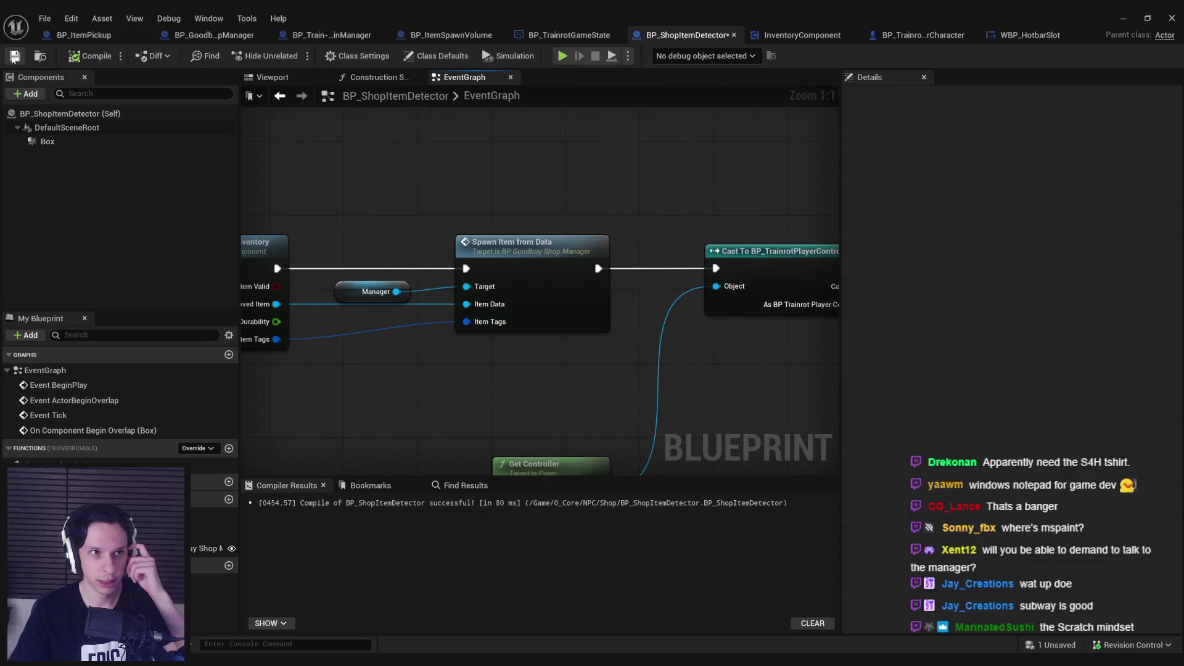
{"action": "left_click", "coordinate": [1123, 19]}
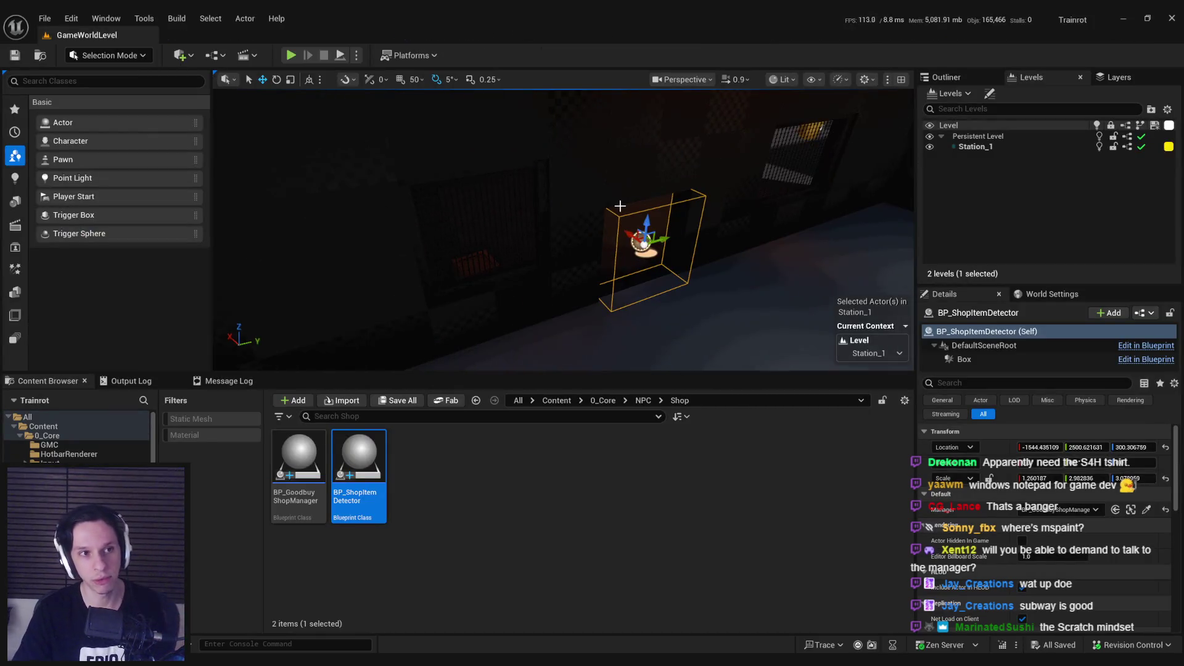
{"action": "mouse_move", "coordinate": [620, 205]}
{"action": "left_mouse_down"}
{"action": "mouse_move", "coordinate": [605, 207]}
{"action": "mouse_move", "coordinate": [617, 205]}
{"action": "left_mouse_up"}
Start Play In Editor and walk through the double door into the shop room.
{"action": "key", "text": "alt+p"}
{"action": "key", "text": "F11"}
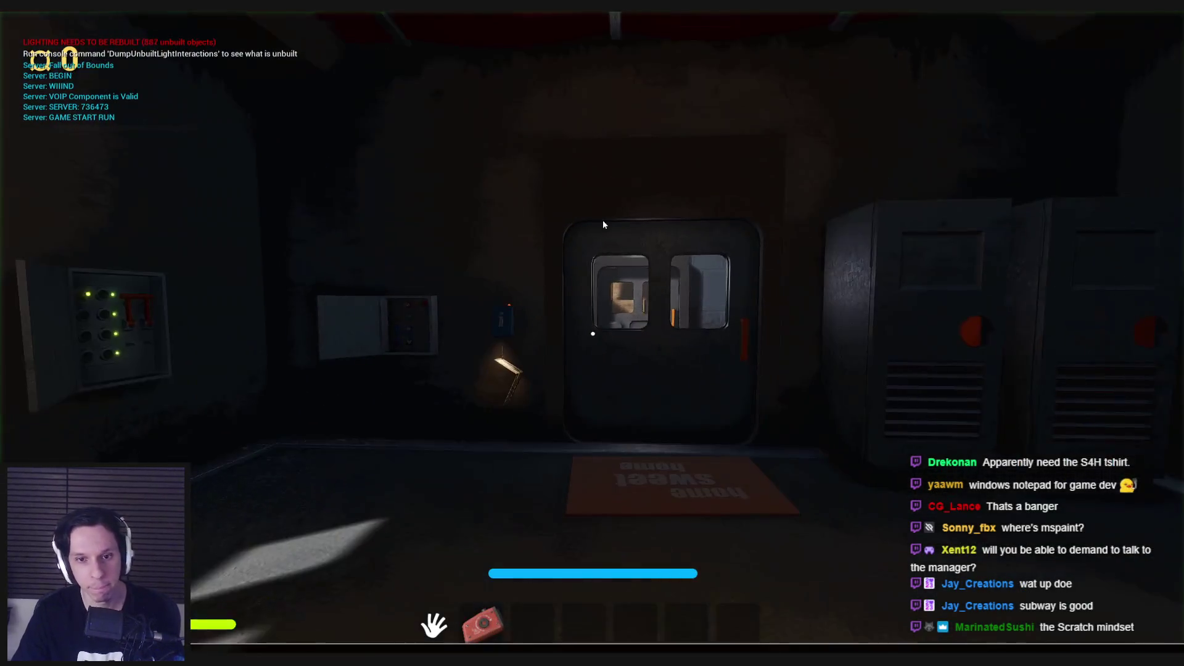
{"action": "key", "text": "grave"}
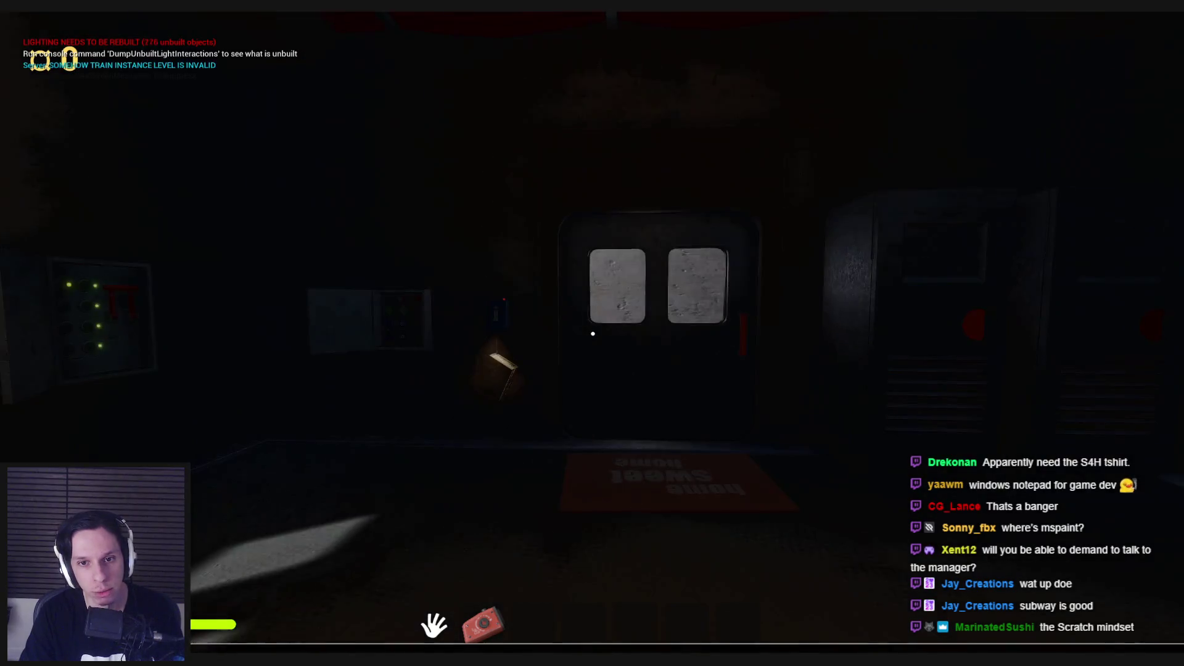
{"action": "key", "text": "shift+w"}
{"action": "left_click", "coordinate": [592, 334]}
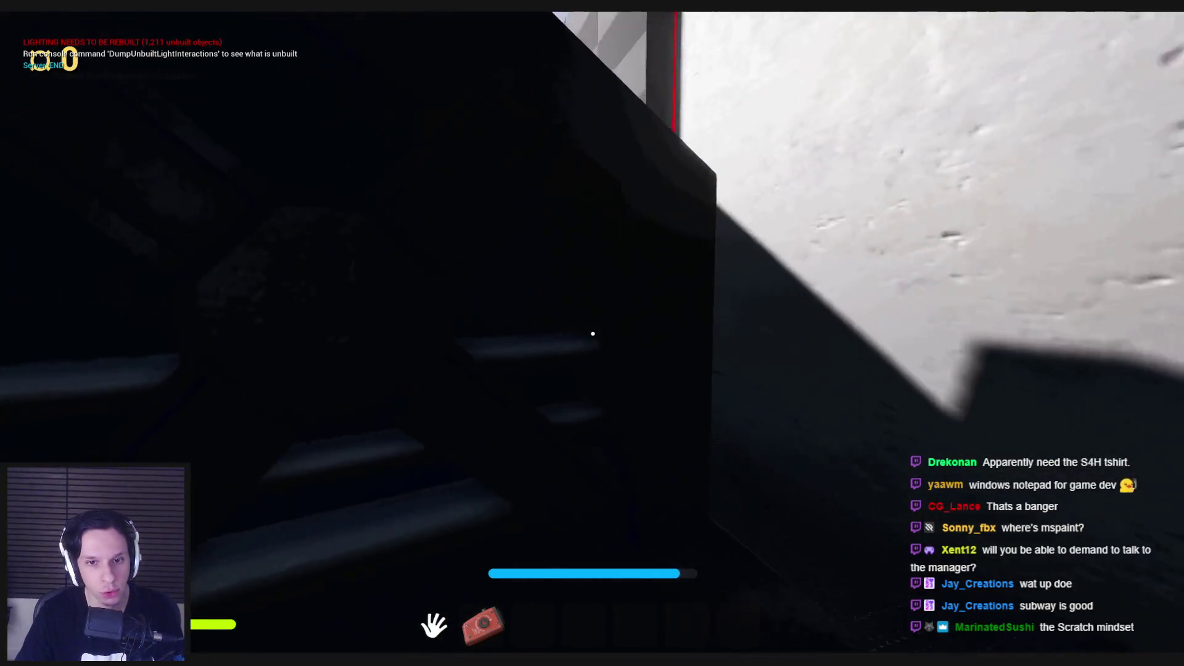
{"action": "key", "text": "2"}
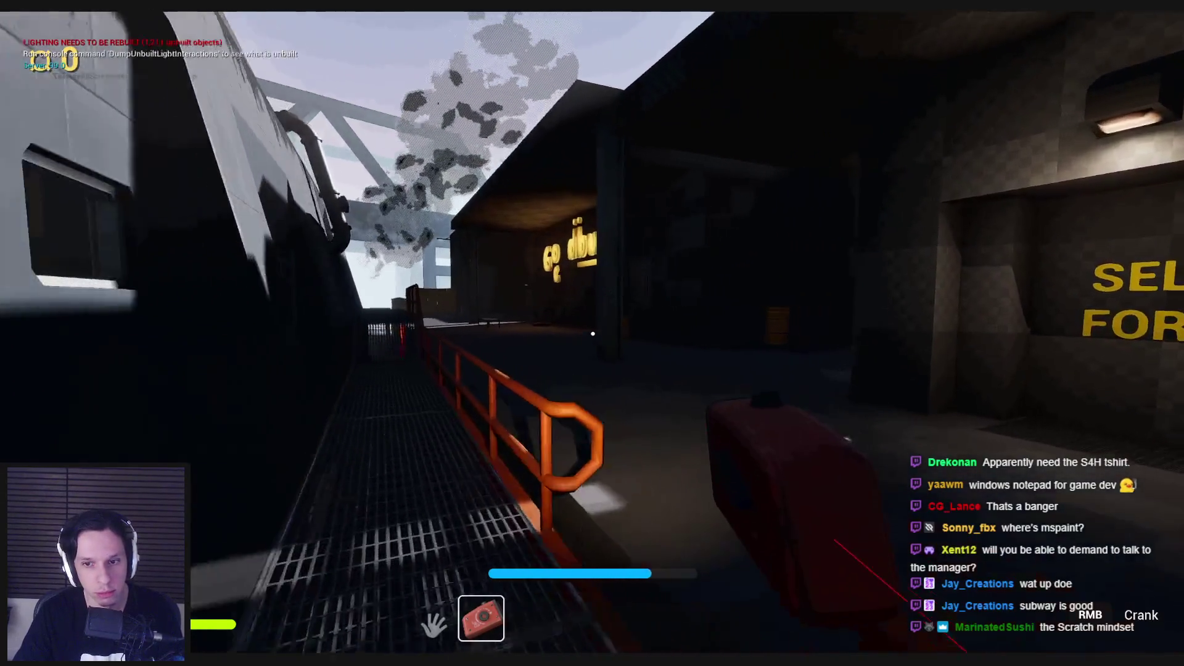
{"action": "key", "text": "shift+w"}
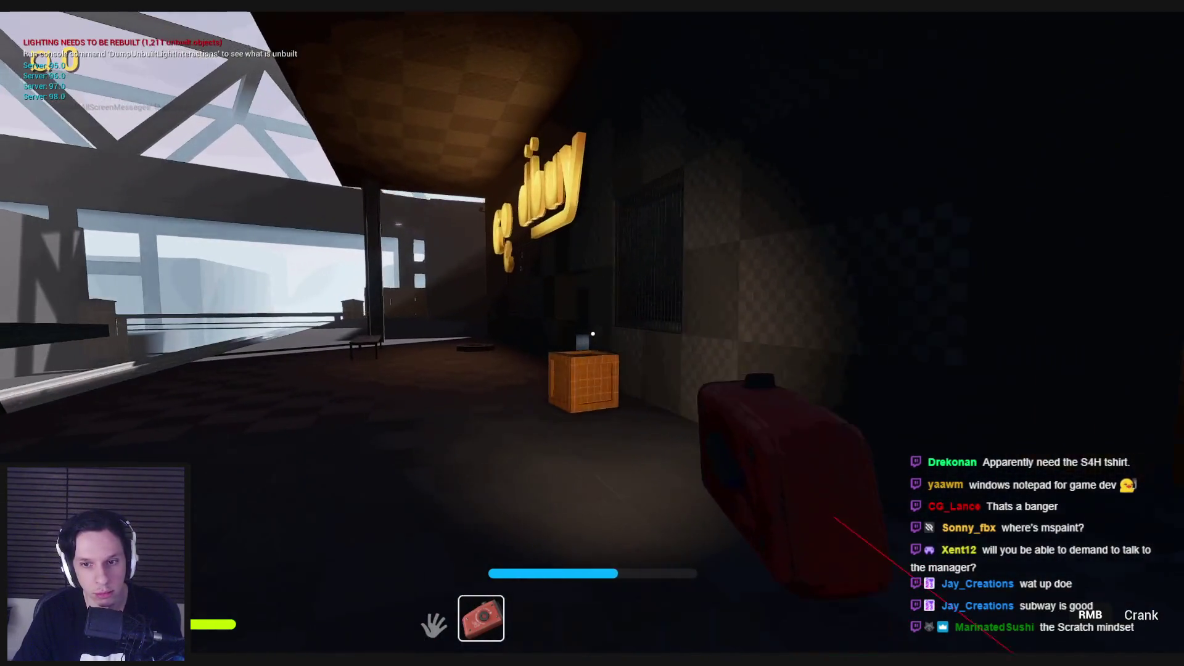
{"action": "key", "text": "shift+w"}
{"action": "key", "text": "1"}
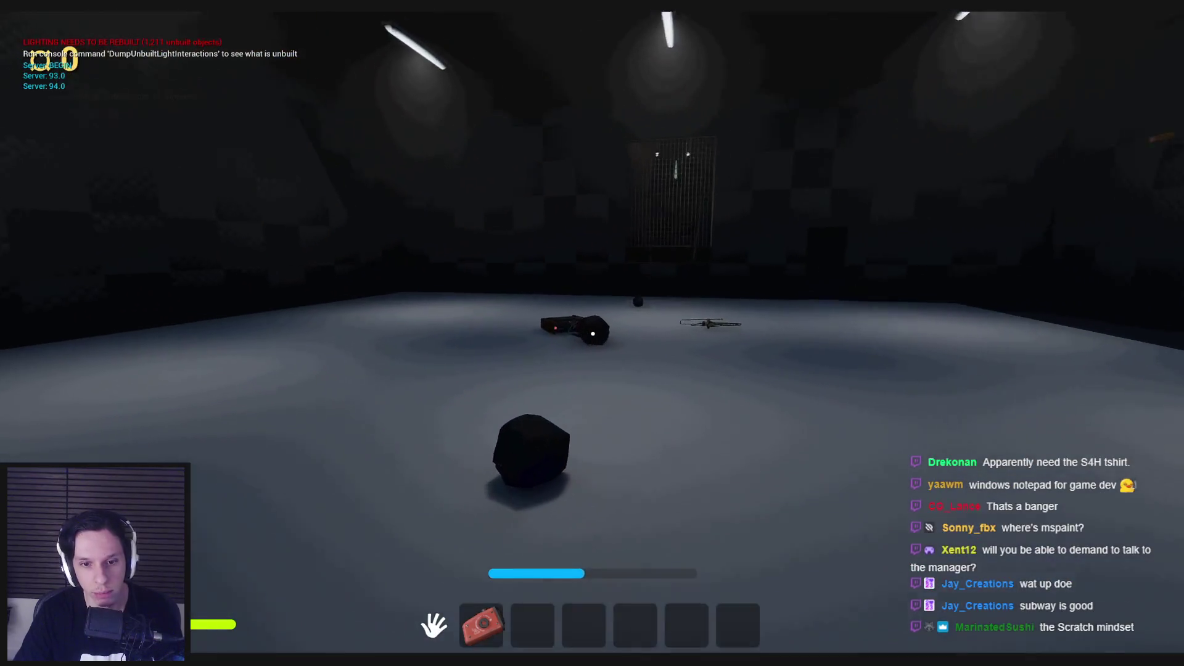
Pick up the black object, box and fire extinguisher, then drop the extinguisher.
{"action": "key", "text": "s"}
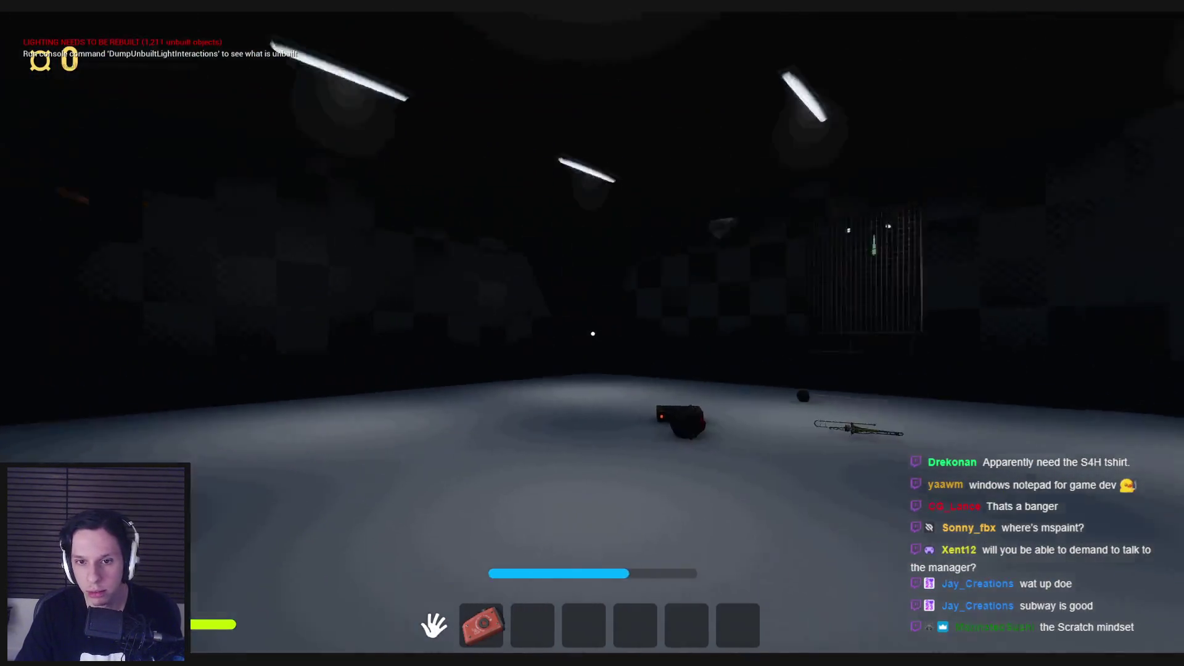
{"action": "key", "text": "w"}
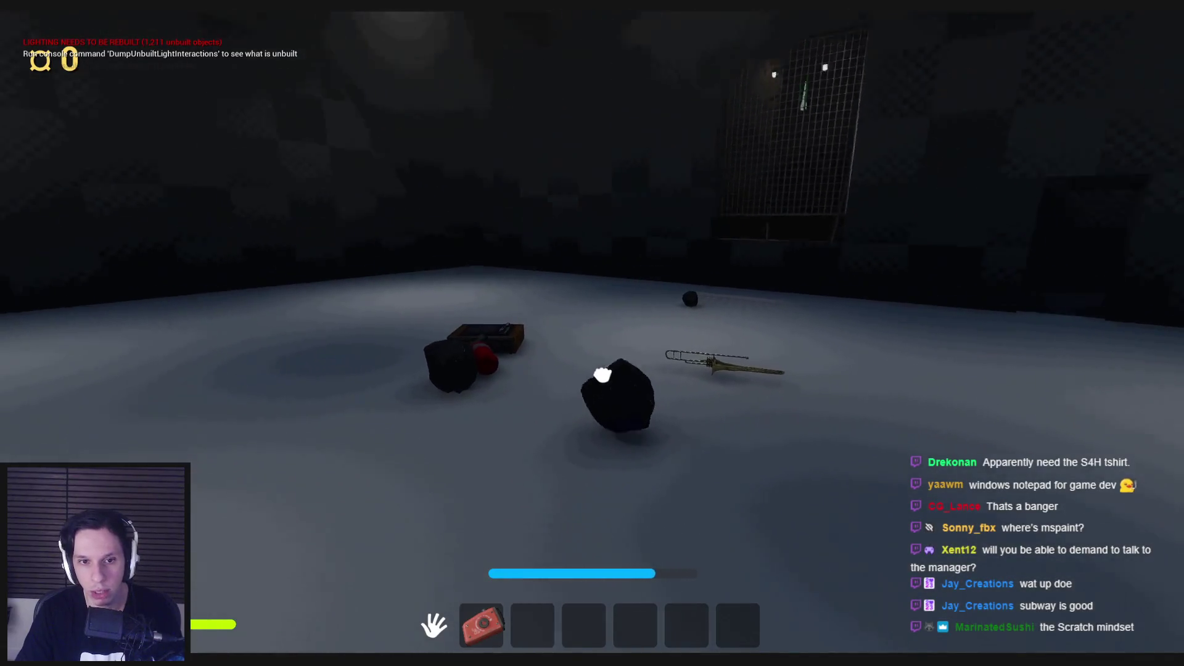
{"action": "left_click", "coordinate": [602, 374]}
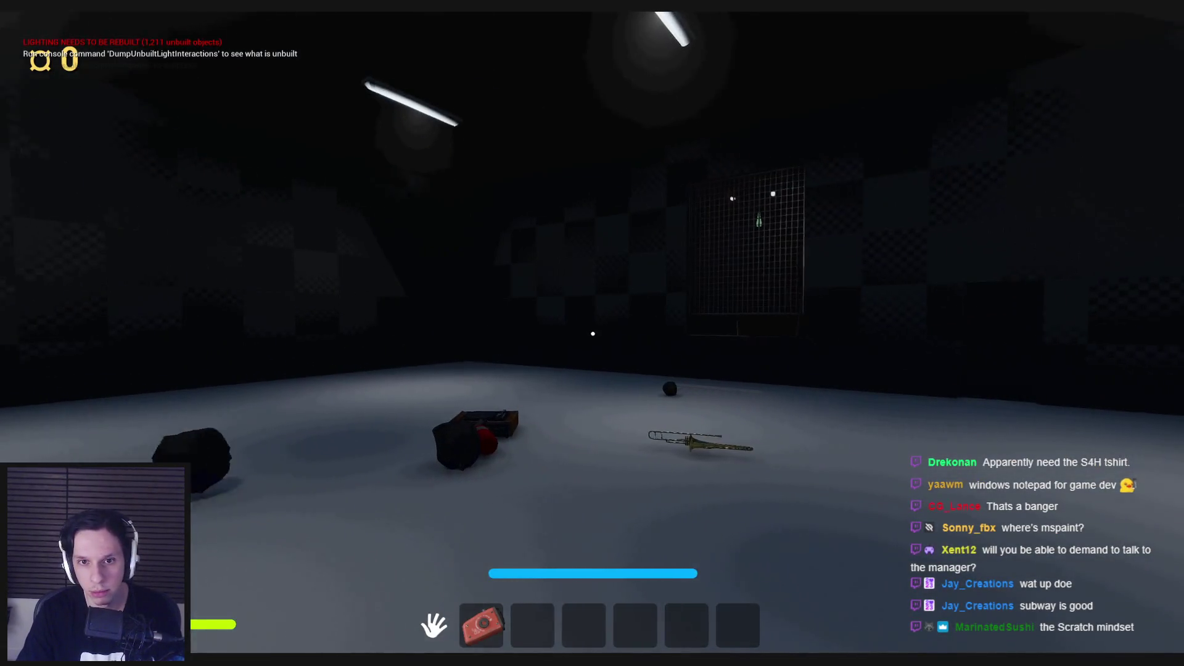
{"action": "key", "text": "w"}
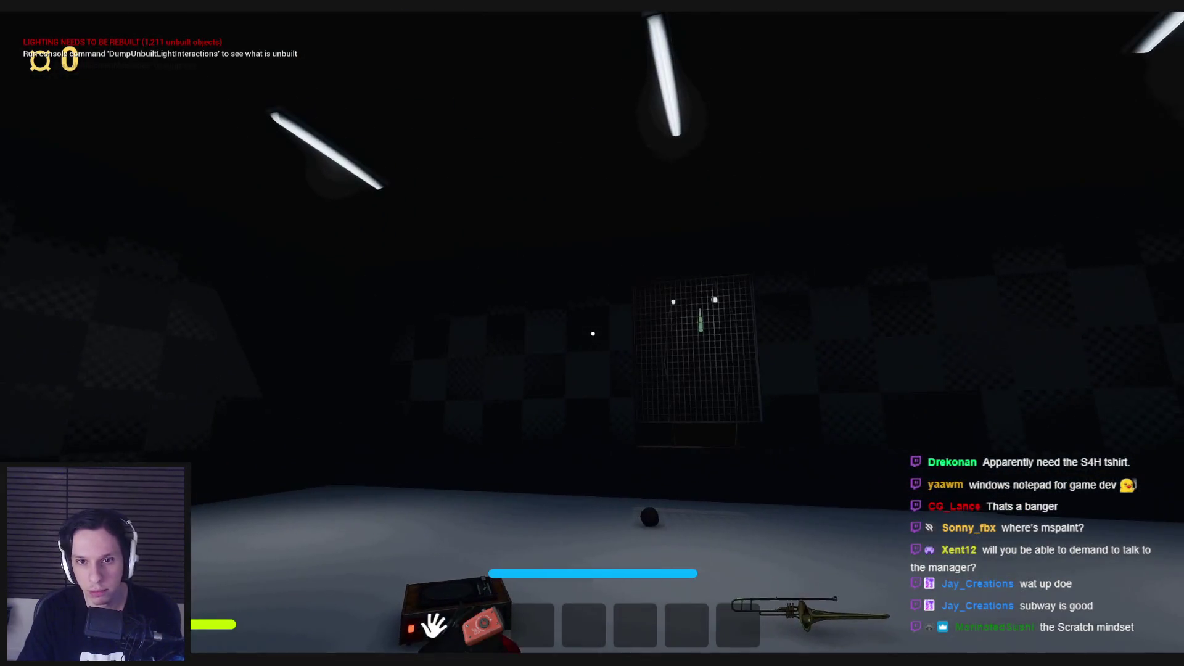
{"action": "key", "text": "w"}
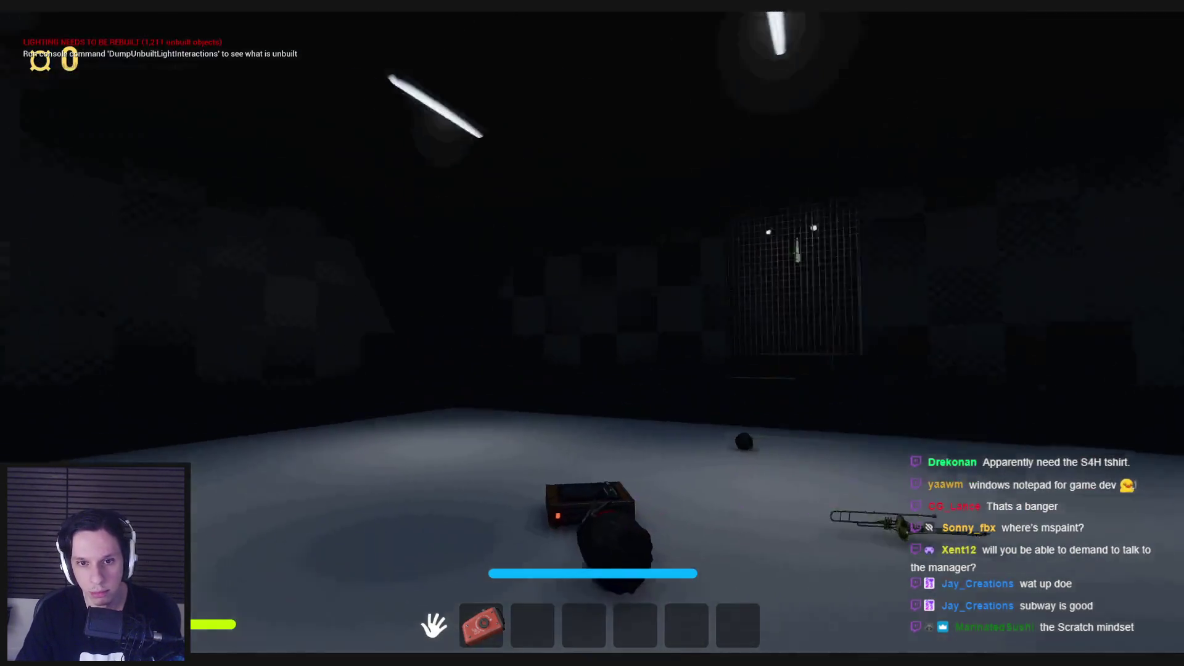
{"action": "key", "text": "w"}
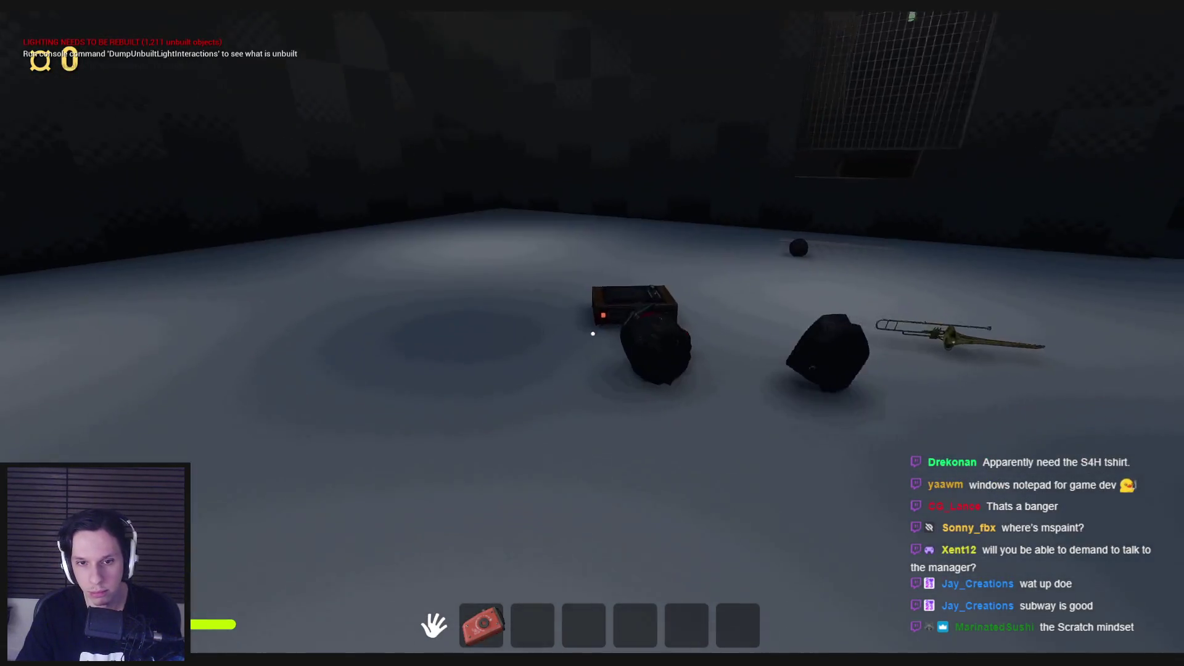
{"action": "left_click", "coordinate": [592, 333]}
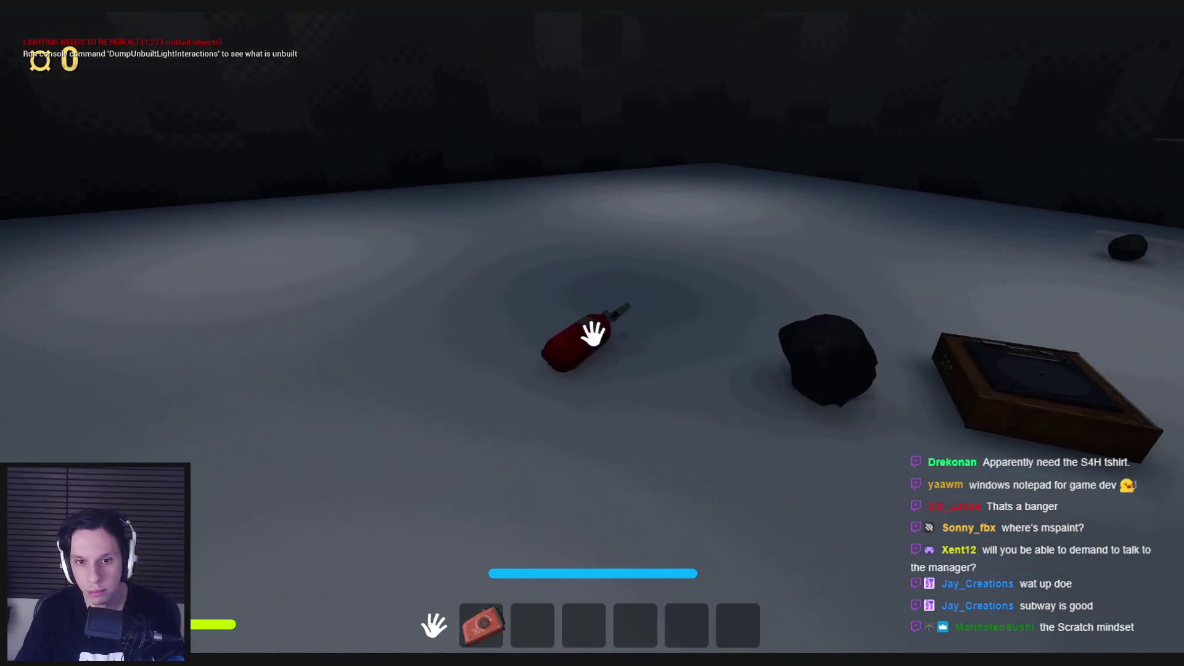
{"action": "left_click", "coordinate": [593, 334]}
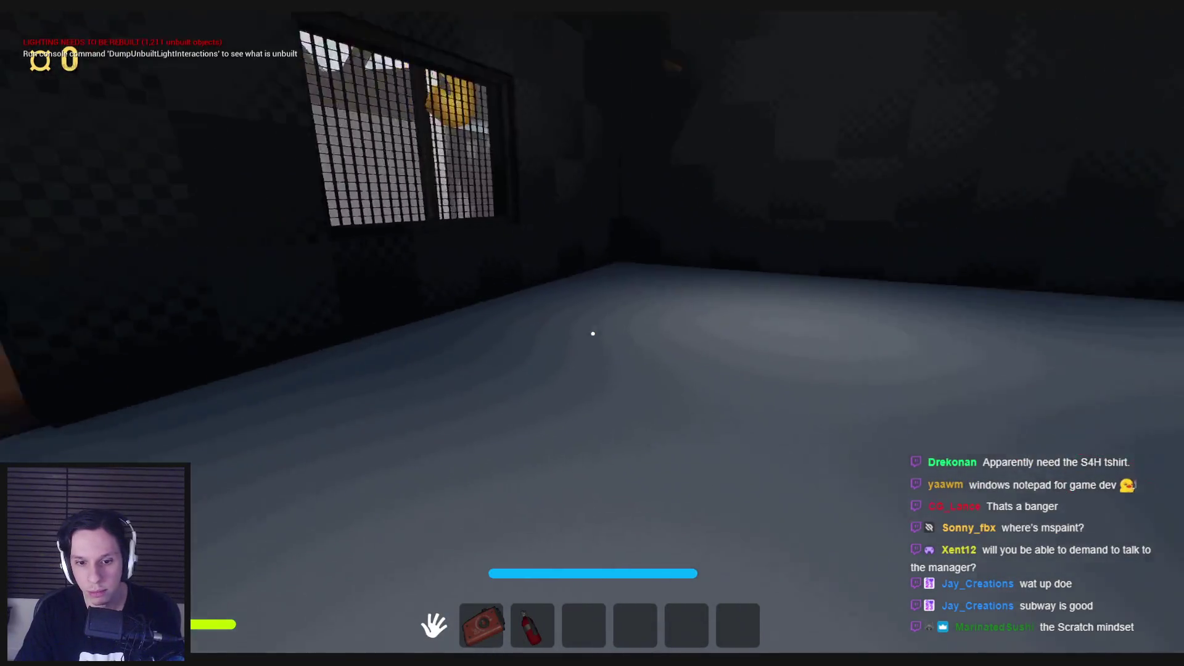
{"action": "key", "text": "g"}
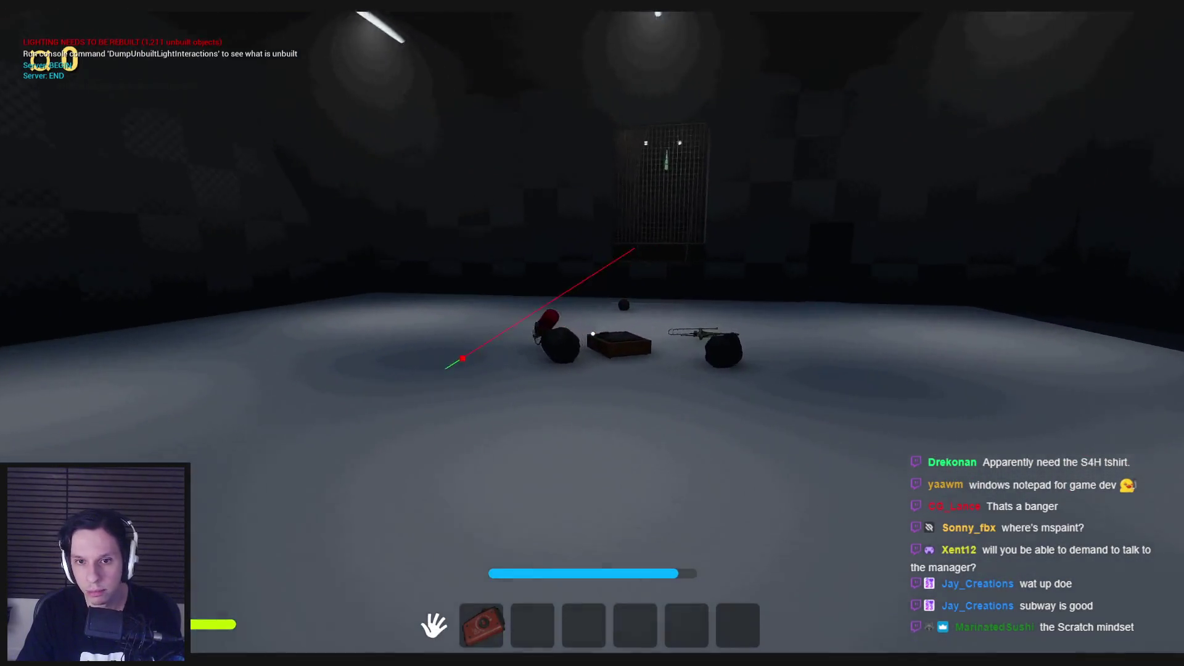
{"action": "key", "text": "w"}
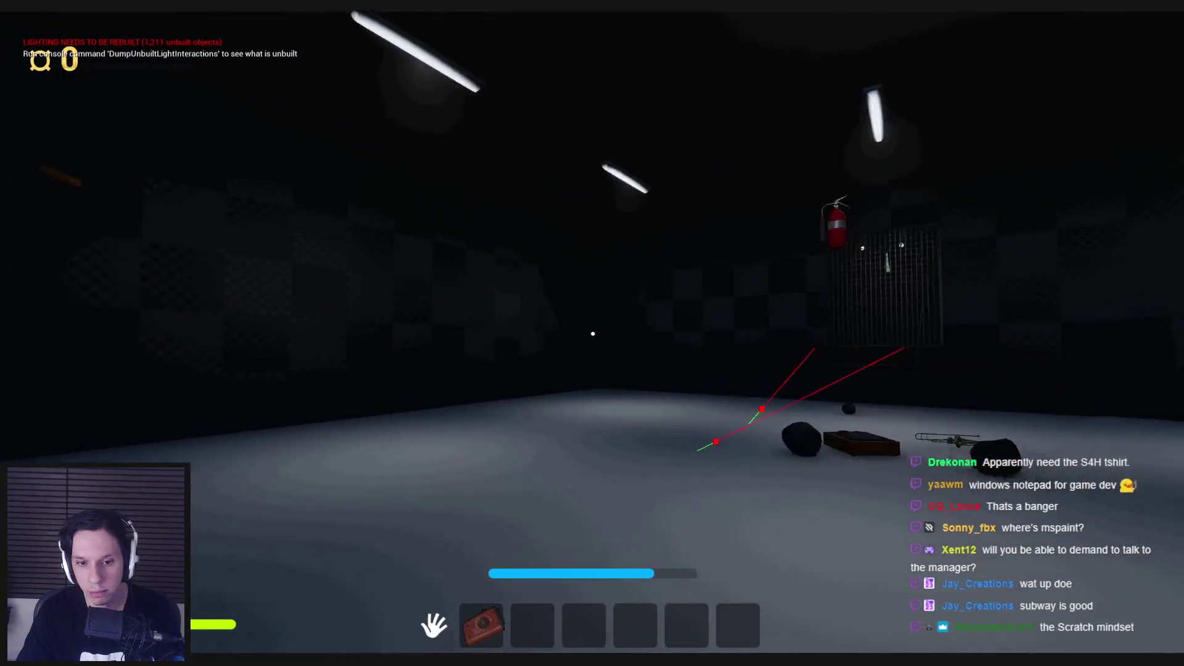
{"action": "key", "text": "w"}
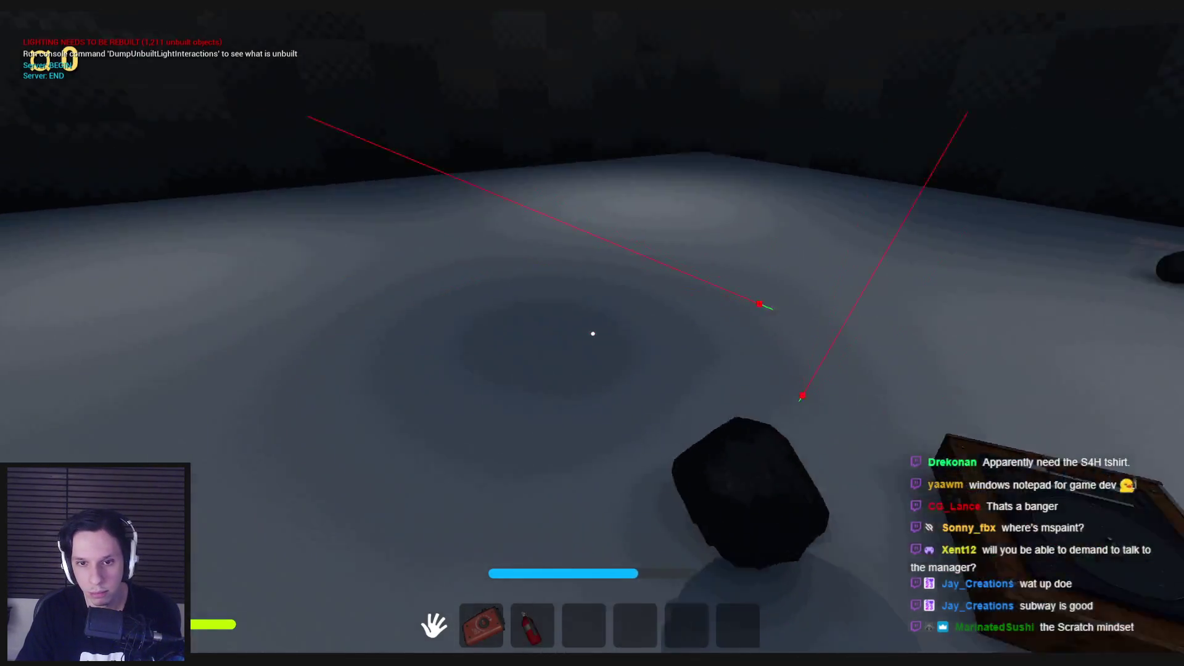
{"action": "left_click", "coordinate": [592, 333]}
{"action": "key", "text": "w"}
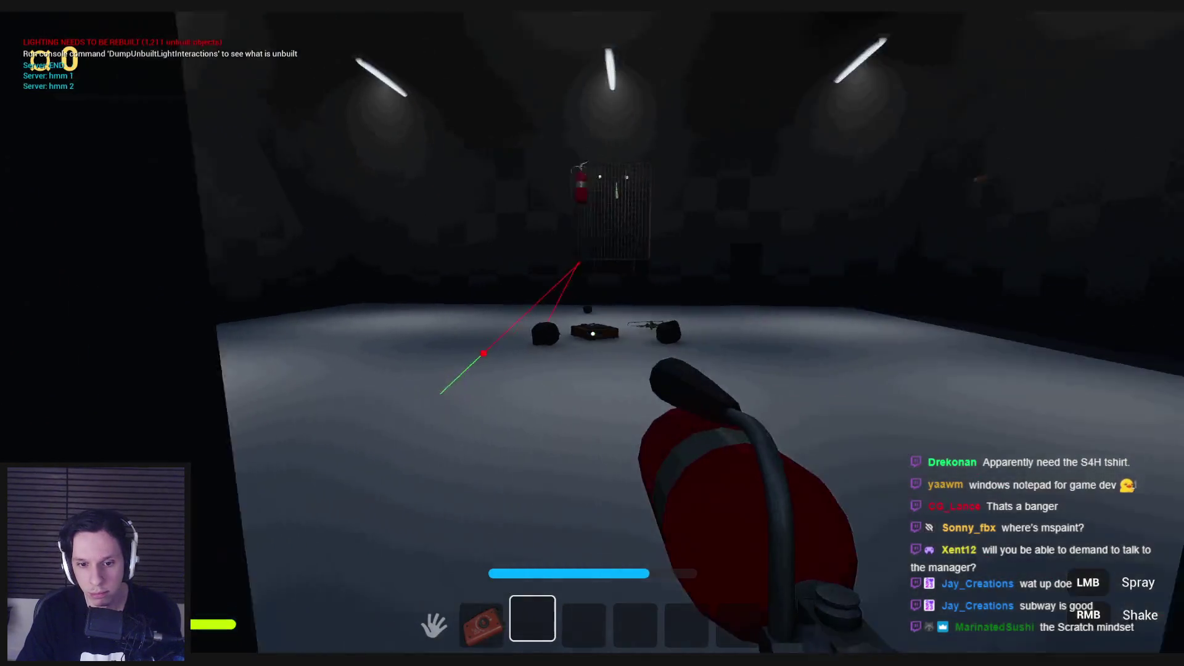
{"action": "key", "text": "w"}
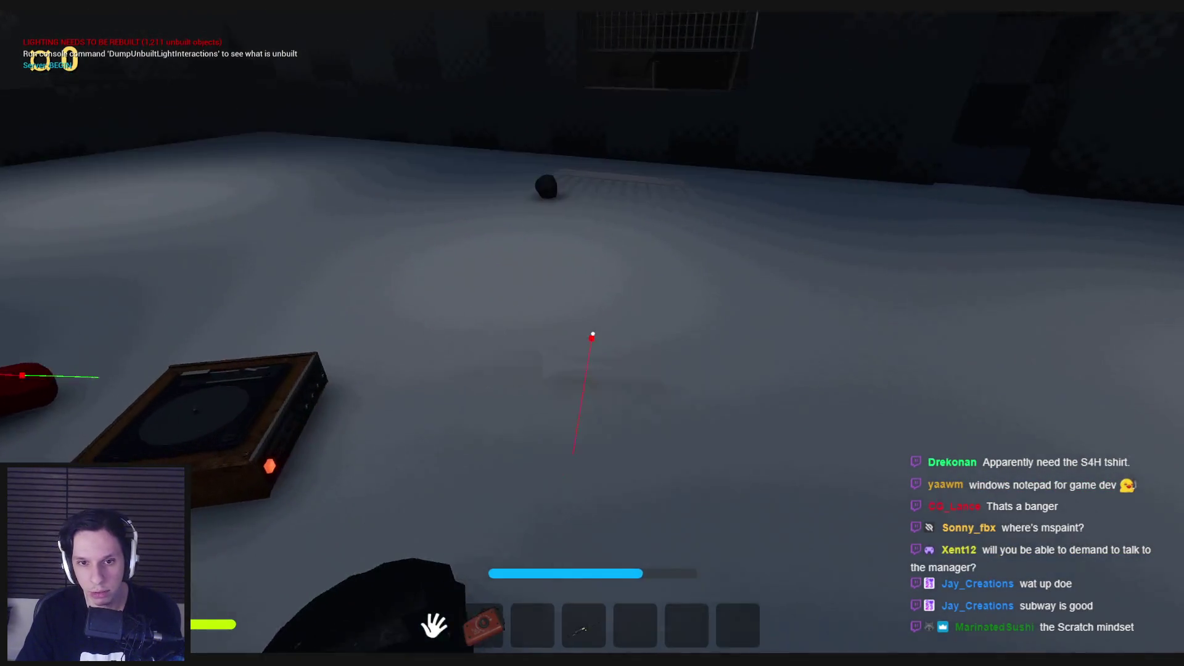
Pick up and drop the rod, trombone, ball and extinguisher around the box.
{"action": "left_click", "coordinate": [593, 334]}
{"action": "key", "text": "3"}
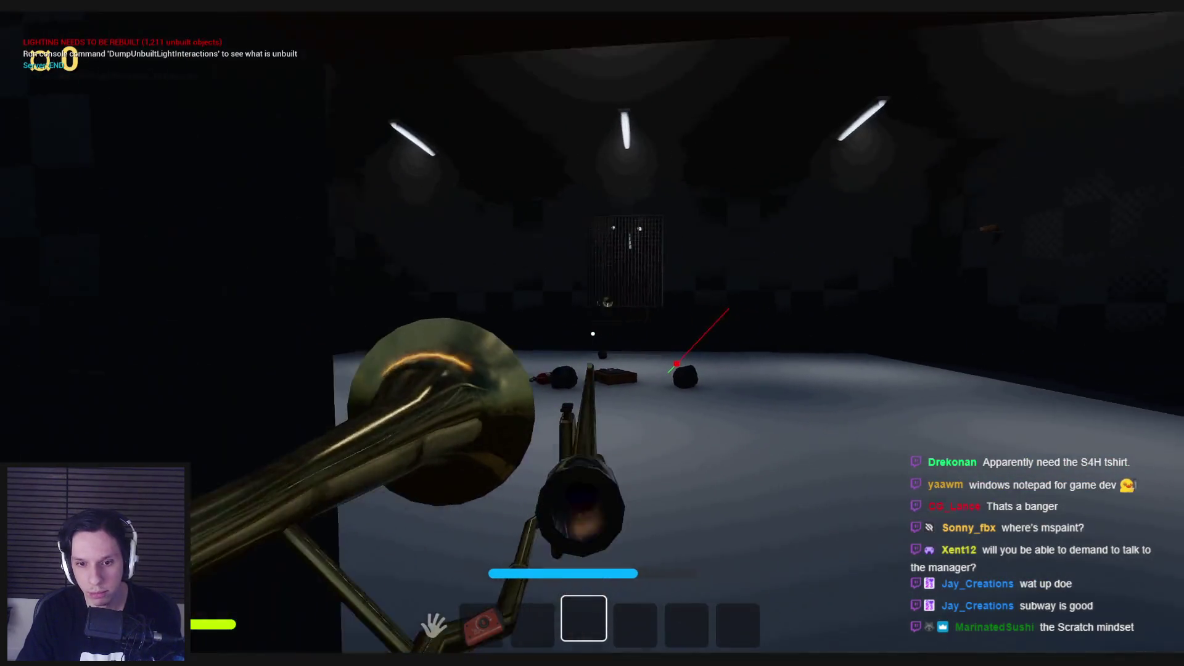
{"action": "left_click", "coordinate": [593, 334]}
{"action": "key", "text": "w"}
{"action": "left_click", "coordinate": [592, 334]}
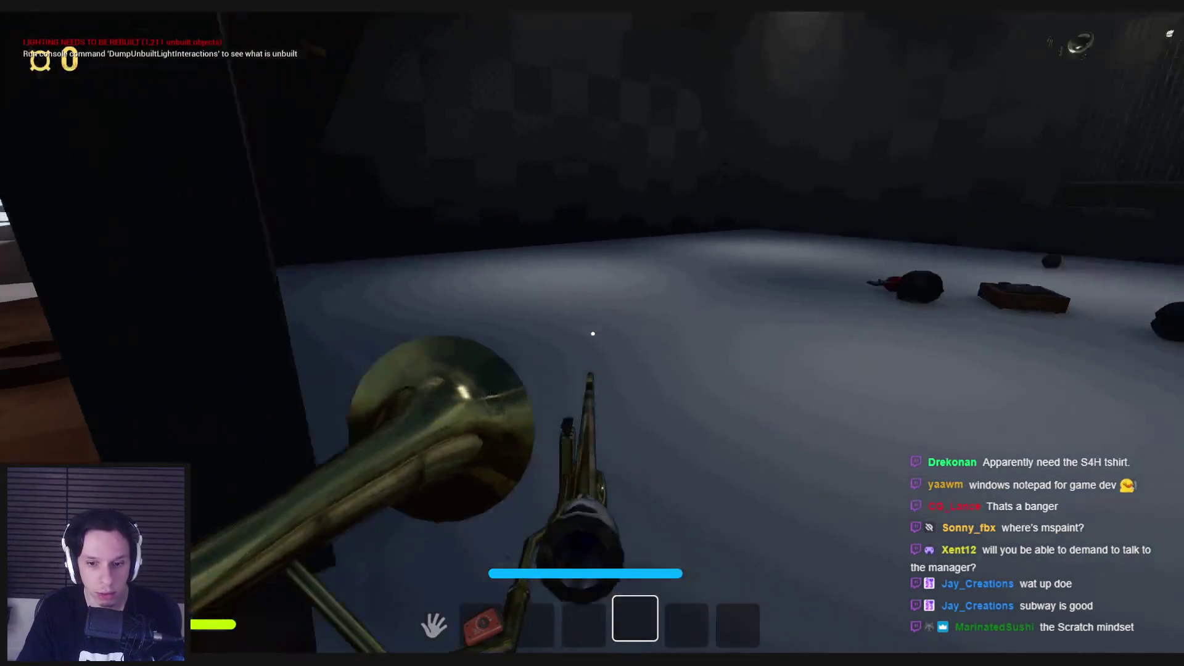
{"action": "left_click", "coordinate": [593, 334]}
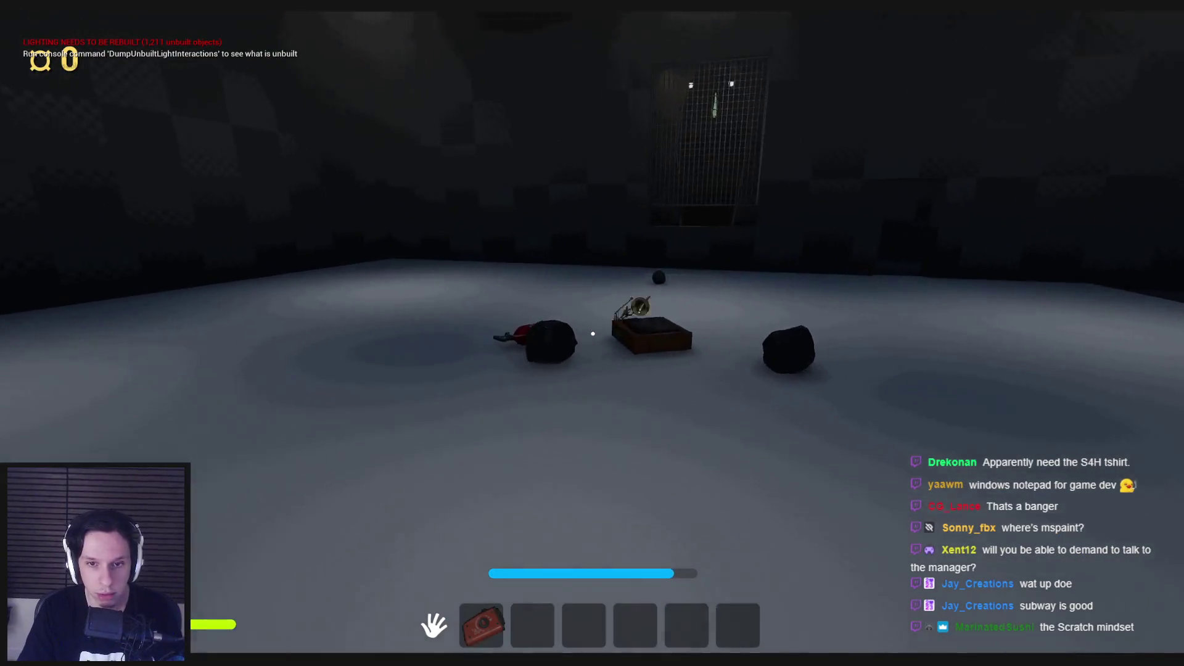
{"action": "left_click", "coordinate": [593, 334]}
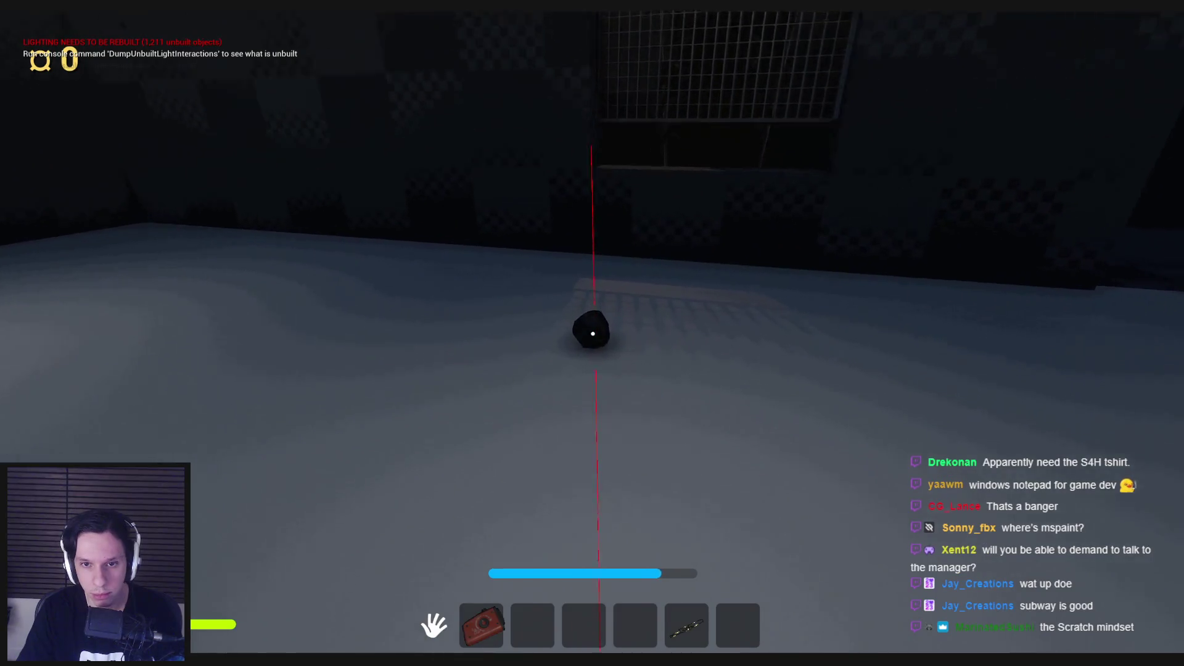
{"action": "left_click", "coordinate": [593, 333]}
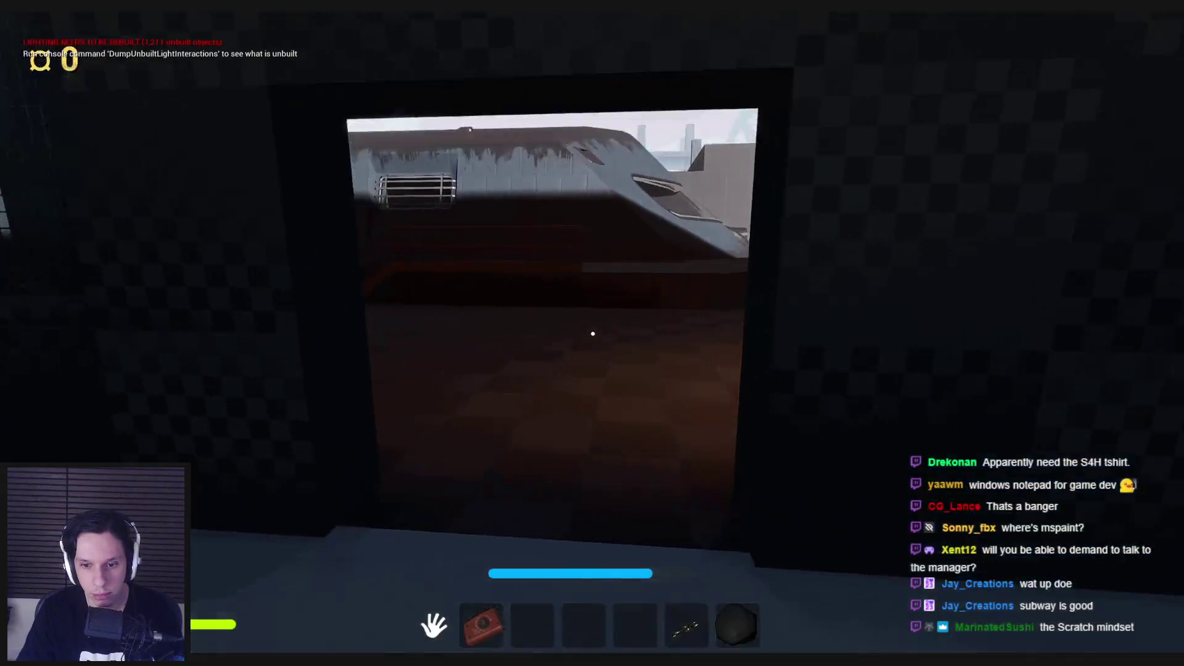
{"action": "left_click", "coordinate": [592, 333]}
{"action": "key", "text": "w"}
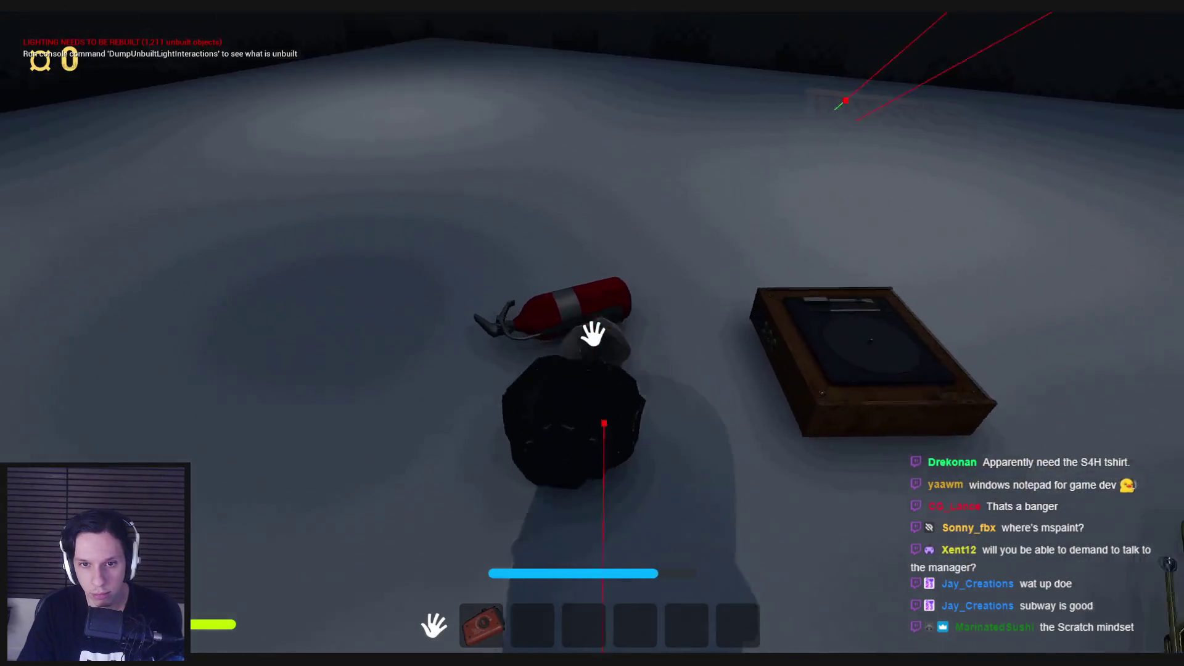
{"action": "left_click", "coordinate": [593, 334]}
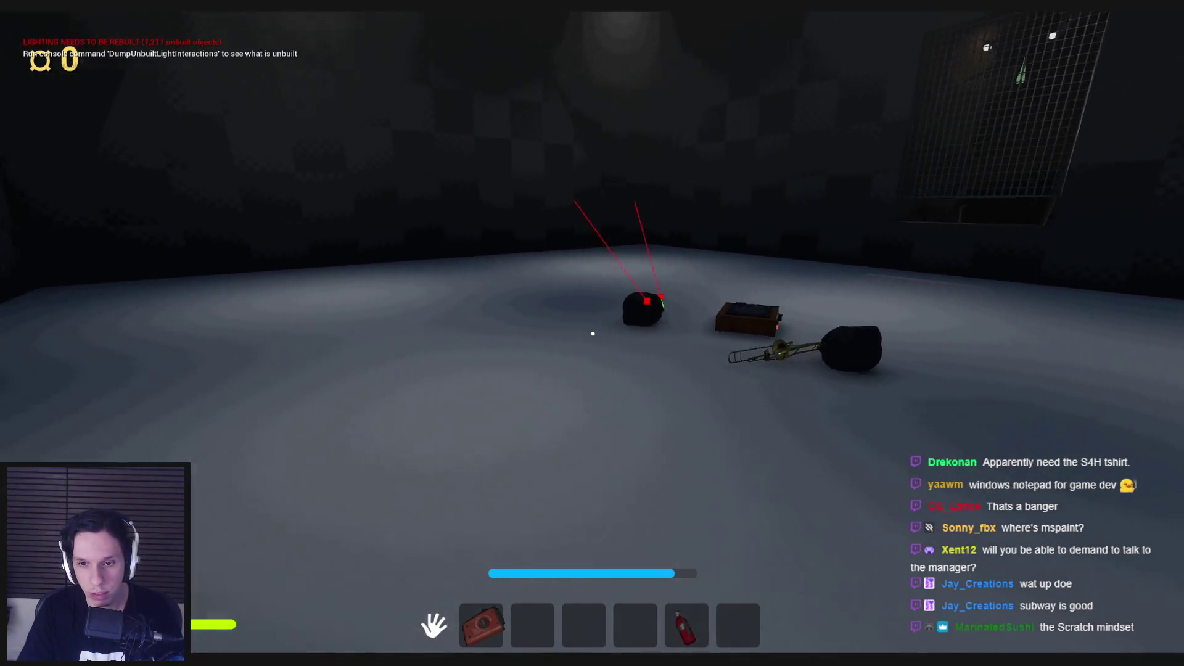
{"action": "key", "text": "g"}
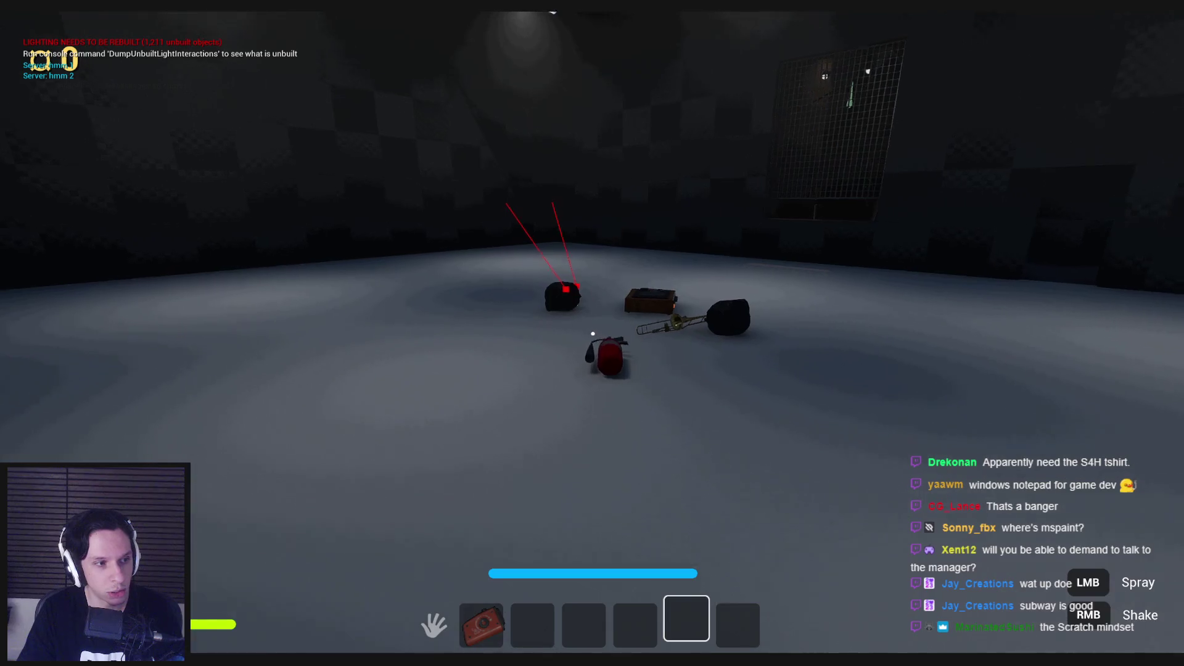
{"action": "key", "text": "w"}
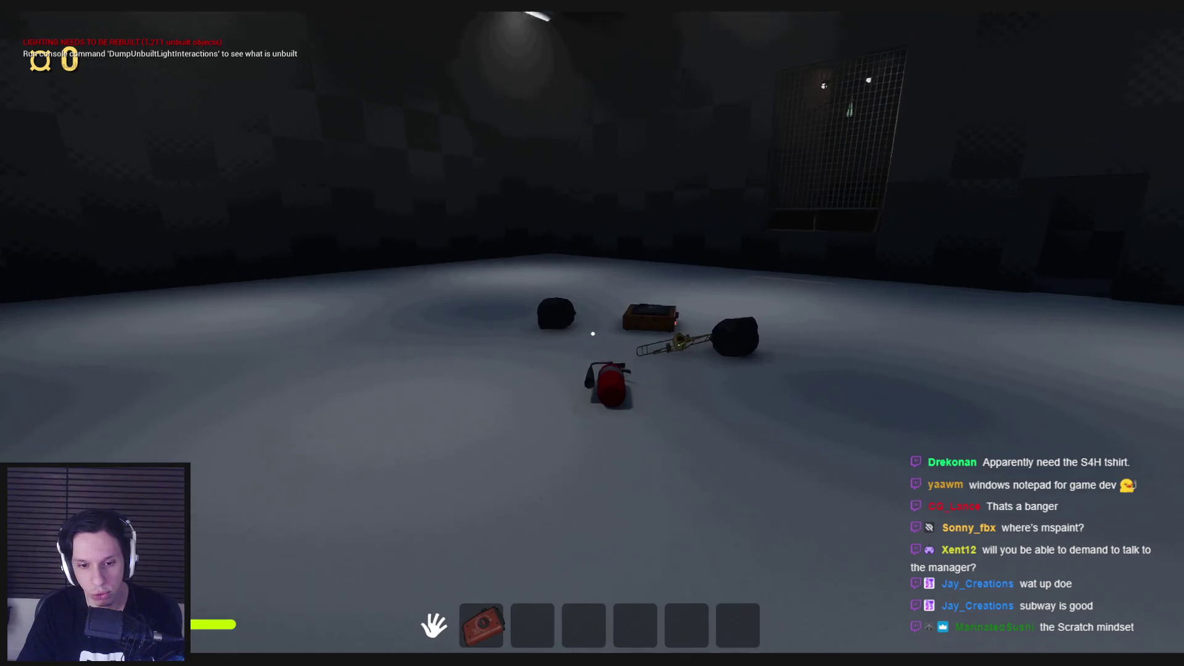
{"action": "key", "text": "1"}
{"action": "key", "text": "e"}
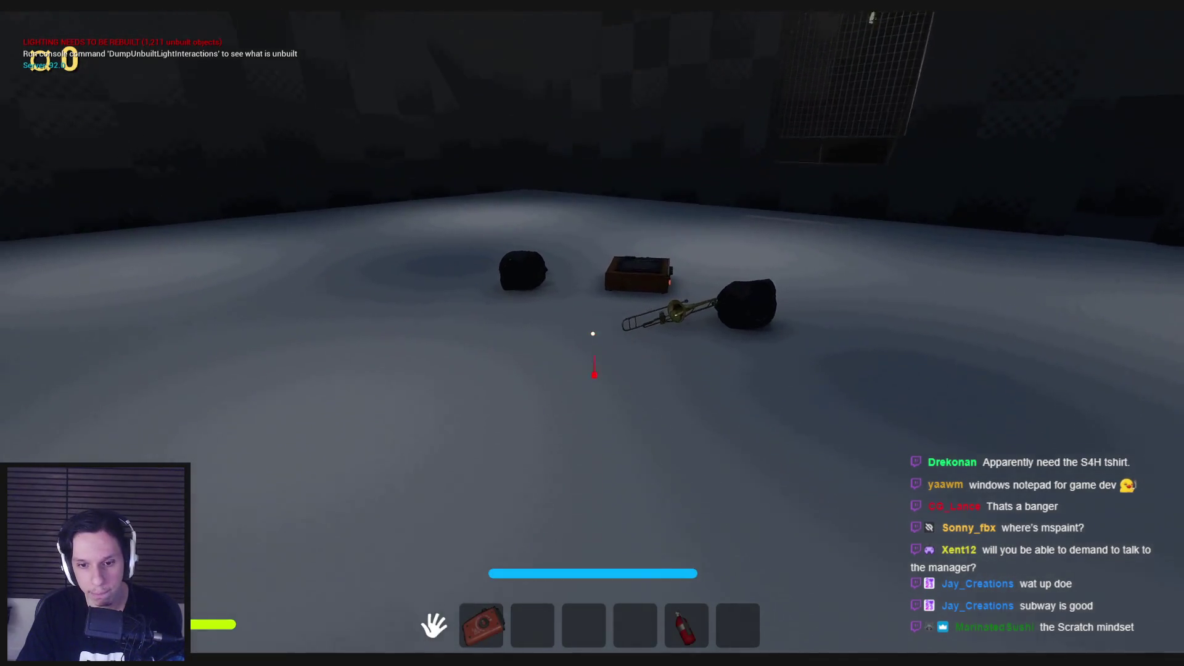
{"action": "key", "text": "g"}
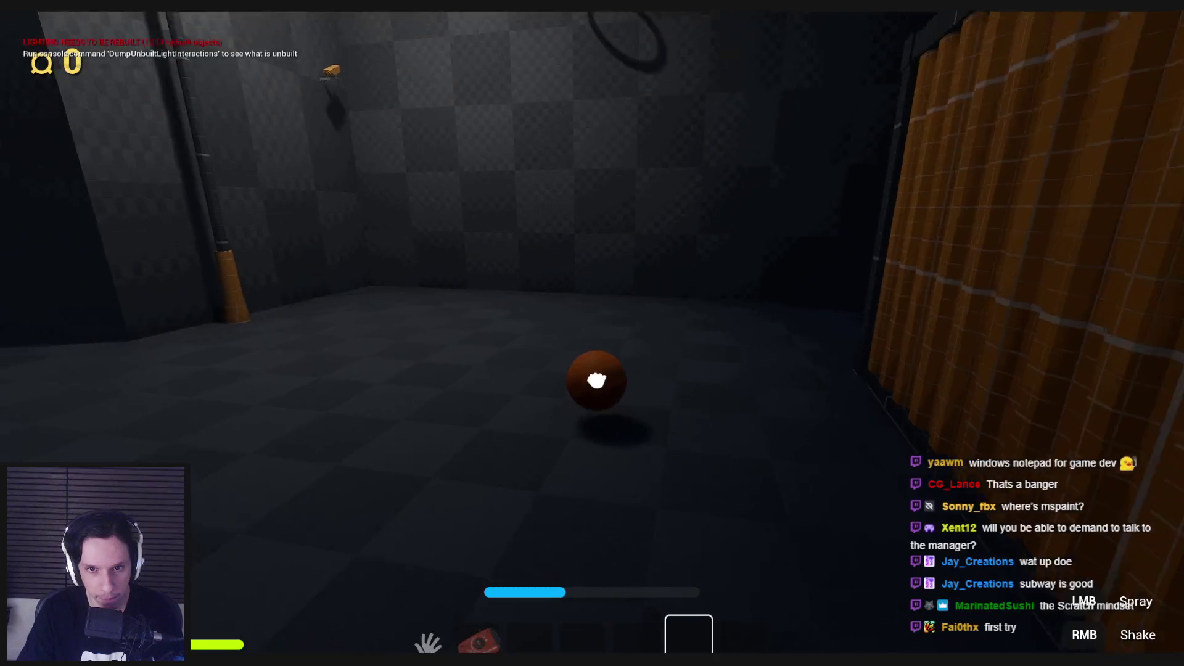
Throw the ball at the basketball hoop, walk back into the shop room, and stop play.
{"action": "left_click", "coordinate": [597, 381]}
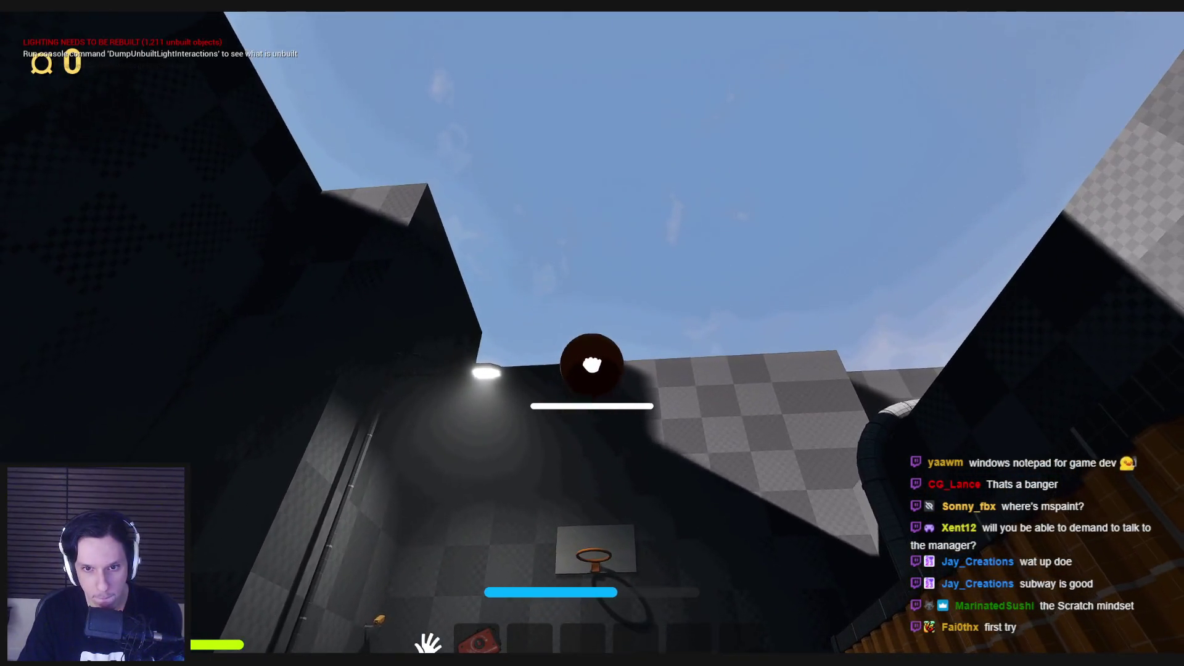
{"action": "left_click", "coordinate": [592, 345]}
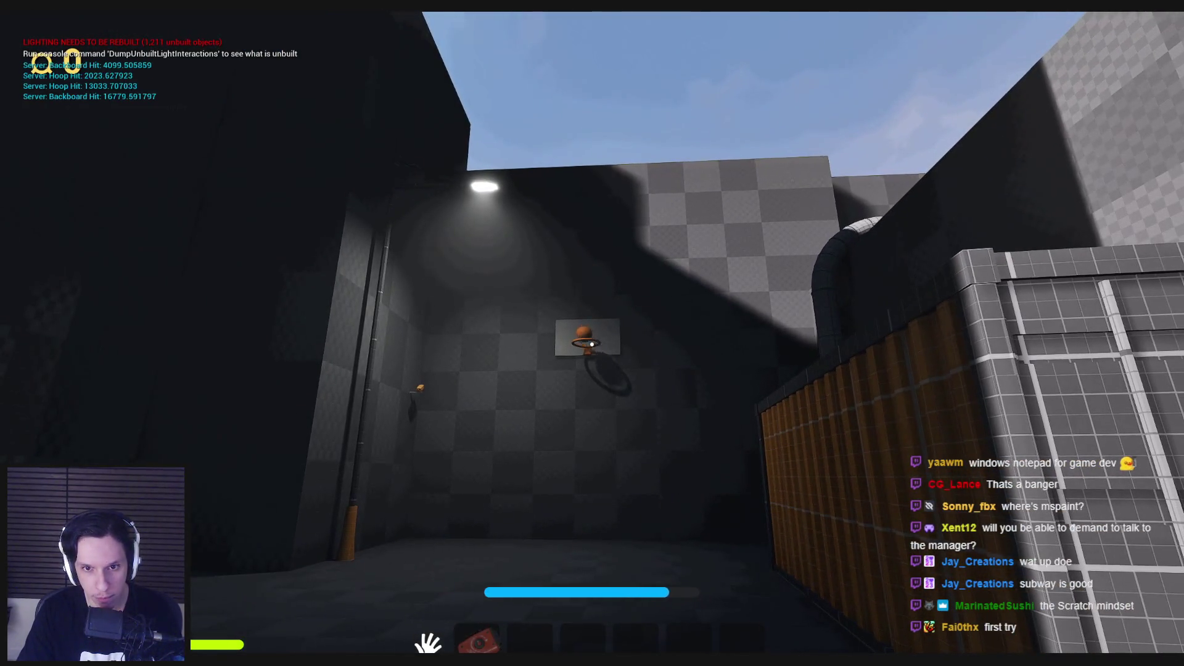
{"action": "key", "text": "w"}
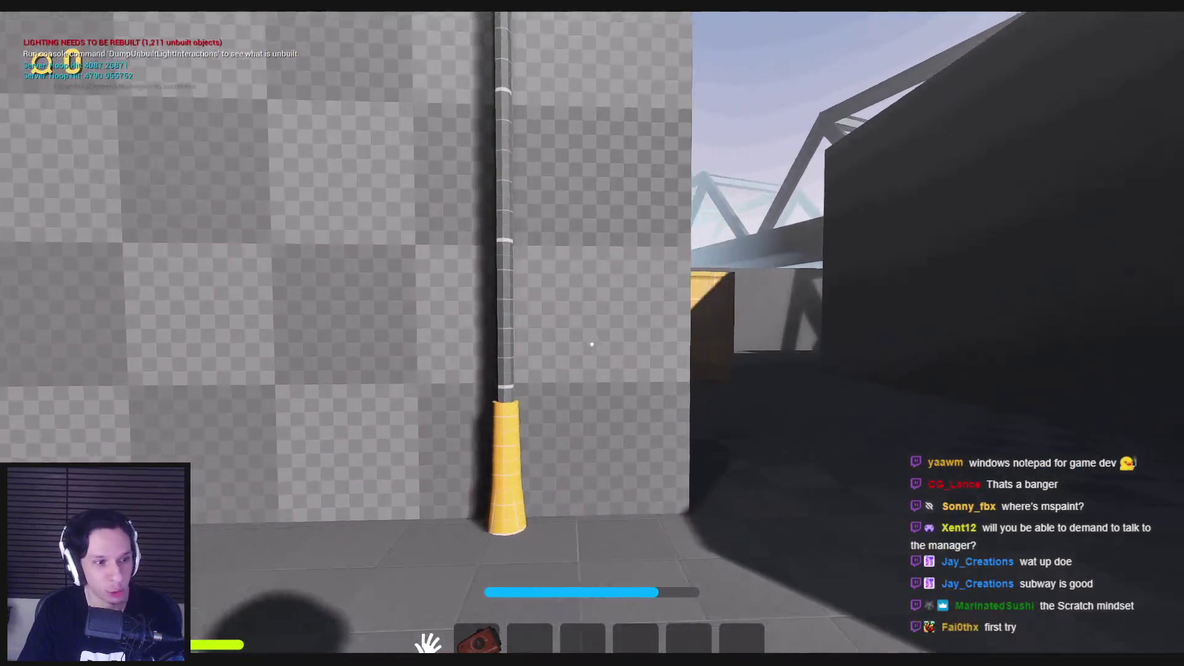
{"action": "key", "text": "w"}
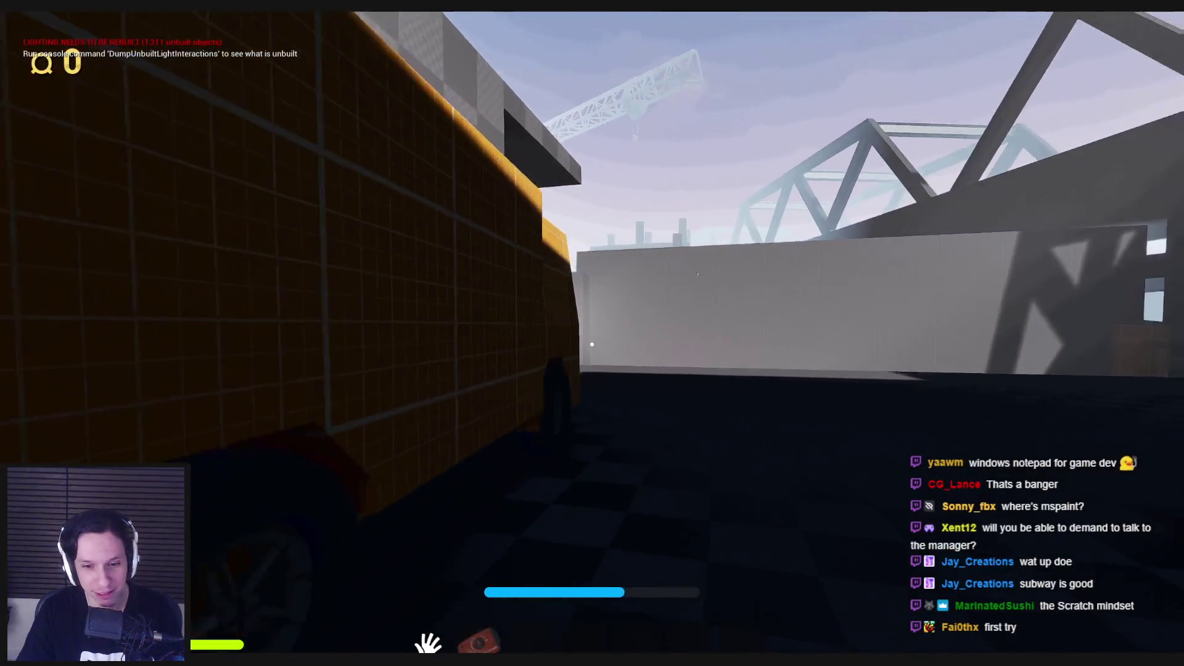
{"action": "key", "text": "w"}
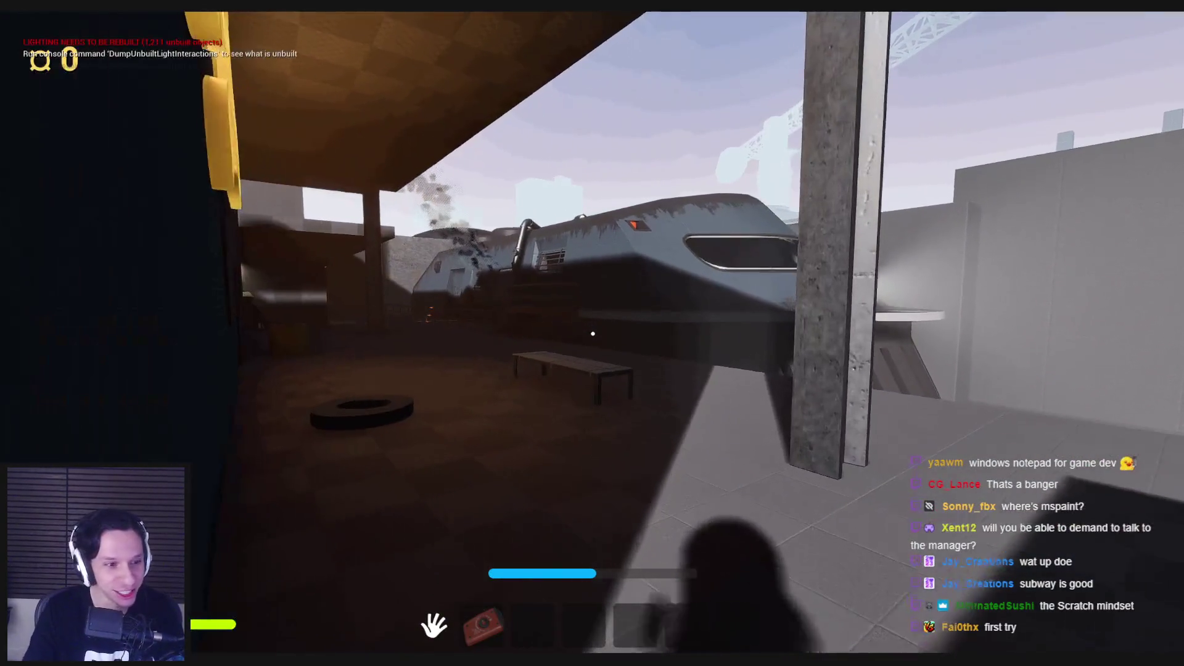
{"action": "key", "text": "w"}
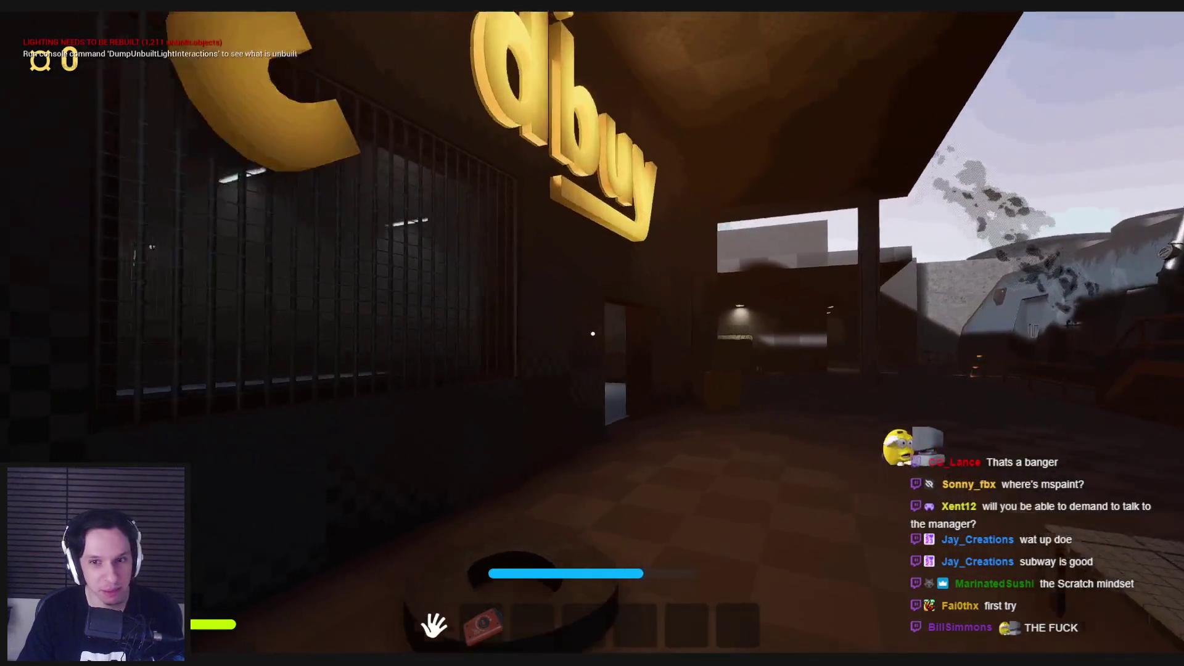
{"action": "key", "text": "w"}
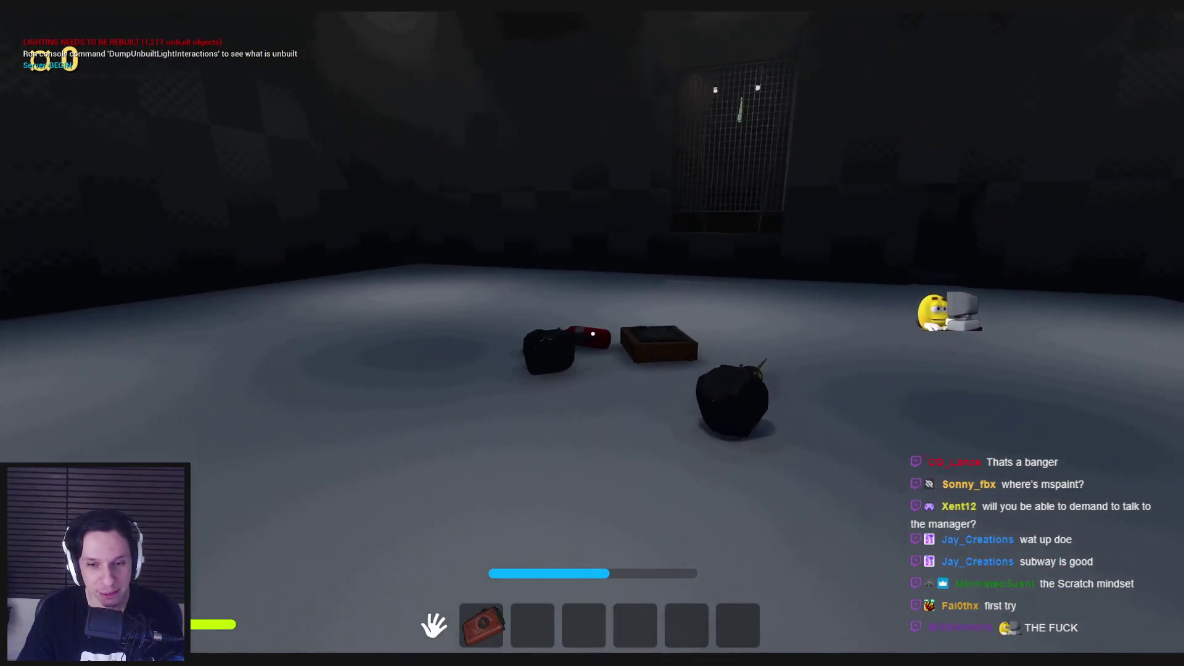
{"action": "key", "text": "Escape"}
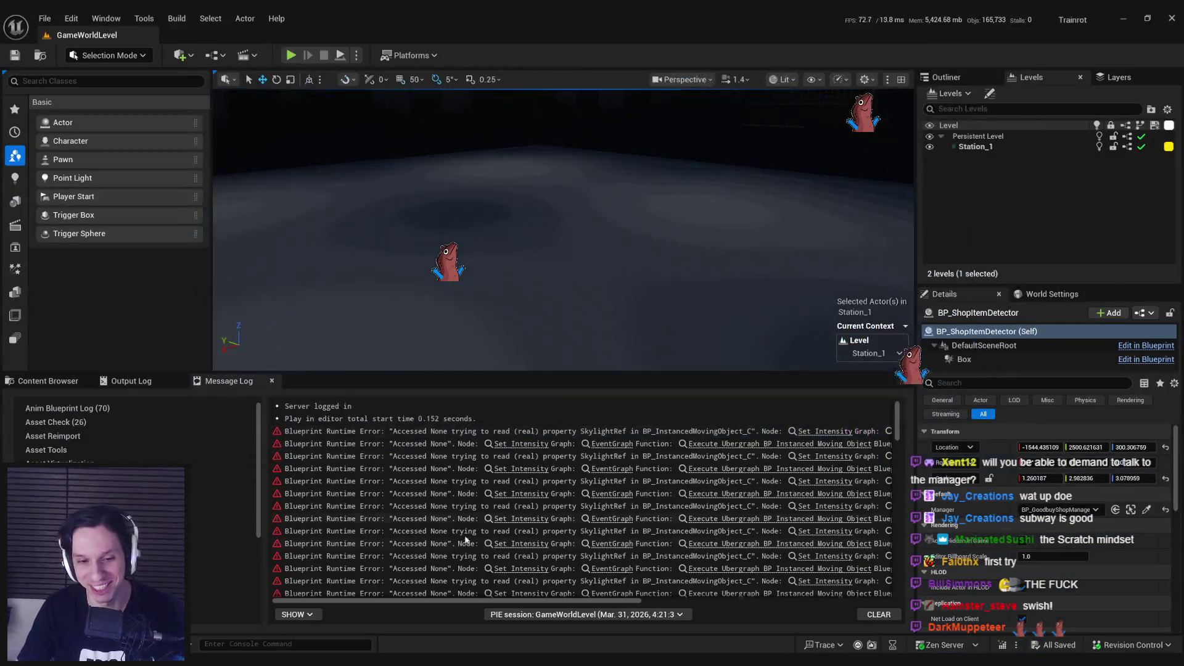
Open BP_ShopItemDetector from the Shop folder, zoom out its EventGraph, then switch to Trello.
{"action": "left_click", "coordinate": [56, 380]}
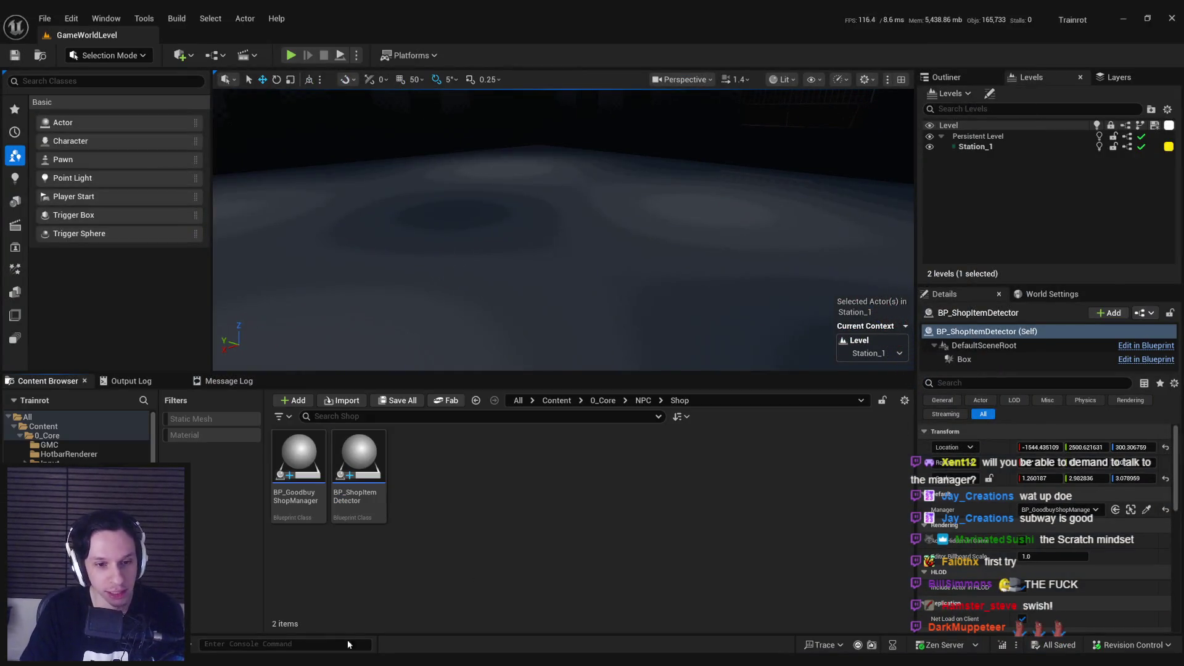
{"action": "double_click", "coordinate": [359, 469]}
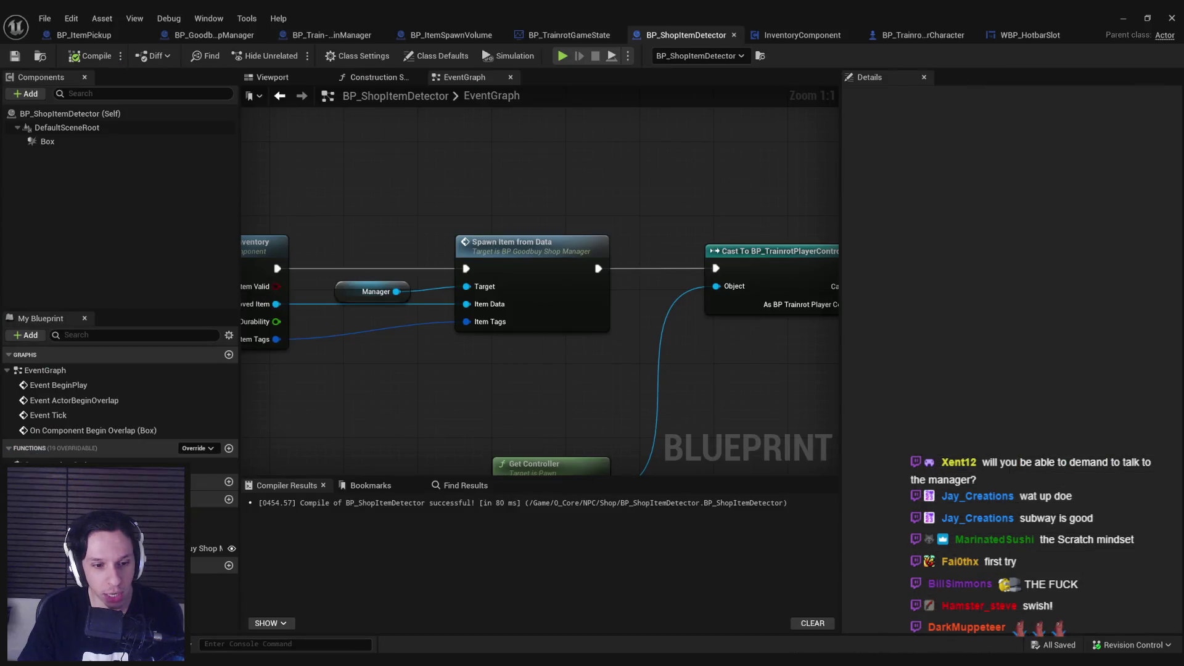
{"action": "scroll", "coordinate": [542, 382], "scroll_direction": "down", "scroll_amount": 3}
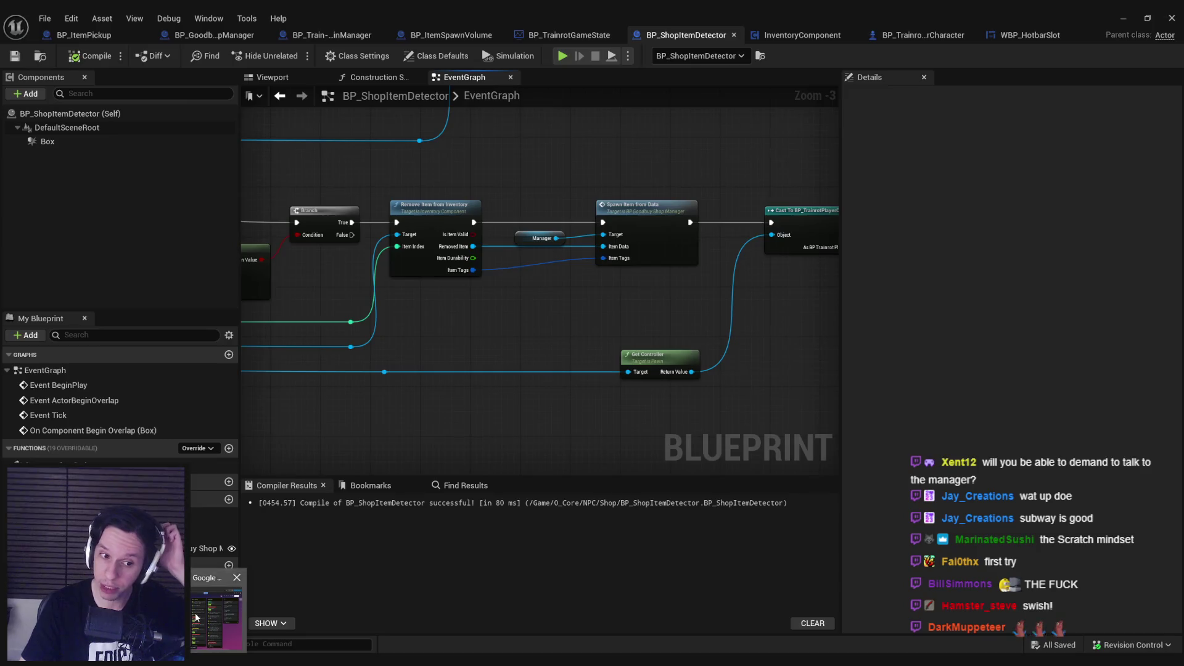
{"action": "left_click", "coordinate": [196, 617]}
Check off 'Randomizing items to purchase' and add Buying items for a purchase device and 'Send purchased items to train'.
{"action": "left_click", "coordinate": [573, 318]}
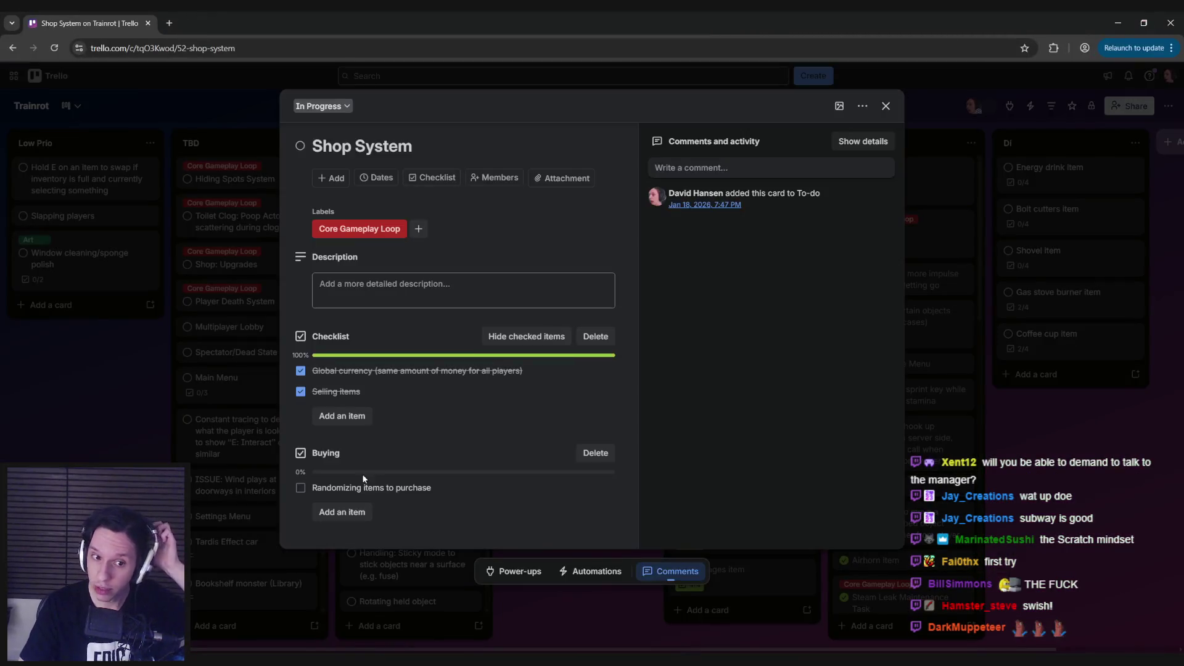
{"action": "left_click", "coordinate": [301, 488]}
{"action": "left_click", "coordinate": [345, 513]}
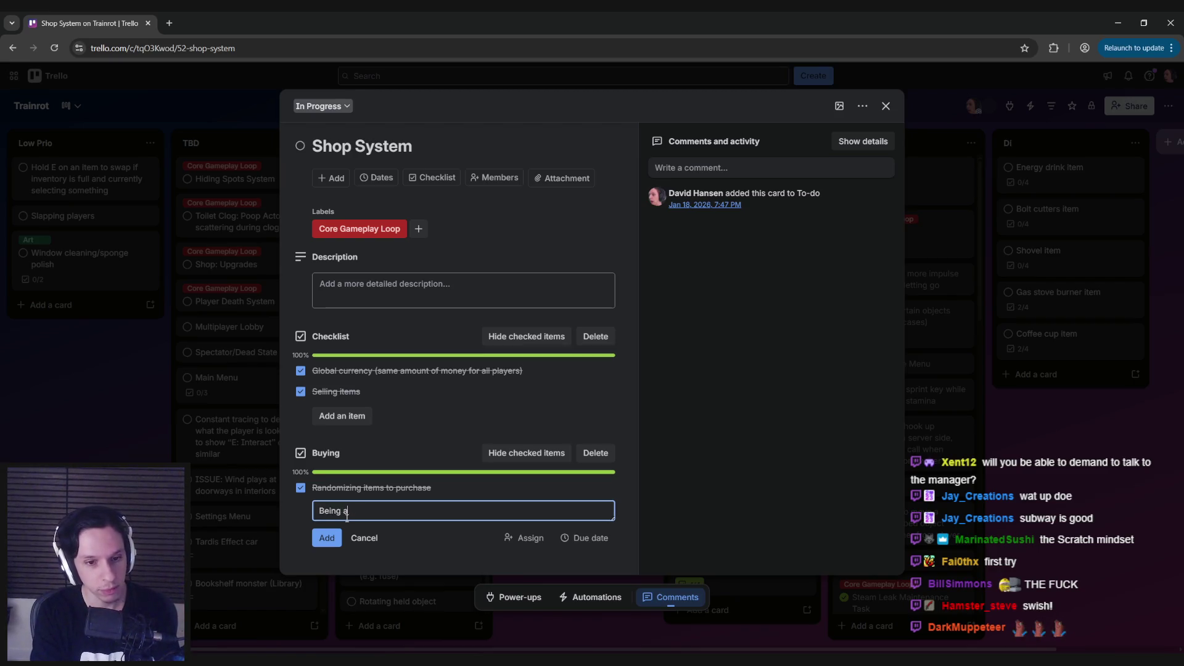
{"action": "type", "text": "Device to be"}
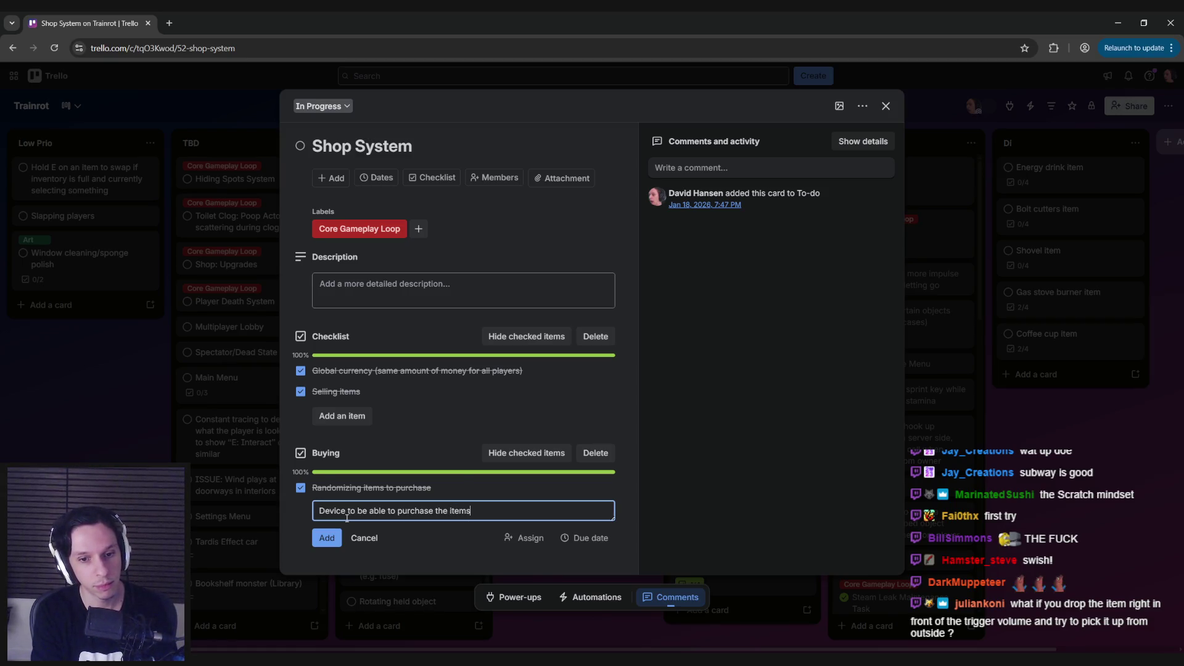
{"action": "key", "text": "Return"}
{"action": "type", "text": "Send purchased items to train"}
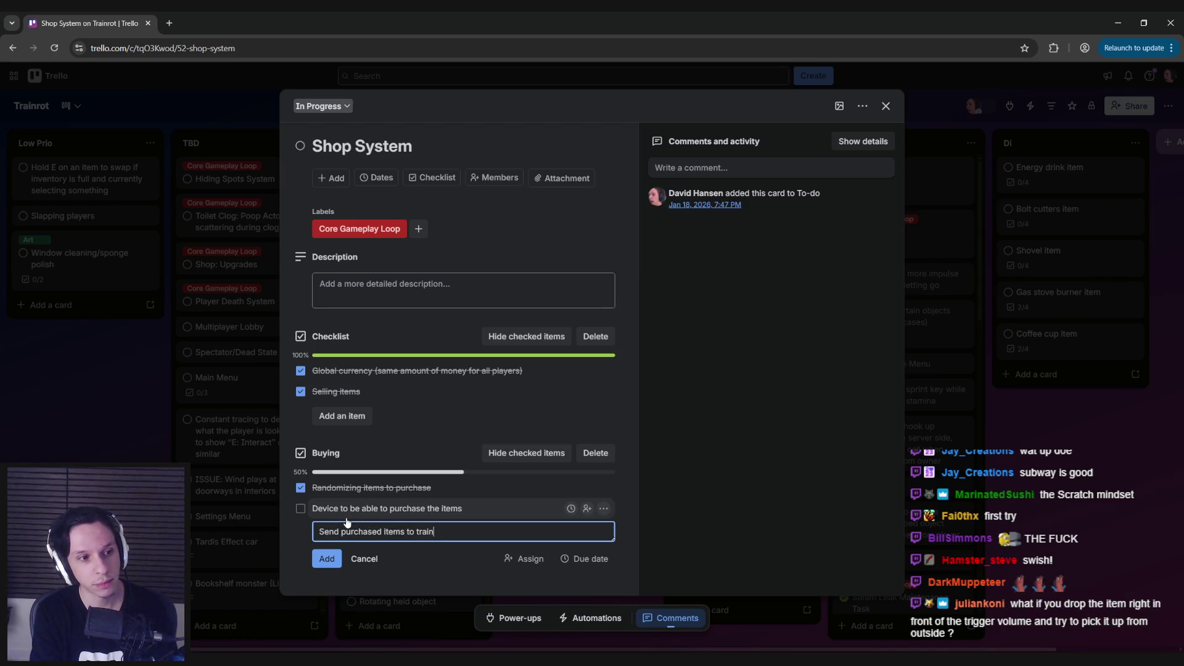
{"action": "key", "text": "Return"}
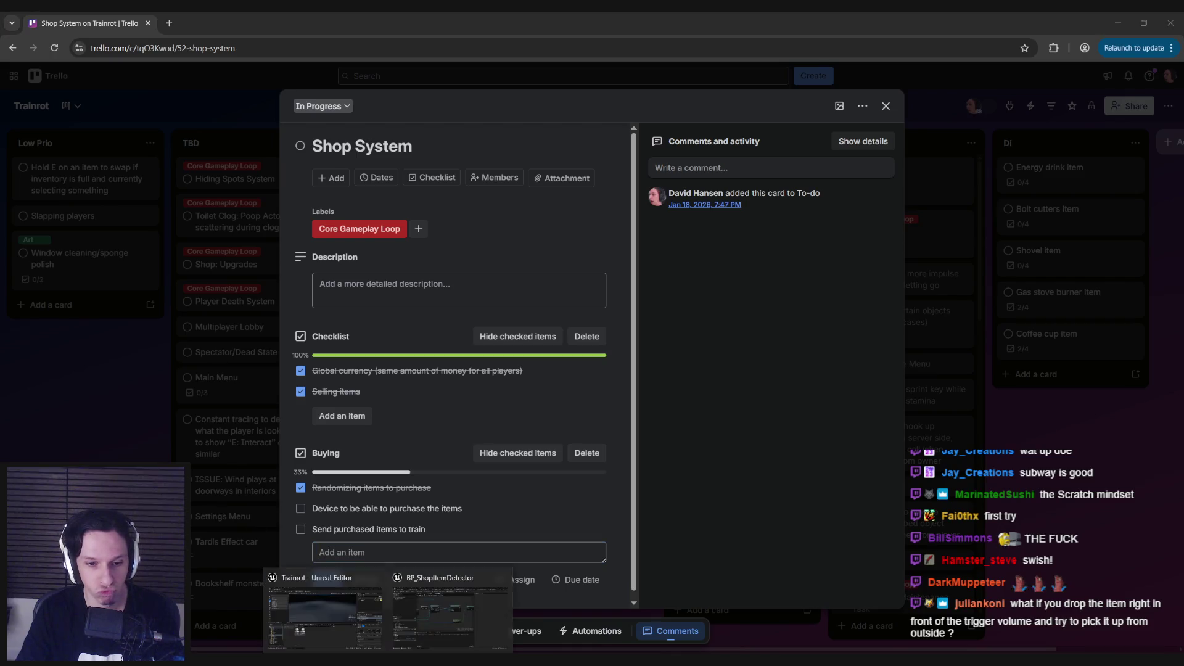
{"action": "left_click", "coordinate": [324, 620]}
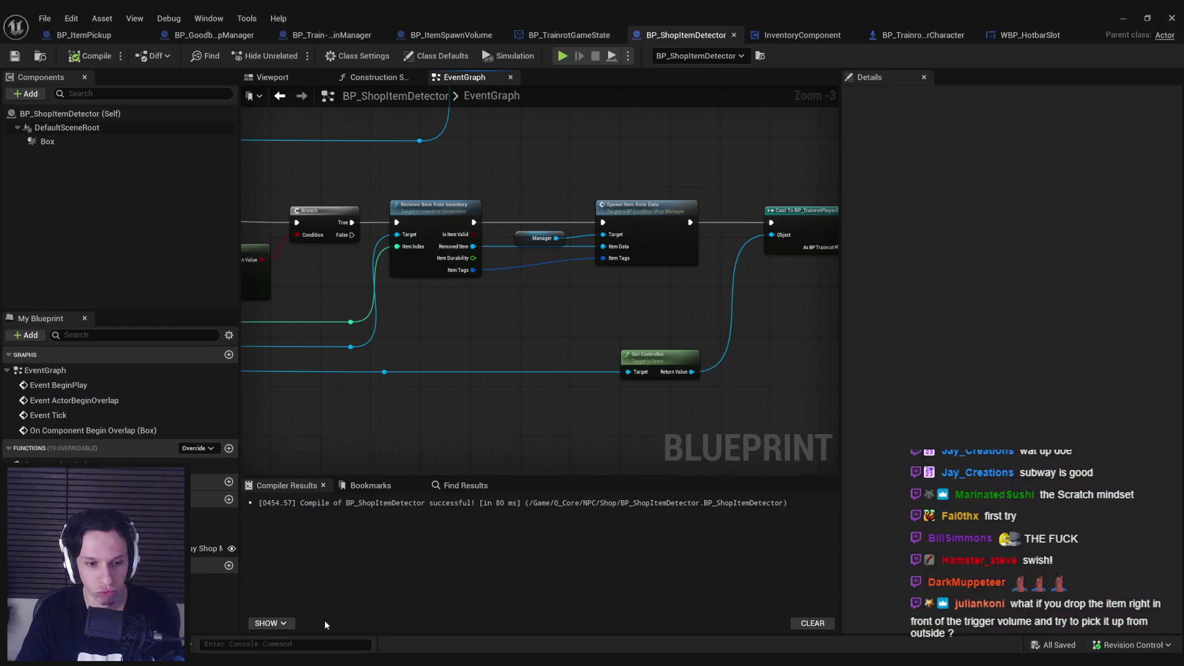
Close the BP_ShopItemDetector editor and launch a fresh Play In Editor session.
{"action": "left_click", "coordinate": [1135, 20]}
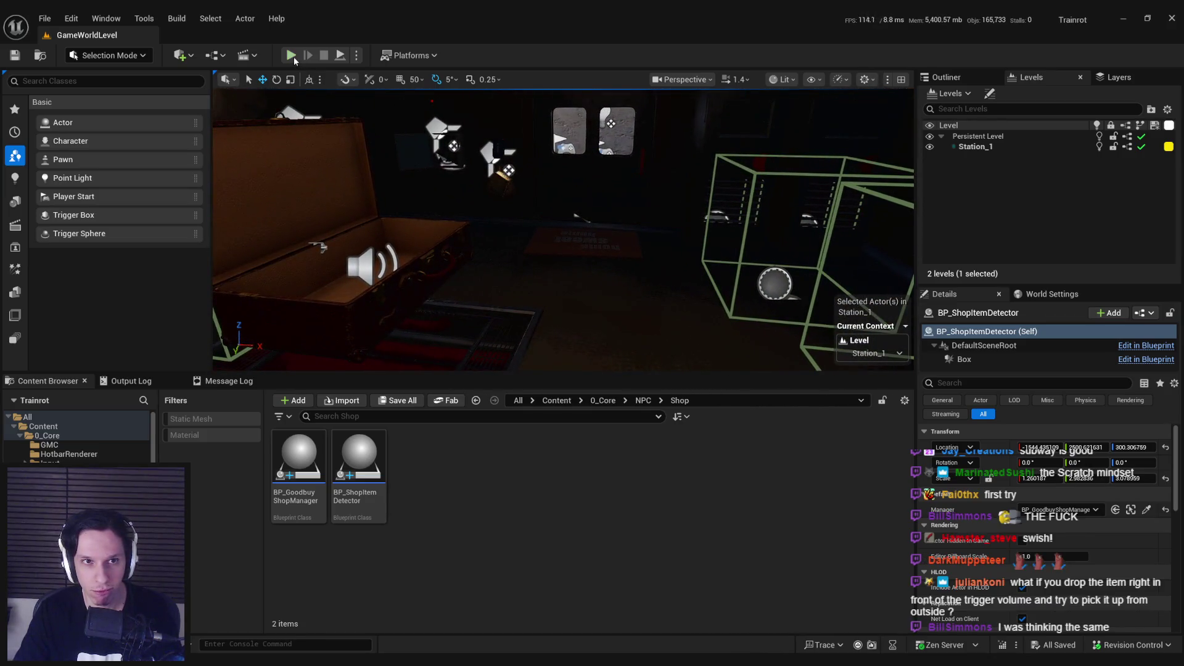
{"action": "left_click", "coordinate": [292, 57]}
{"action": "key", "text": "F11"}
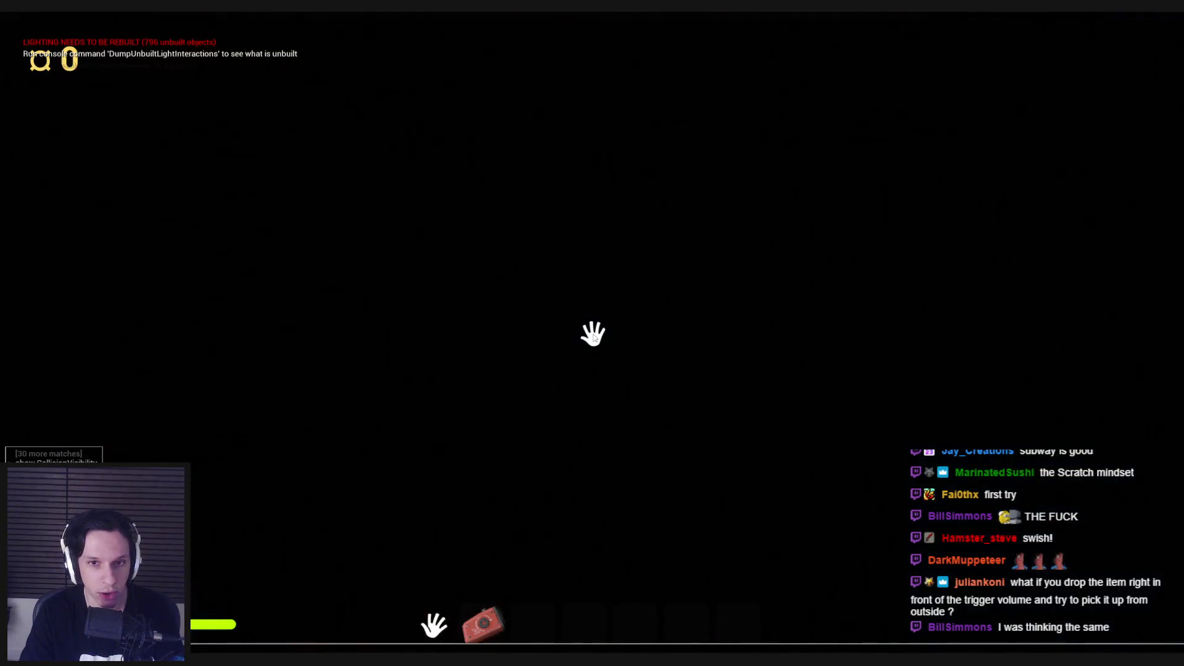
Walk into the shop room, carry the black ball to the shop's edge, and drop it.
{"action": "key", "text": "shift+w"}
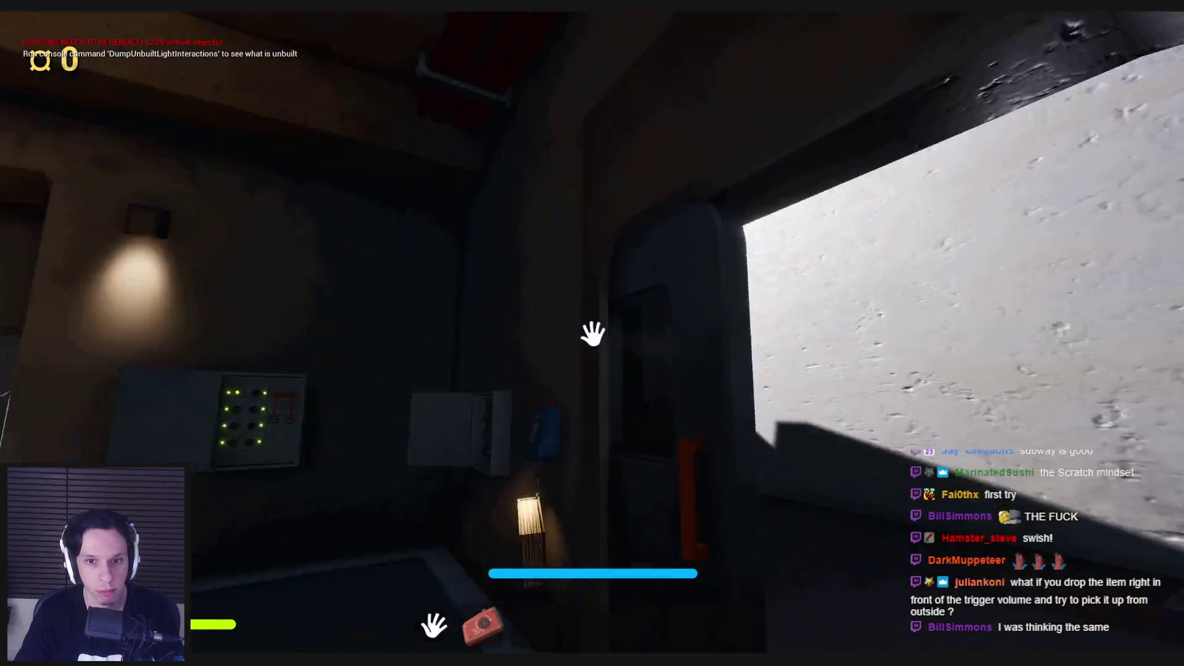
{"action": "key", "text": "shift+w"}
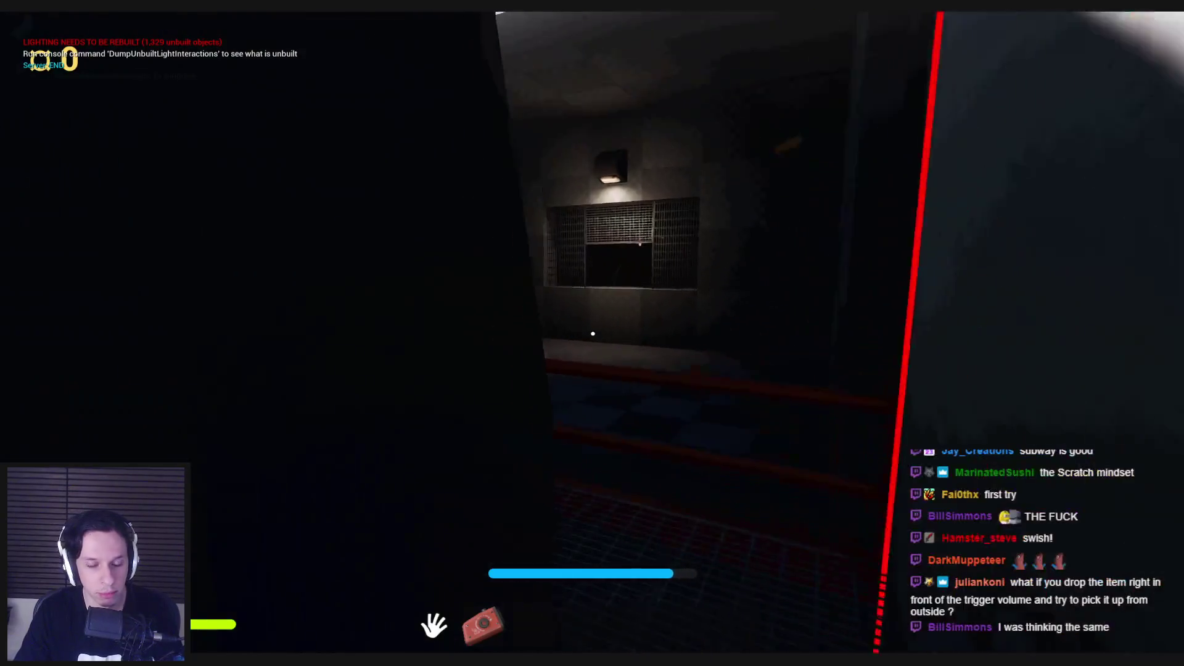
{"action": "key", "text": "shift+w"}
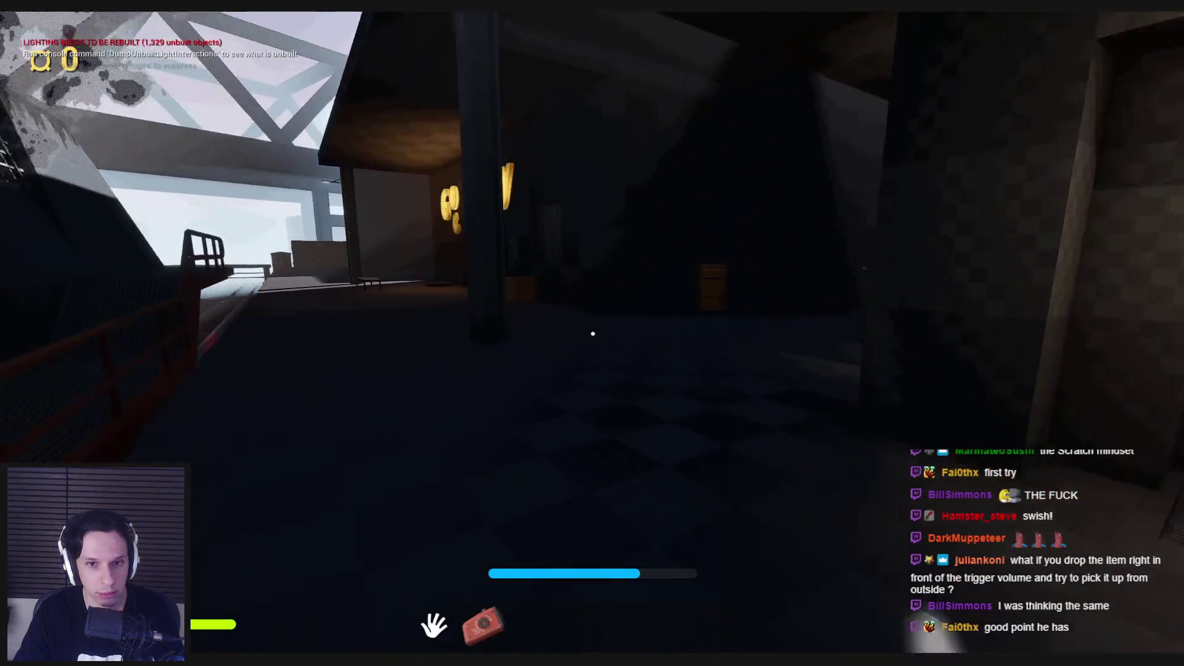
{"action": "key", "text": "shift+w"}
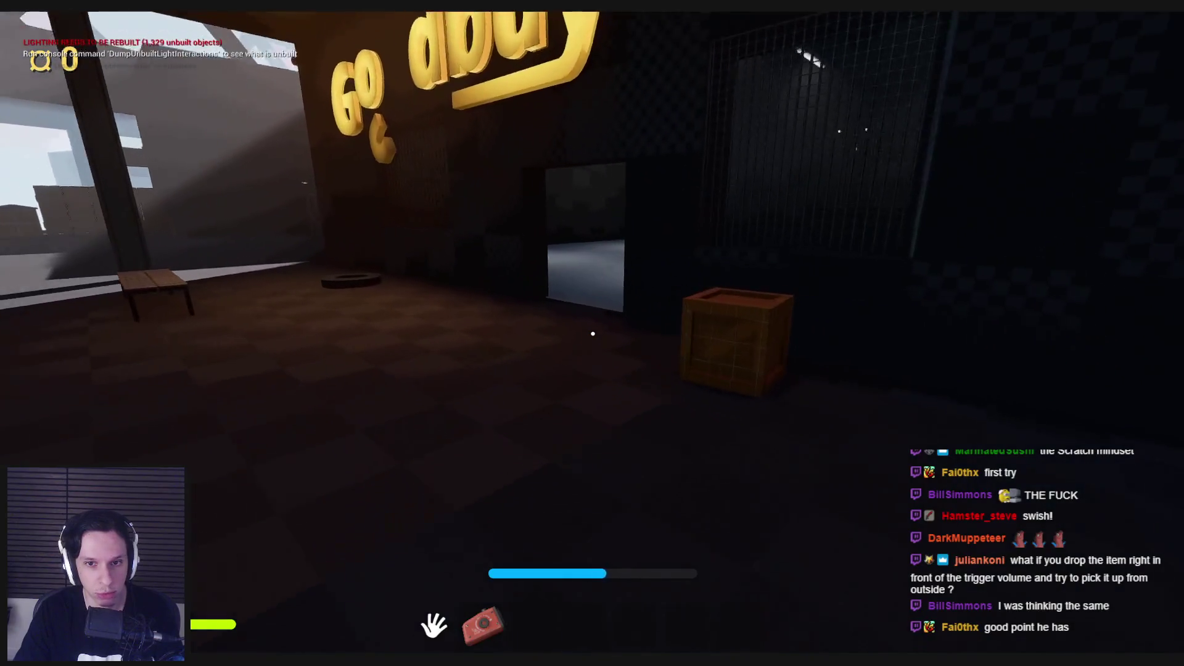
{"action": "key", "text": "w"}
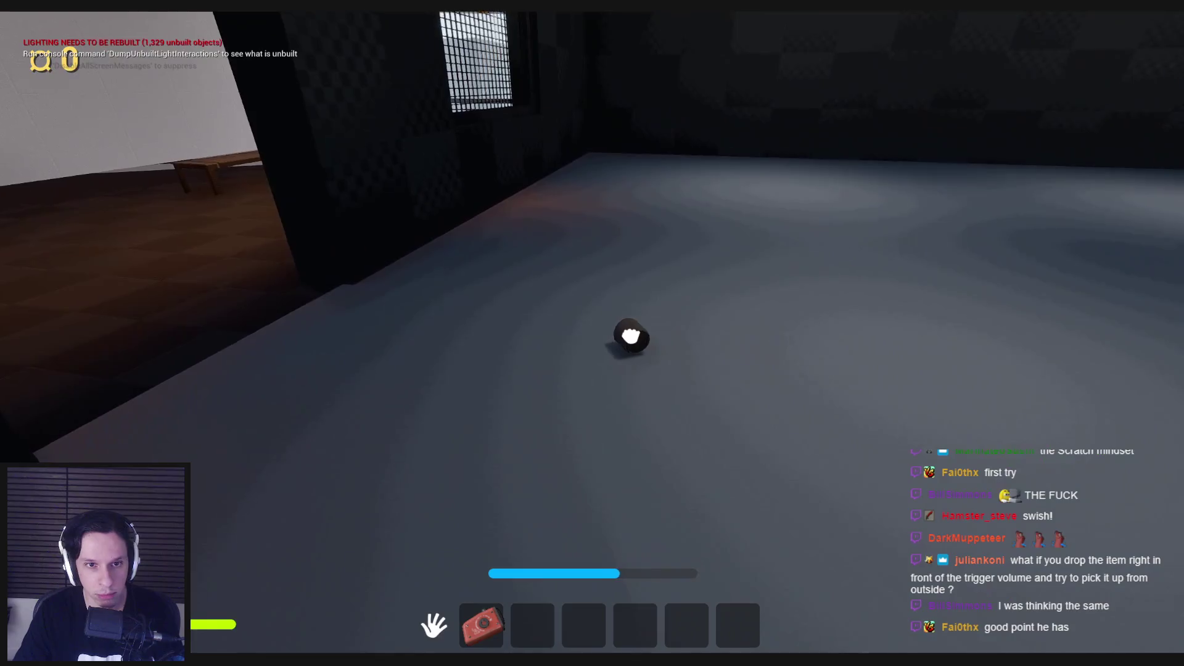
{"action": "left_click", "coordinate": [630, 336]}
{"action": "key", "text": "w"}
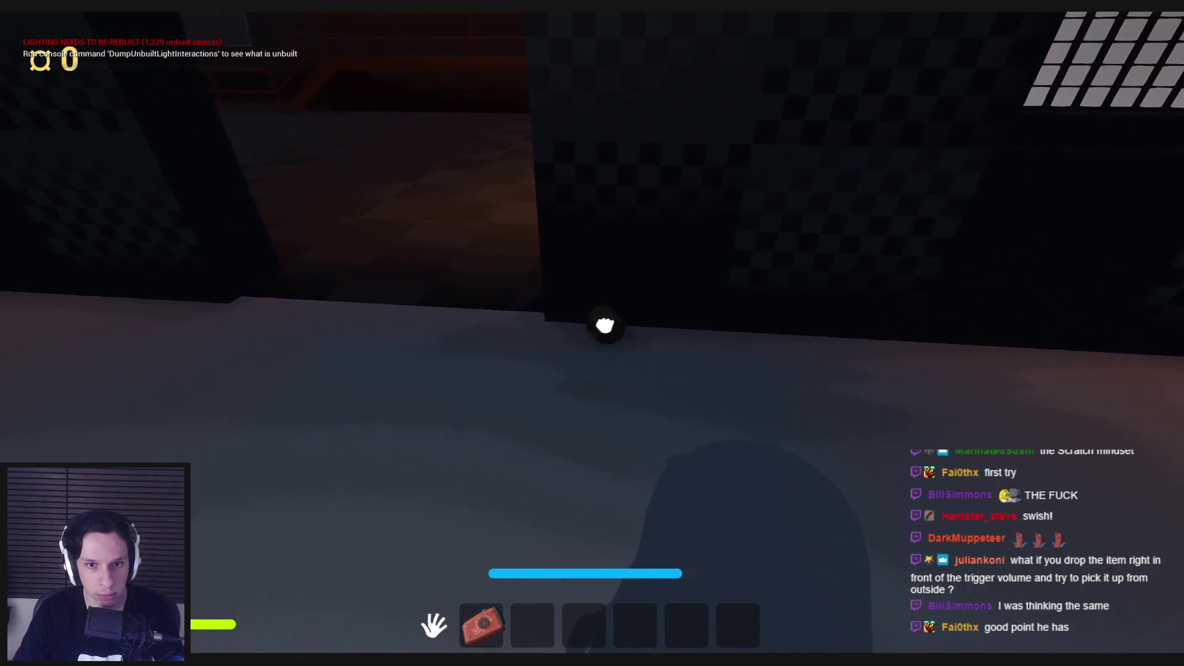
{"action": "left_click", "coordinate": [593, 333]}
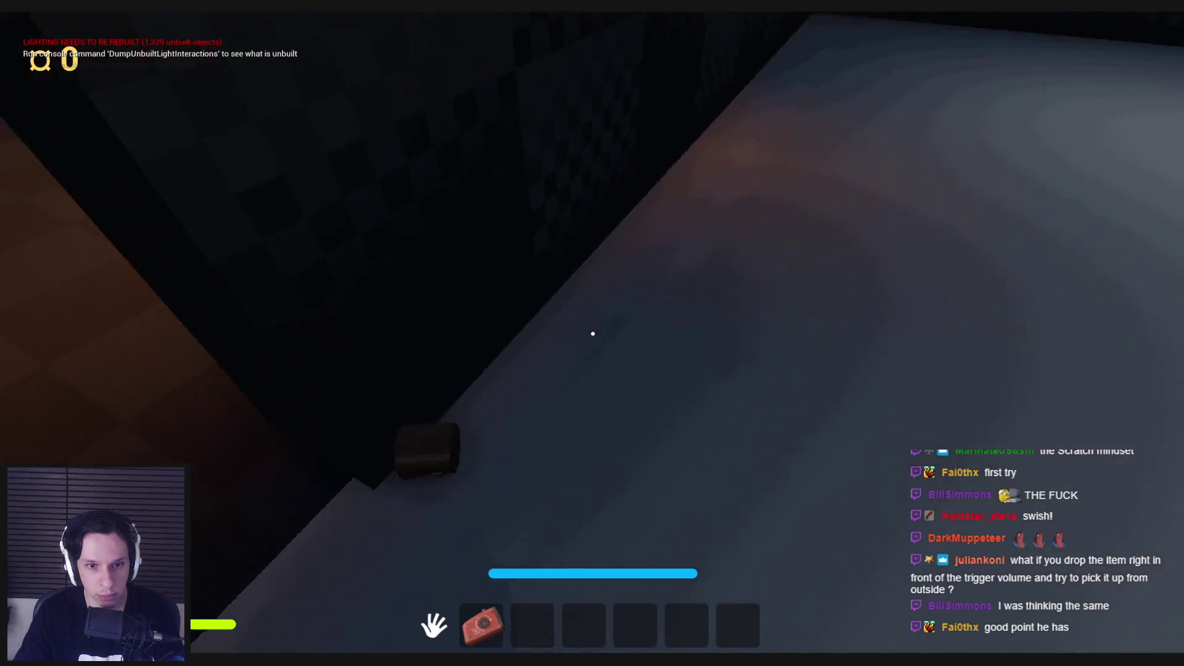
Drop the third inventory item onto the shop counter, then back away from the doorway.
{"action": "key", "text": "s"}
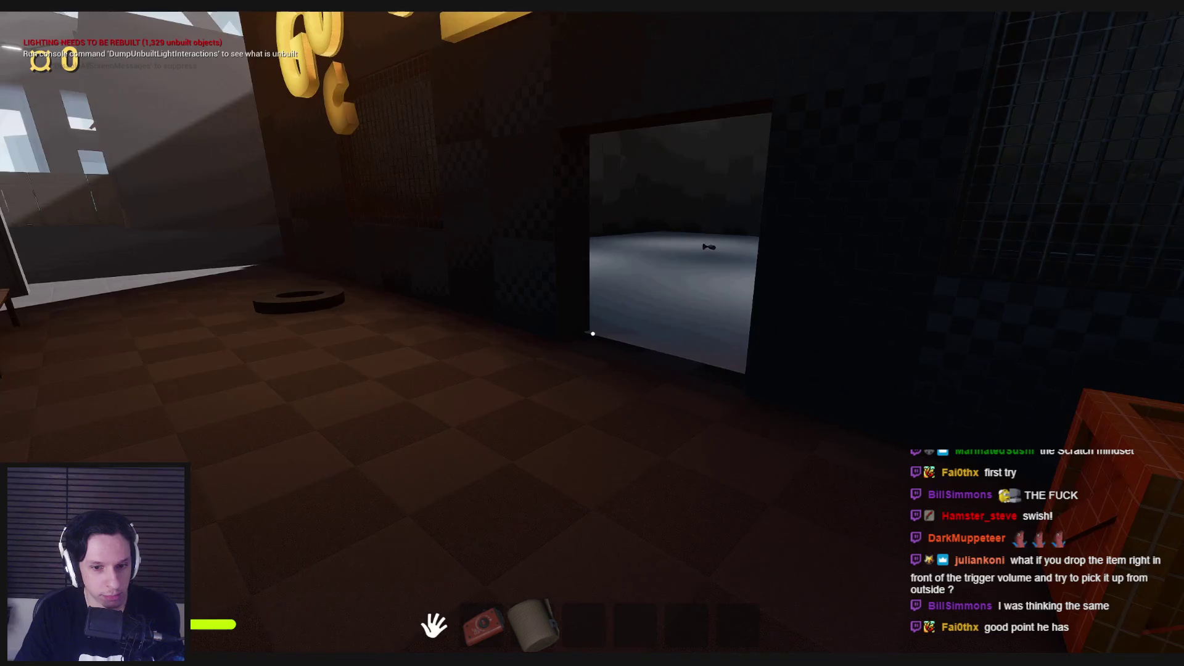
{"action": "key", "text": "w"}
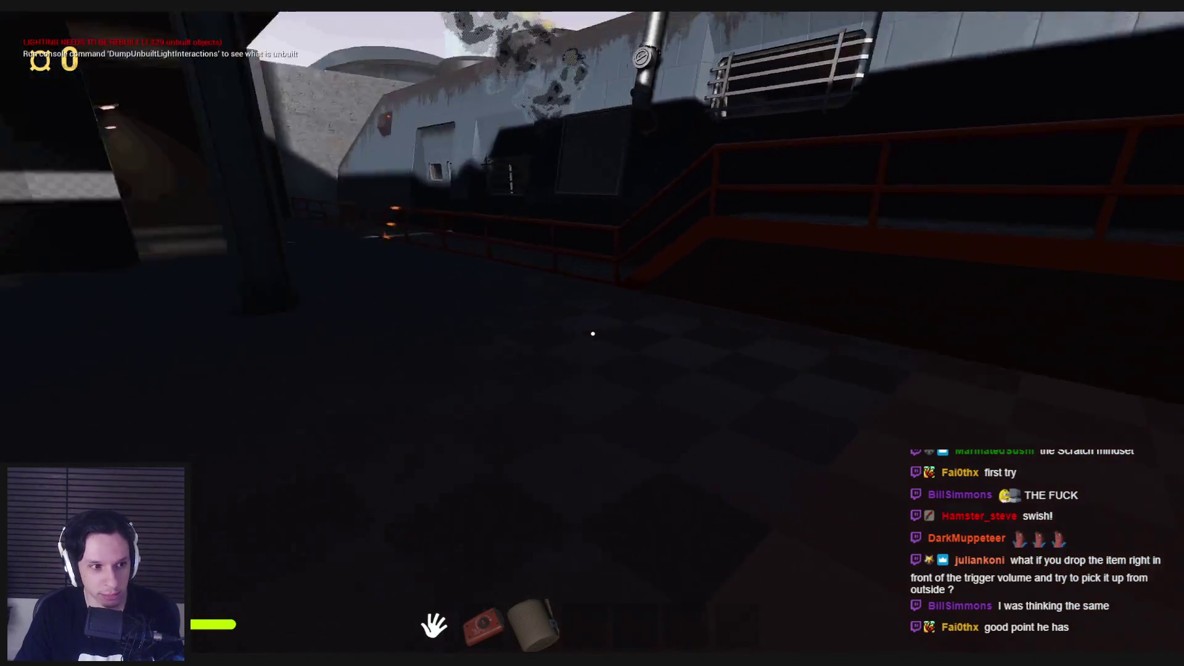
{"action": "key", "text": "s"}
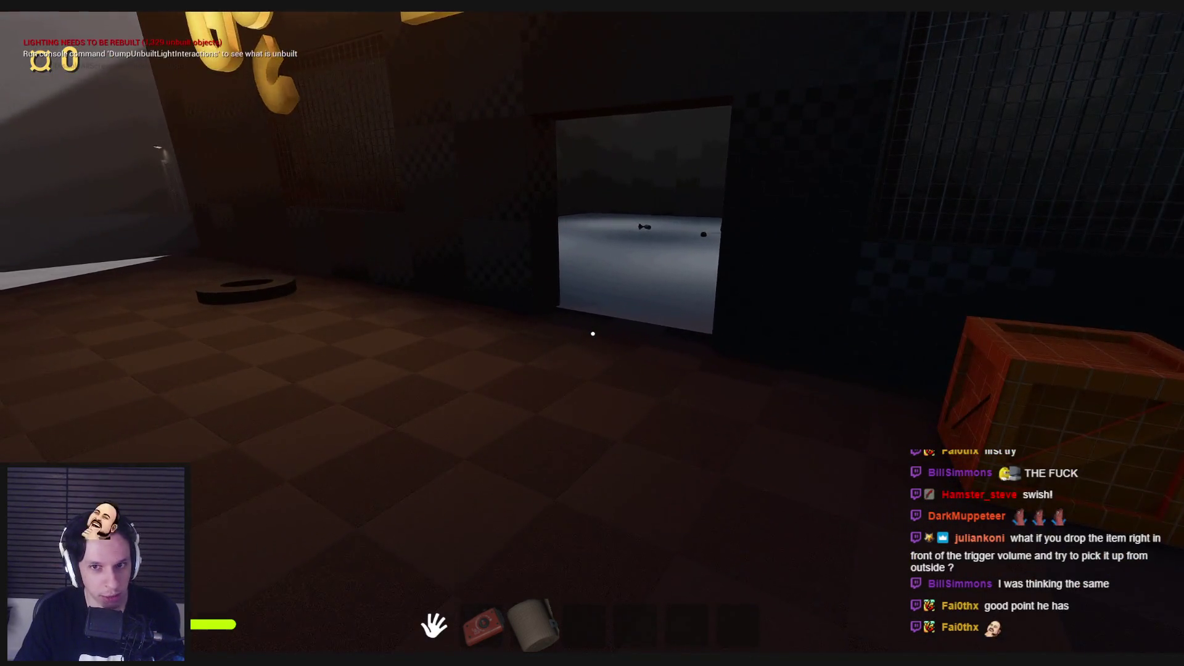
{"action": "key", "text": "3"}
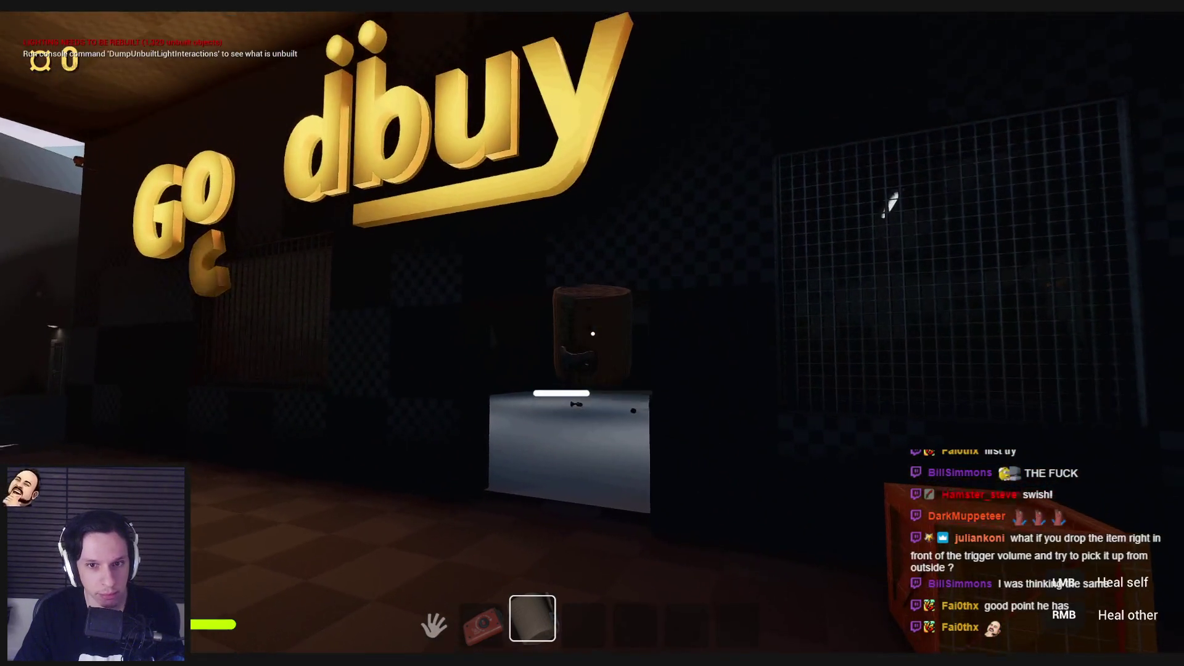
{"action": "key", "text": "q"}
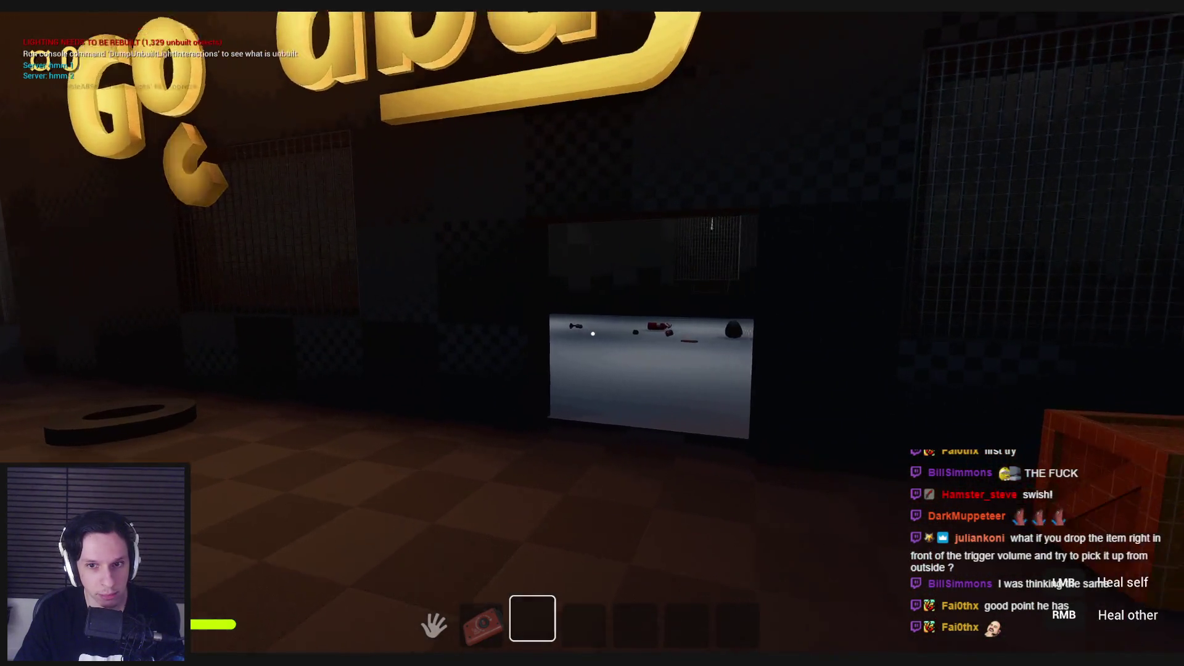
{"action": "key", "text": "w"}
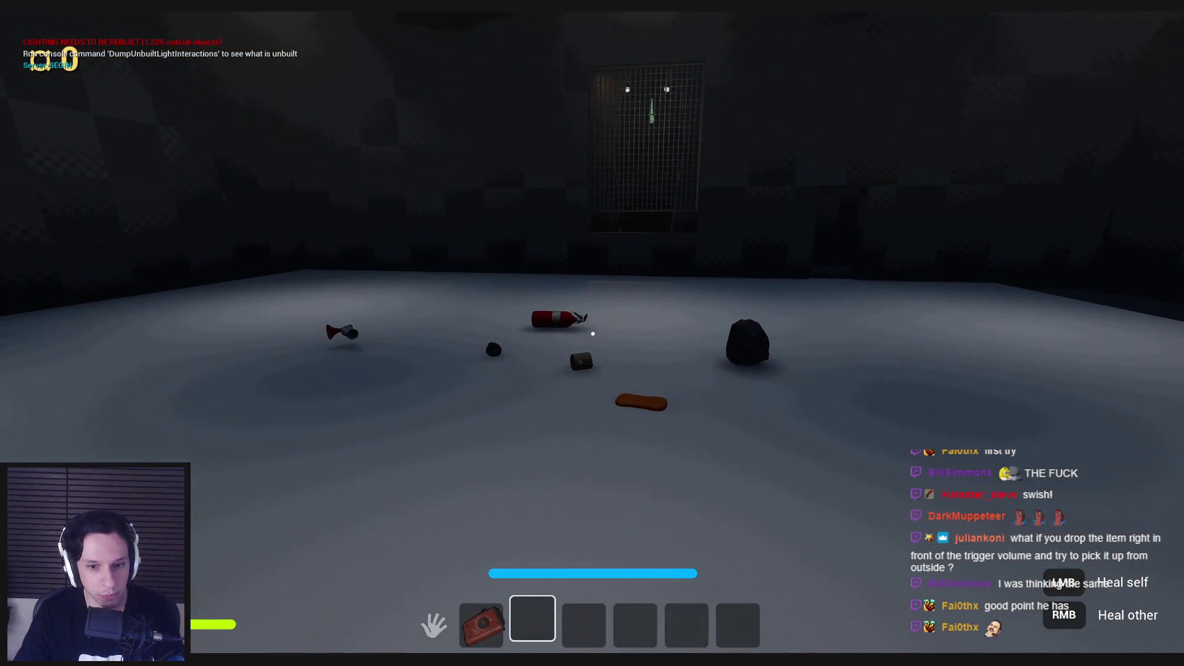
{"action": "key", "text": "3"}
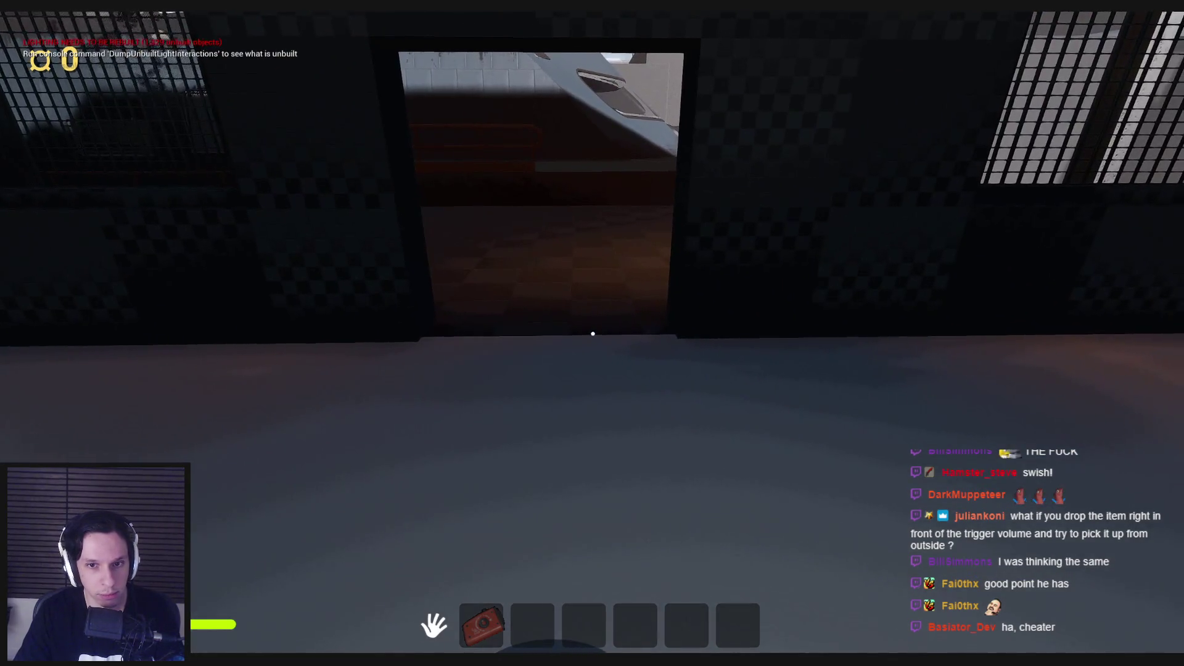
{"action": "key", "text": "s"}
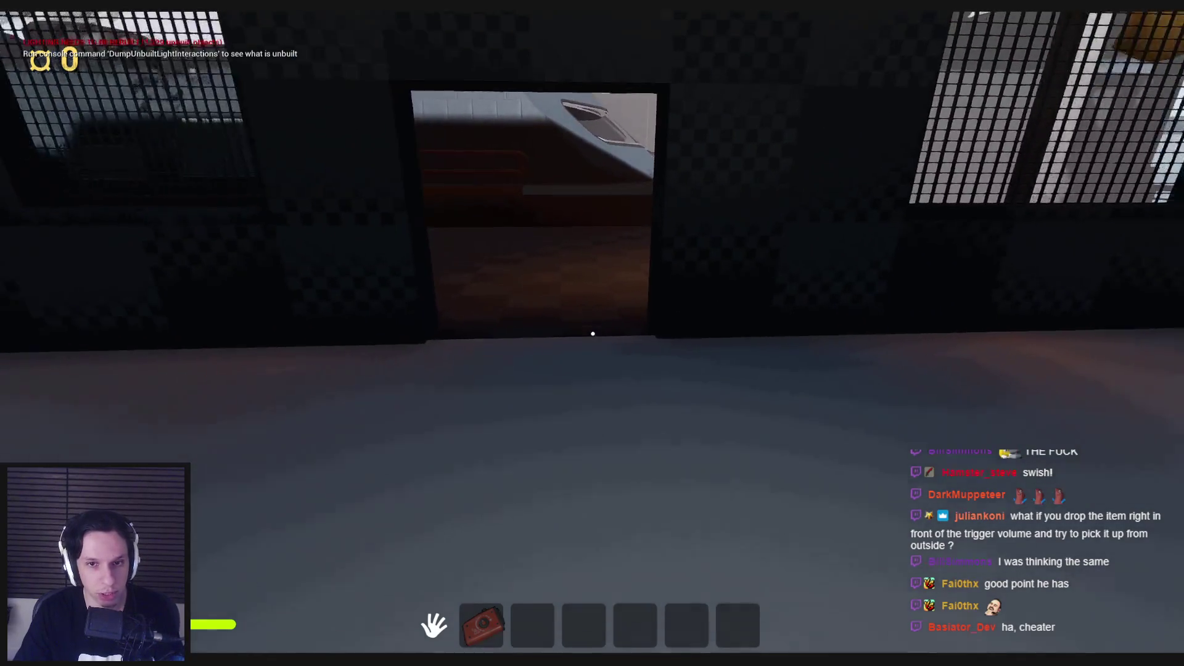
{"action": "key", "text": "s"}
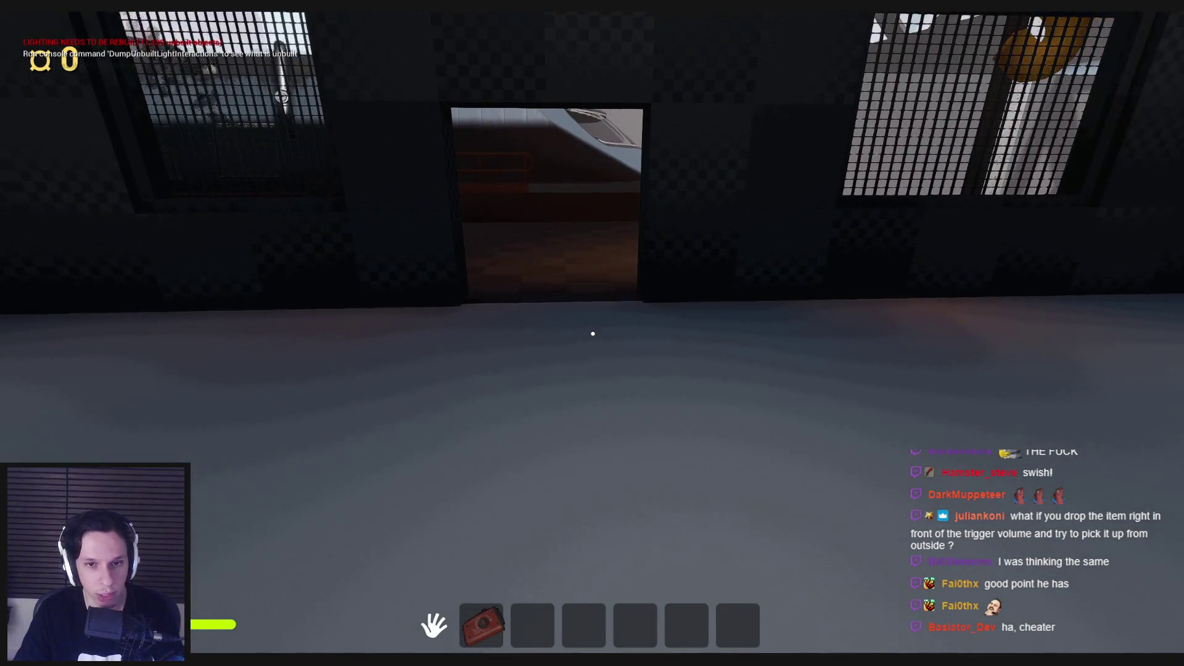
Stop play, set the detector's Box to block Visibility, and save BP_ShopItemDetector.
{"action": "key", "text": "Escape"}
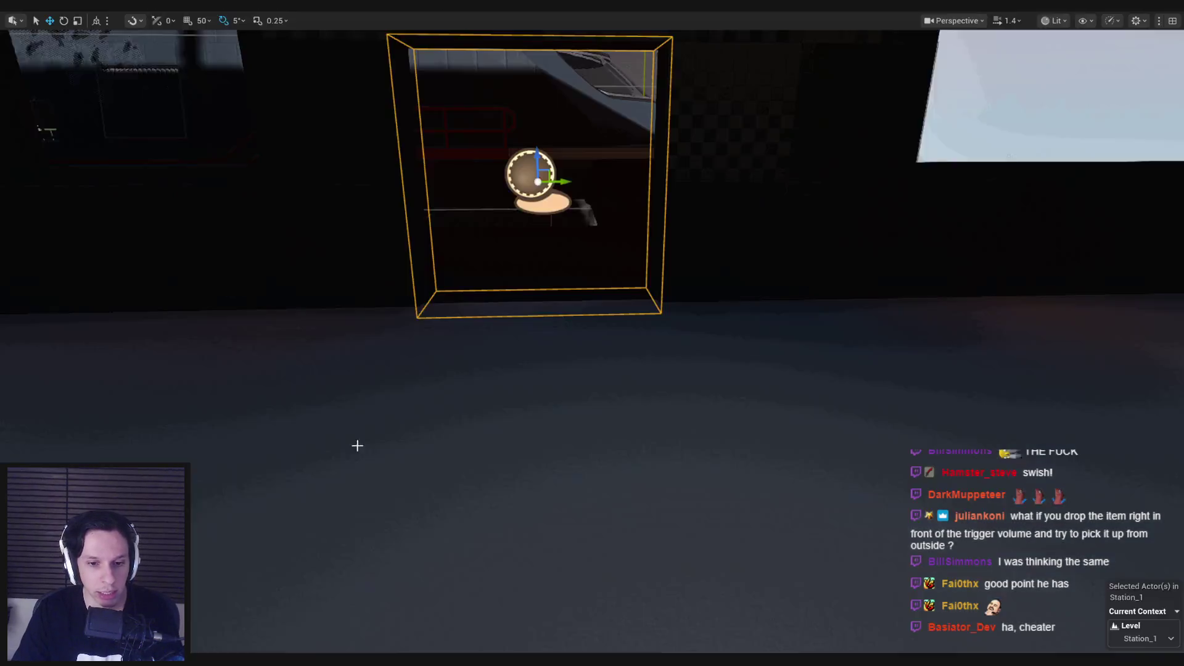
{"action": "key", "text": "alt+Tab"}
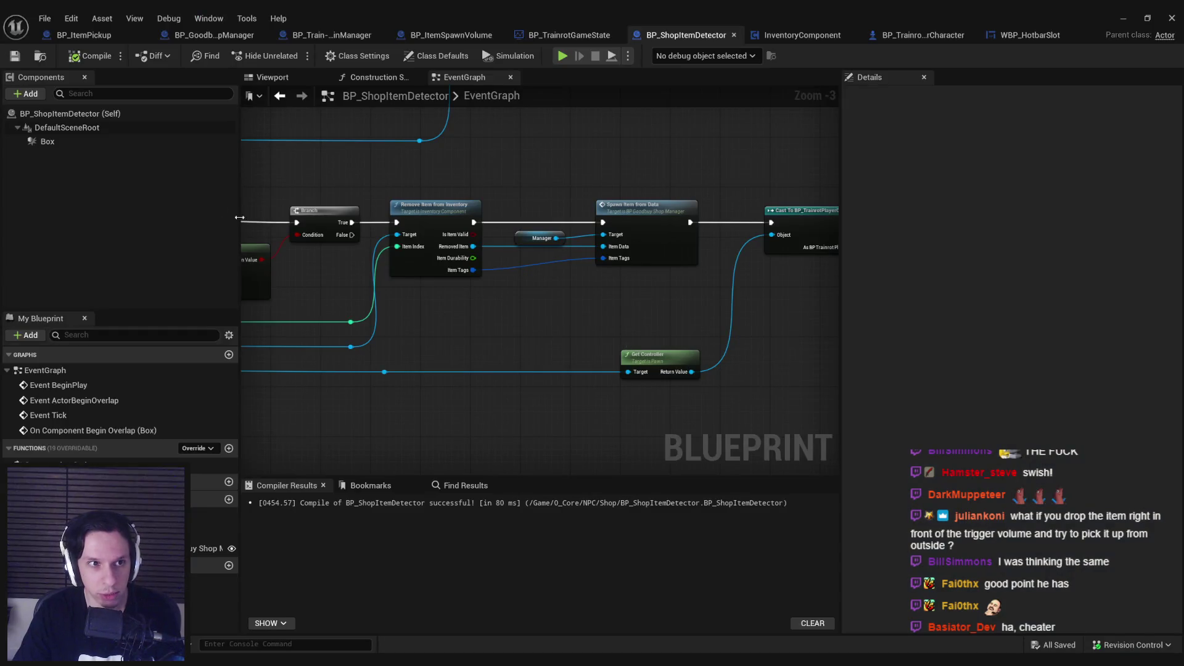
{"action": "left_click", "coordinate": [47, 142]}
{"action": "scroll", "coordinate": [1048, 370], "scroll_direction": "down", "scroll_amount": 10}
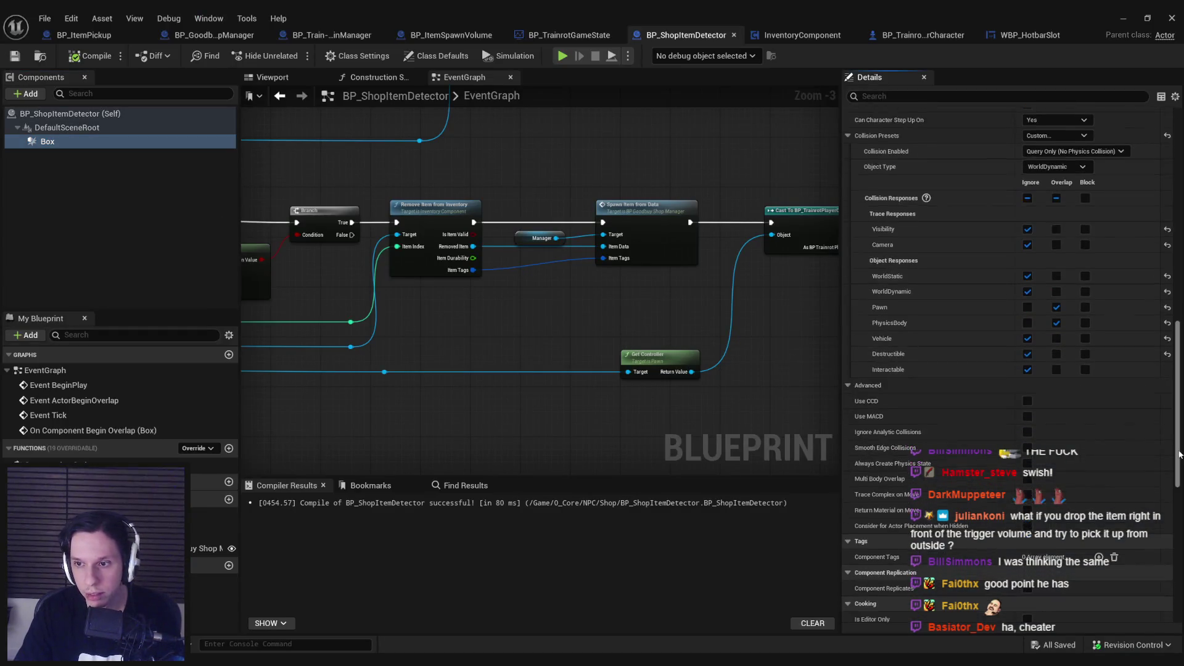
{"action": "scroll", "coordinate": [1091, 255], "scroll_direction": "up", "scroll_amount": 2}
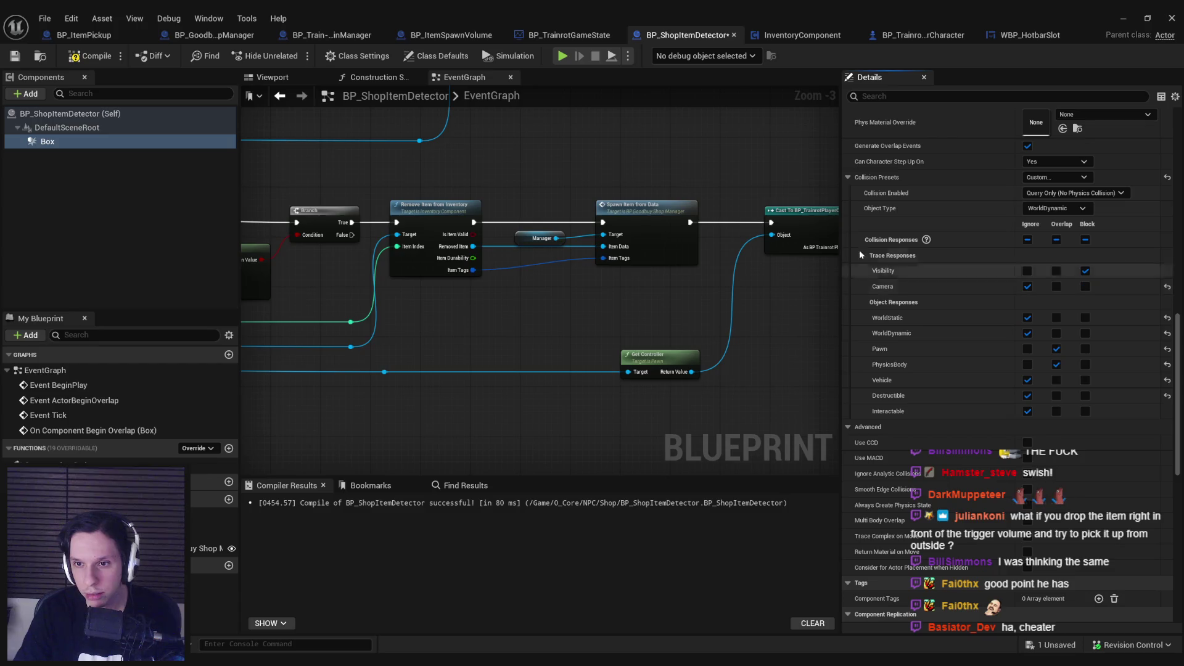
{"action": "left_click", "coordinate": [19, 59]}
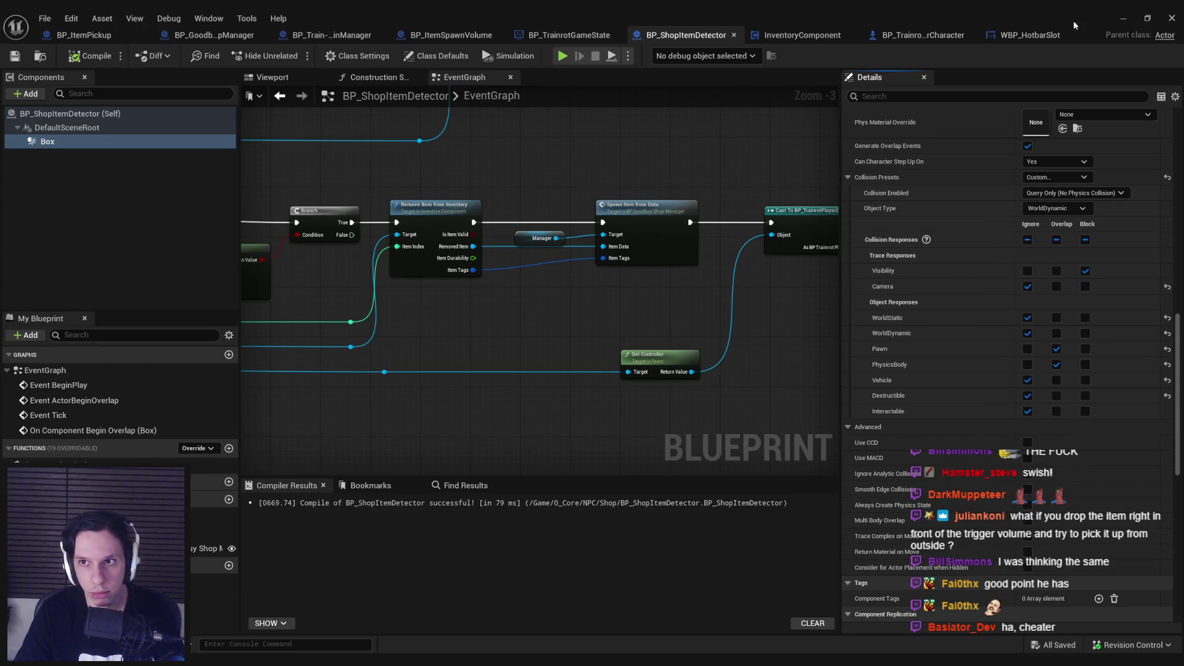
Minimize the Blueprint editor and music player, then start a new play test.
{"action": "left_click", "coordinate": [1120, 20]}
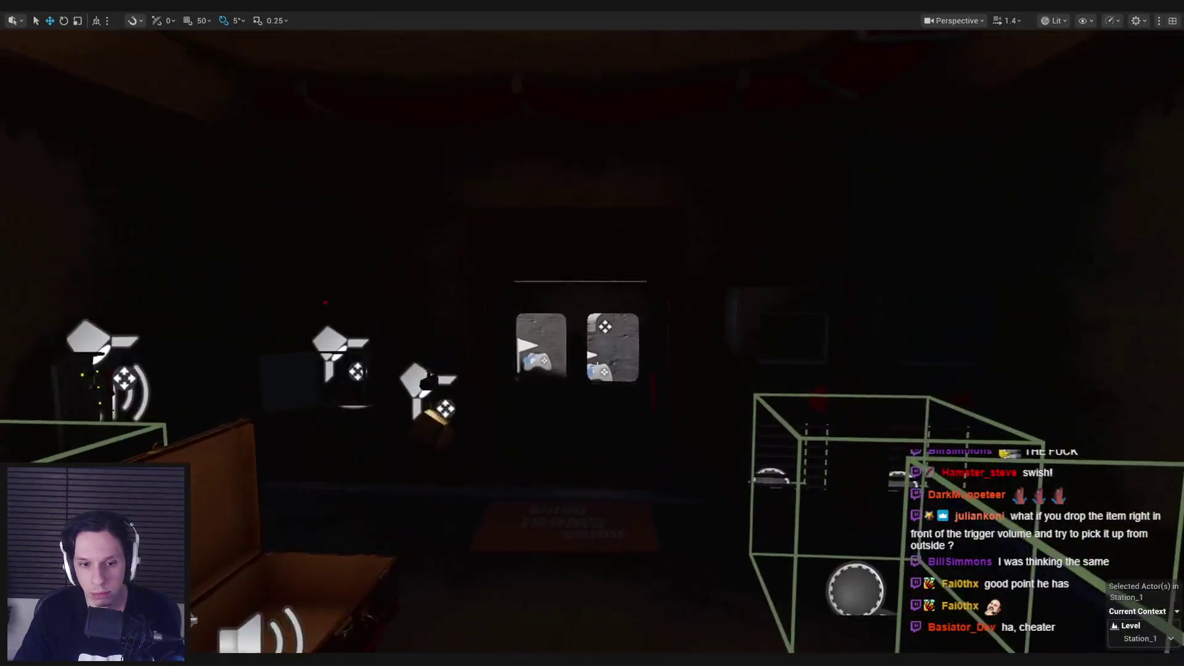
{"action": "key", "text": "alt+Tab"}
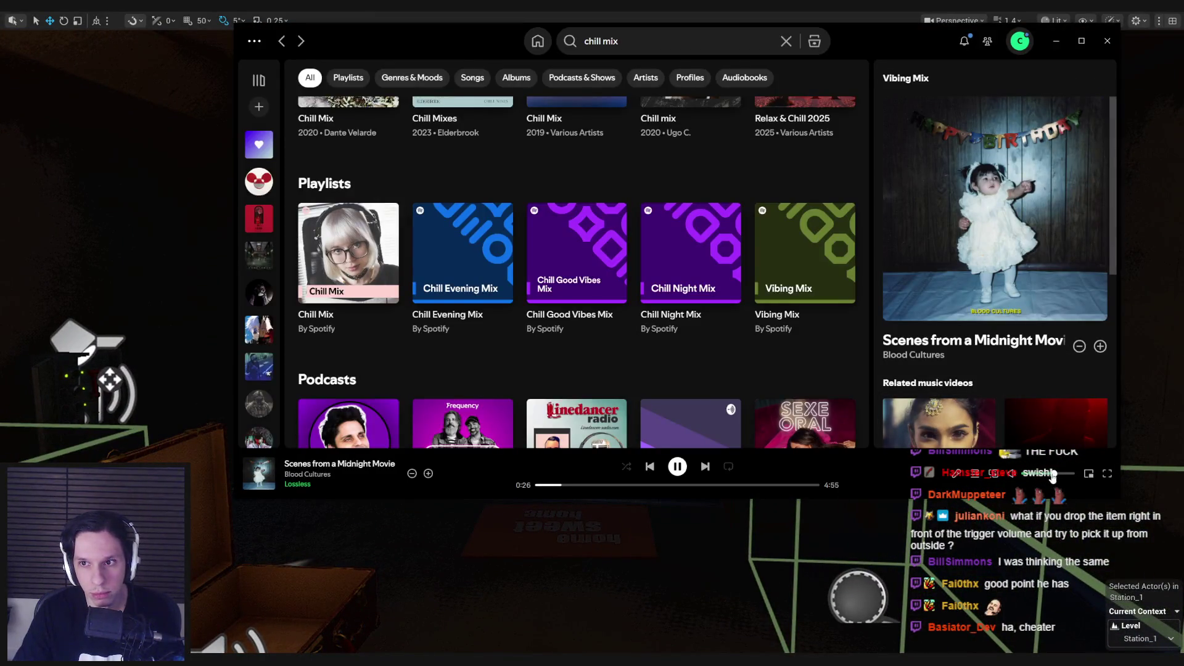
{"action": "left_click", "coordinate": [1055, 42]}
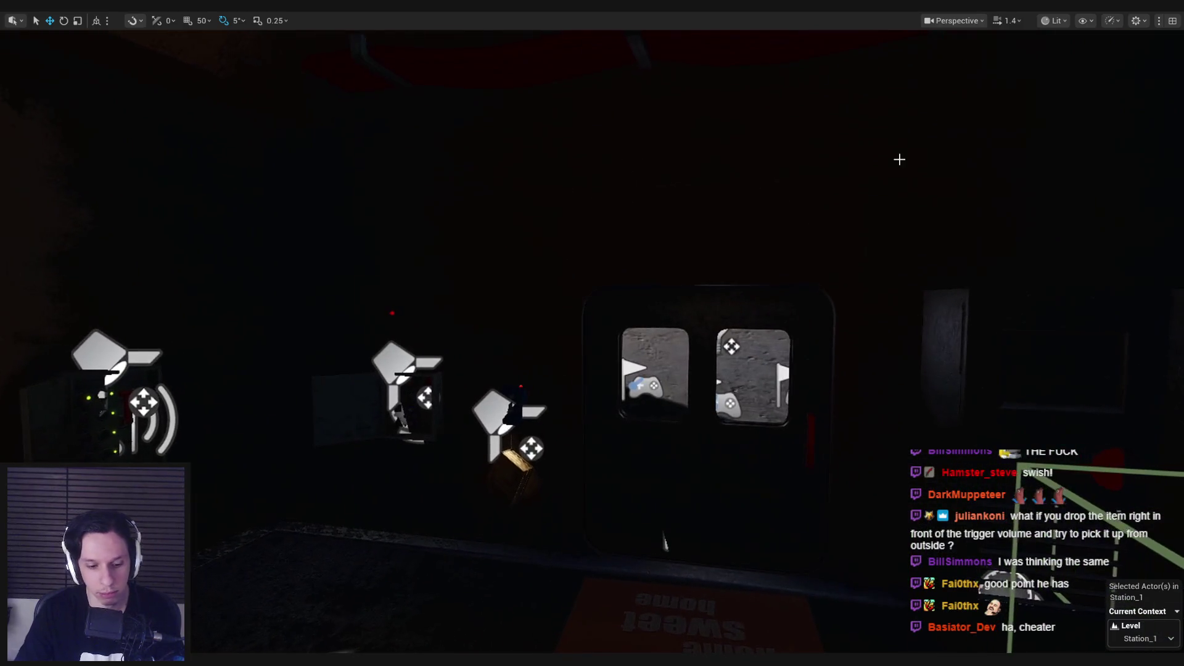
{"action": "key", "text": "alt+p"}
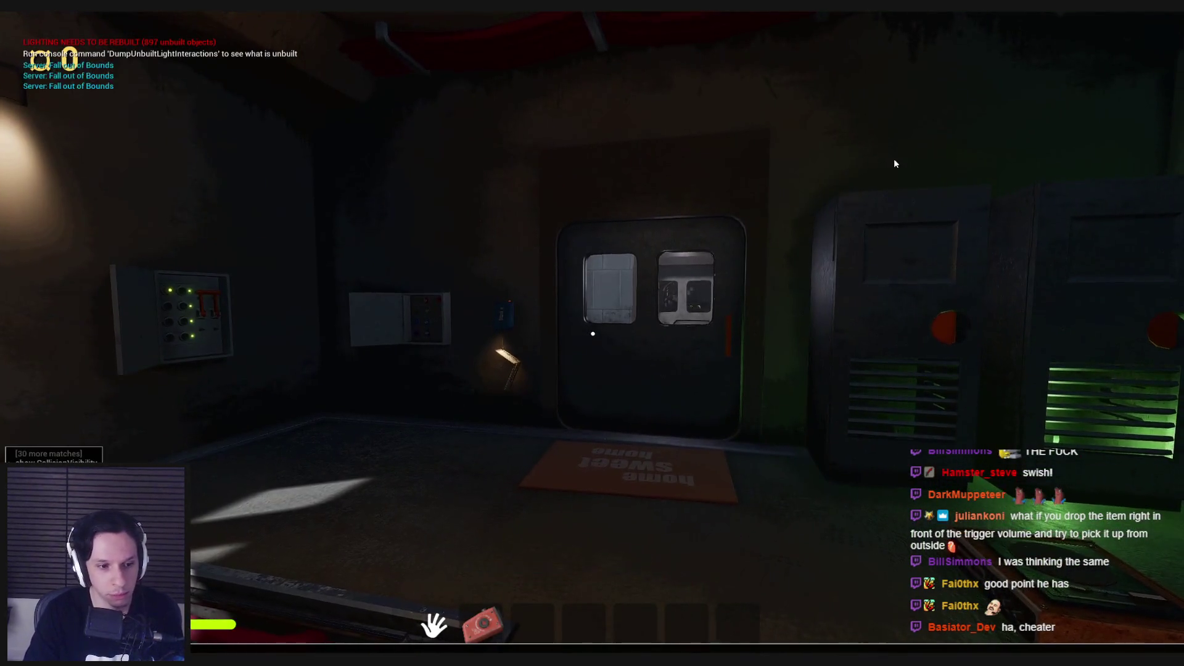
In the play session, walk from the start into the shop and grab the small cylinder.
{"action": "key", "text": "grave"}
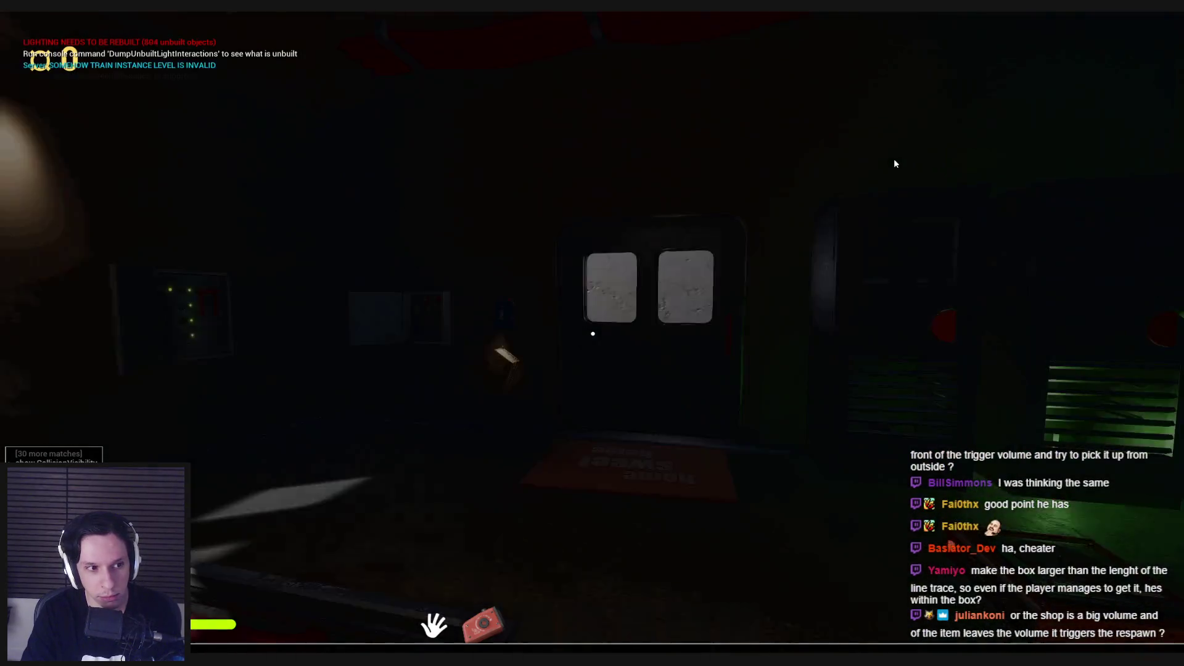
{"action": "left_click", "coordinate": [896, 162]}
{"action": "key", "text": "w"}
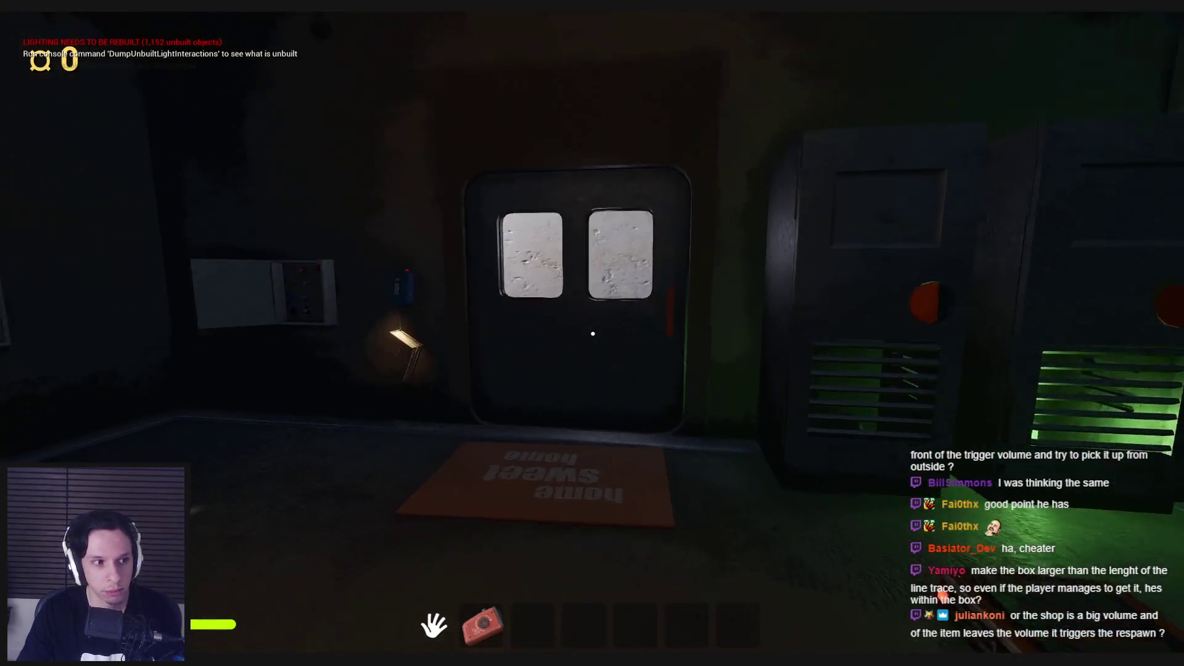
{"action": "key", "text": "shift"}
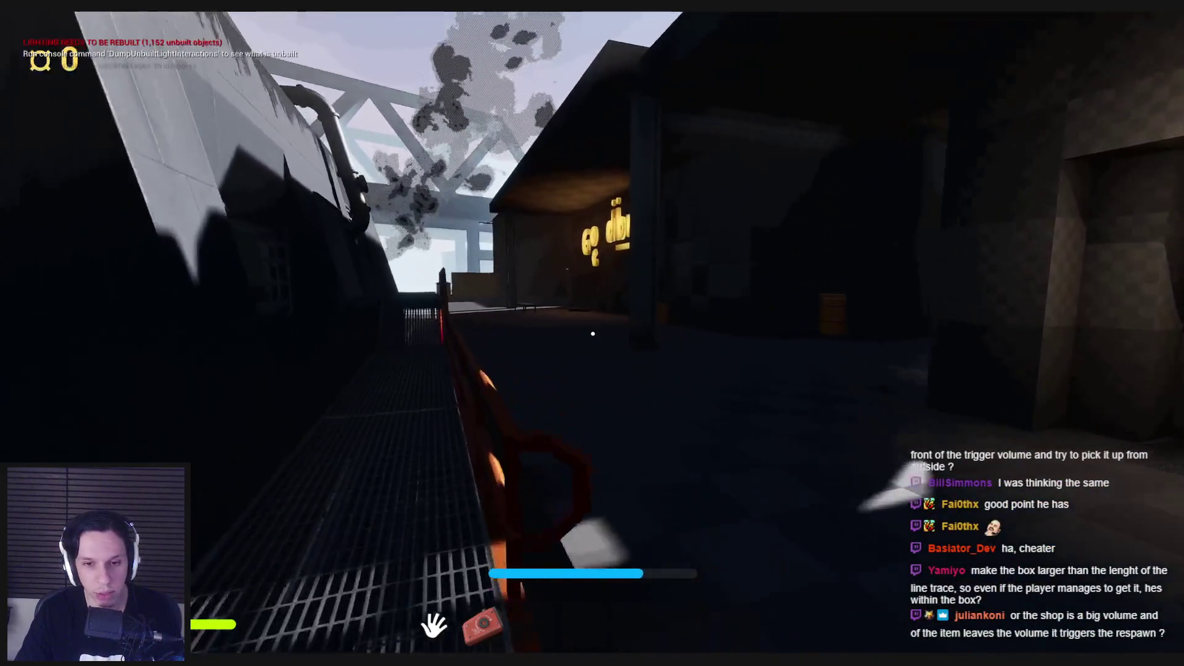
{"action": "key", "text": "shift+w"}
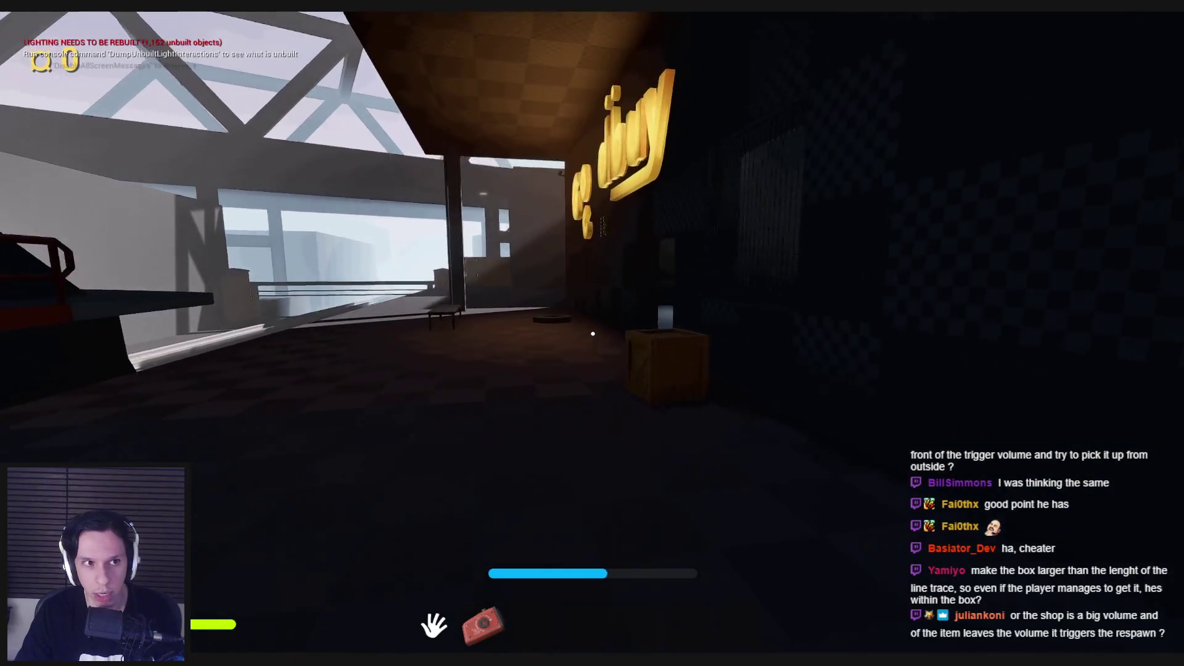
{"action": "key", "text": "shift+w"}
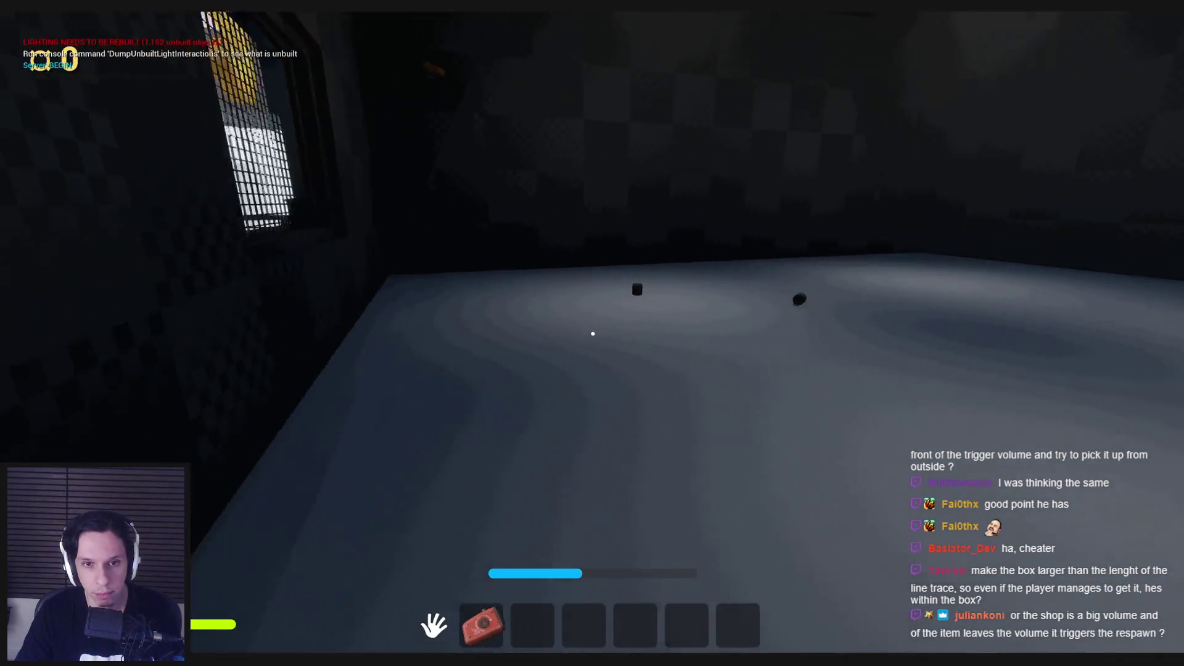
{"action": "key", "text": "w"}
{"action": "left_click", "coordinate": [593, 334]}
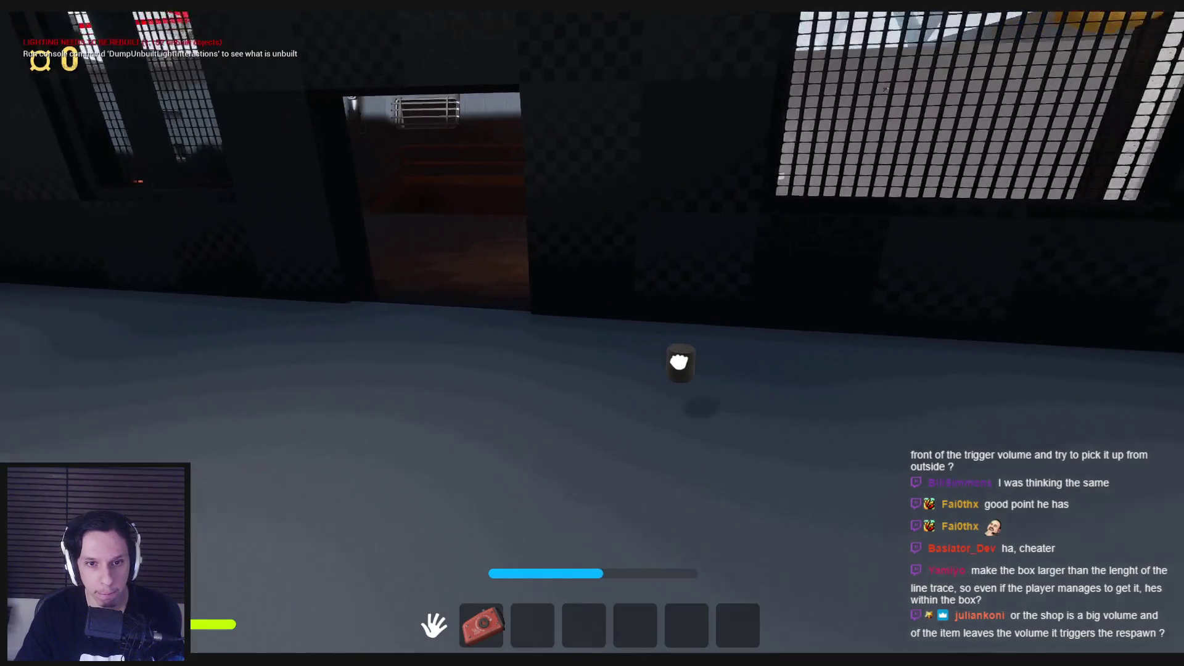
Drop the cylinder by the doorway, try grabbing it from outside, then end play.
{"action": "key", "text": "w"}
{"action": "left_click", "coordinate": [592, 334]}
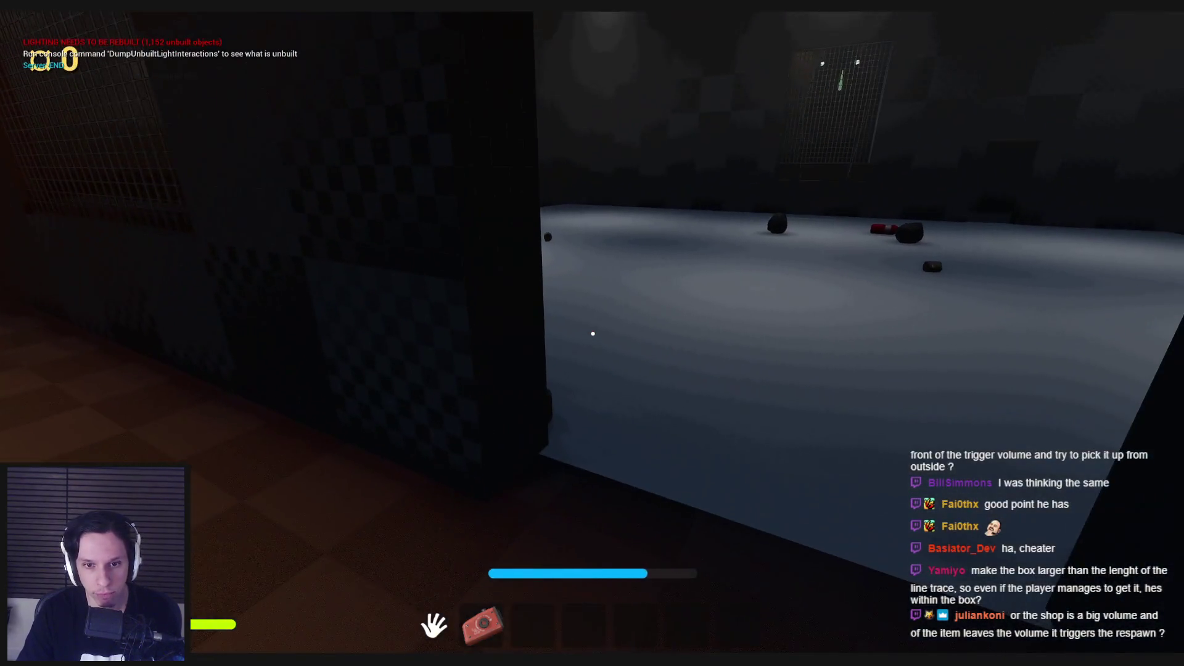
{"action": "left_click", "coordinate": [593, 333]}
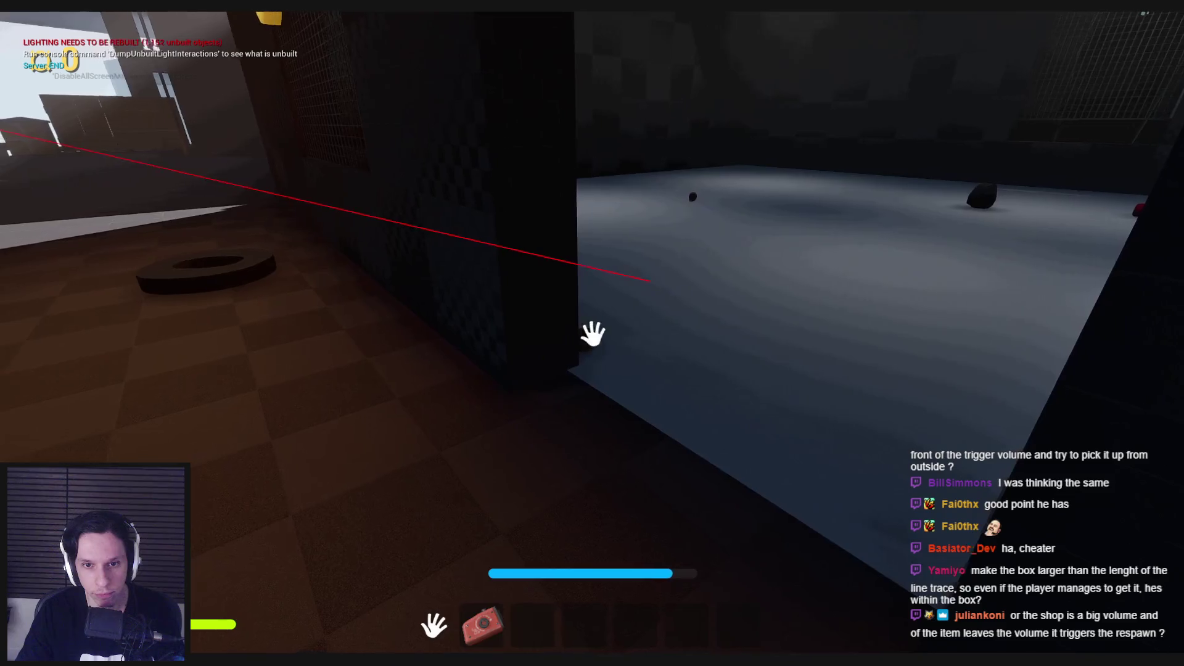
{"action": "left_click", "coordinate": [593, 334]}
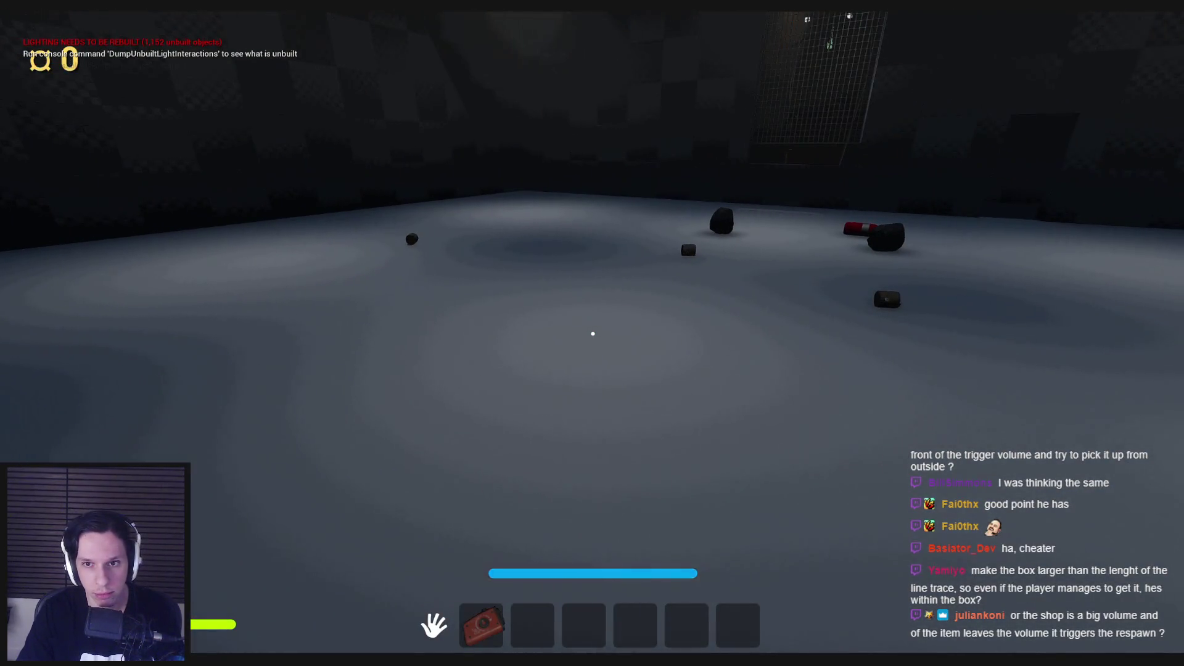
{"action": "key", "text": "Escape"}
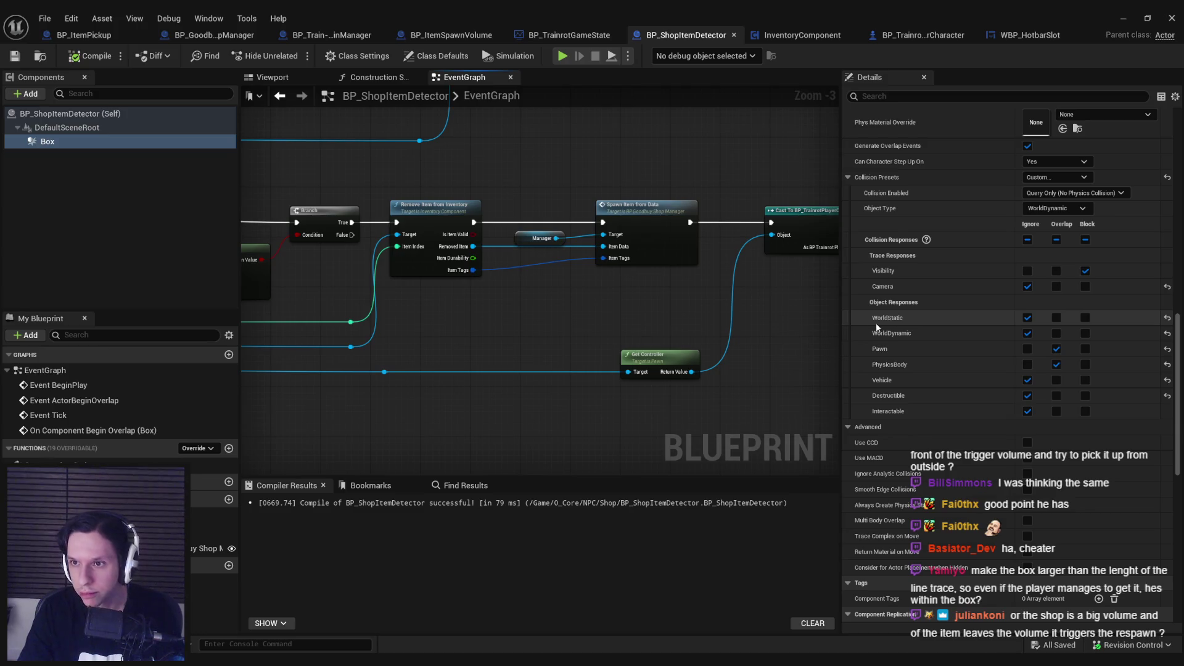
{"action": "left_click", "coordinate": [1080, 193]}
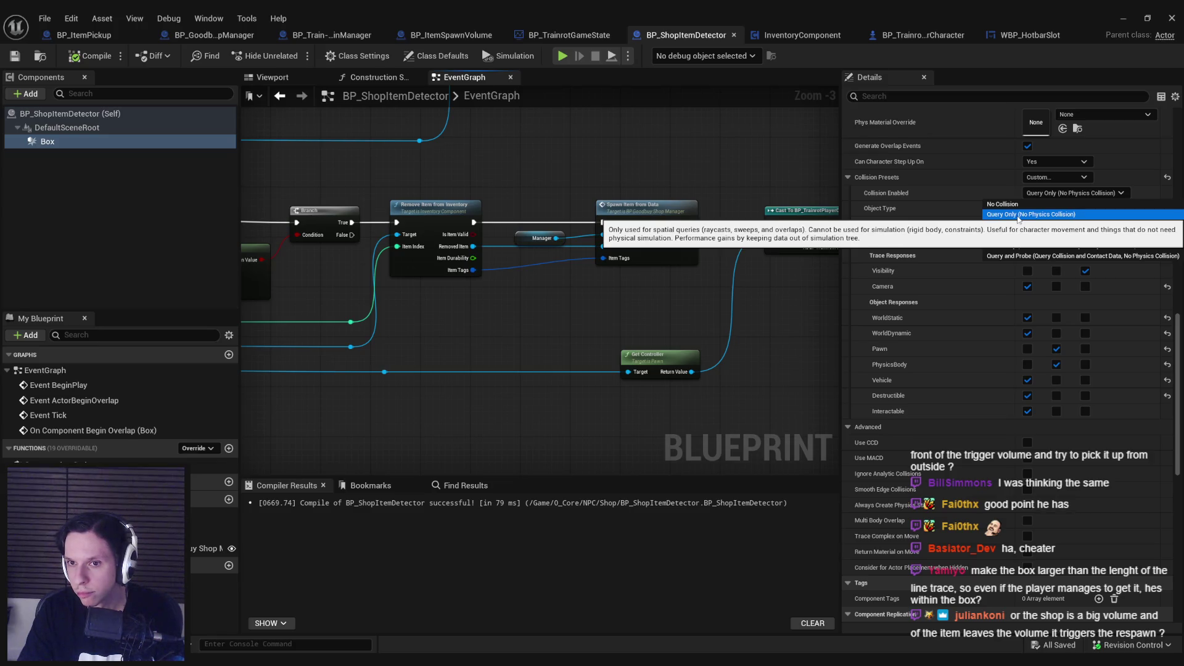
{"action": "left_click", "coordinate": [1018, 214]}
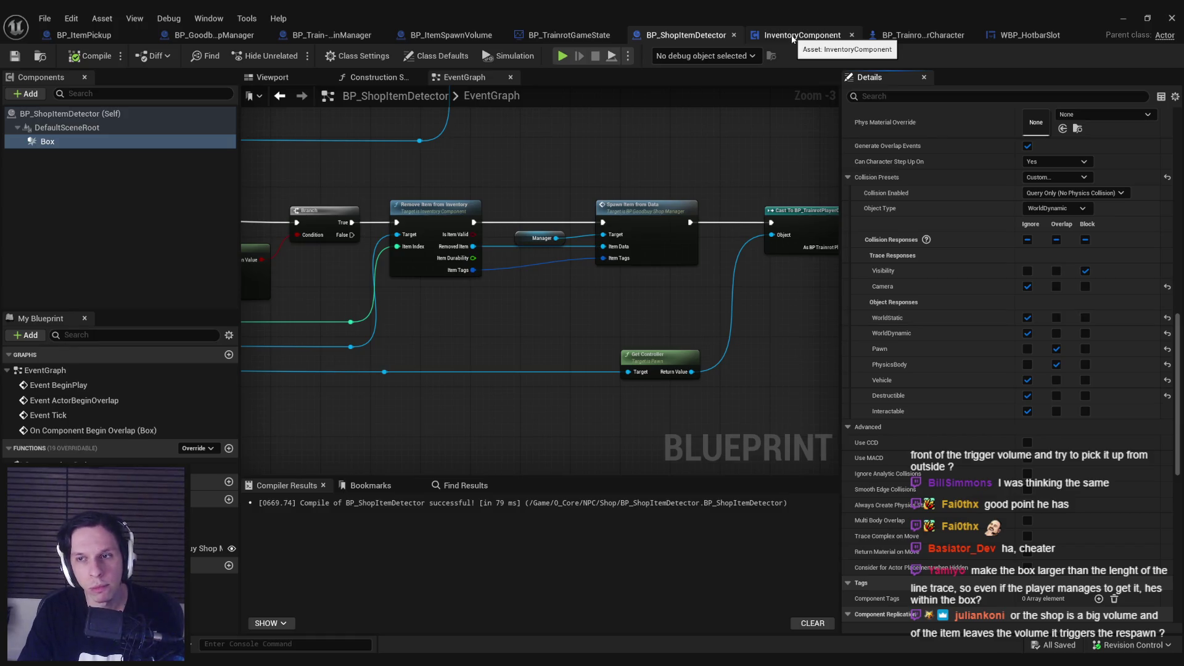
Inspect the line trace nodes in the player character's Interaction graph.
{"action": "left_click", "coordinate": [923, 35]}
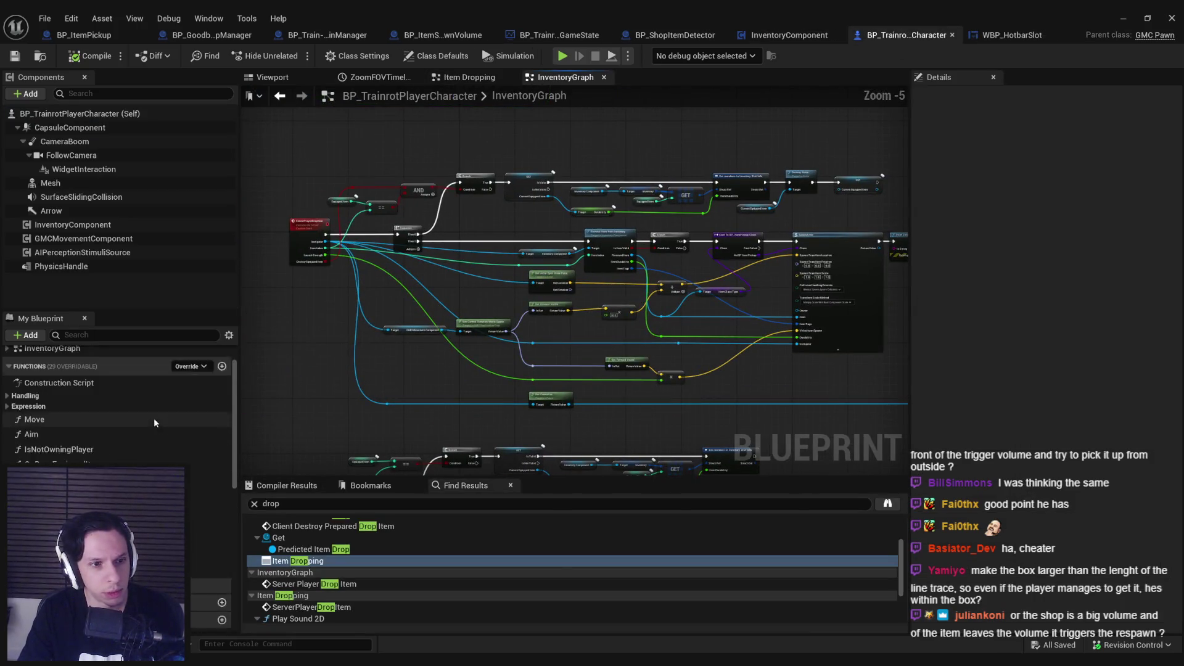
{"action": "scroll", "coordinate": [154, 417], "scroll_direction": "up", "scroll_amount": 2}
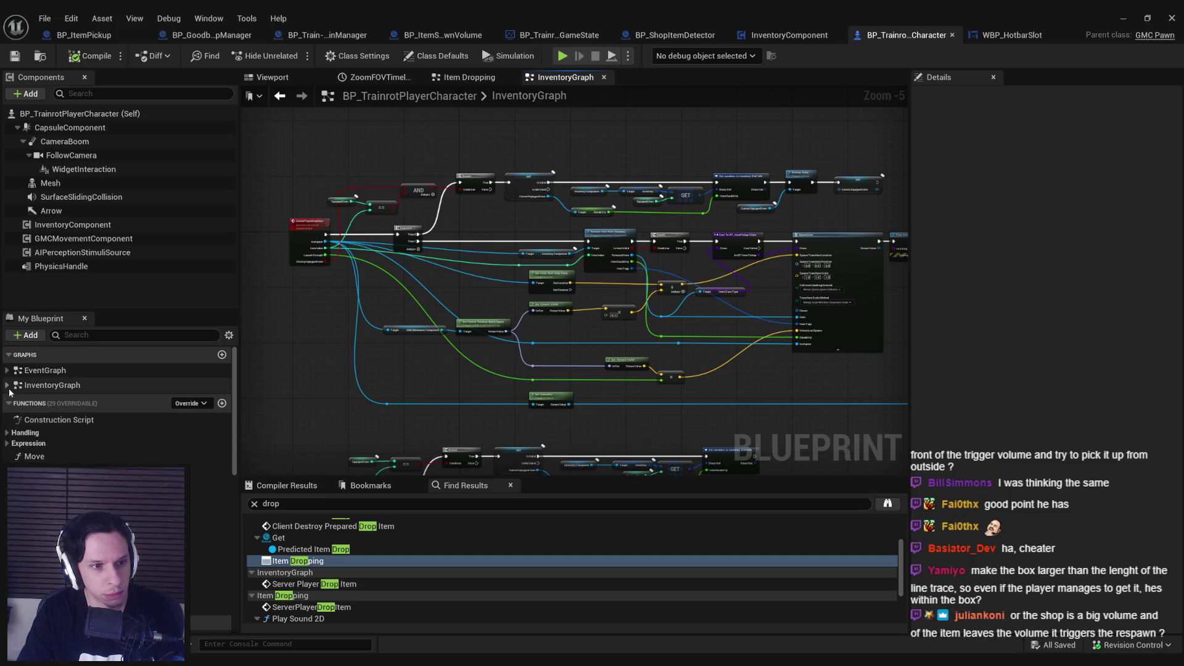
{"action": "left_click", "coordinate": [7, 370]}
{"action": "double_click", "coordinate": [49, 385]}
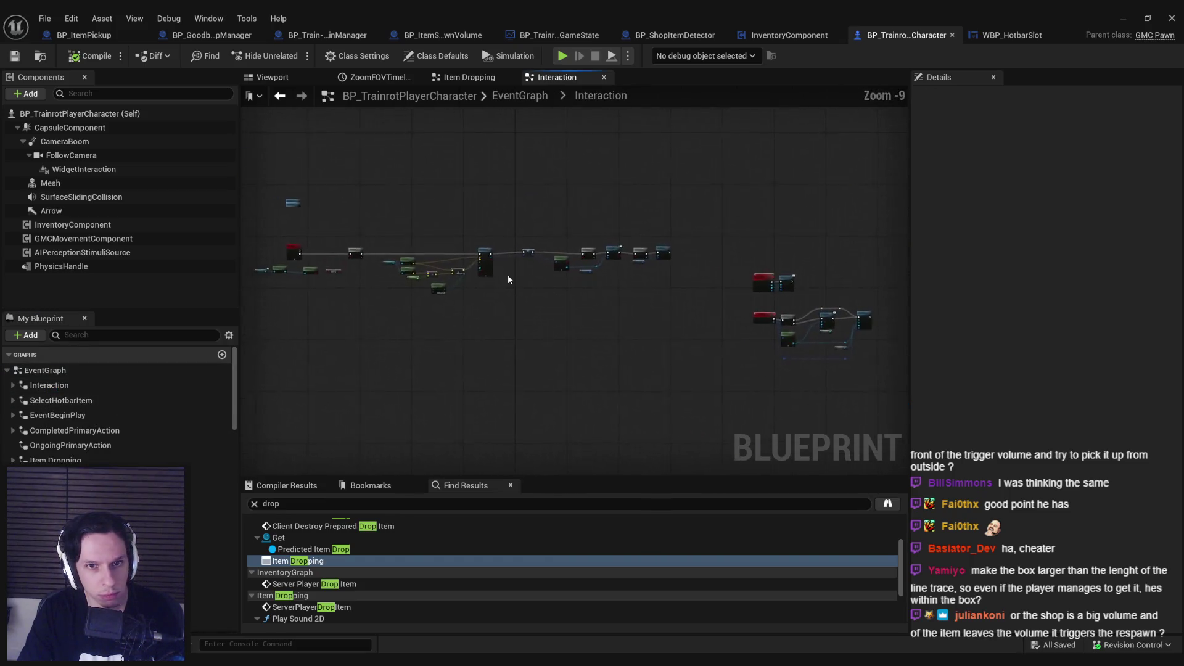
{"action": "left_click_drag", "start_coordinate": [511, 337], "coordinate": [401, 335]}
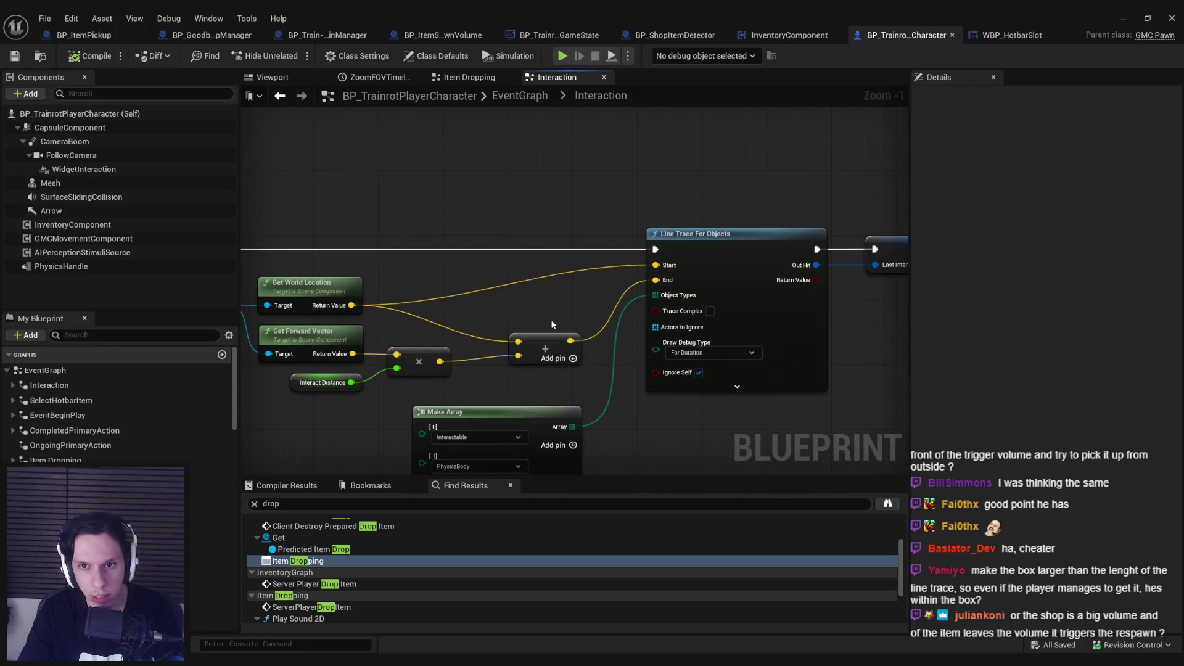
{"action": "scroll", "coordinate": [551, 333], "scroll_direction": "down", "scroll_amount": 1}
{"action": "scroll", "coordinate": [529, 379], "scroll_direction": "up", "scroll_amount": 2}
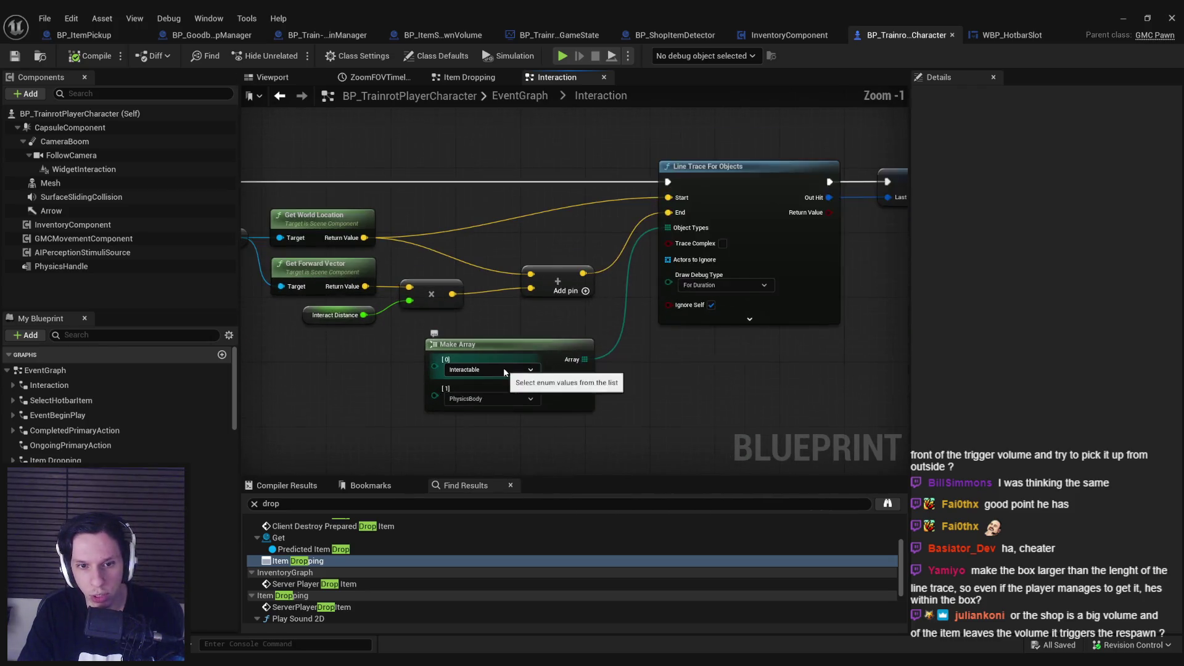
{"action": "scroll", "coordinate": [493, 403], "scroll_direction": "down", "scroll_amount": 1}
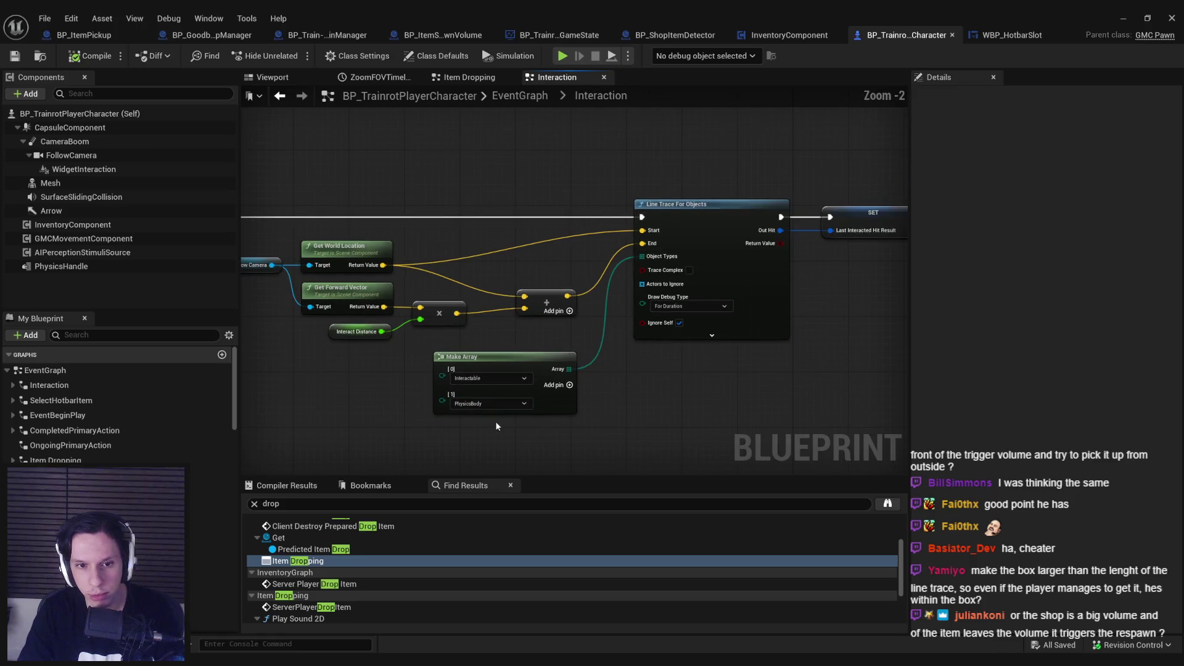
Back in BP_ShopItemDetector, set the Box to block Interactable and save the blueprint.
{"action": "left_click", "coordinate": [1007, 32]}
{"action": "left_click", "coordinate": [801, 34]}
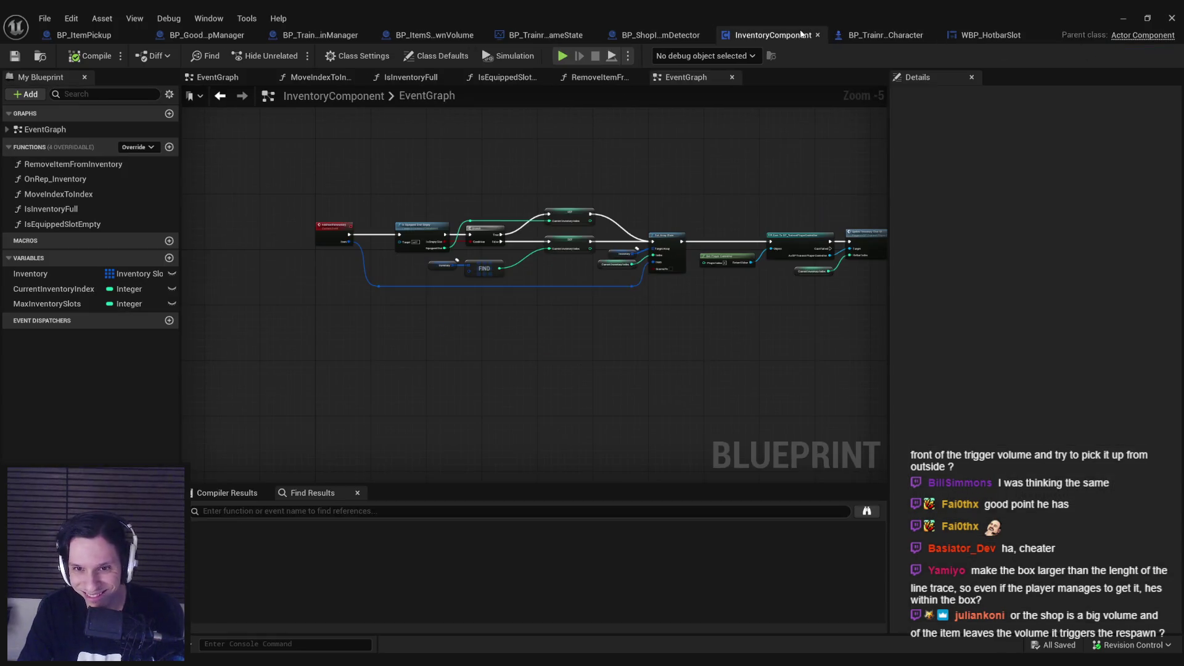
{"action": "left_click", "coordinate": [648, 35]}
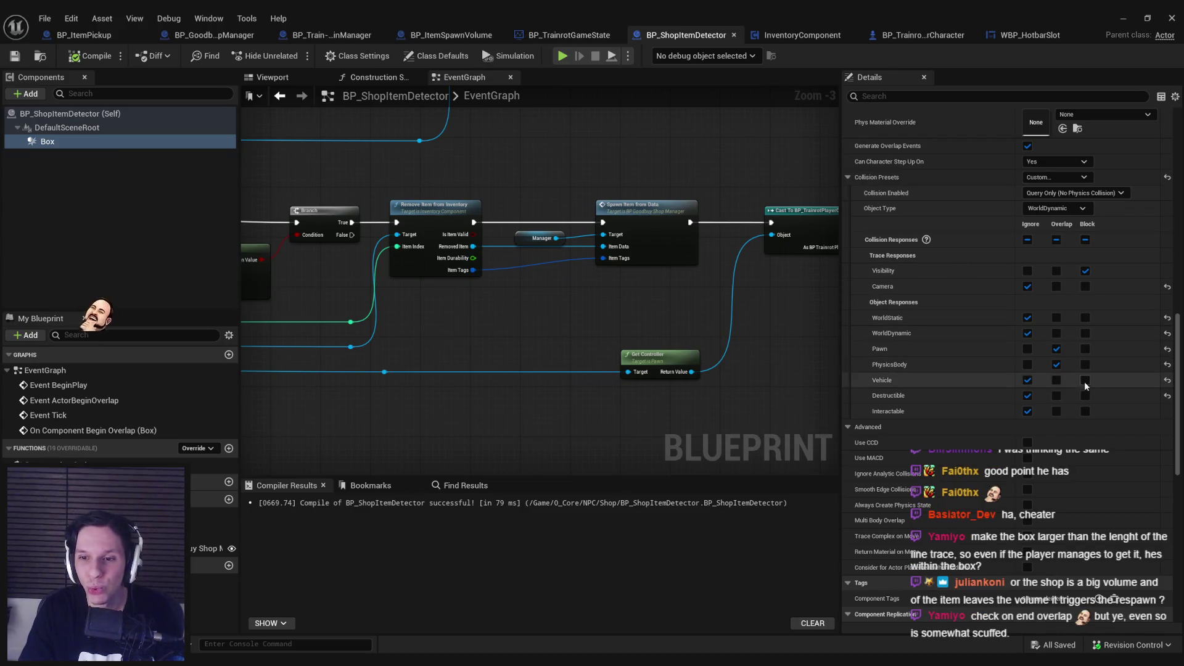
{"action": "left_click", "coordinate": [1085, 412]}
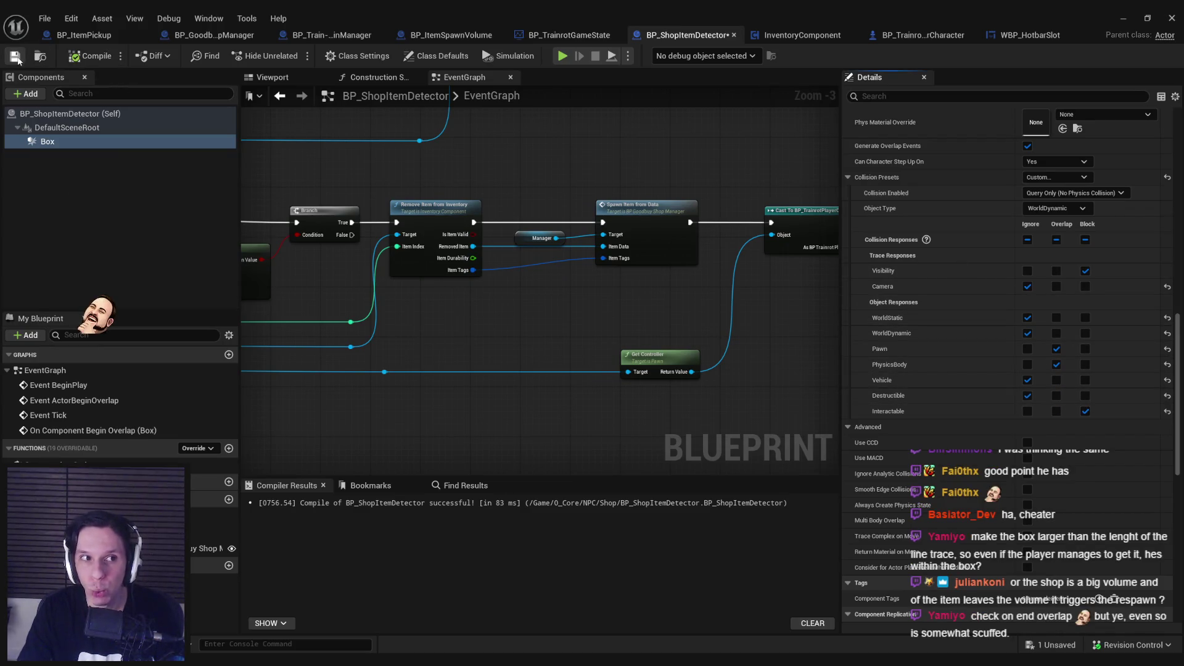
{"action": "left_click", "coordinate": [16, 56]}
{"action": "left_click", "coordinate": [1124, 18]}
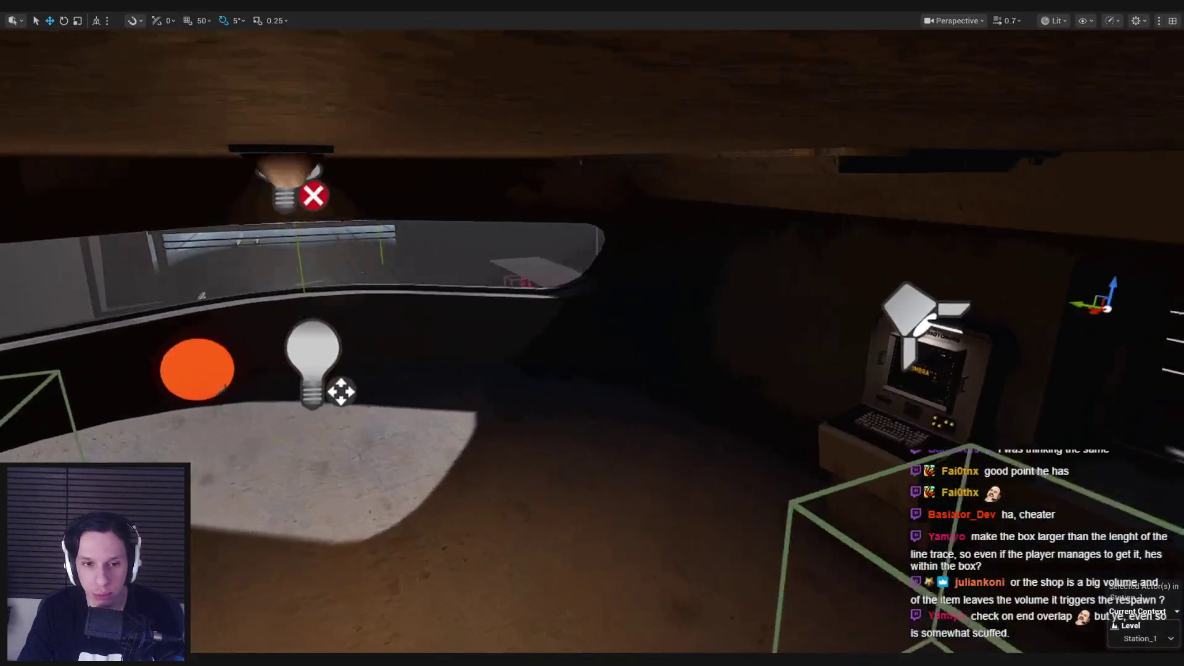
{"action": "key", "text": "alt+p"}
{"action": "key", "text": "grave"}
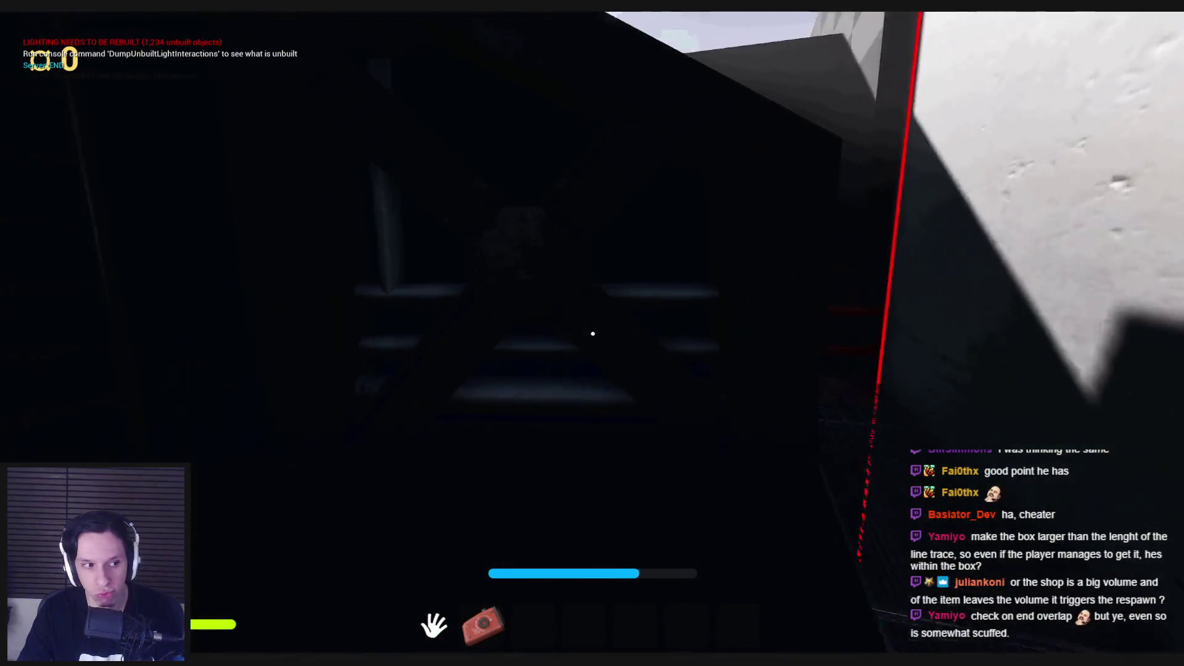
{"action": "key", "text": "w"}
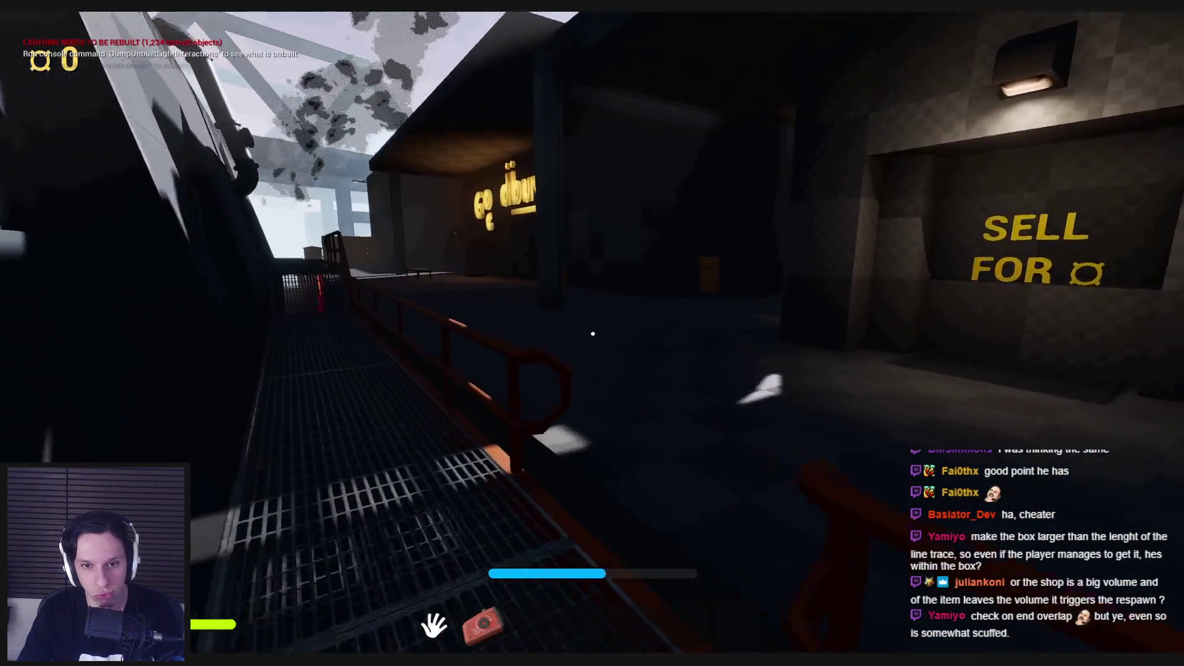
{"action": "key", "text": "w"}
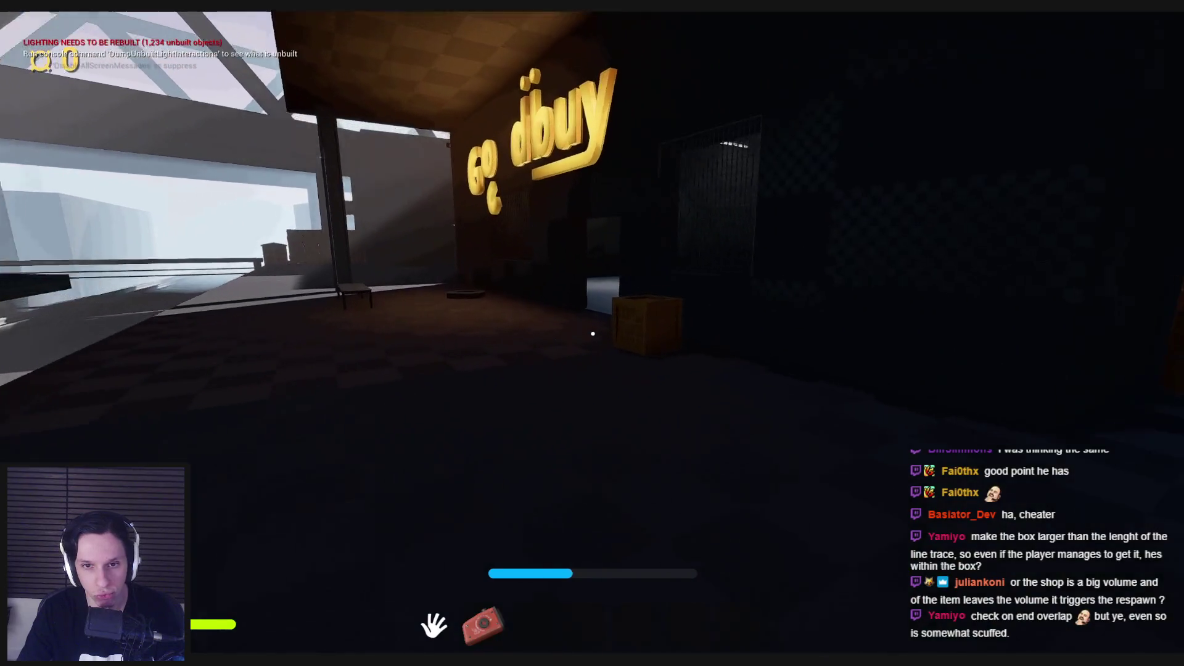
{"action": "key", "text": "w"}
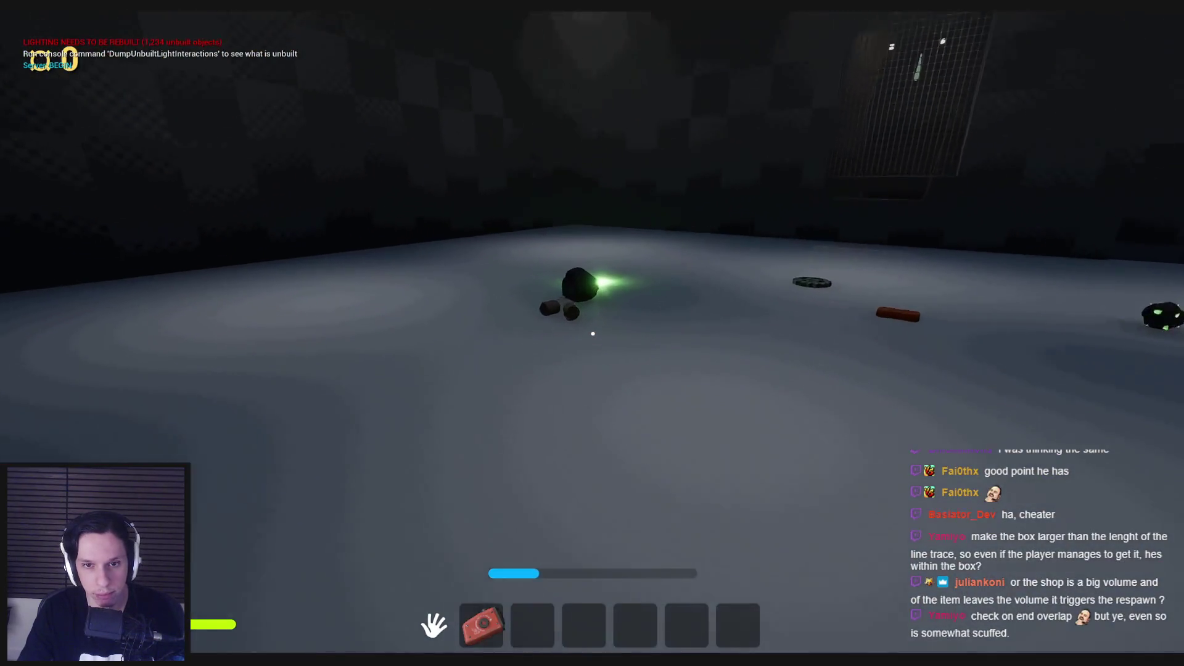
{"action": "key", "text": "w"}
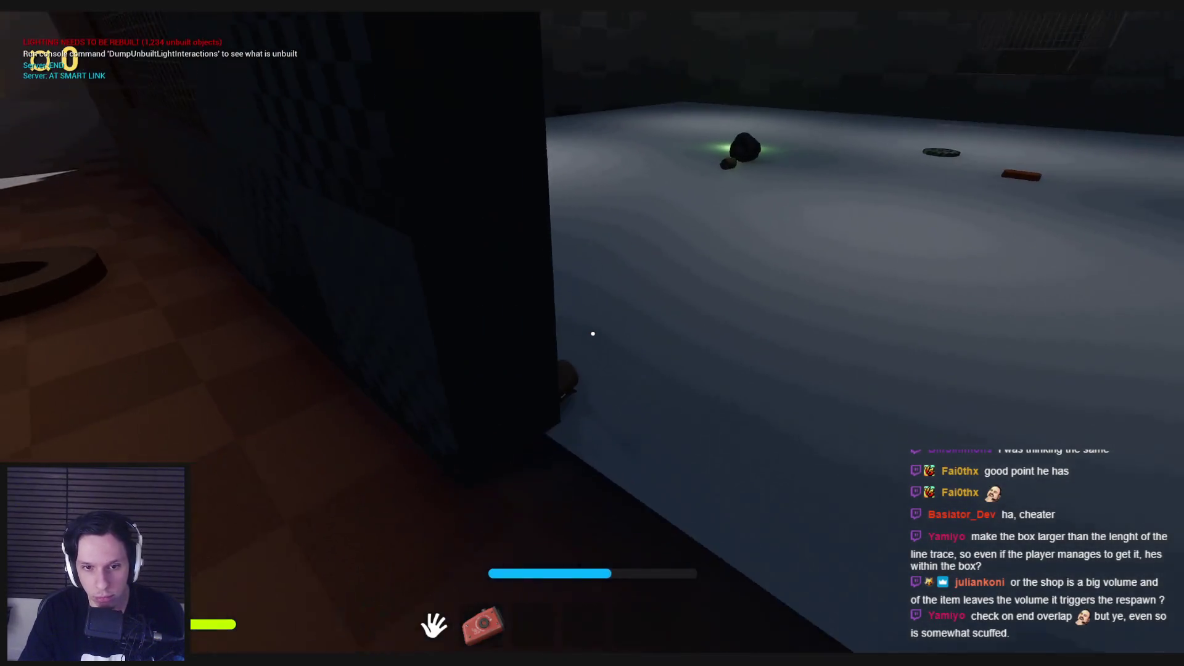
{"action": "key", "text": "e"}
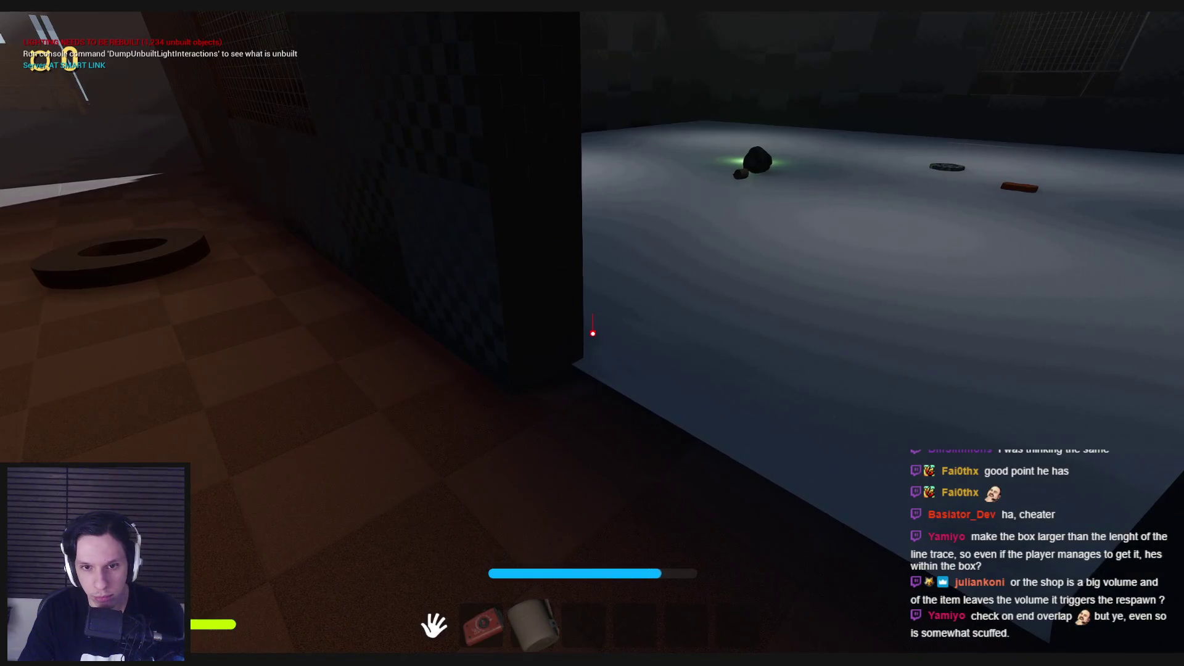
{"action": "key", "text": "s"}
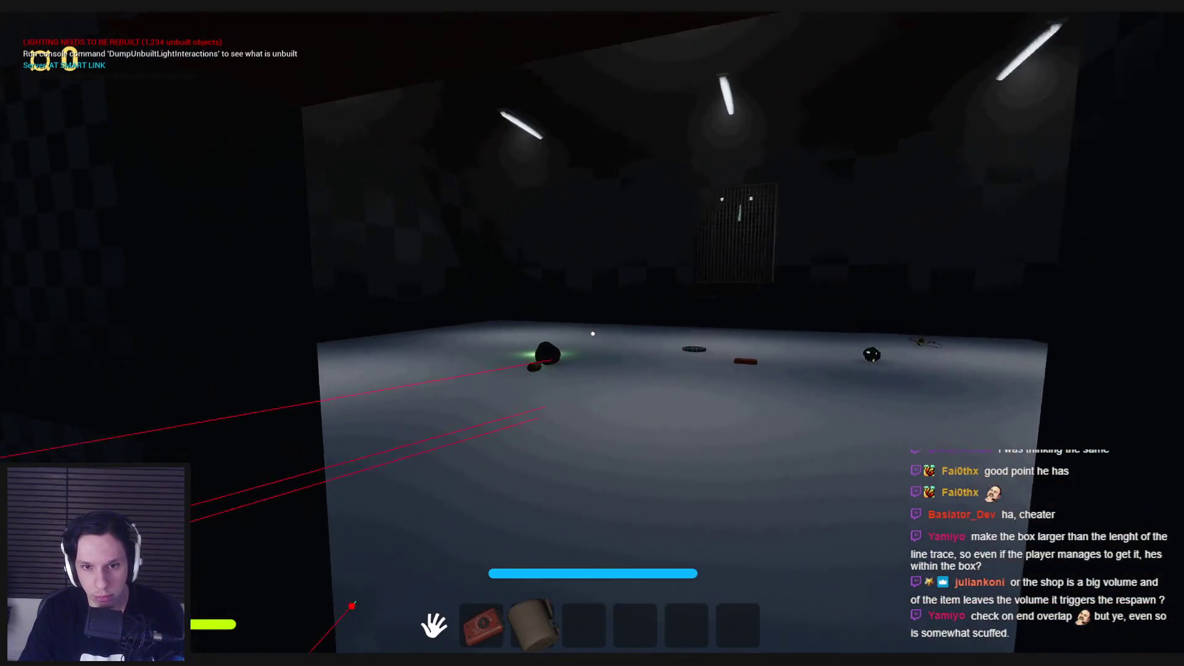
{"action": "key", "text": "q"}
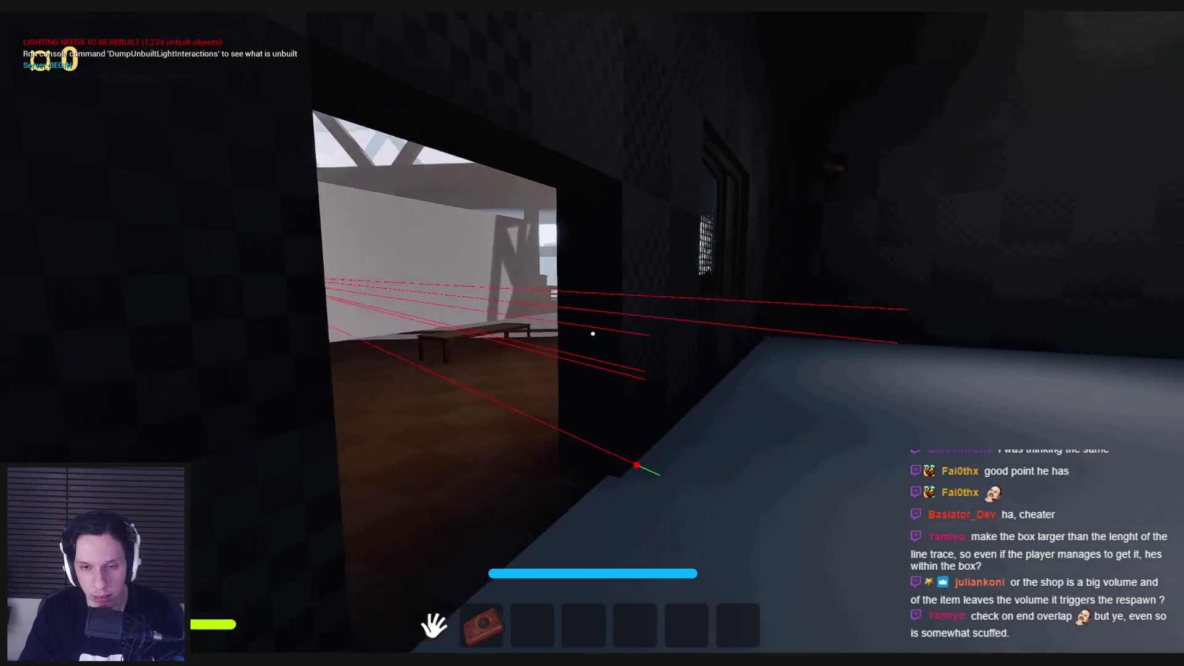
{"action": "key", "text": "w"}
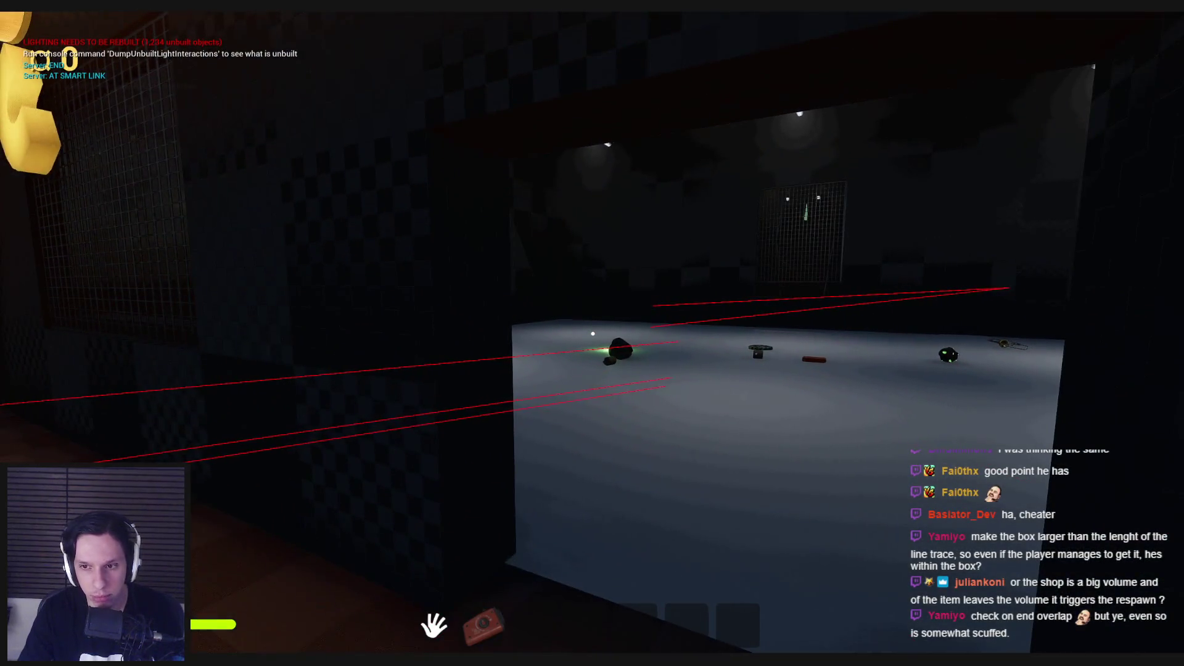
{"action": "key", "text": "Escape"}
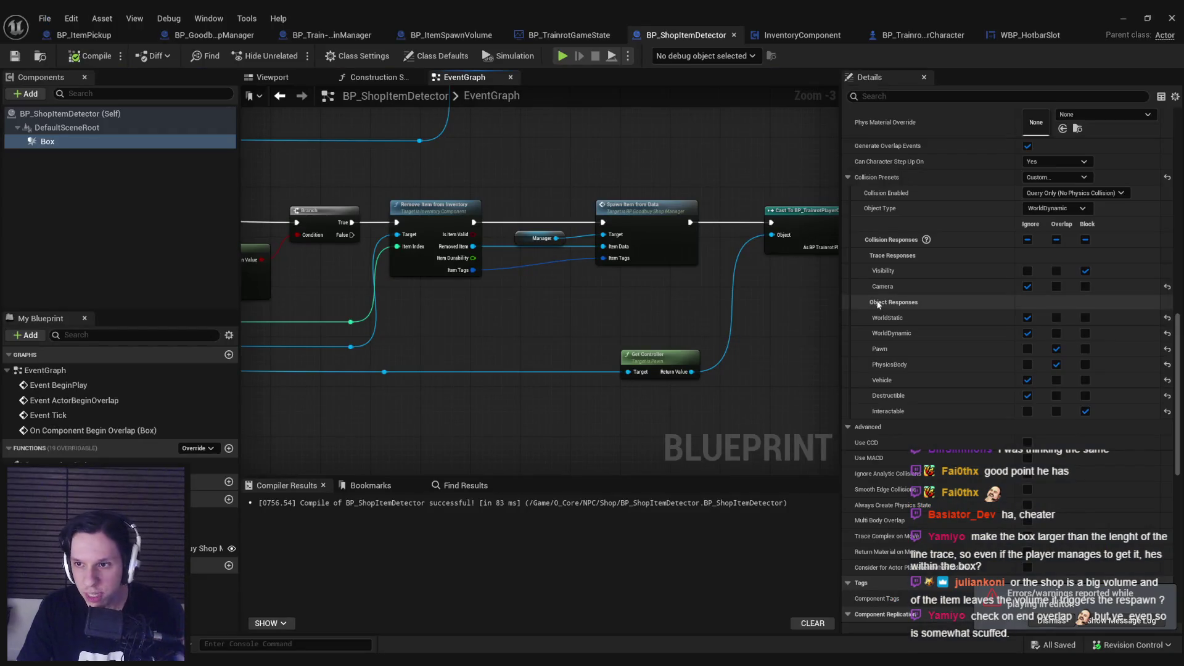
Set the detector Box's Collision Enabled to Query and Physics, then return to the level viewport.
{"action": "left_click", "coordinate": [1077, 193]}
{"action": "left_click", "coordinate": [1029, 245]}
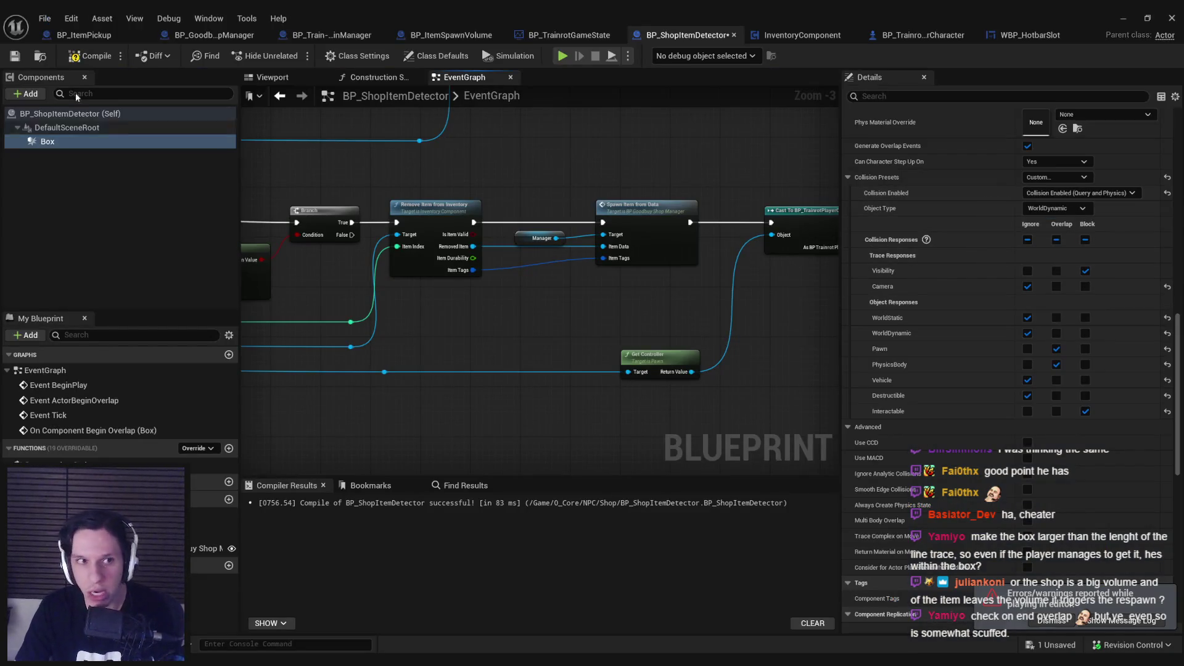
{"action": "left_click", "coordinate": [1123, 18]}
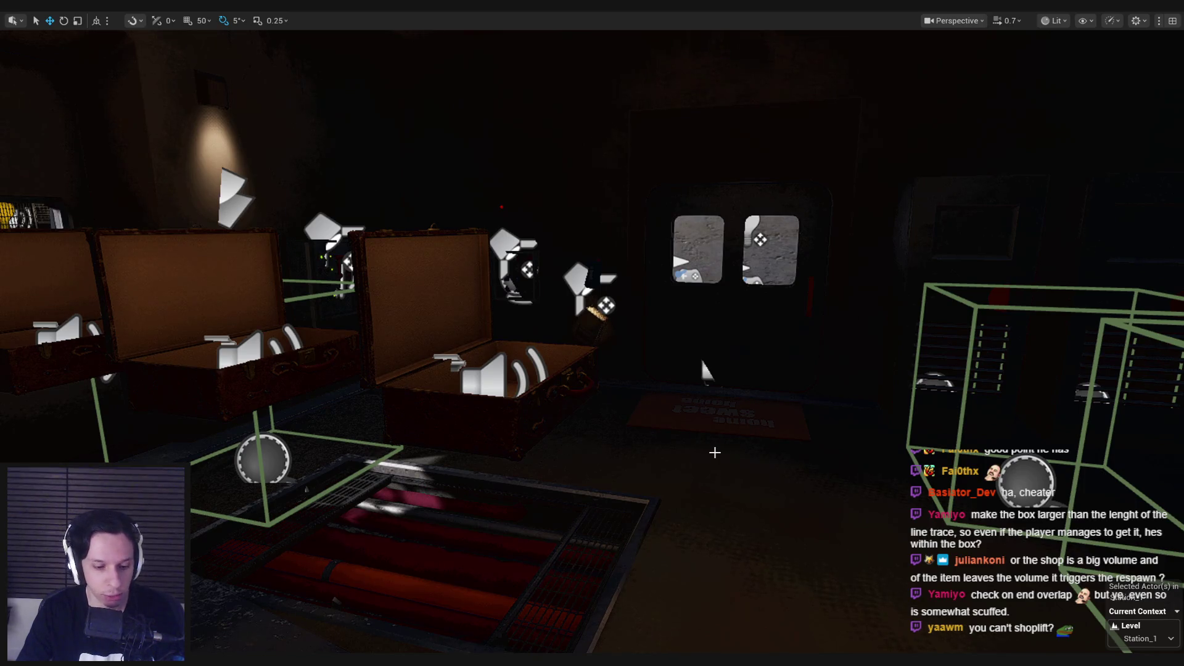
Start a play session, open the door and walk along the walkway into the shop.
{"action": "key", "text": "alt+p"}
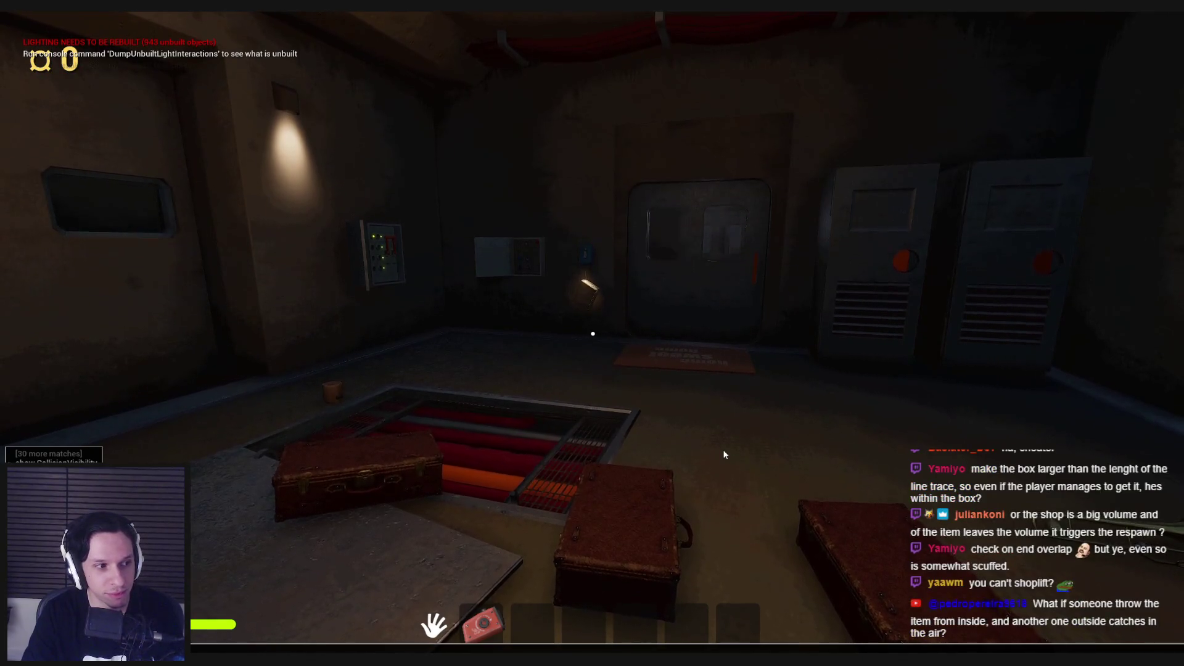
{"action": "key", "text": "w"}
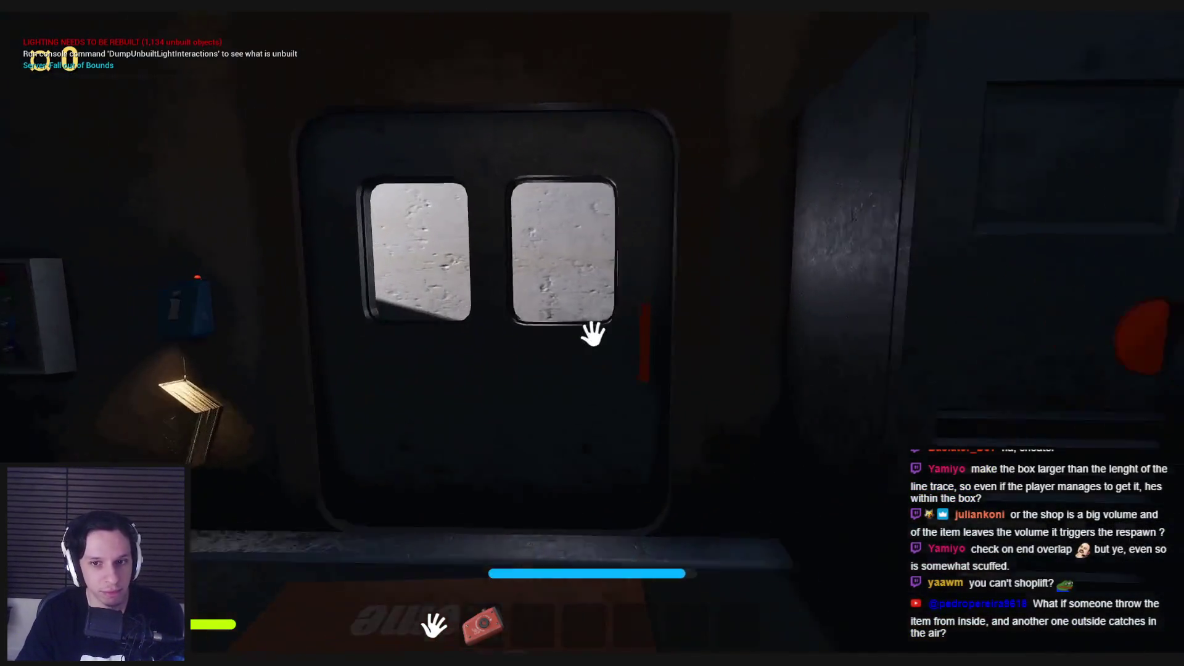
{"action": "left_click", "coordinate": [593, 334]}
{"action": "key", "text": "w"}
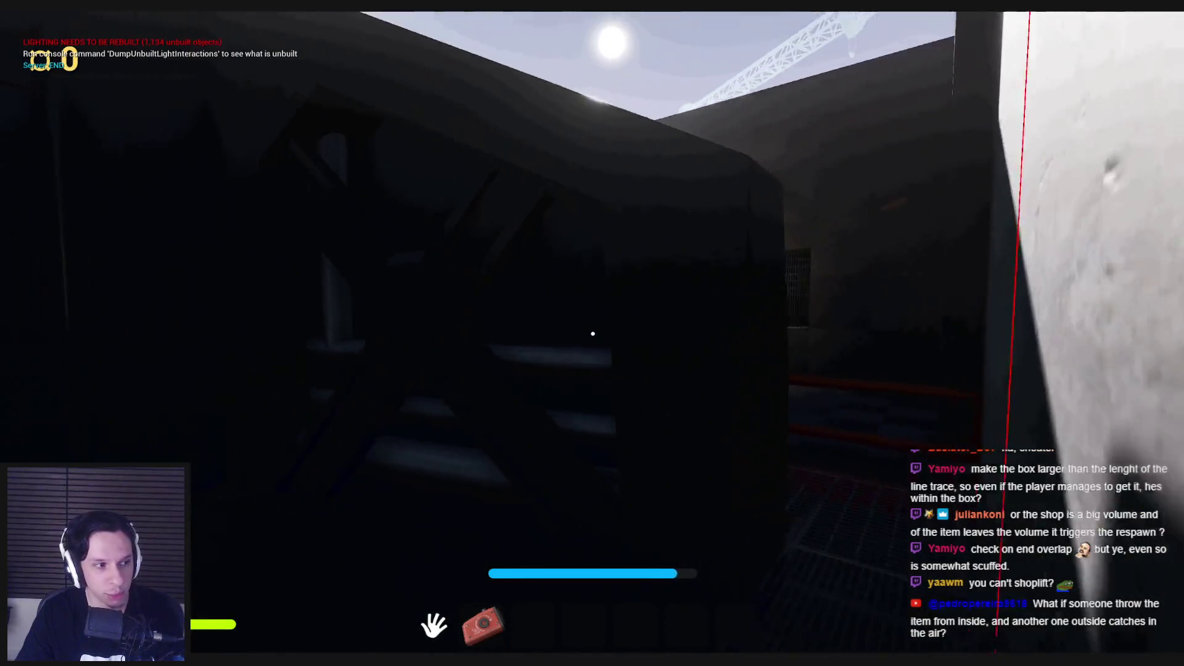
{"action": "key", "text": "w"}
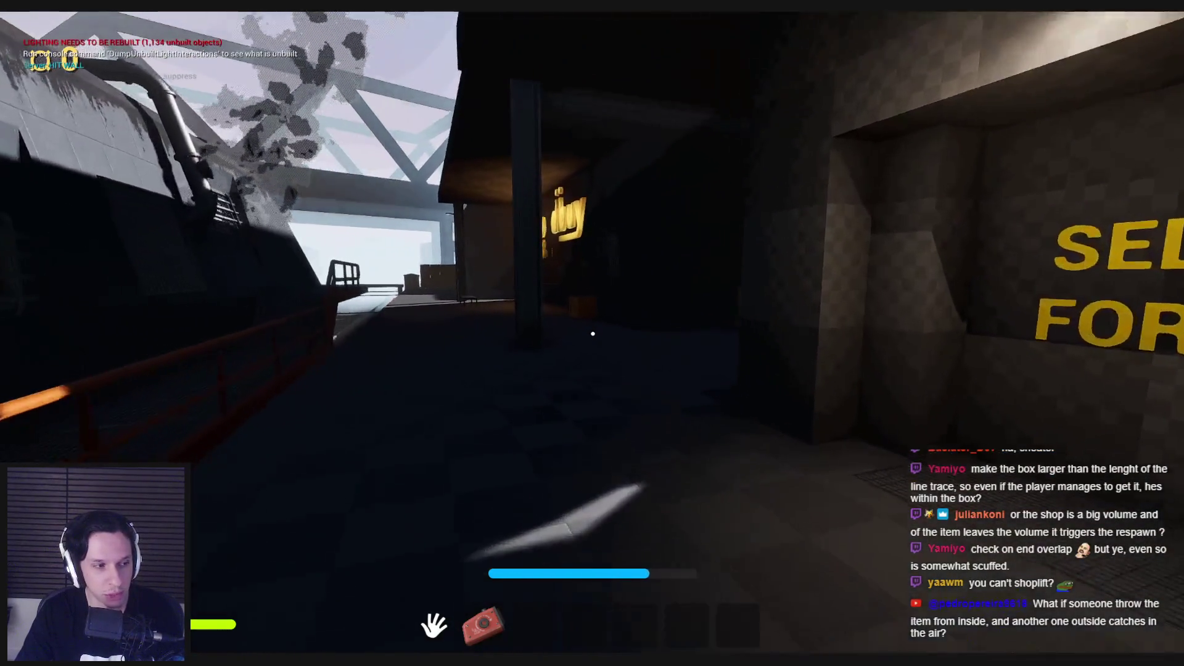
{"action": "key", "text": "w"}
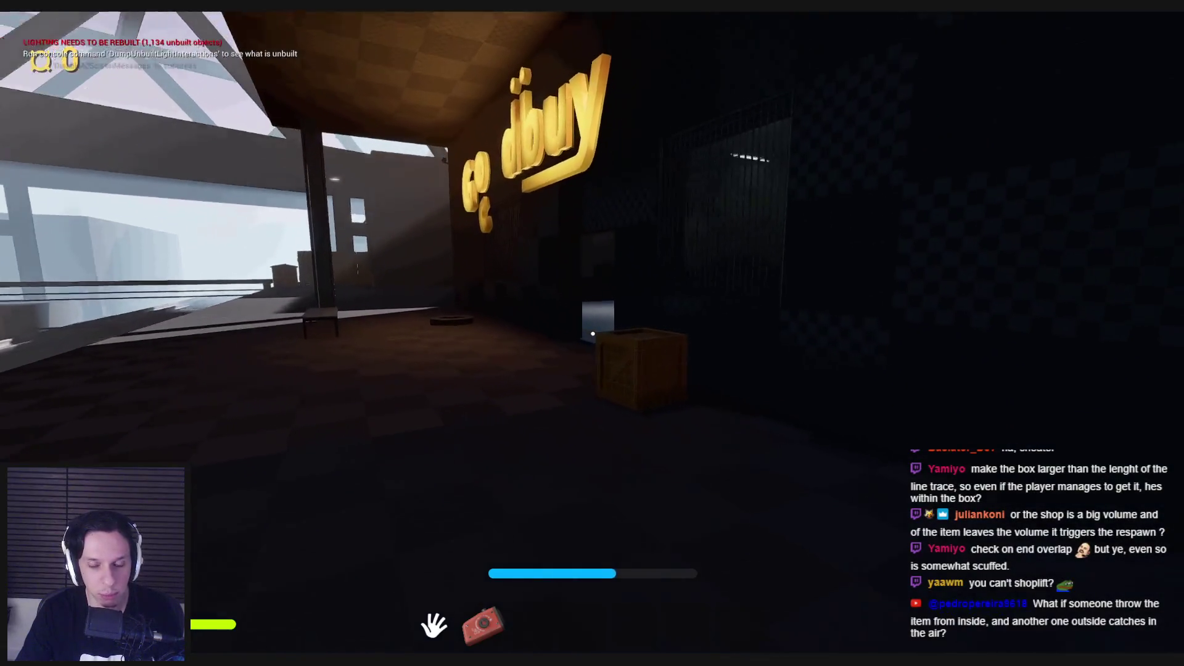
{"action": "key", "text": "w"}
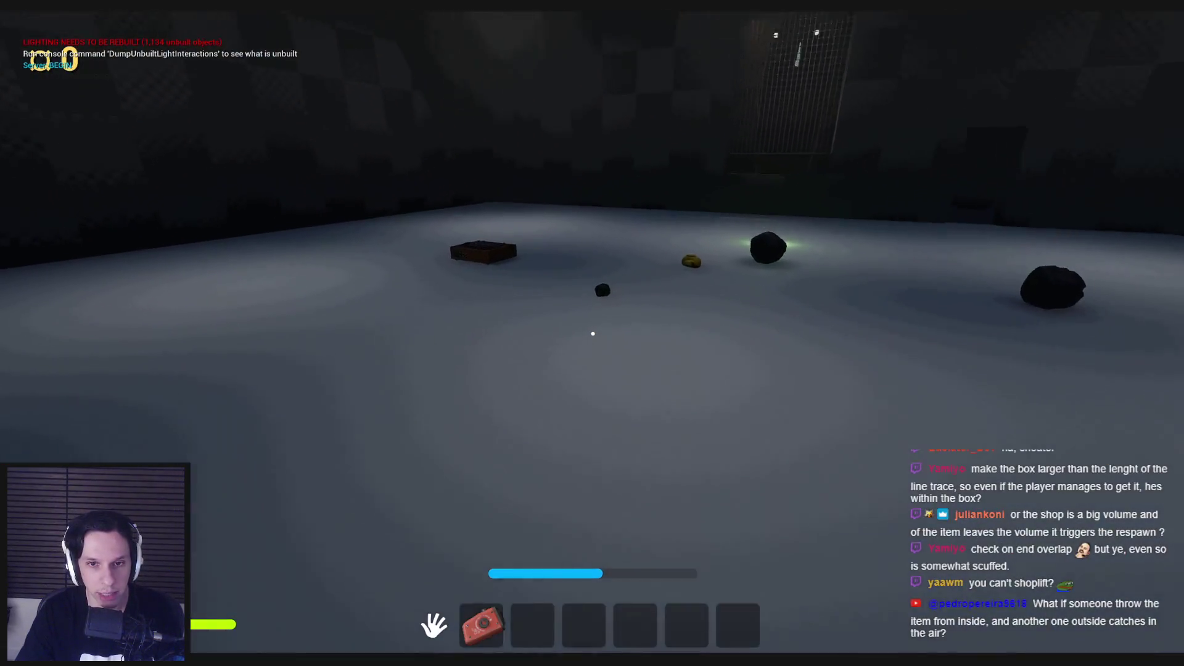
Pick up the dark rock, drop it inside the shop, back away, and stop play.
{"action": "left_click", "coordinate": [593, 334]}
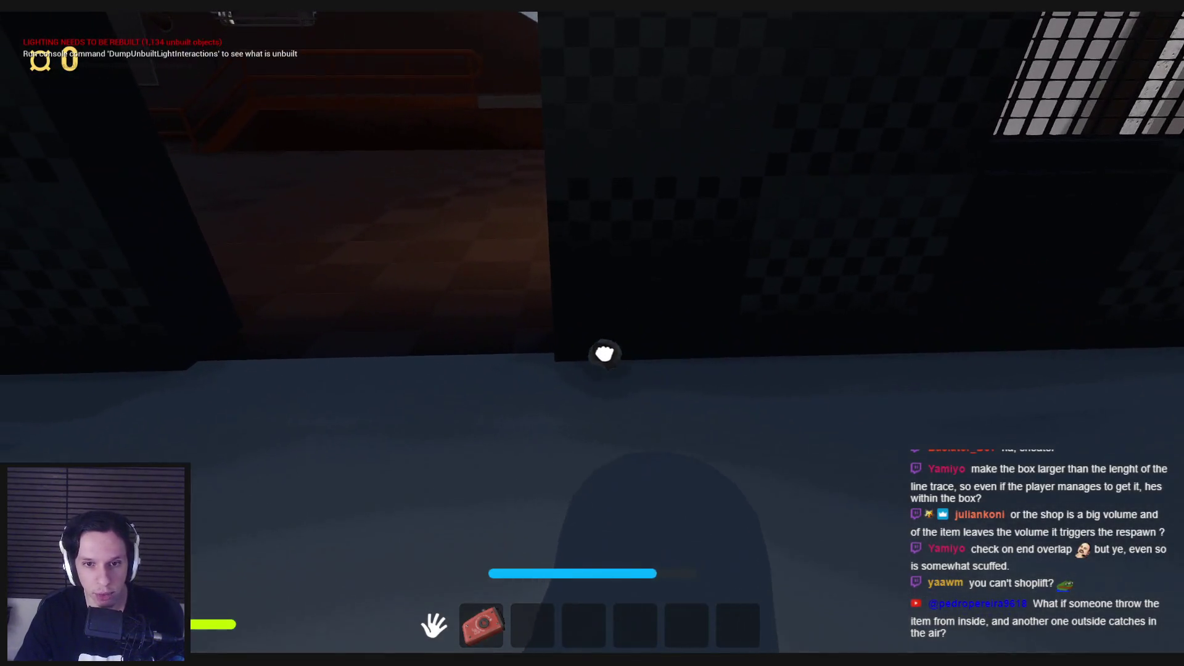
{"action": "left_click", "coordinate": [592, 334]}
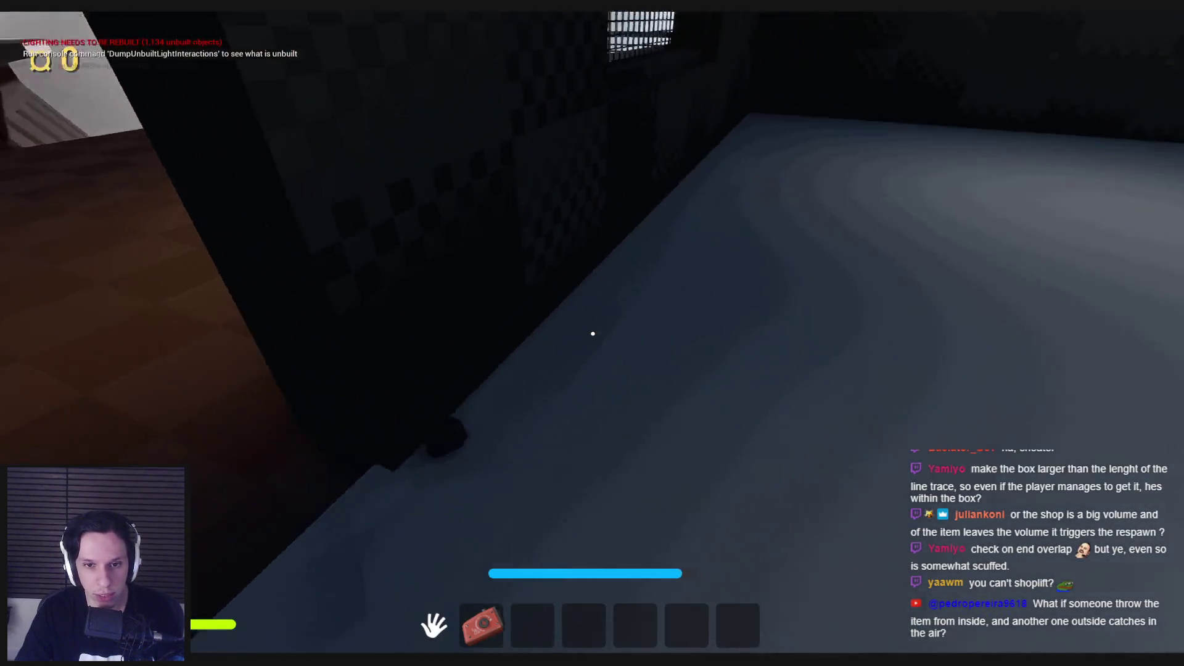
{"action": "key", "text": "s"}
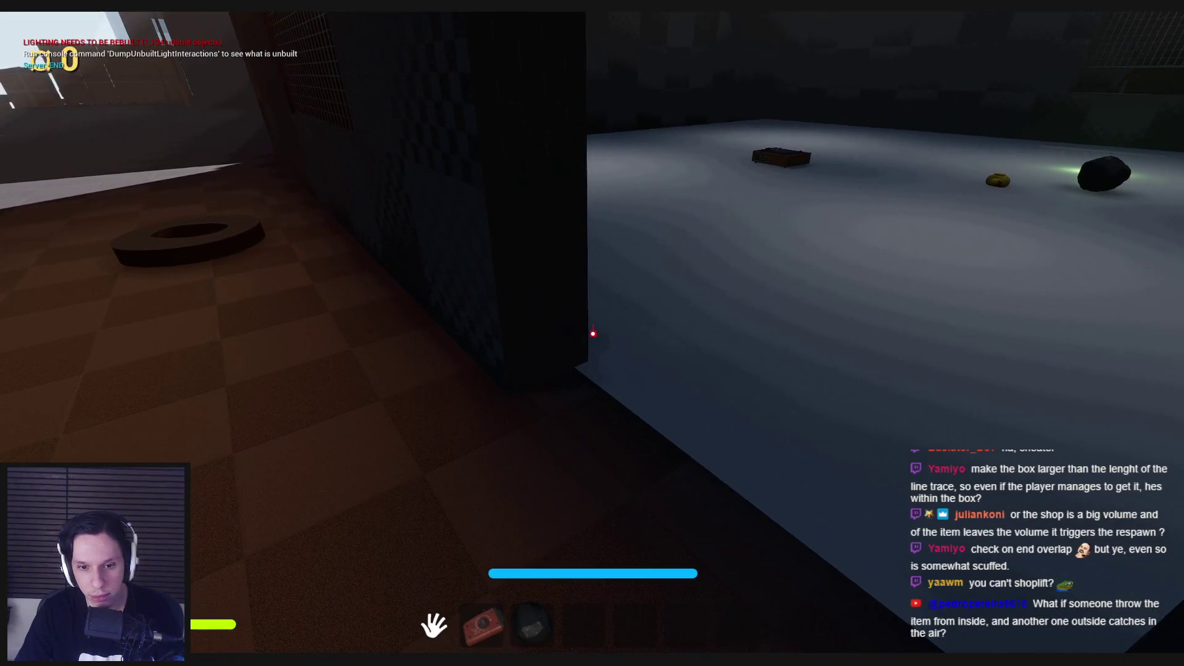
{"action": "key", "text": "s"}
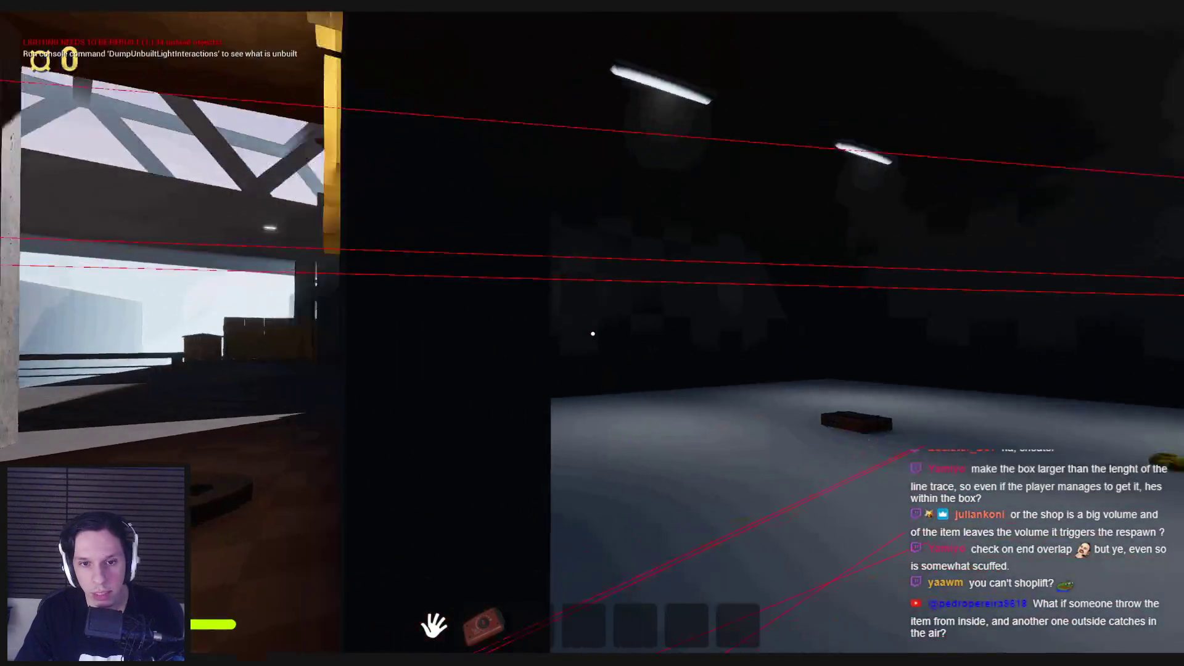
{"action": "key", "text": "Escape"}
Review the interaction line trace in BP_TrainrotPlayerCharacter.
{"action": "left_click", "coordinate": [453, 608]}
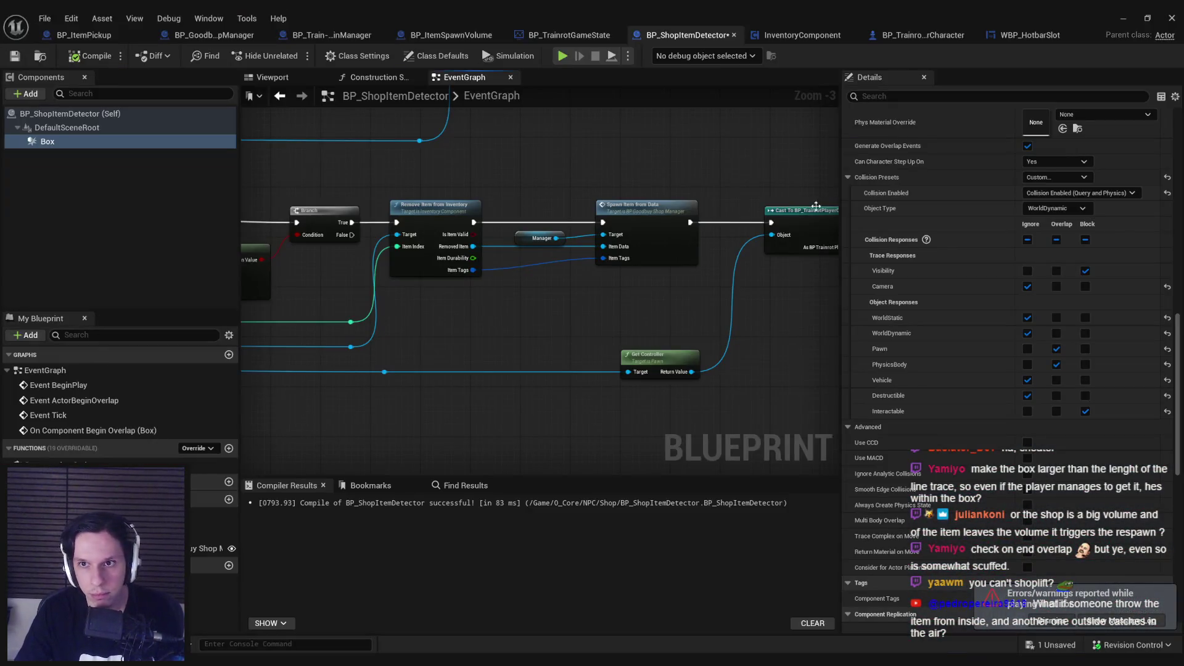
{"action": "left_click", "coordinate": [949, 37]}
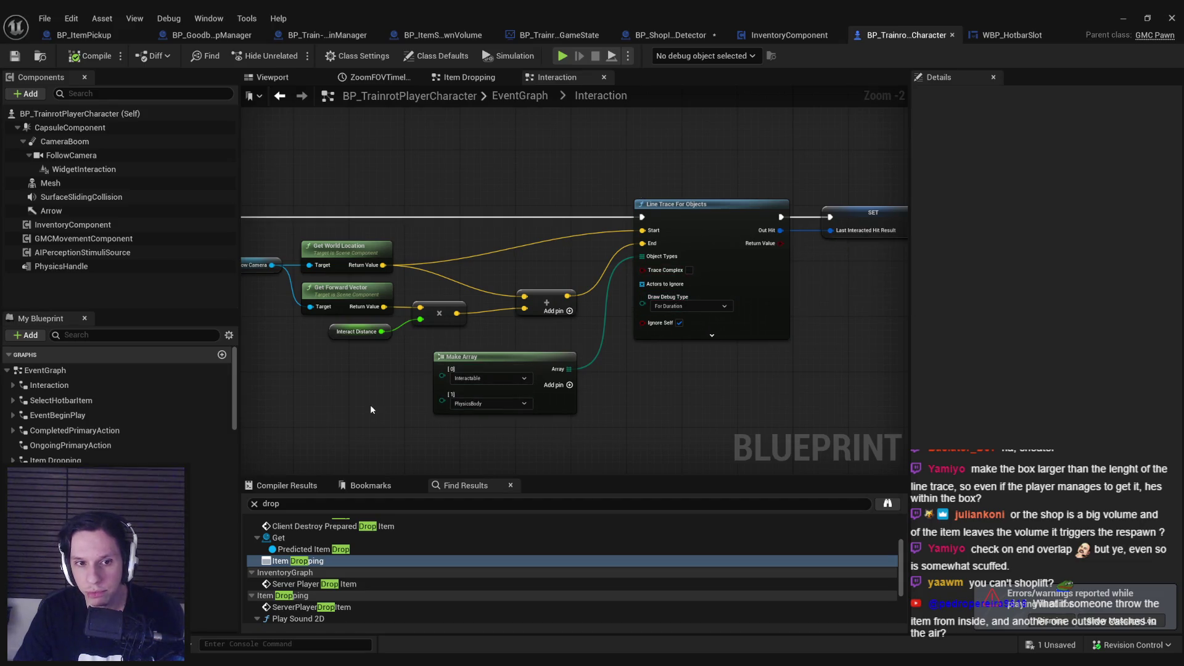
{"action": "scroll", "coordinate": [380, 401], "scroll_direction": "down", "scroll_amount": 1}
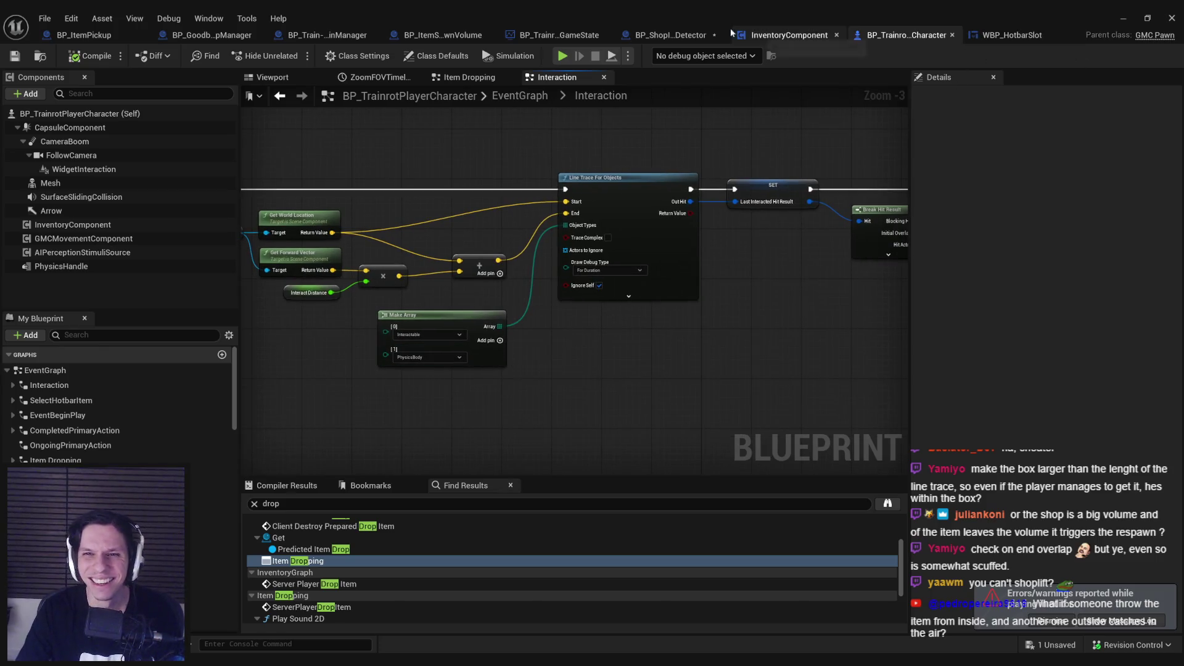
Switch the BP_ShopItemDetector Box's Collision Enabled to Query Only.
{"action": "left_click", "coordinate": [689, 35]}
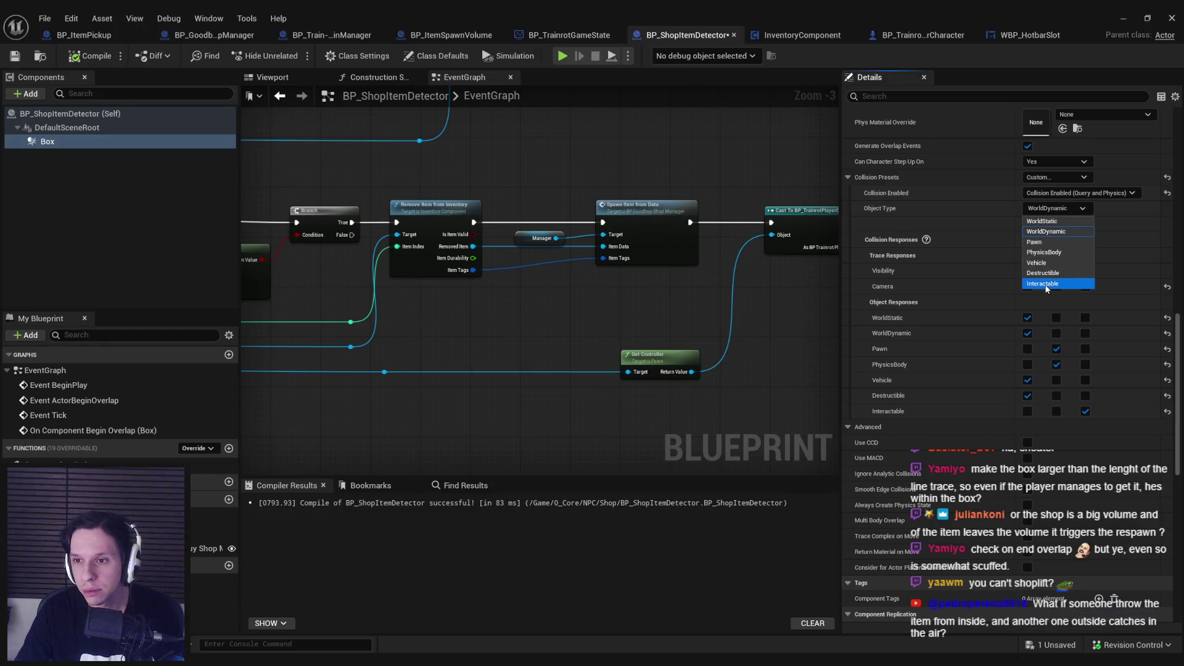
{"action": "left_click", "coordinate": [1070, 196]}
{"action": "left_click", "coordinate": [1059, 224]}
{"action": "left_click", "coordinate": [1076, 193]}
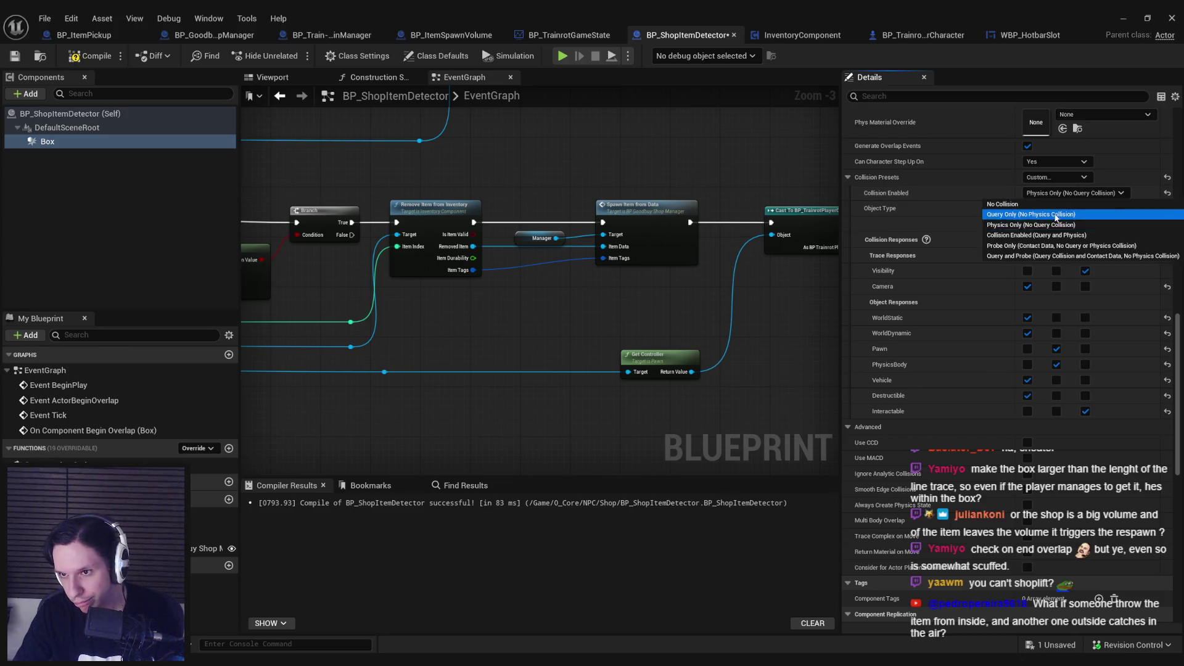
{"action": "left_click", "coordinate": [1030, 214]}
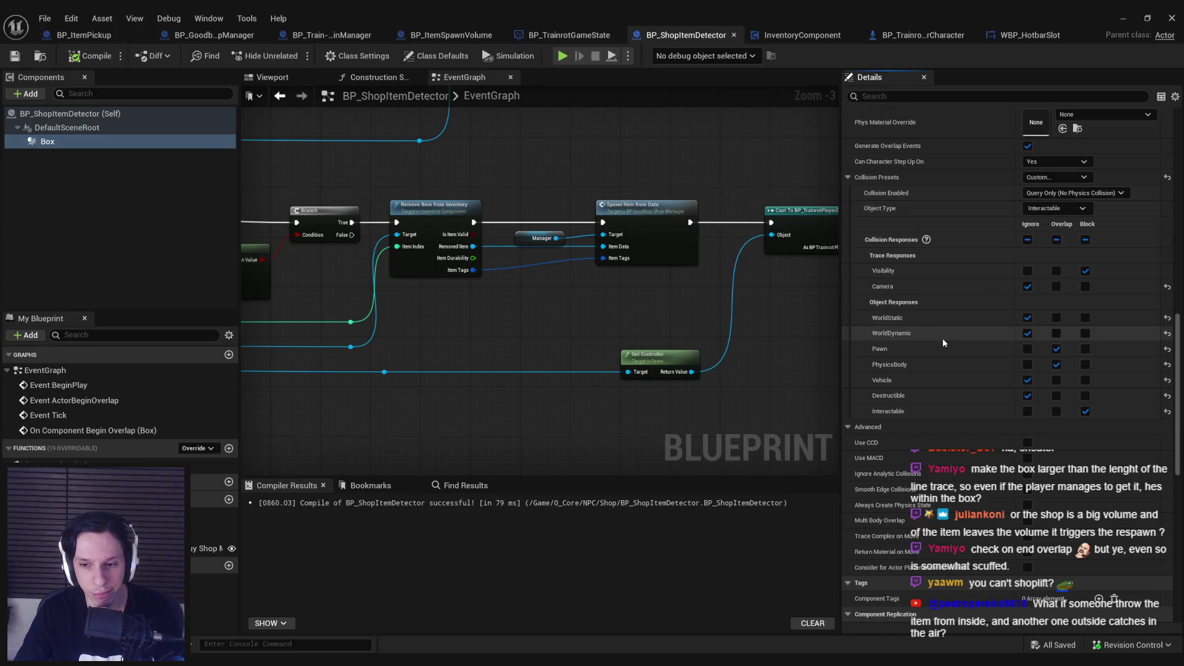
Fly the level viewport camera into the dark room and start a play session.
{"action": "left_click", "coordinate": [1120, 16]}
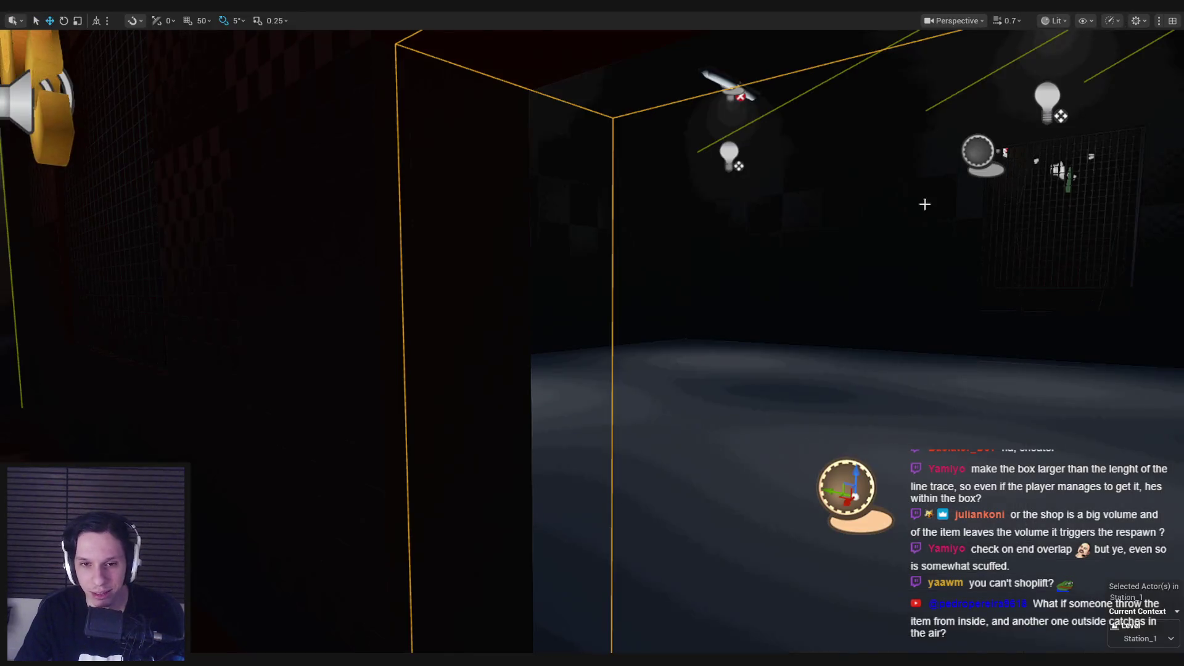
{"action": "key", "text": "w"}
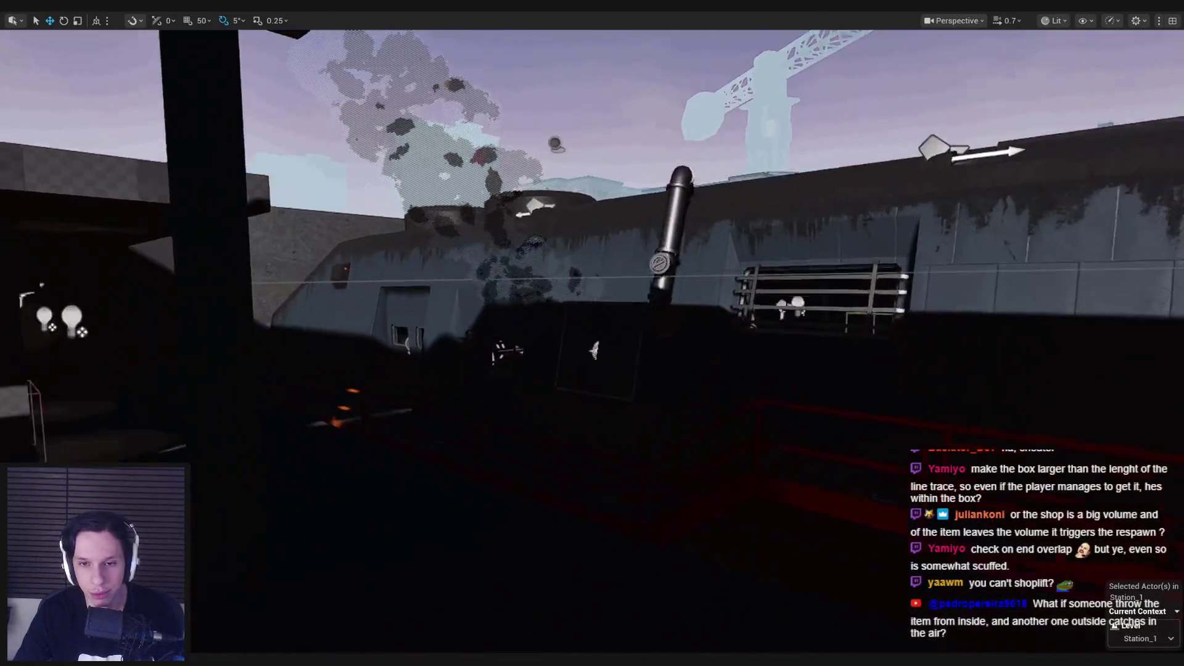
{"action": "scroll", "coordinate": [592, 333], "scroll_direction": "up", "scroll_amount": 2}
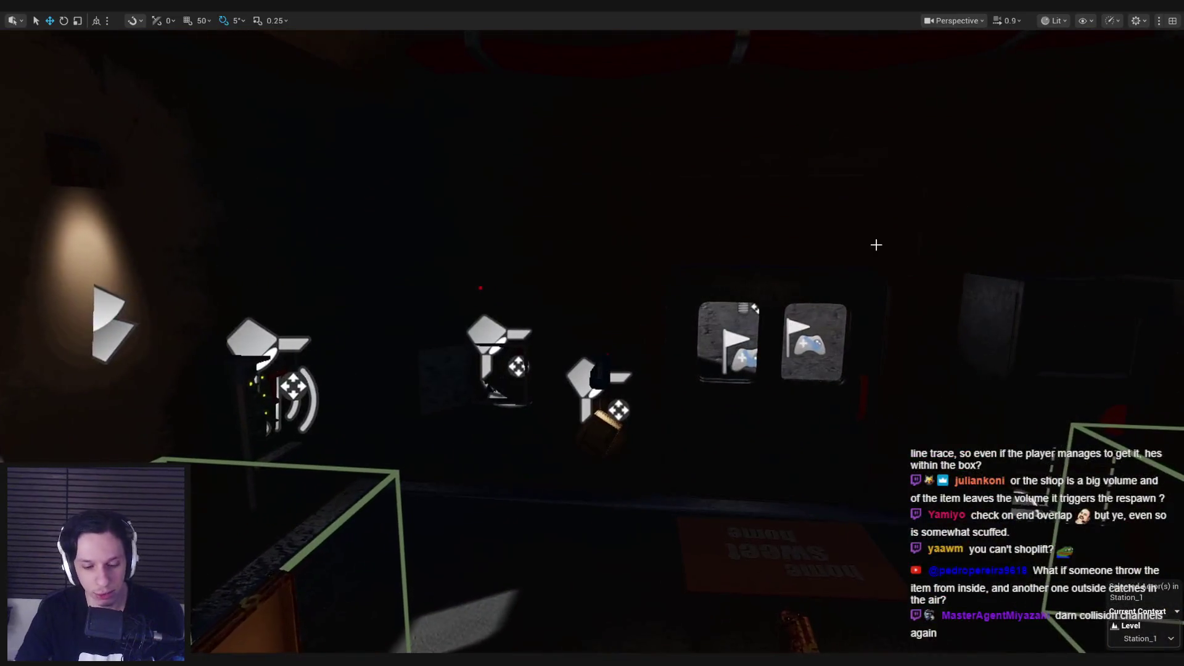
{"action": "key", "text": "alt+p"}
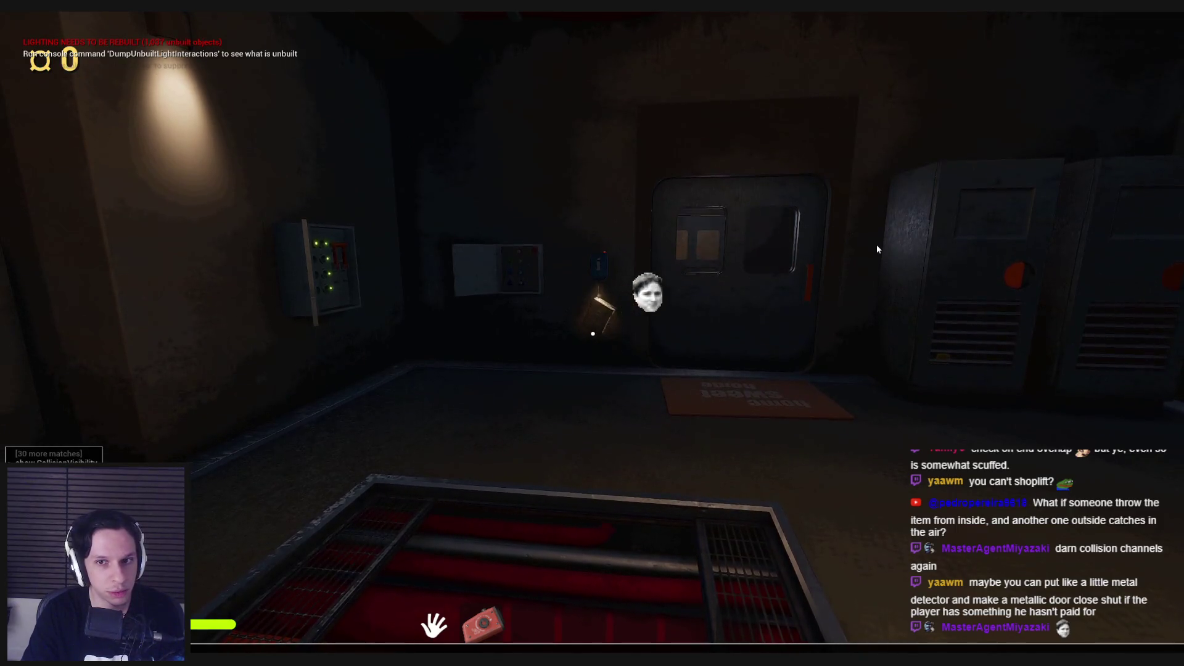
Open the door, walk along the platform into the shop, and pick up the dark rock.
{"action": "key", "text": "w"}
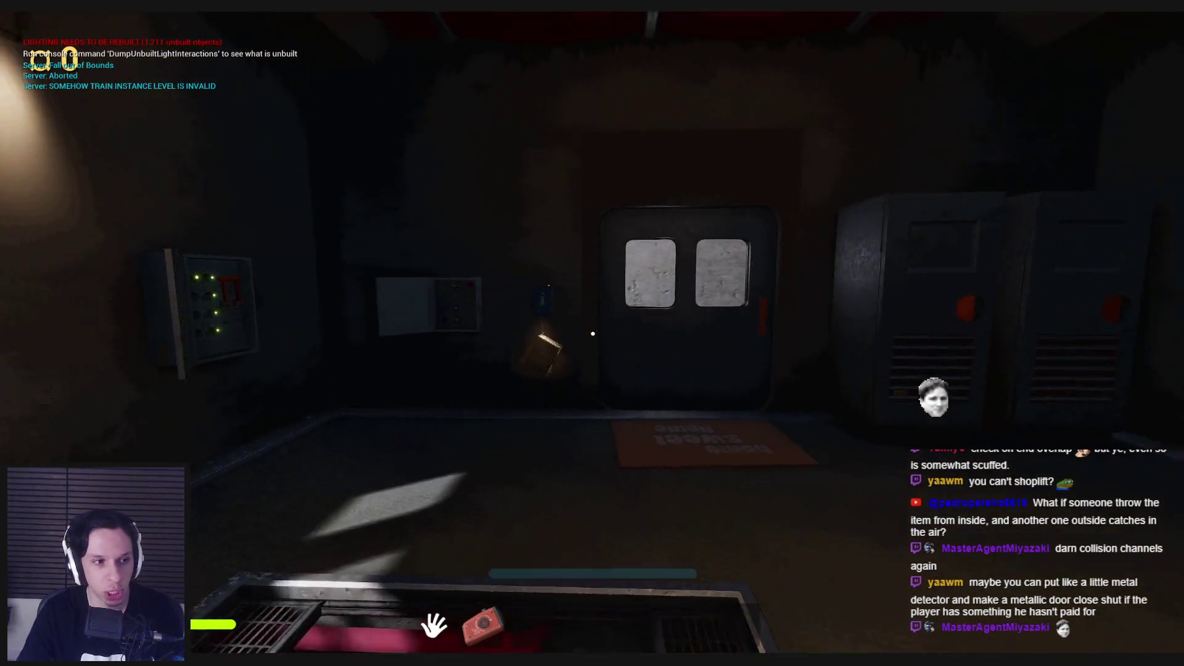
{"action": "left_click", "coordinate": [593, 334]}
{"action": "key", "text": "w"}
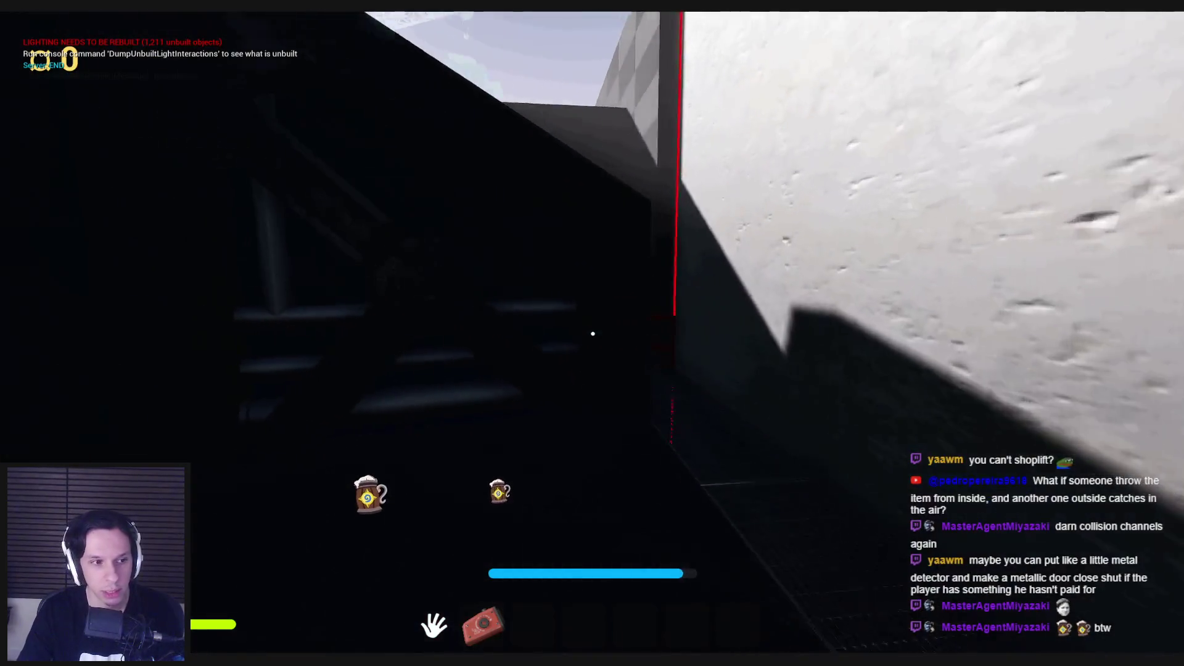
{"action": "key", "text": "w"}
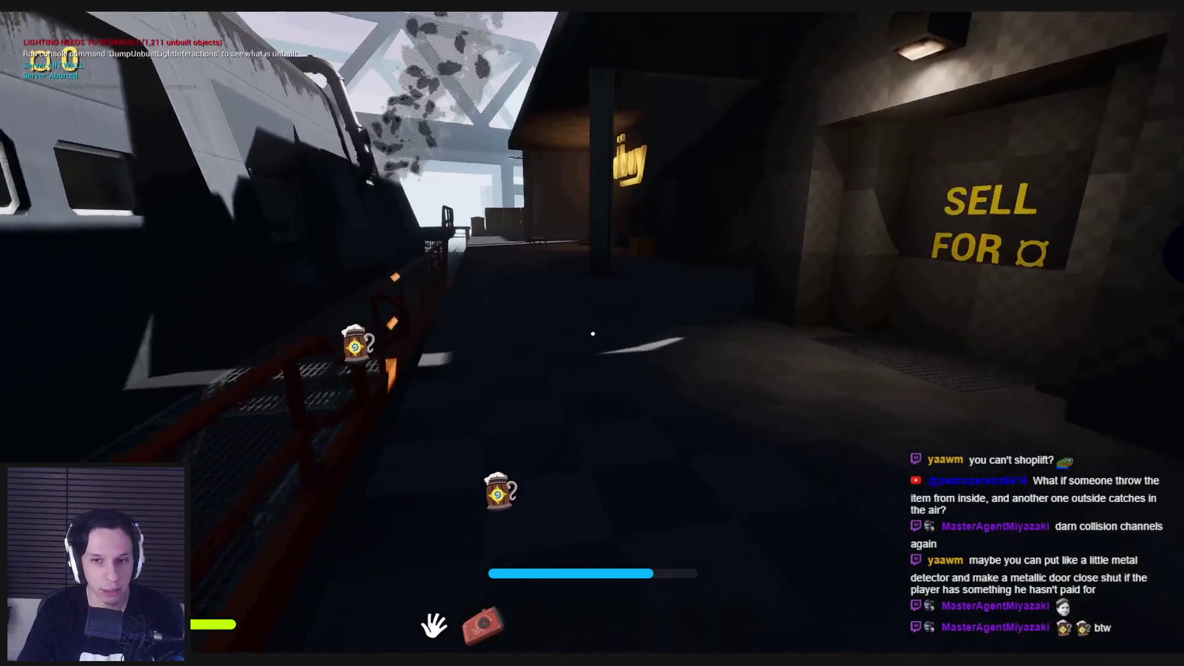
{"action": "key", "text": "w"}
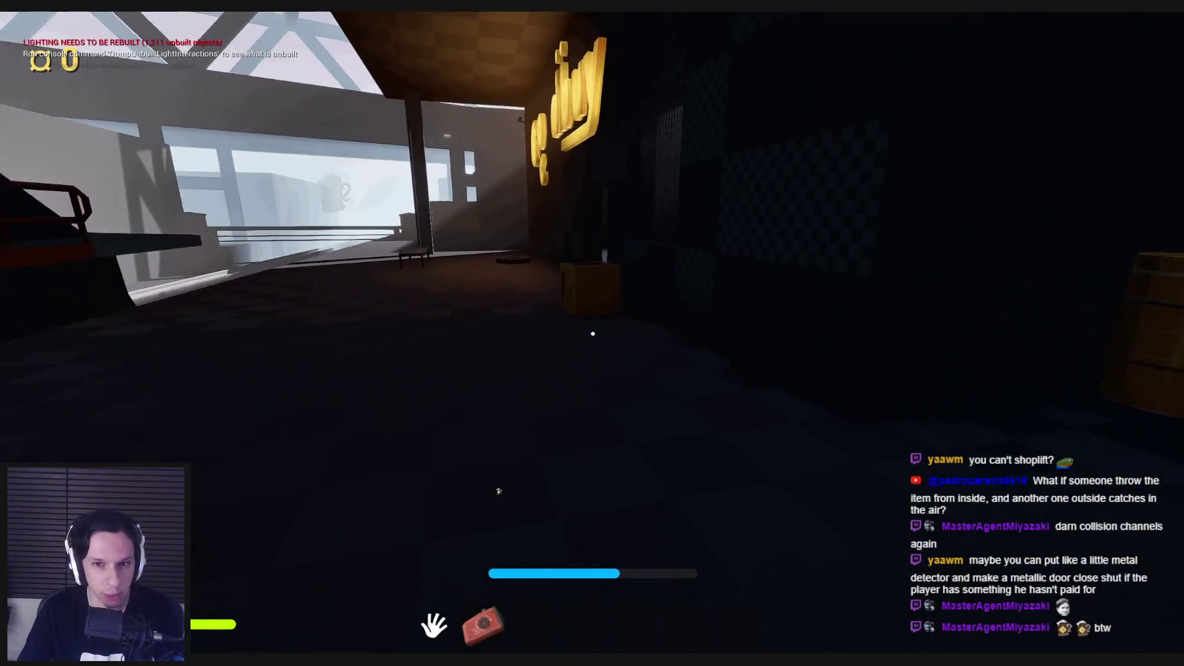
{"action": "key", "text": "w"}
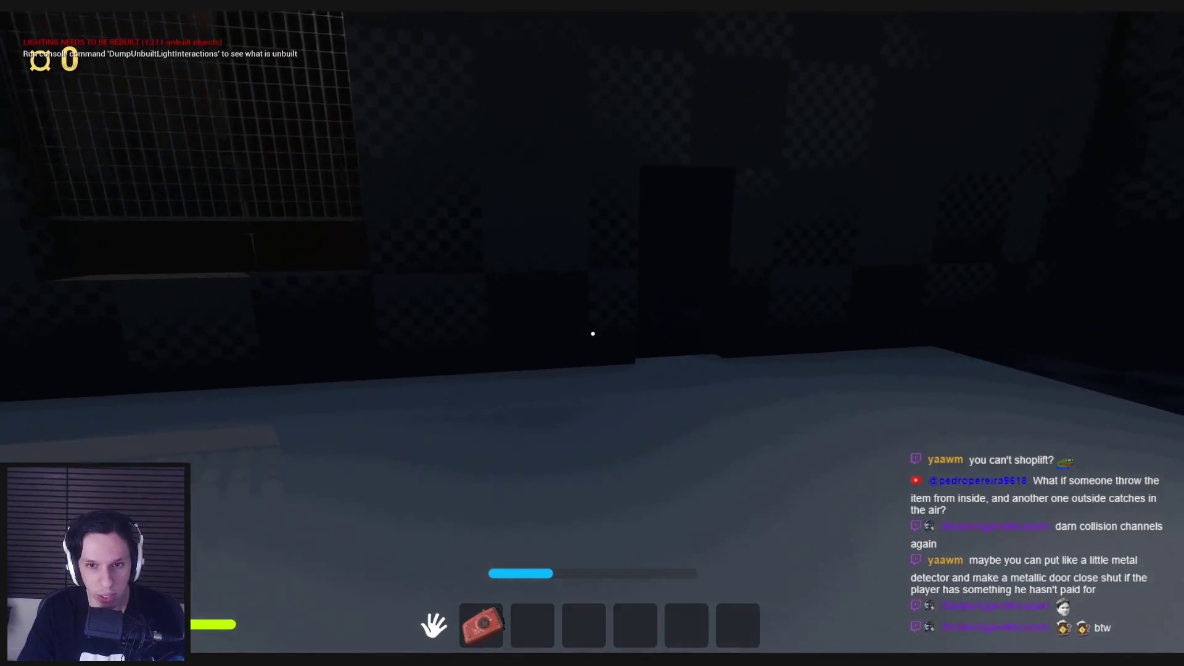
{"action": "key", "text": "w"}
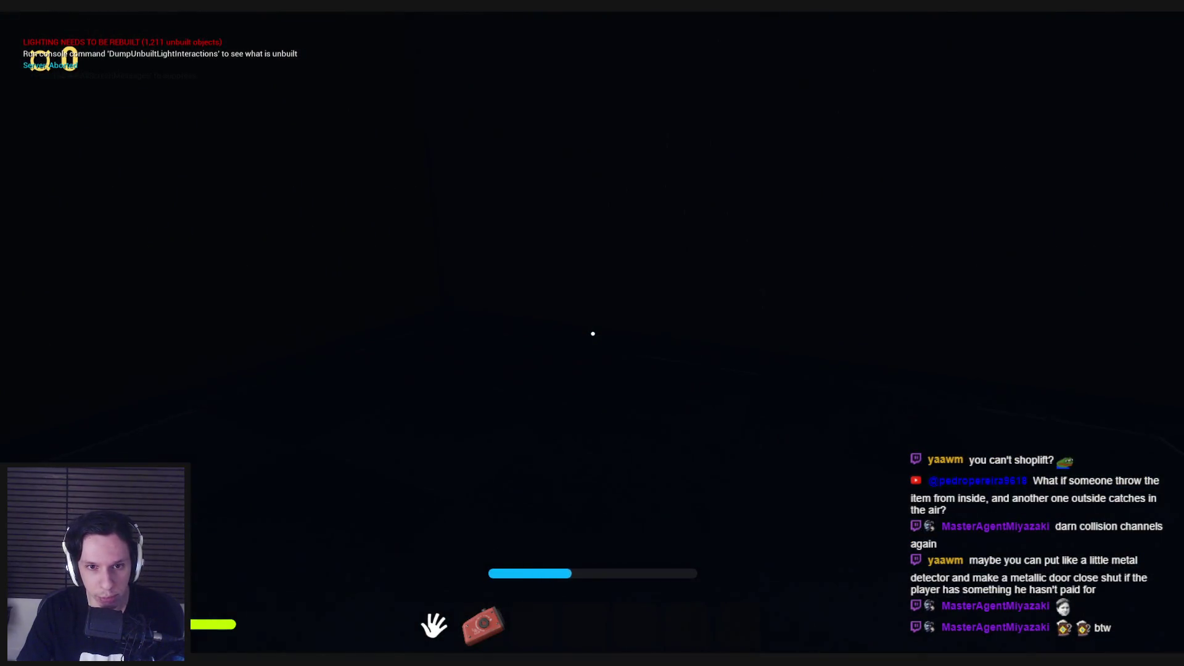
{"action": "key", "text": "w"}
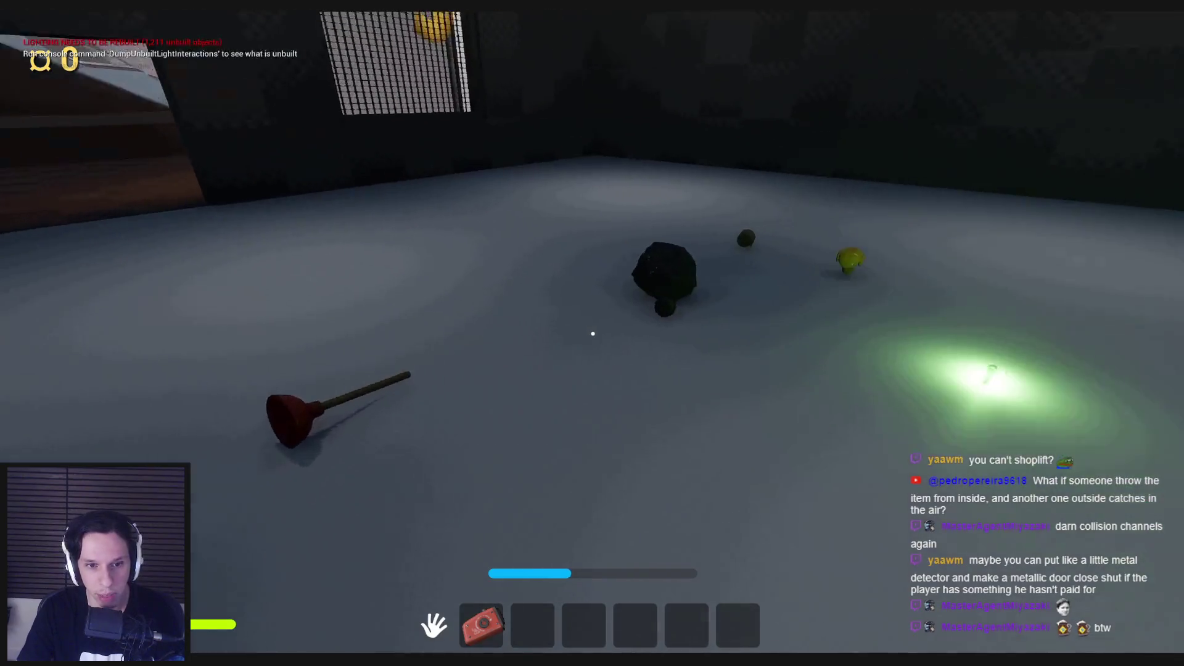
{"action": "left_click", "coordinate": [592, 334]}
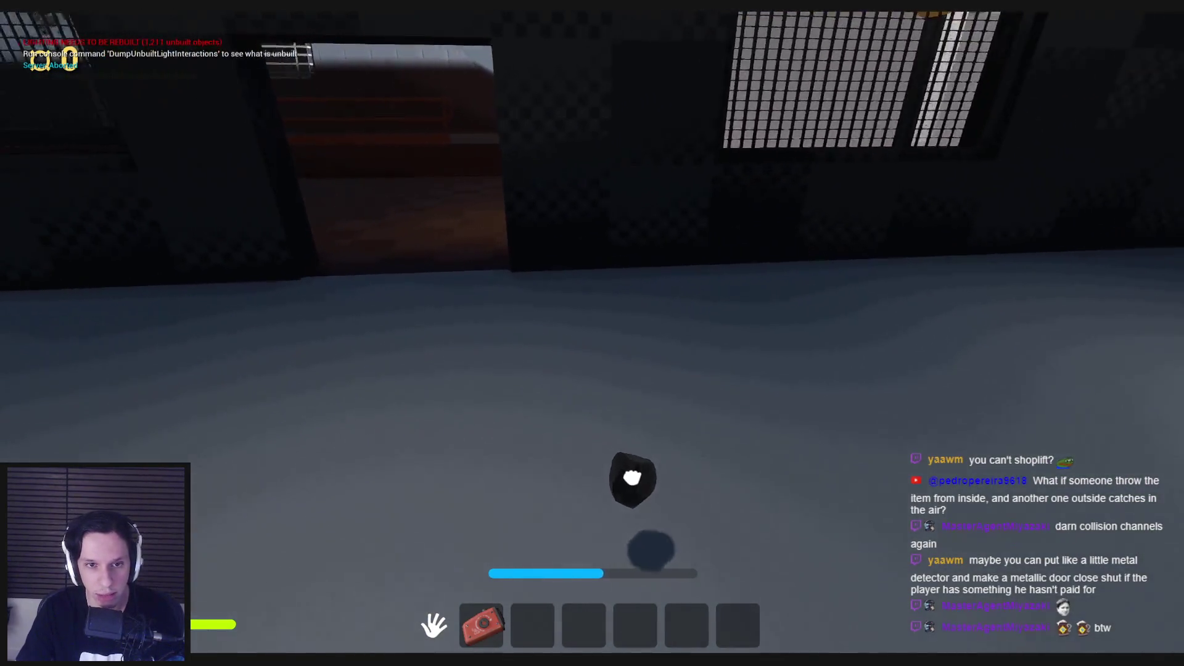
Carry the rock toward the wall, release it in the room, and pick a rock back up.
{"action": "key", "text": "w"}
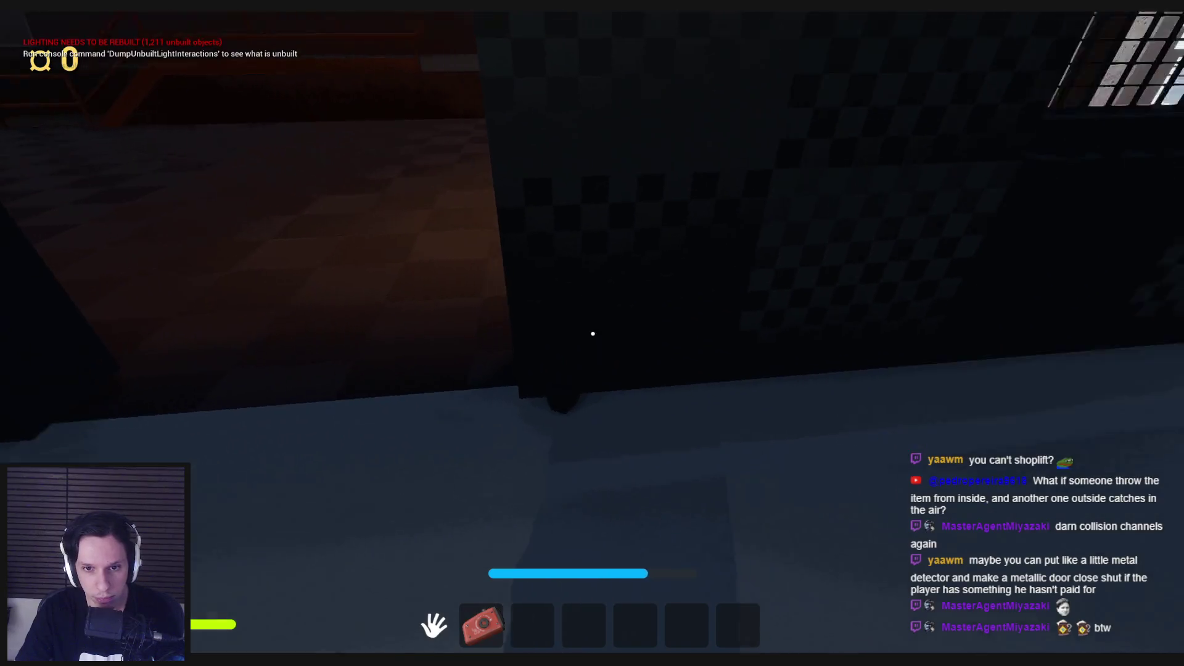
{"action": "key", "text": "s"}
{"action": "key", "text": "a"}
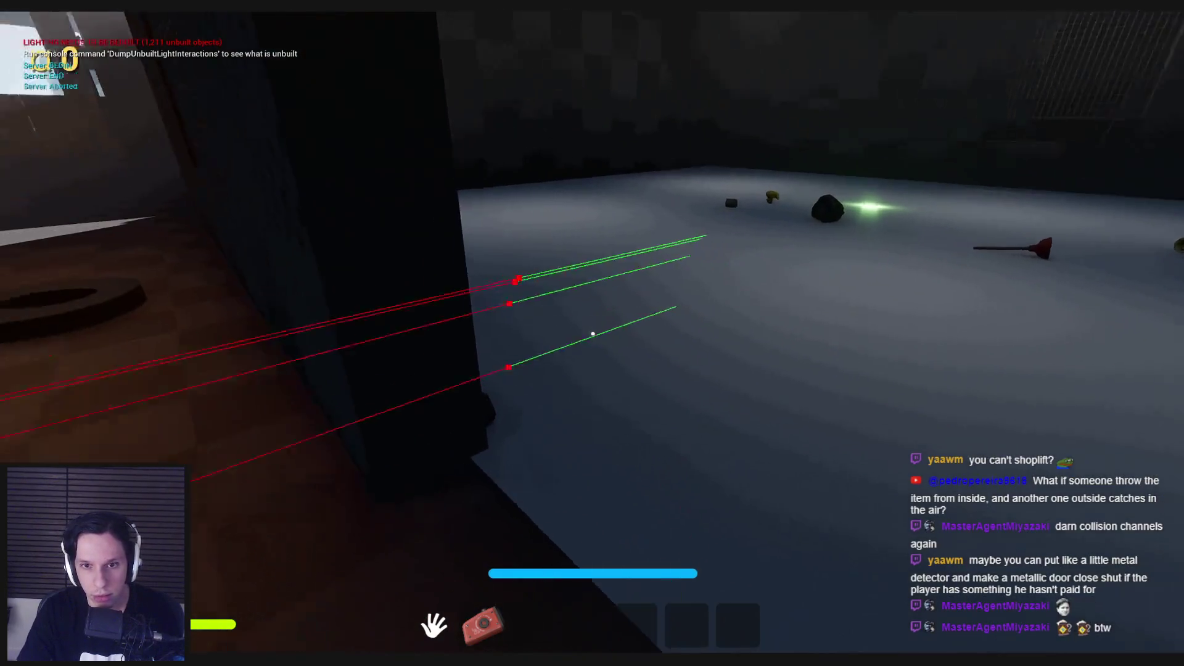
{"action": "mouse_move", "coordinate": [593, 334]}
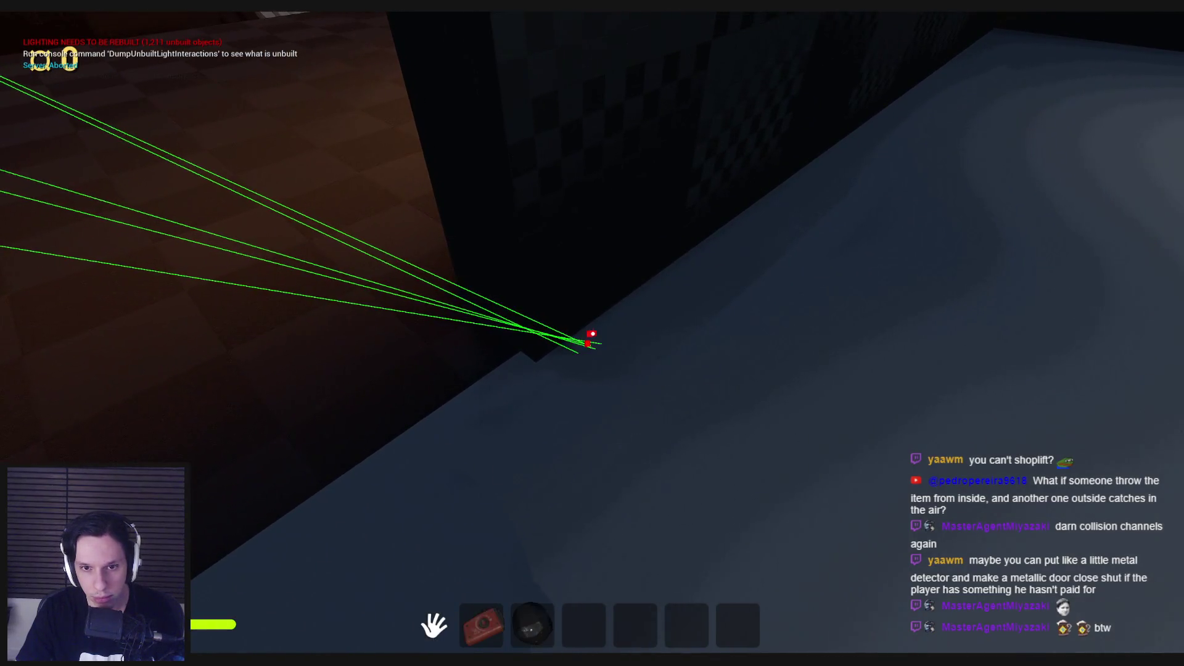
{"action": "left_click", "coordinate": [592, 334]}
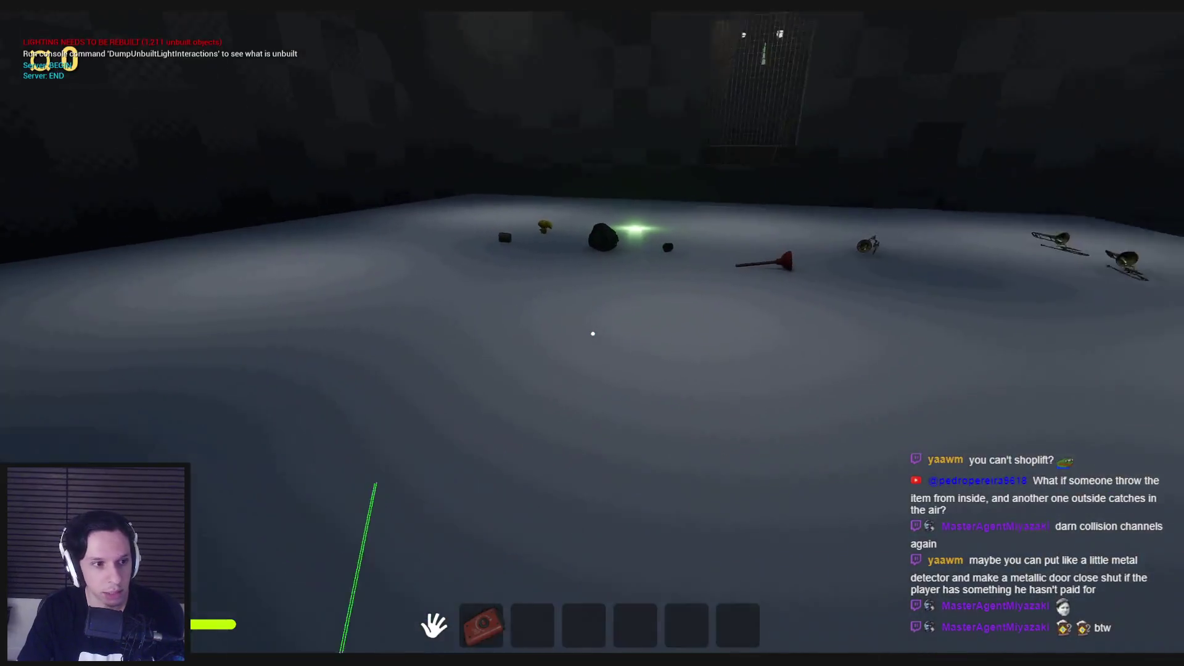
{"action": "left_click", "coordinate": [593, 334]}
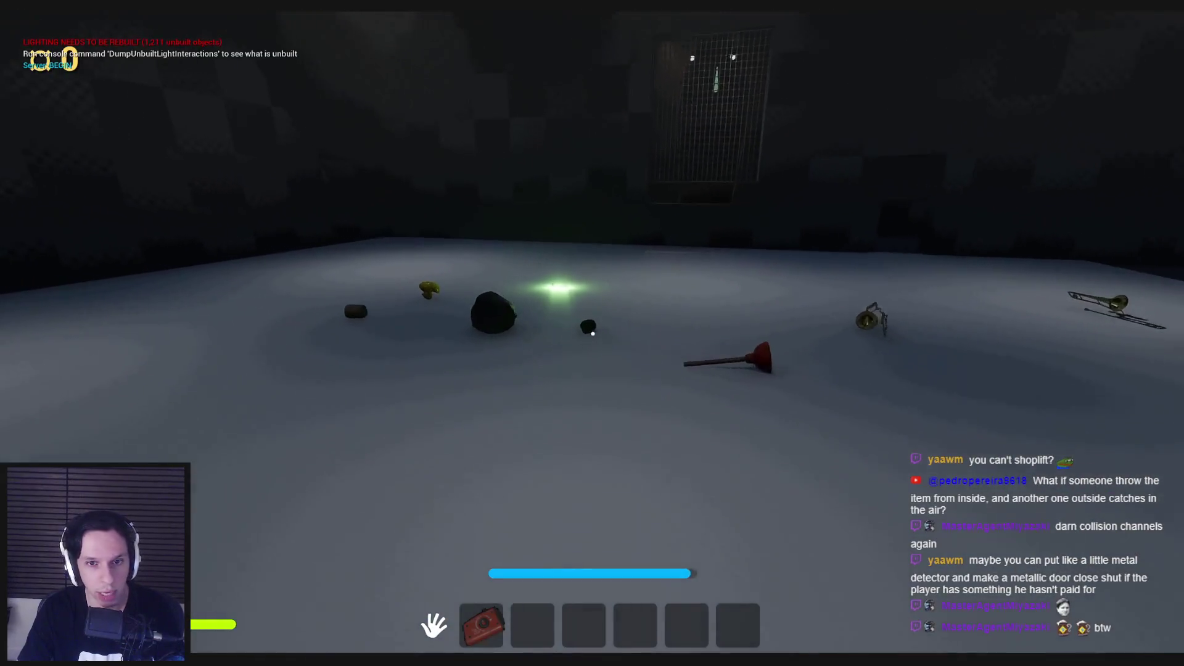
{"action": "mouse_move", "coordinate": [593, 333]}
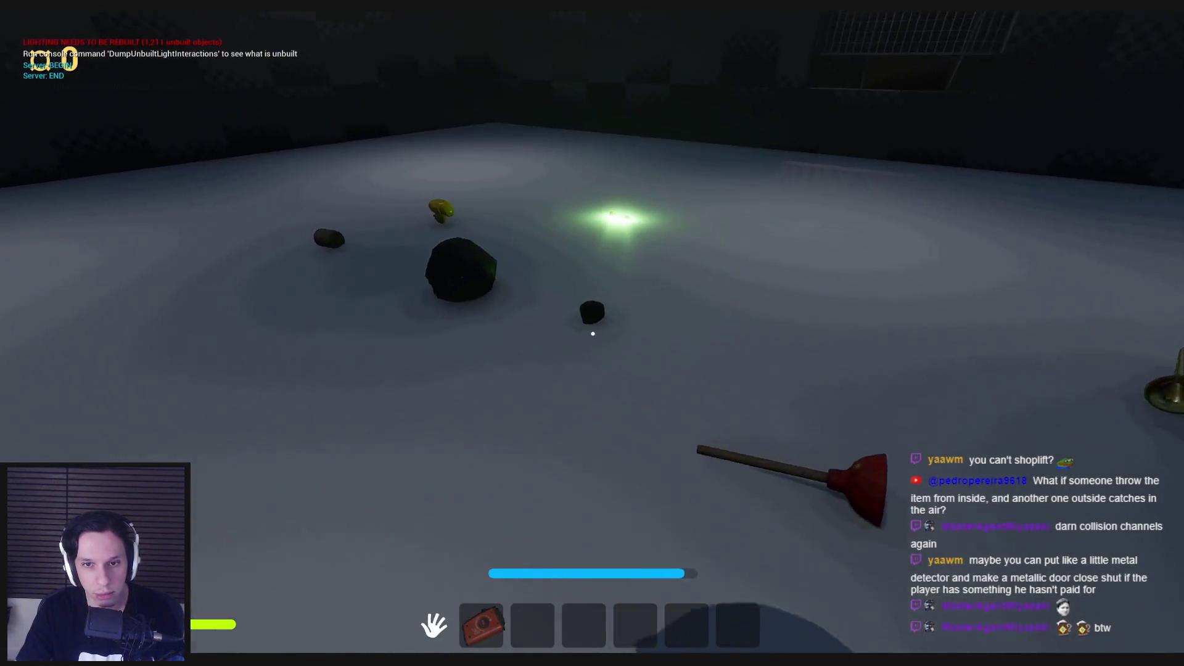
{"action": "left_click", "coordinate": [593, 334]}
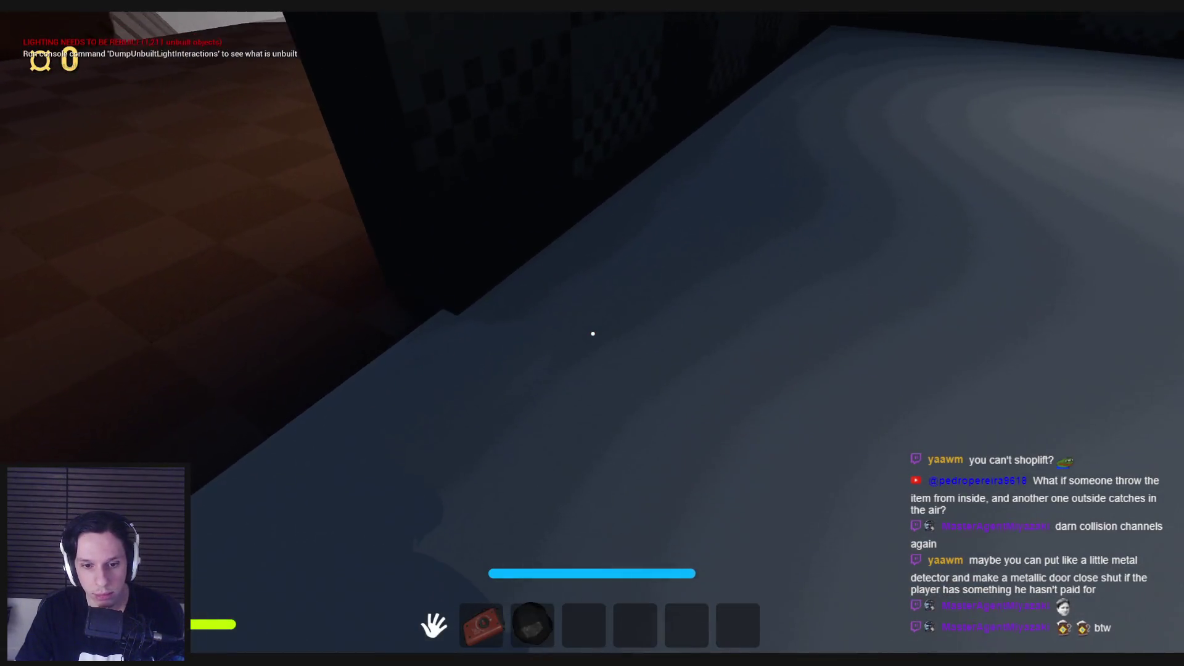
{"action": "left_click", "coordinate": [593, 334]}
Try carrying the rock out the doorway, drop it just inside, and stop play.
{"action": "mouse_move", "coordinate": [593, 334]}
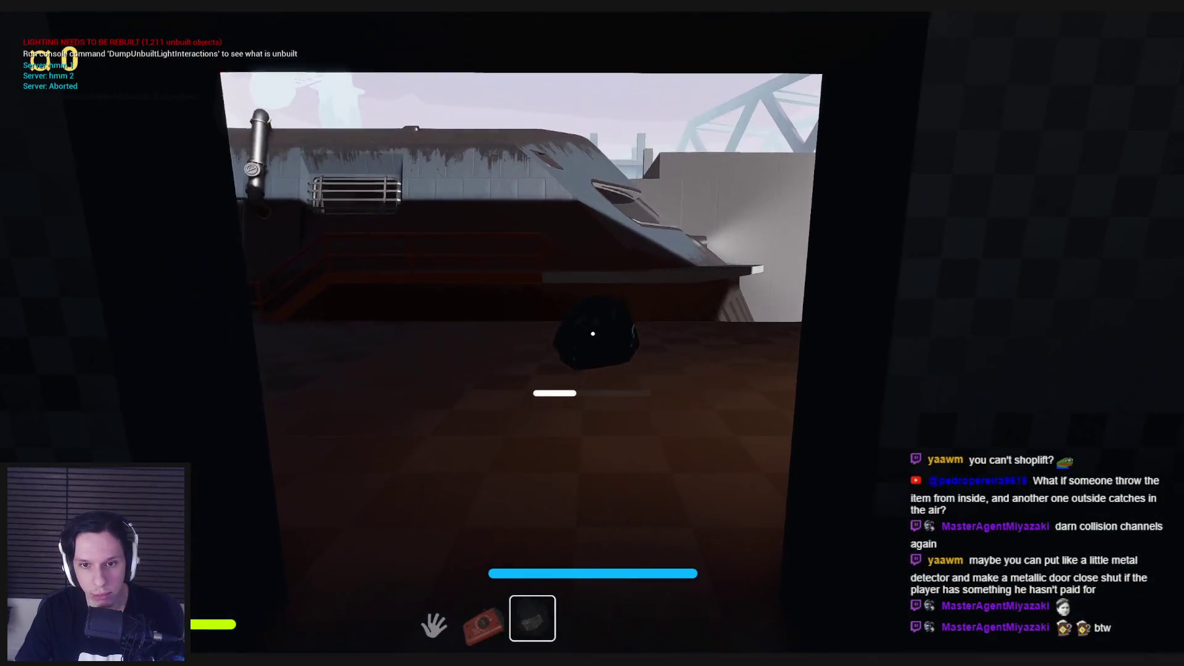
{"action": "key", "text": "w"}
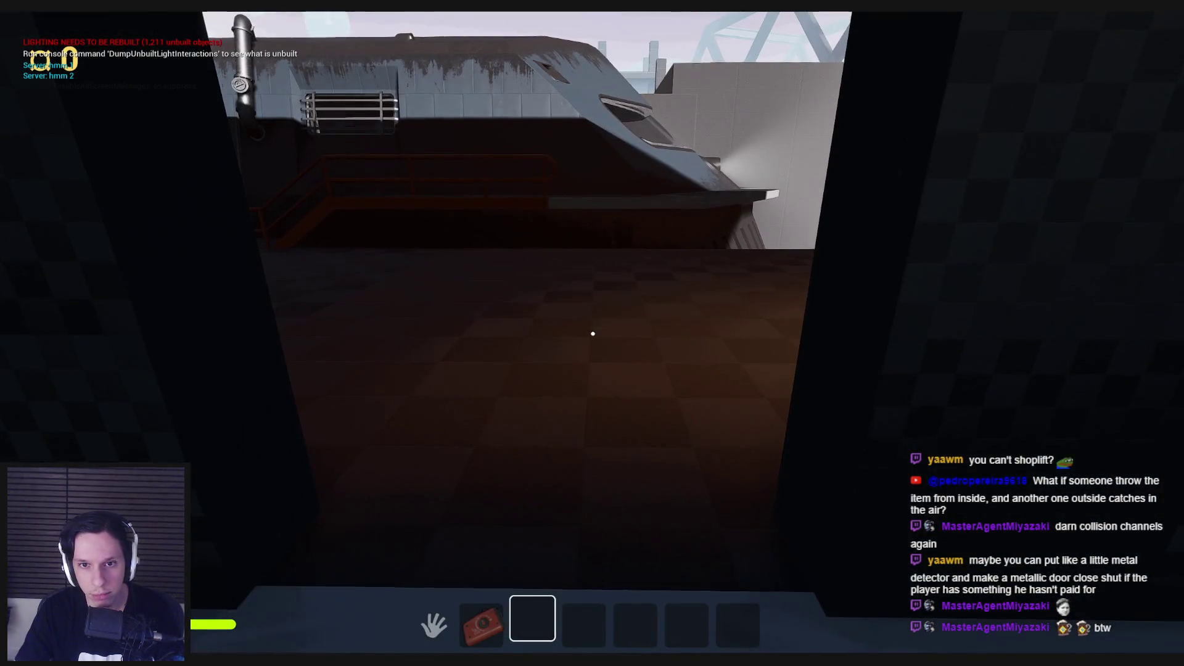
{"action": "key", "text": "w"}
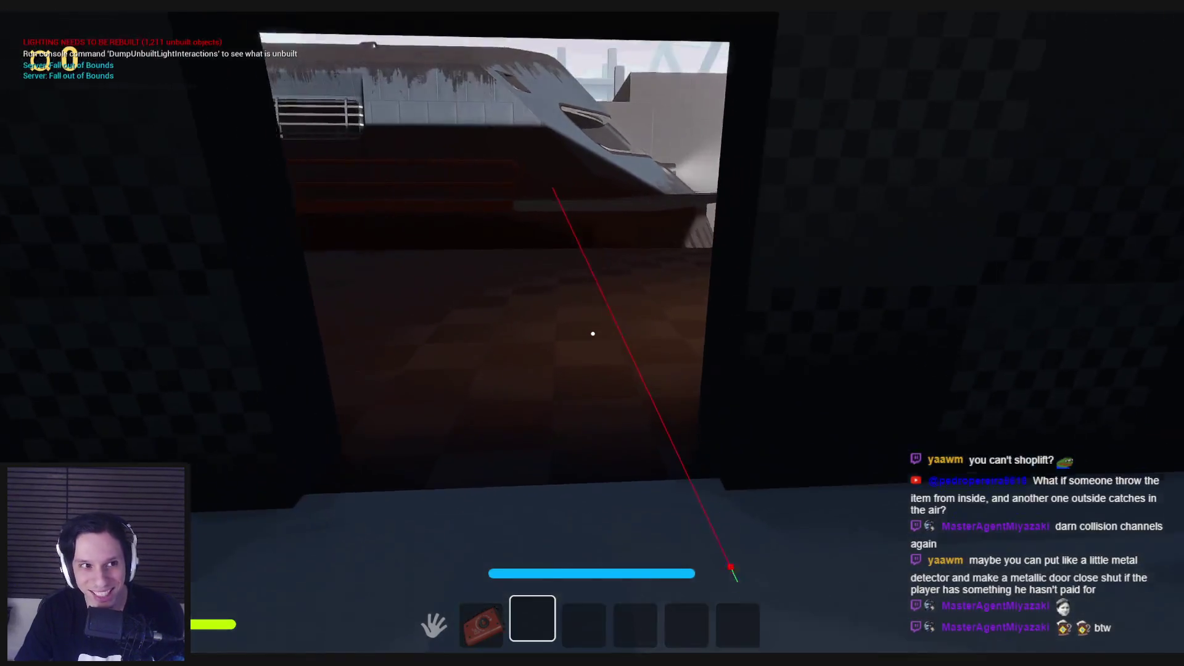
{"action": "key", "text": "w"}
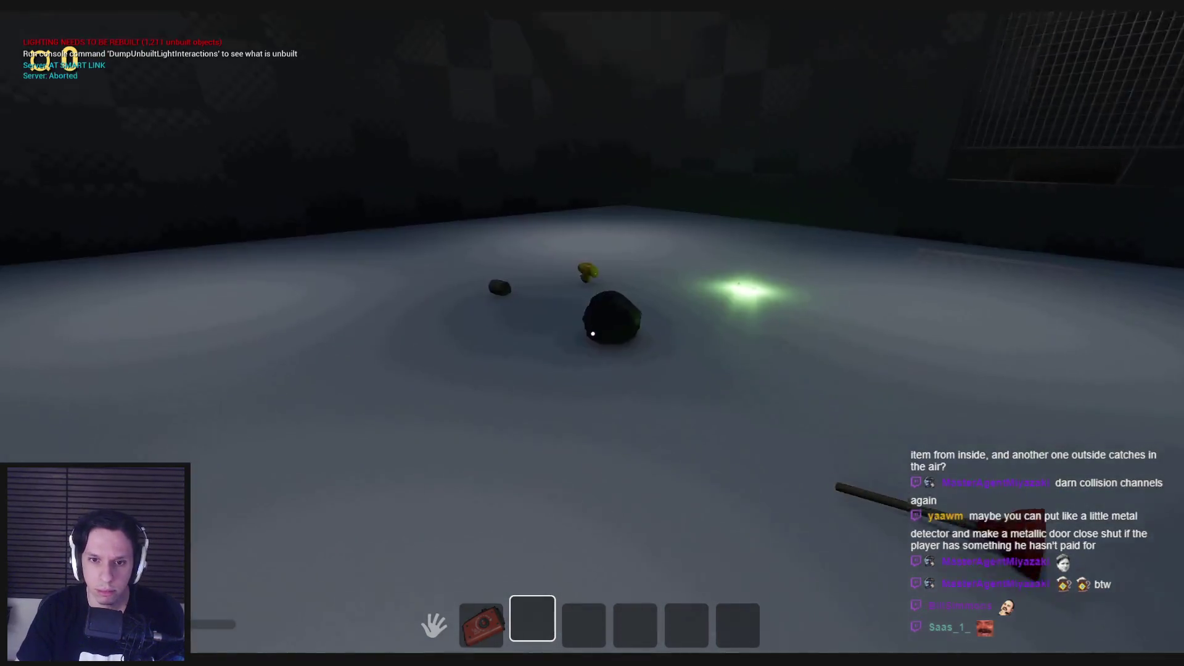
{"action": "left_click", "coordinate": [593, 334]}
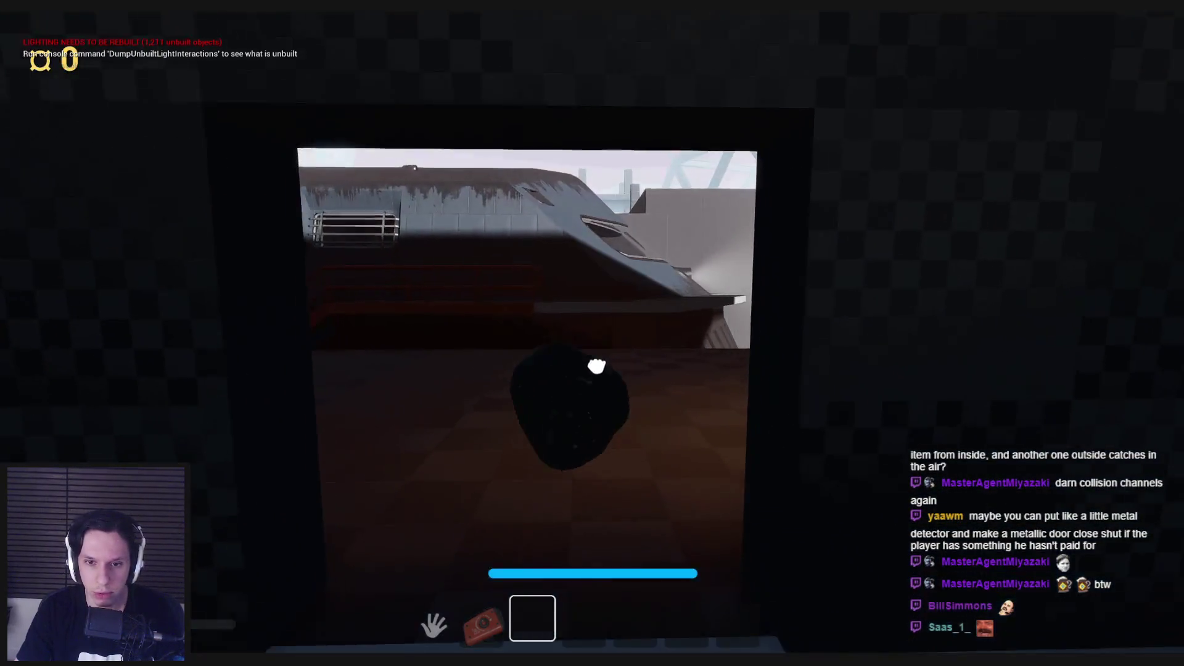
{"action": "left_click", "coordinate": [592, 334]}
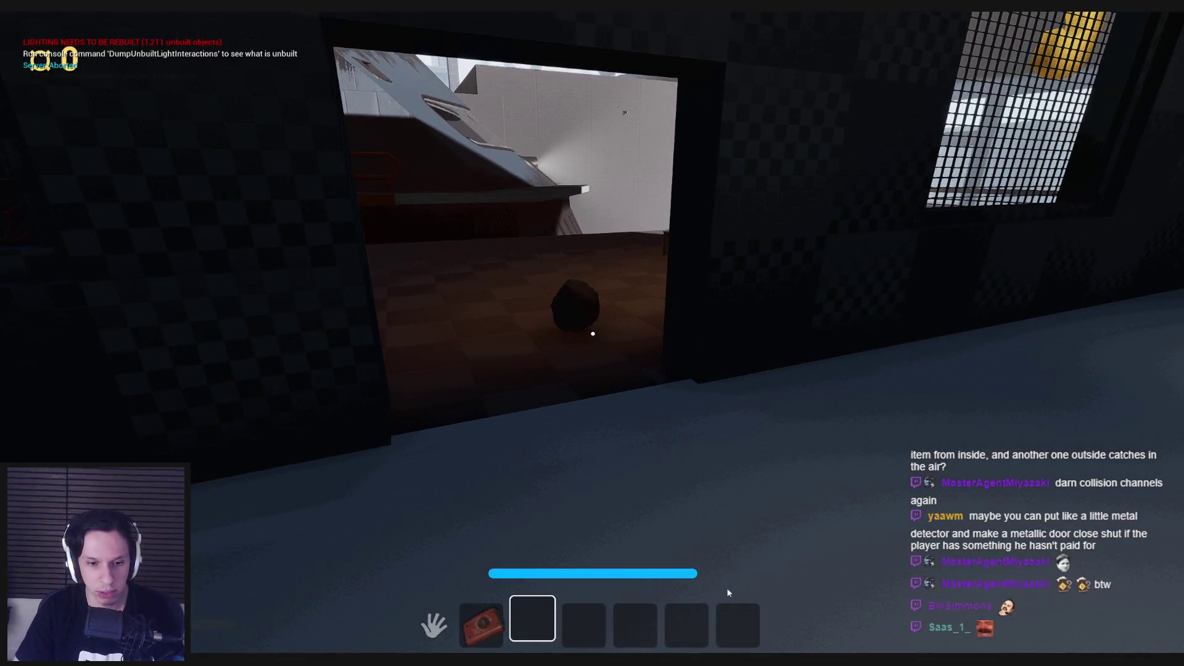
{"action": "key", "text": "Escape"}
Dismiss the play errors notice and select BP_ItemPickup's Static Mesh to view its collision.
{"action": "left_click", "coordinate": [1071, 621]}
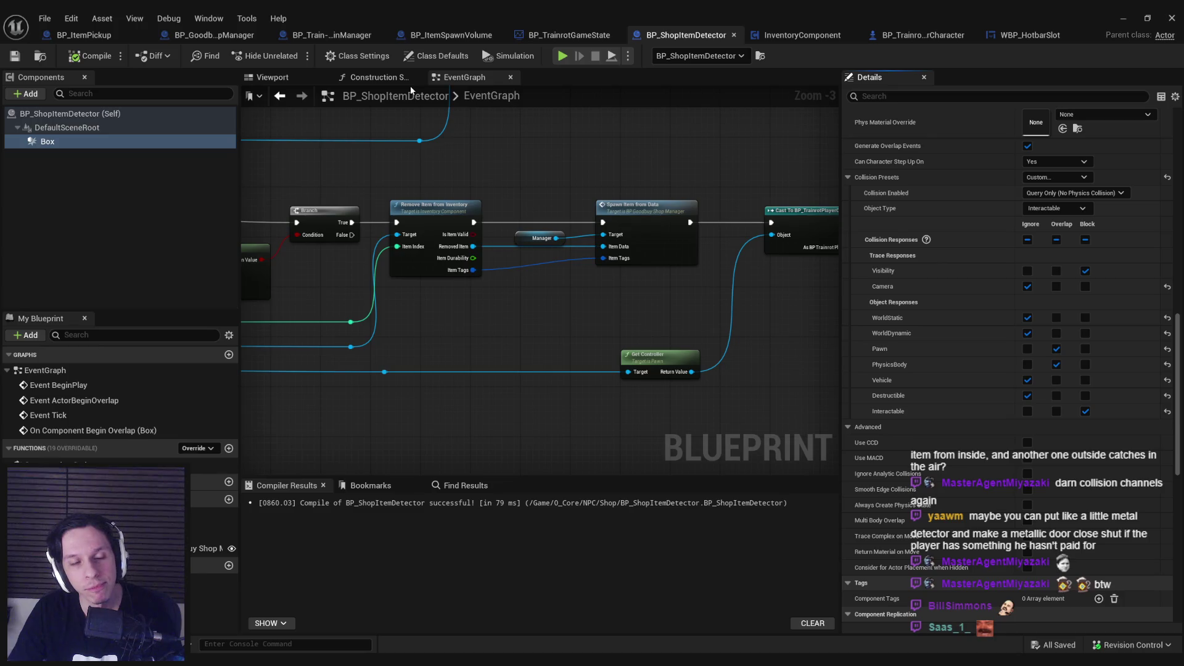
{"action": "left_click", "coordinate": [114, 36]}
{"action": "left_click", "coordinate": [80, 127]}
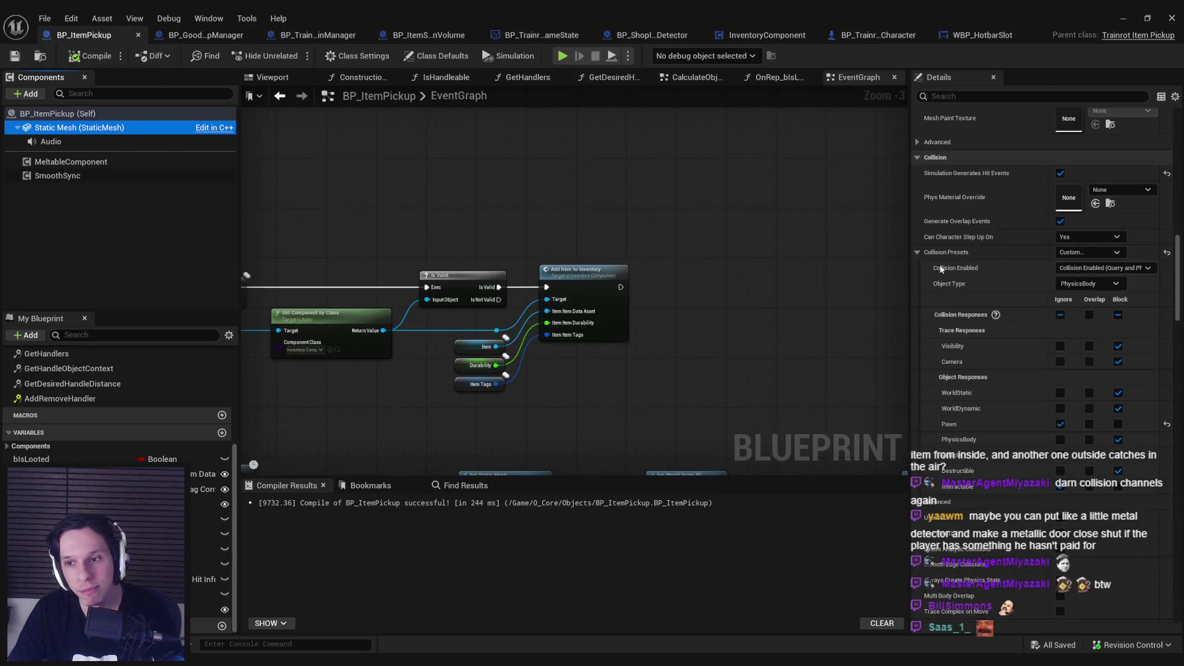
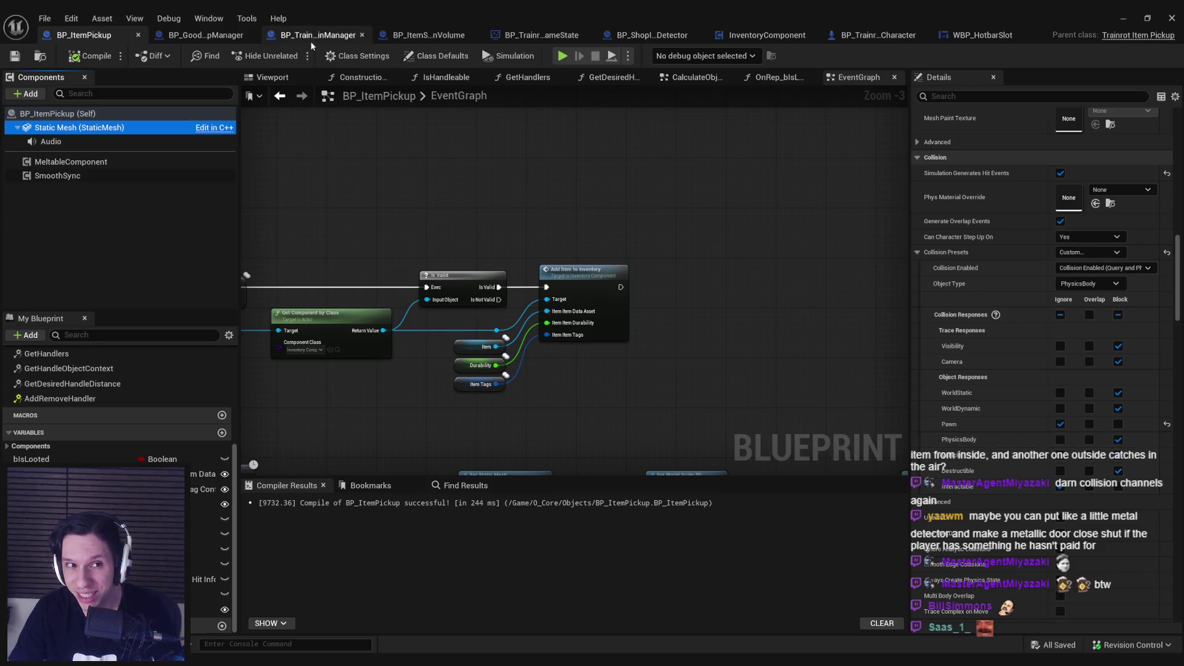
Inspect BP_GoodbuyShopManager's DefaultSceneRoot and BP_ShopItemDetector, then return to the Station_1 level view.
{"action": "left_click", "coordinate": [208, 36]}
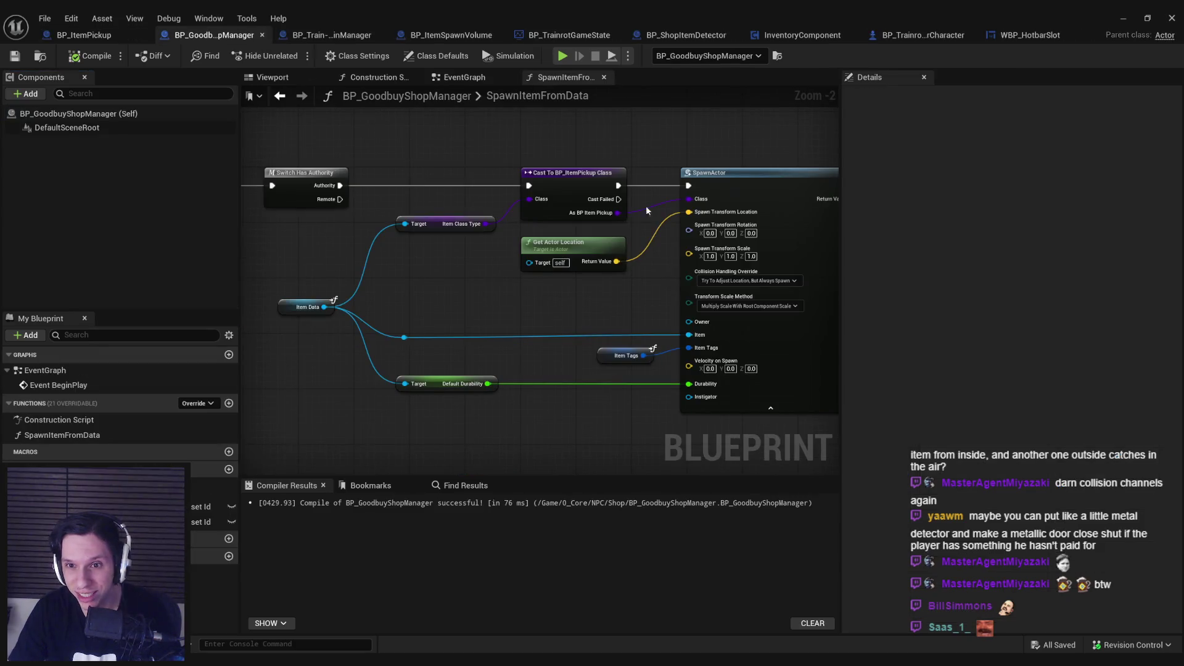
{"action": "left_click", "coordinate": [85, 131]}
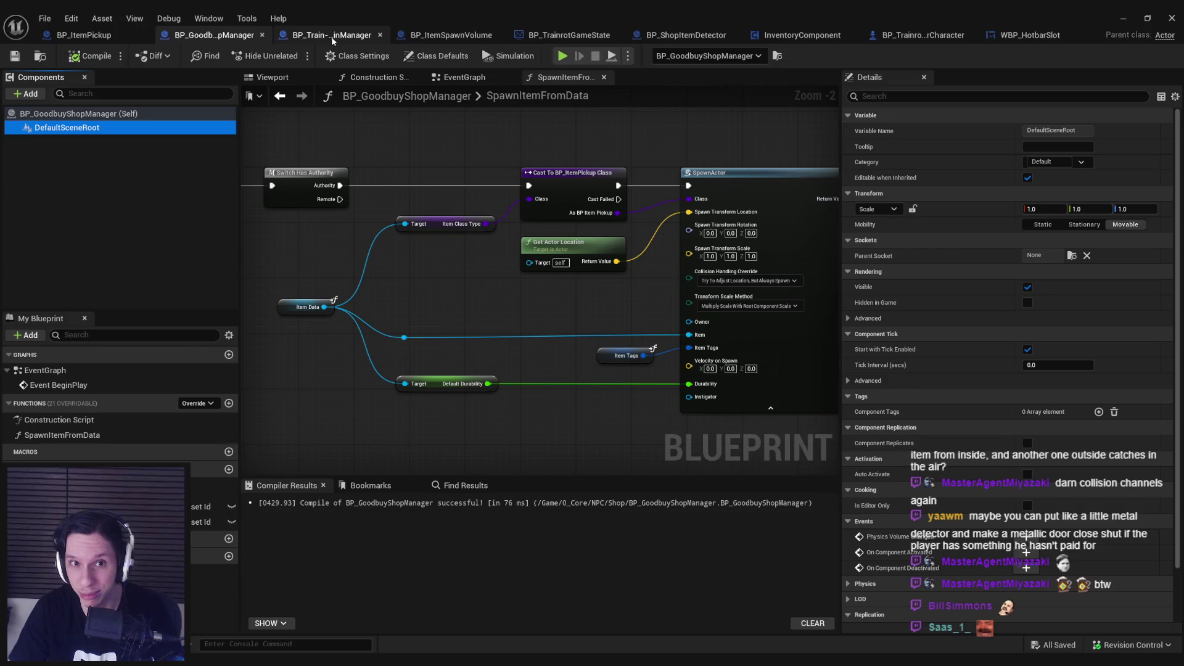
{"action": "left_click", "coordinate": [682, 36]}
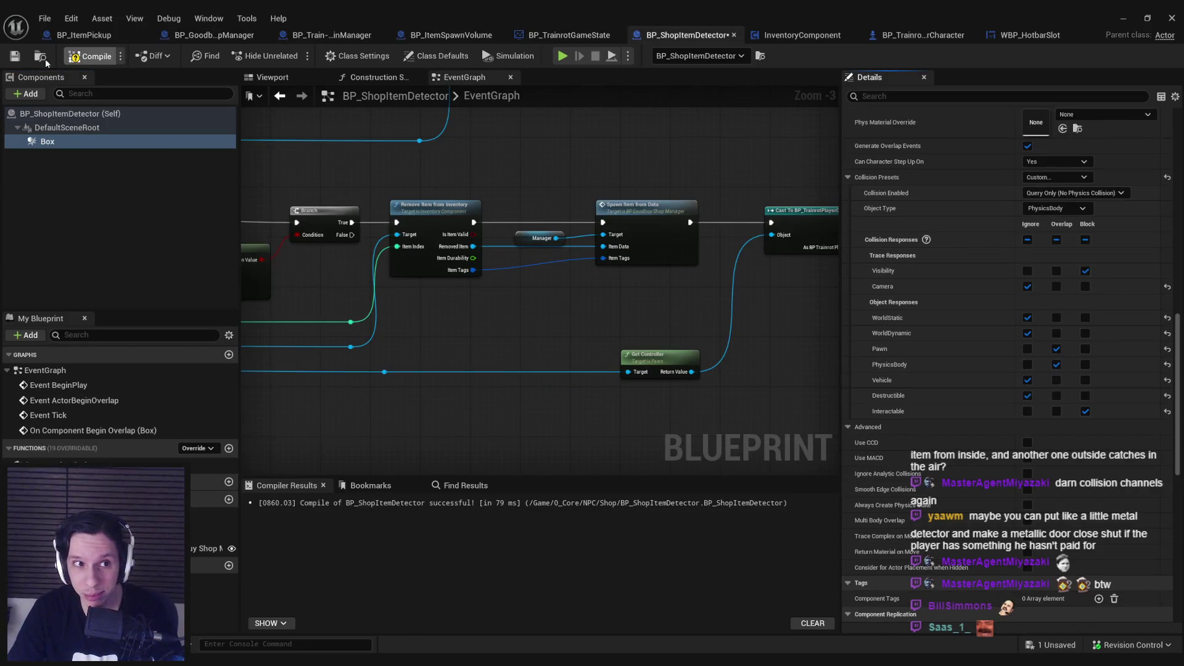
{"action": "left_click", "coordinate": [1123, 18]}
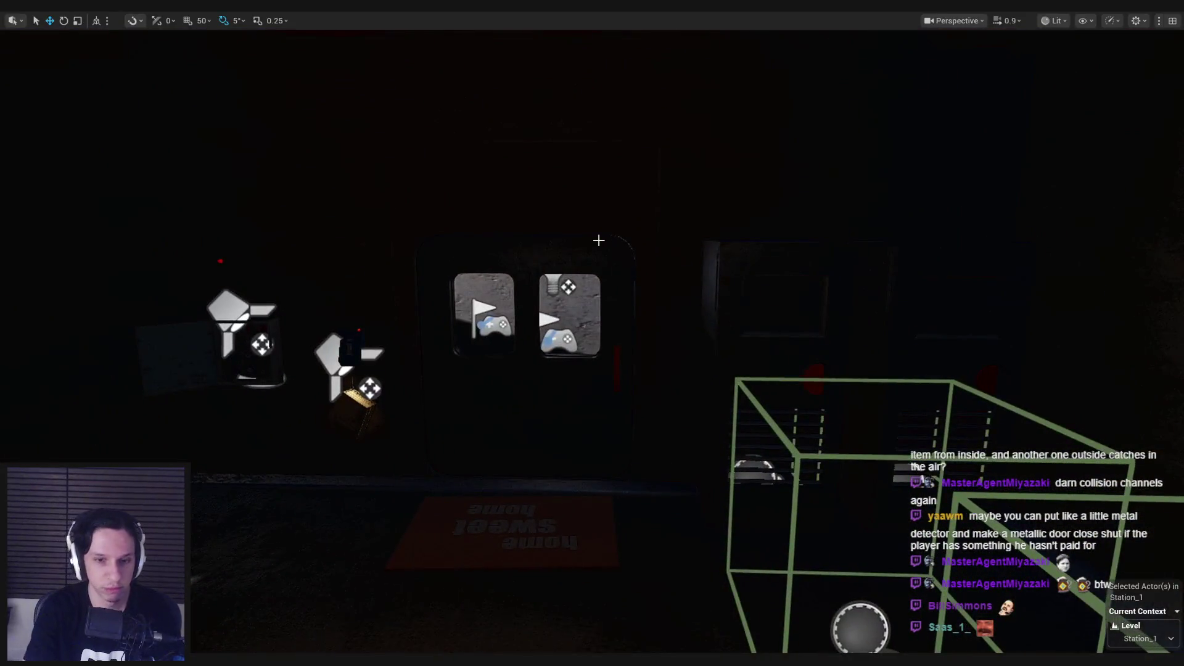
Start a playtest, walk through the garage door into the shop, and throw the trombone toward the doorway.
{"action": "key", "text": "alt+p"}
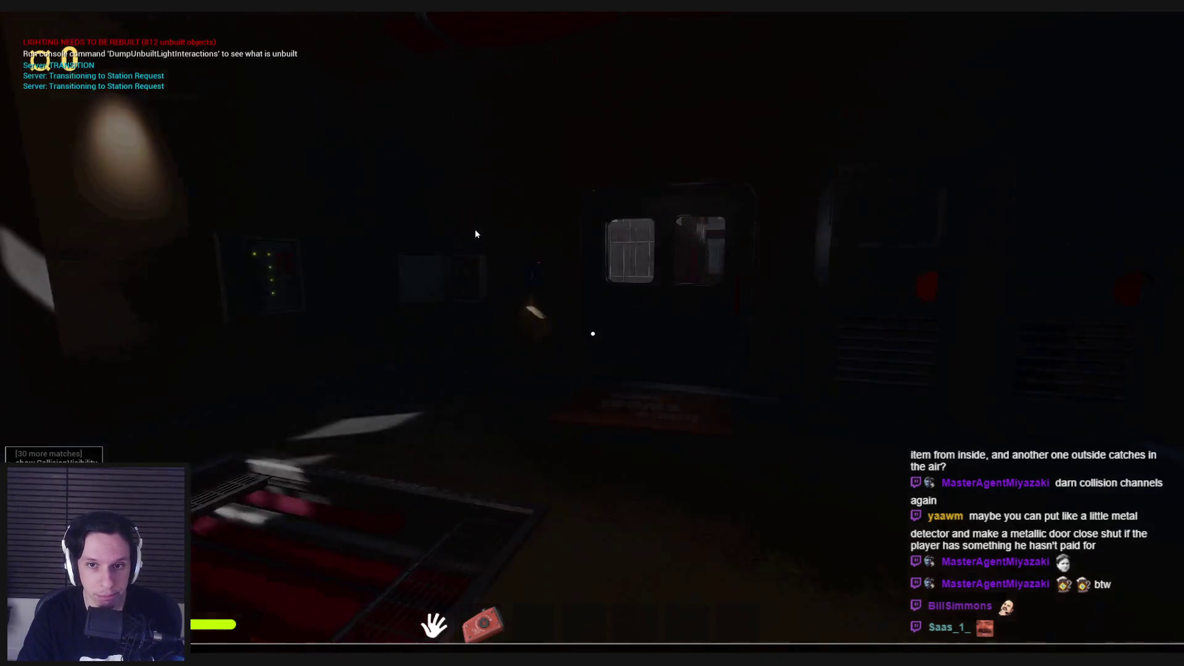
{"action": "left_click", "coordinate": [475, 233]}
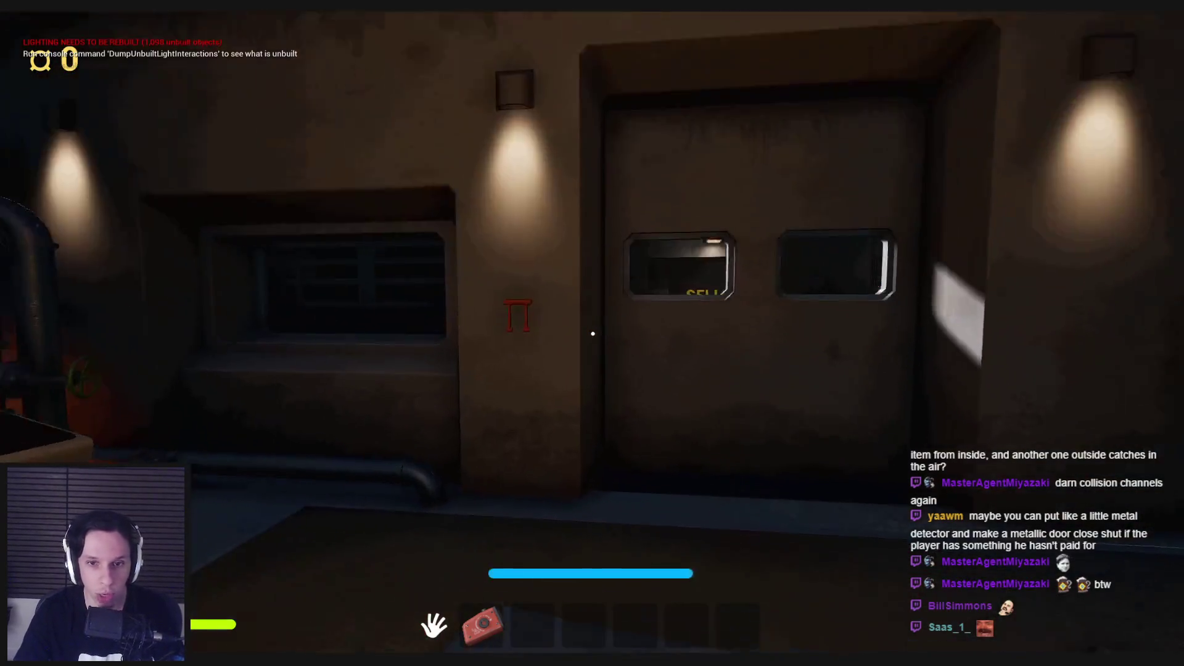
{"action": "key", "text": "e"}
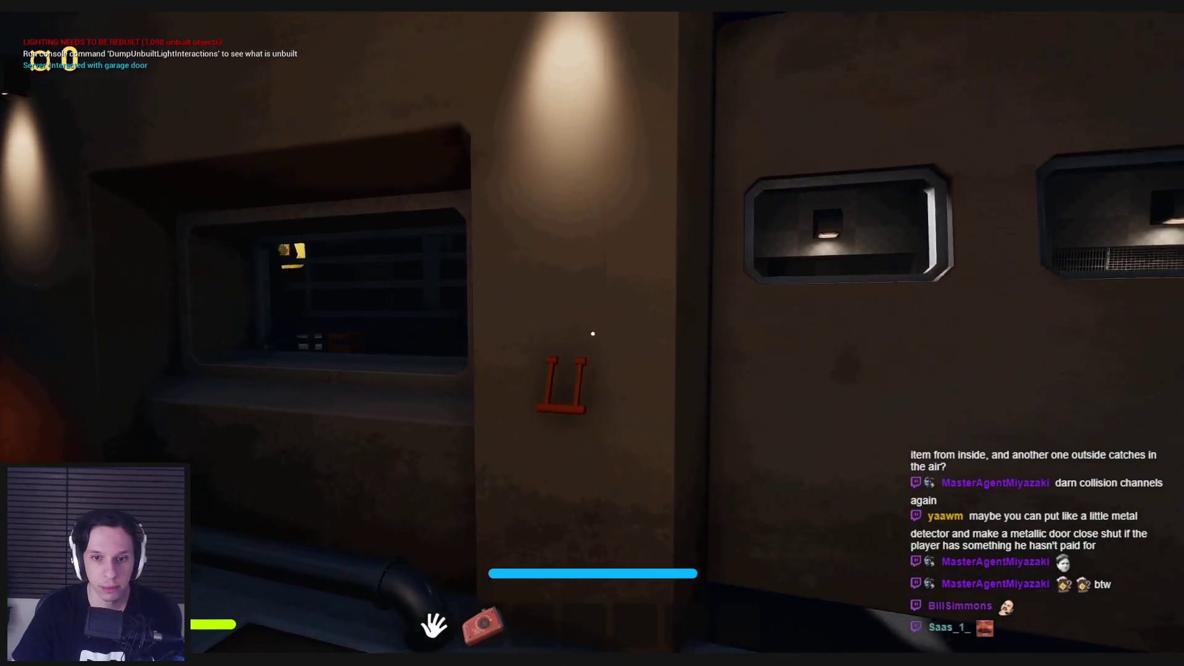
{"action": "key", "text": "w"}
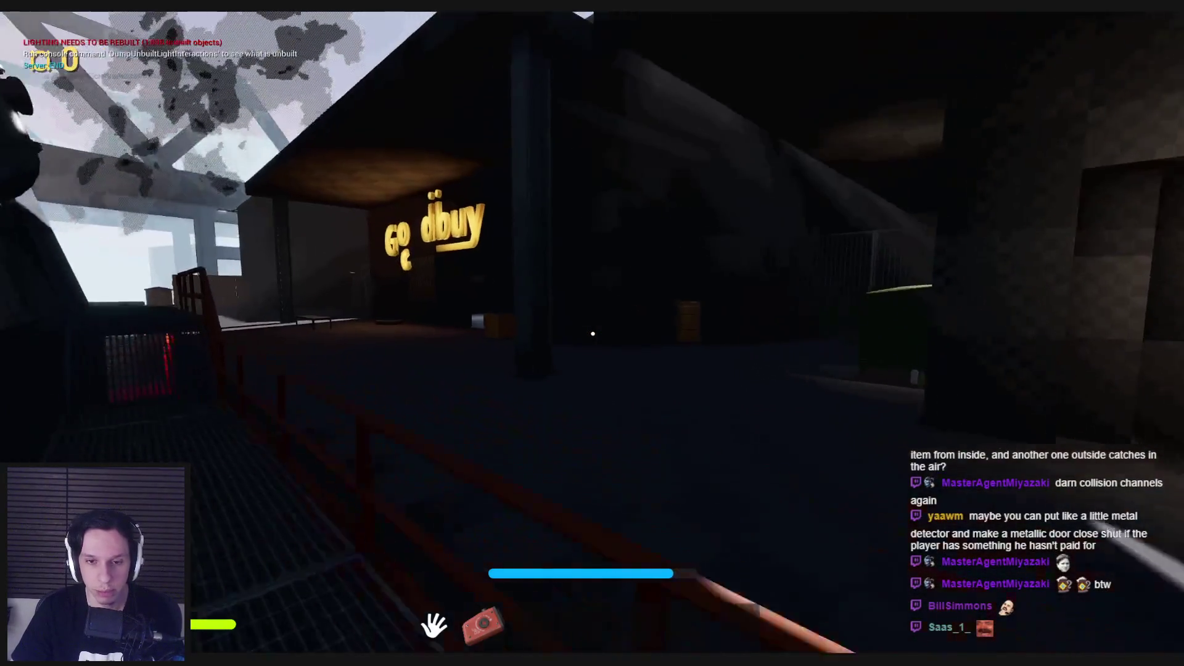
{"action": "key", "text": "w"}
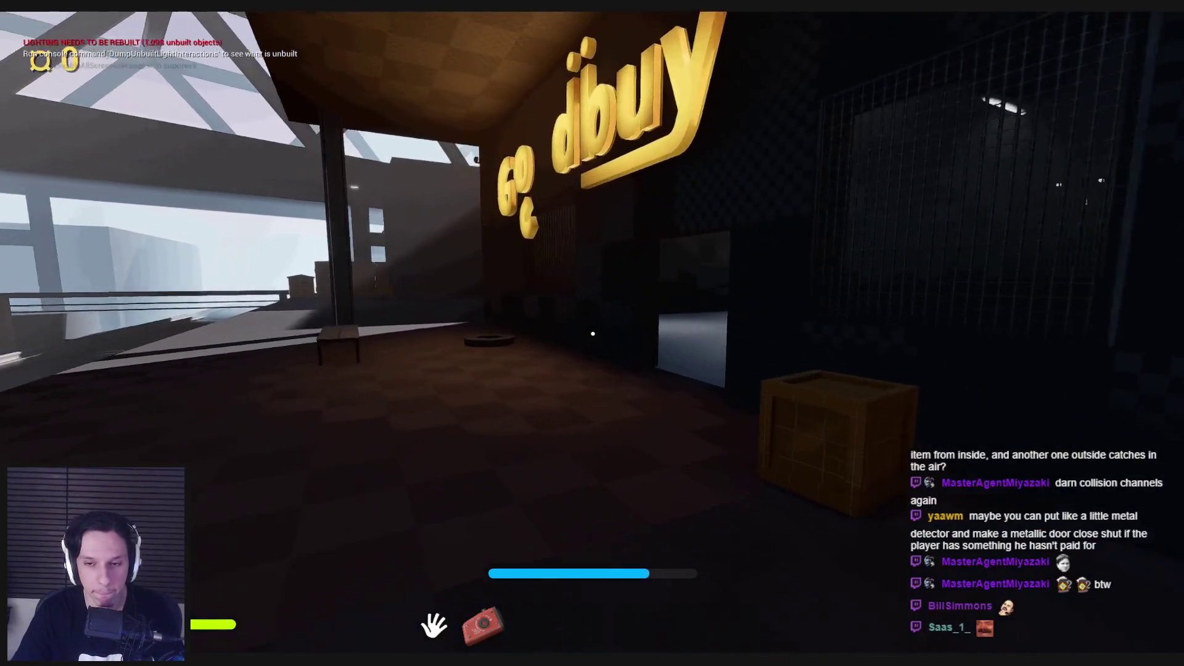
{"action": "key", "text": "w"}
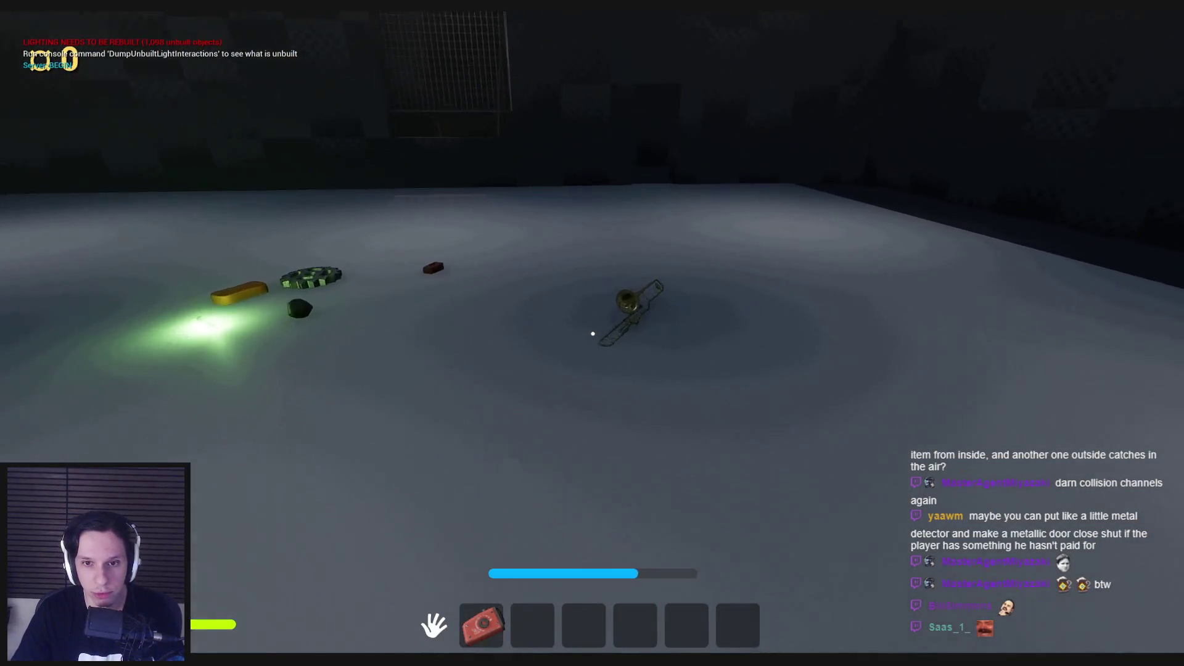
{"action": "key", "text": "e"}
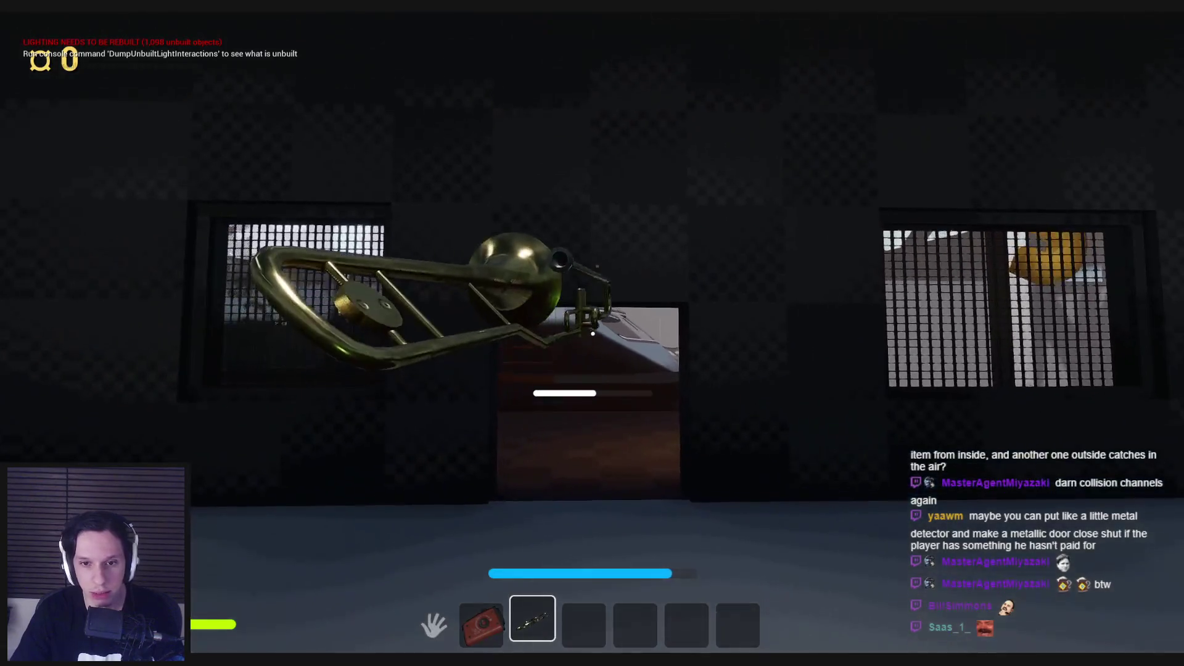
{"action": "left_click", "coordinate": [592, 333]}
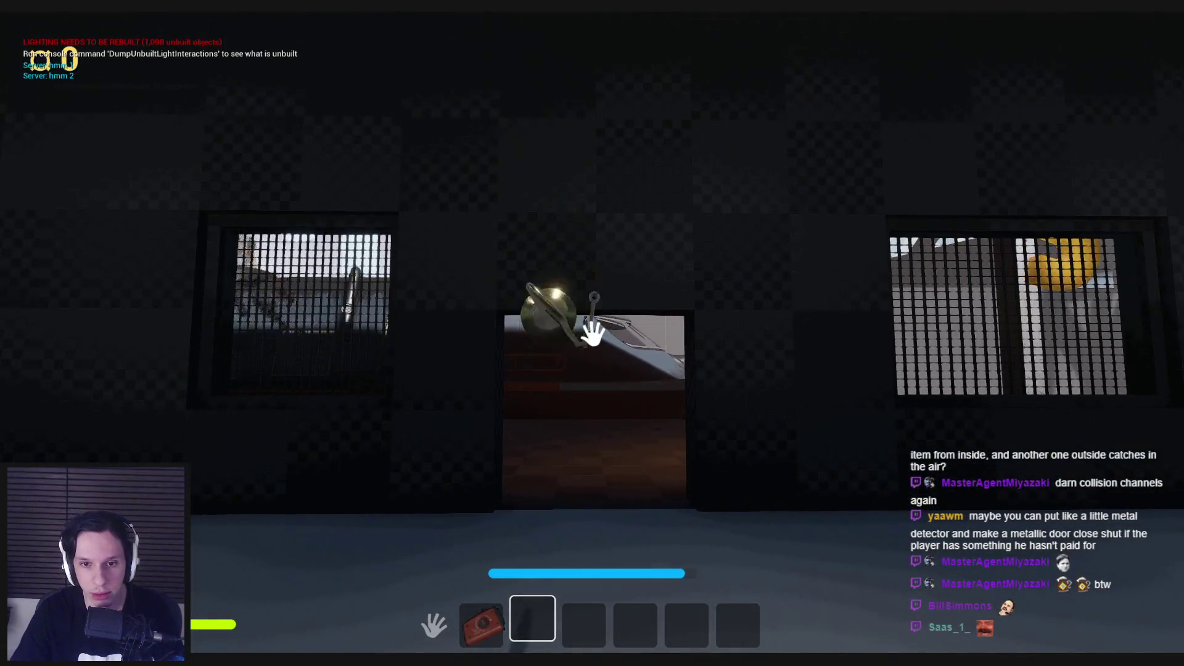
Pick up the trombone and throw it at the doorway again, then head back toward the ball.
{"action": "key", "text": "w"}
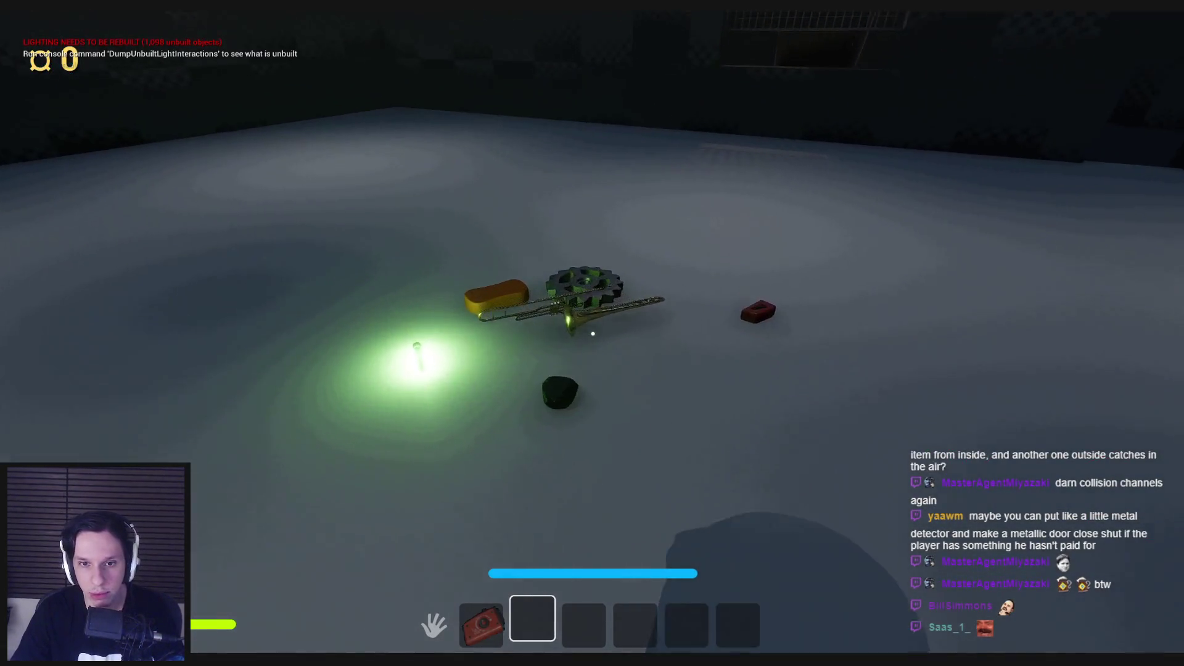
{"action": "key", "text": "e"}
{"action": "key", "text": "w"}
{"action": "left_click", "coordinate": [592, 333]}
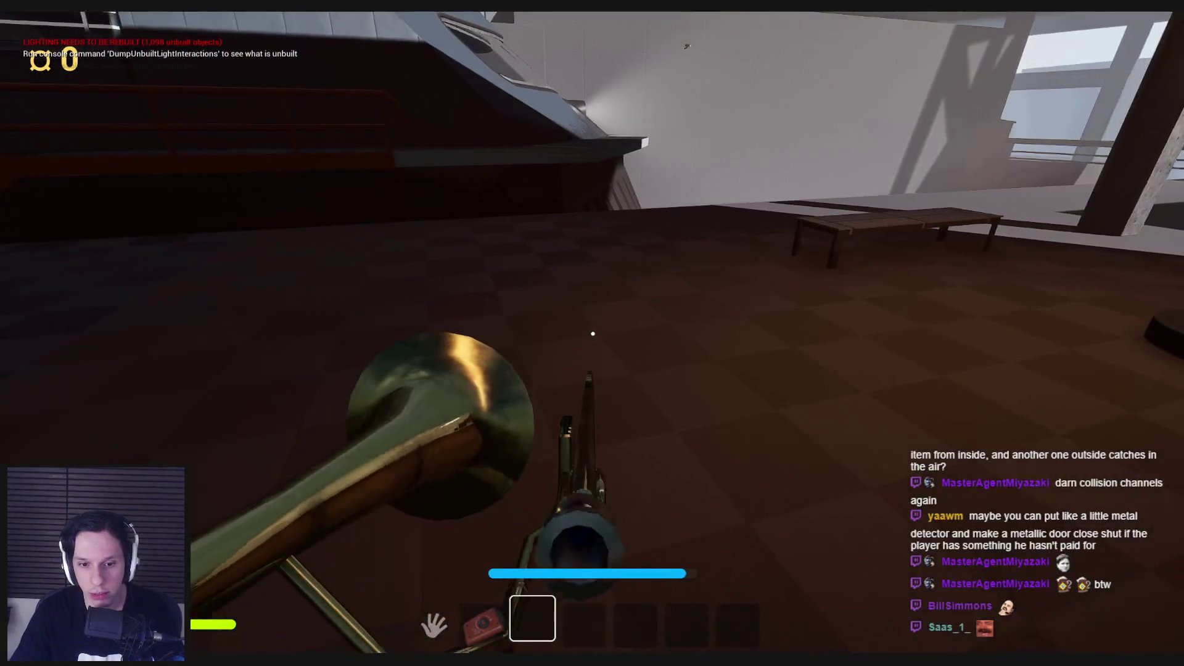
{"action": "key", "text": "w"}
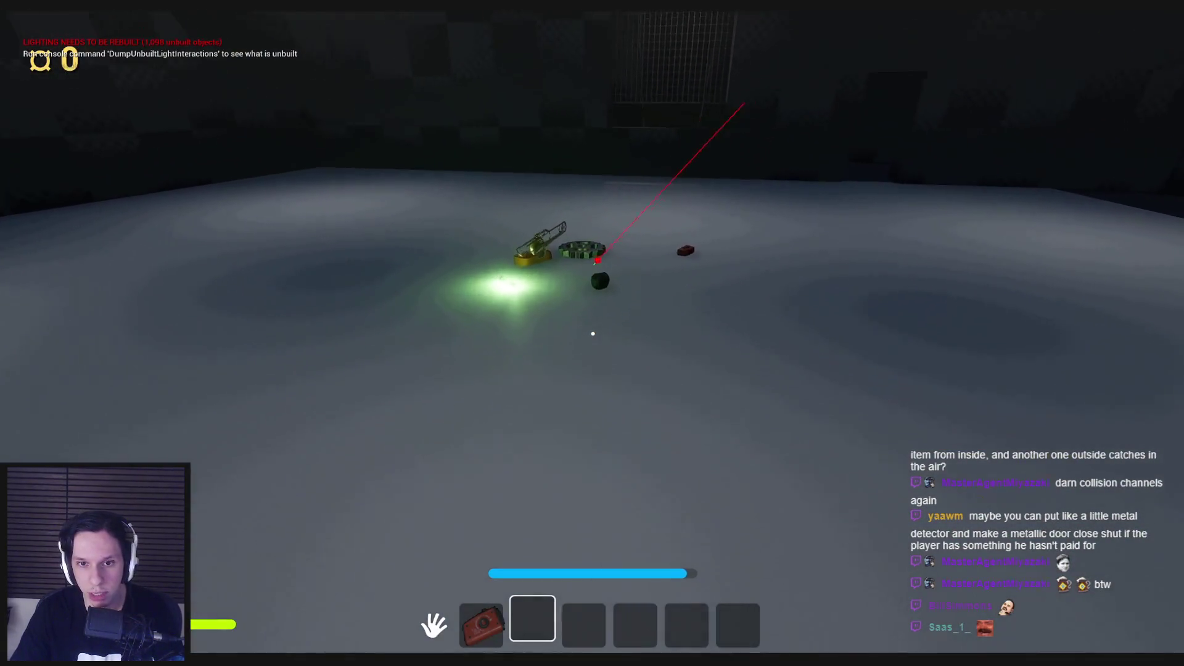
{"action": "key", "text": "w"}
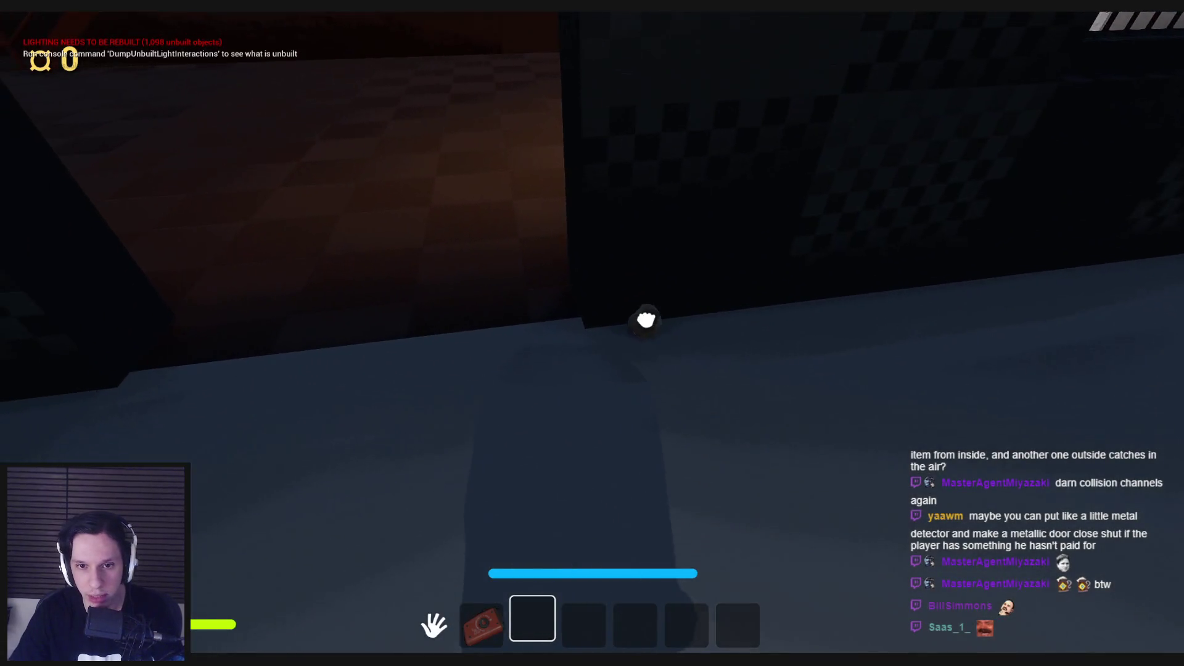
{"action": "key", "text": "w"}
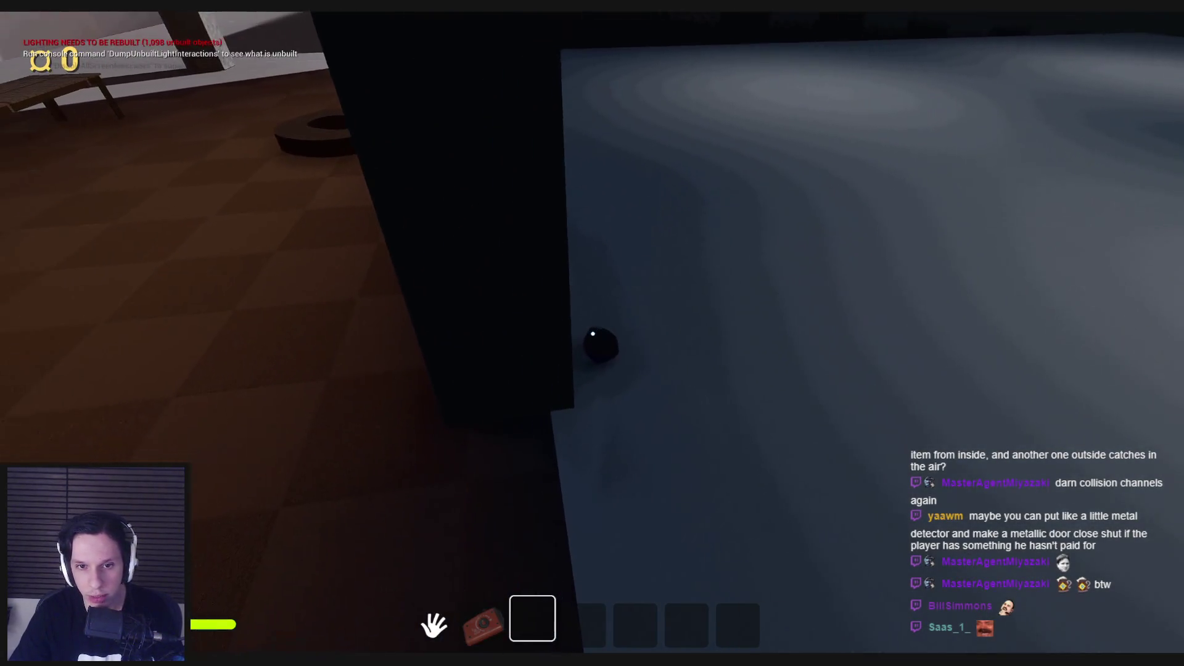
Test interaction on the black ball, pick it up and drop it, then stop the playtest.
{"action": "left_click", "coordinate": [592, 335]}
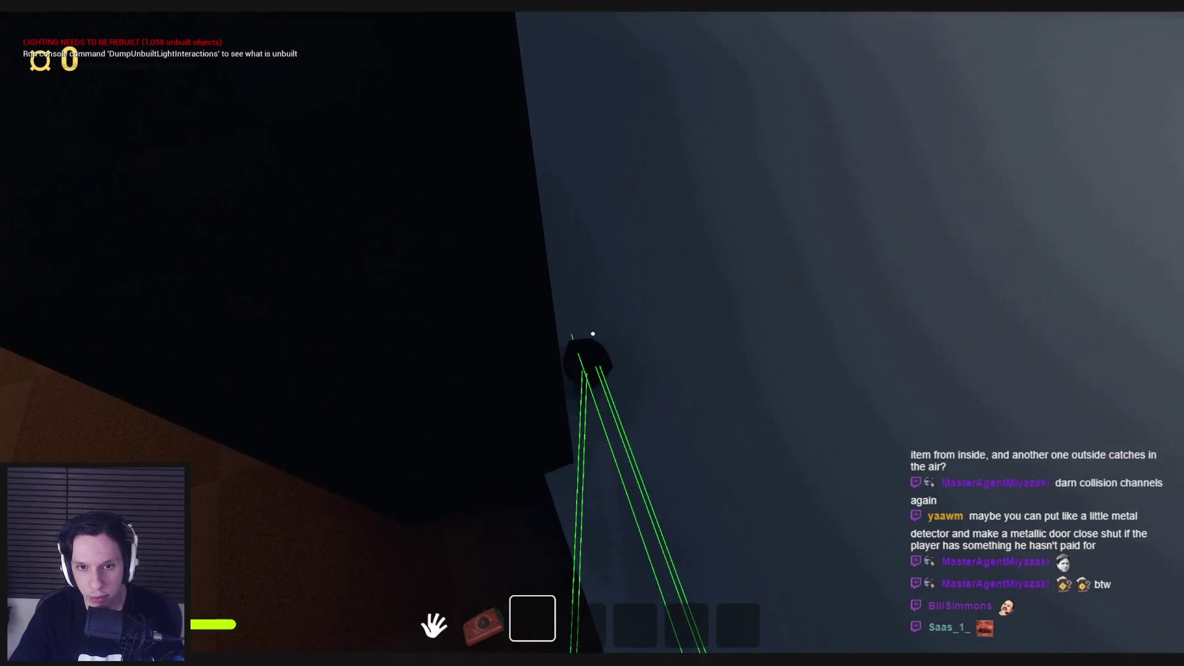
{"action": "left_click", "coordinate": [593, 335]}
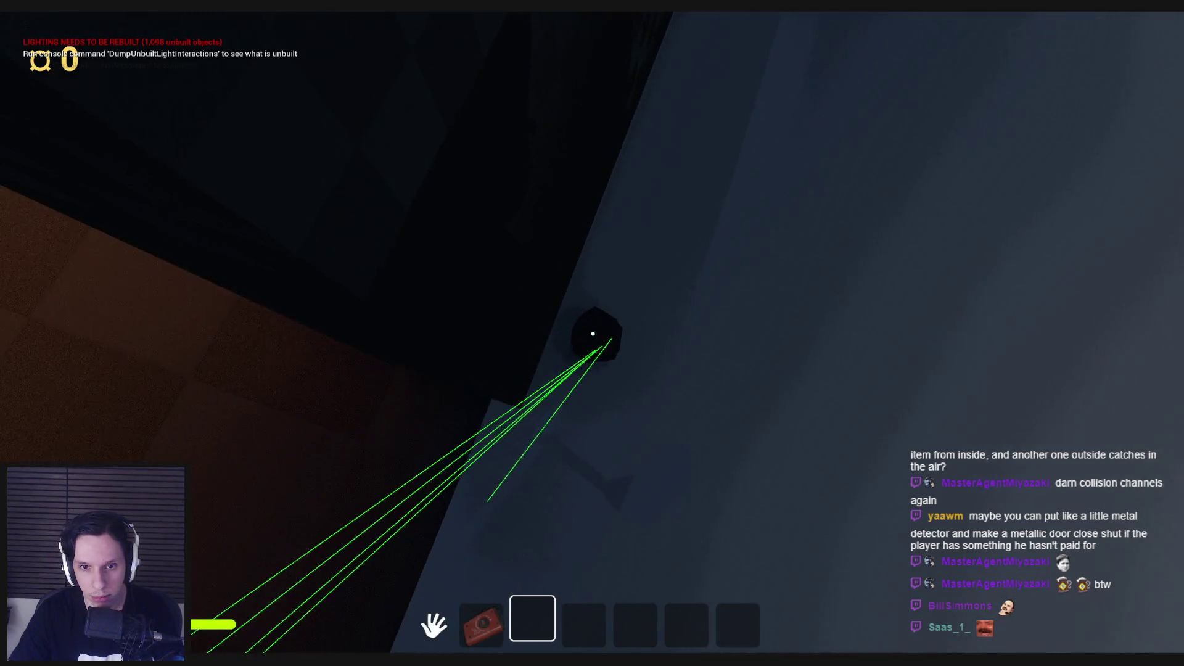
{"action": "left_click", "coordinate": [592, 334]}
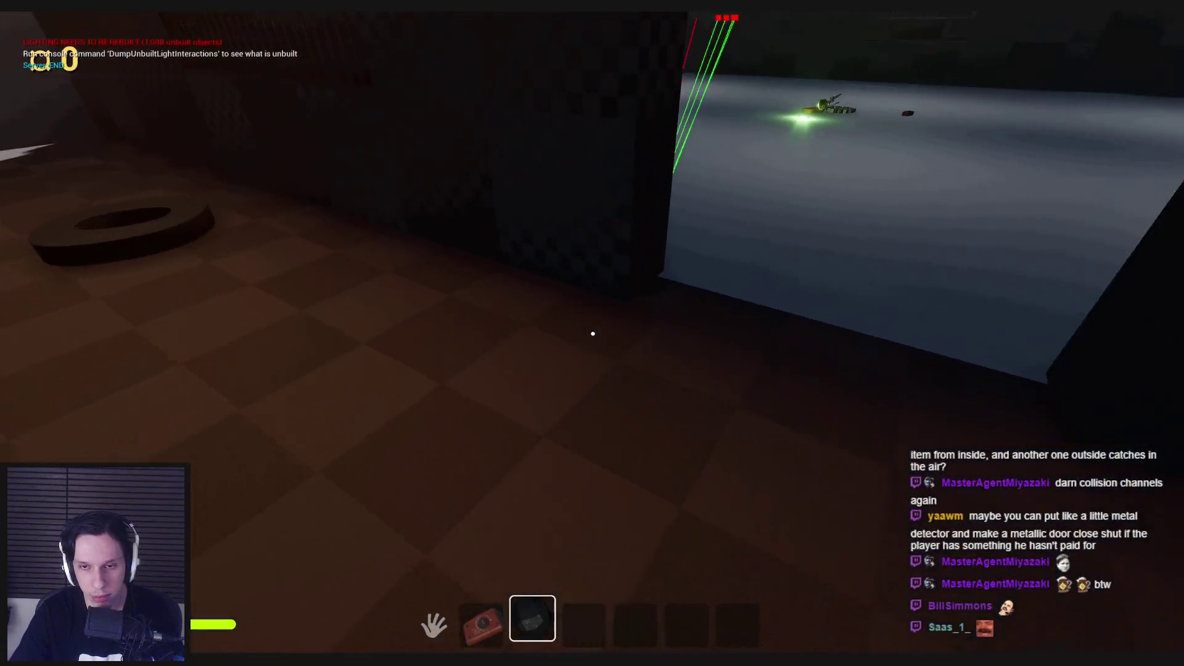
{"action": "left_click", "coordinate": [592, 333]}
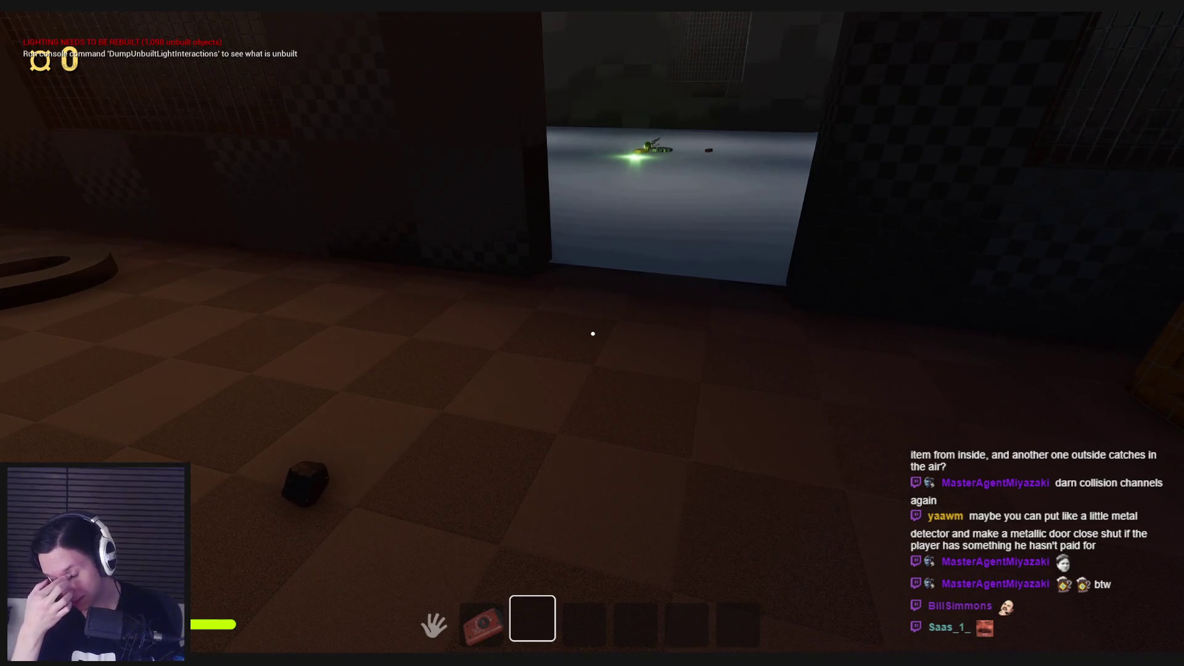
{"action": "key", "text": "Escape"}
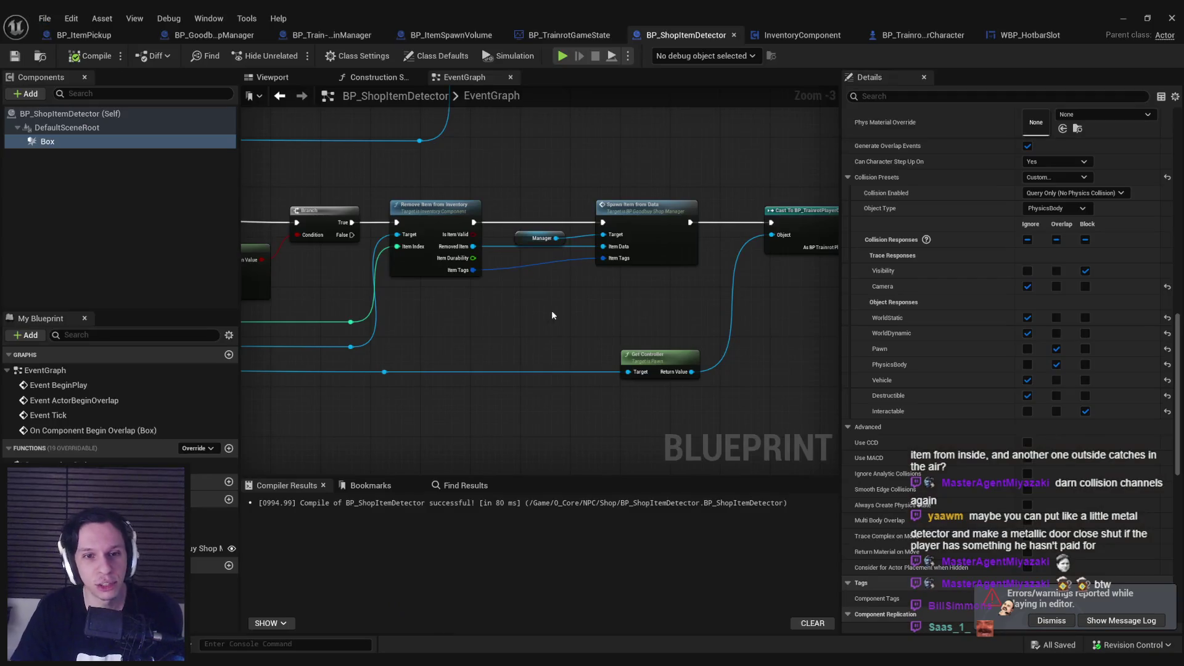
Add an On Component End Overlap (Box) event from the Details panel and place it below Begin Overlap.
{"action": "mouse_move", "coordinate": [552, 315]}
{"action": "left_mouse_down"}
{"action": "mouse_move", "coordinate": [608, 309]}
{"action": "mouse_move", "coordinate": [388, 259]}
{"action": "mouse_move", "coordinate": [522, 224]}
{"action": "left_mouse_up"}
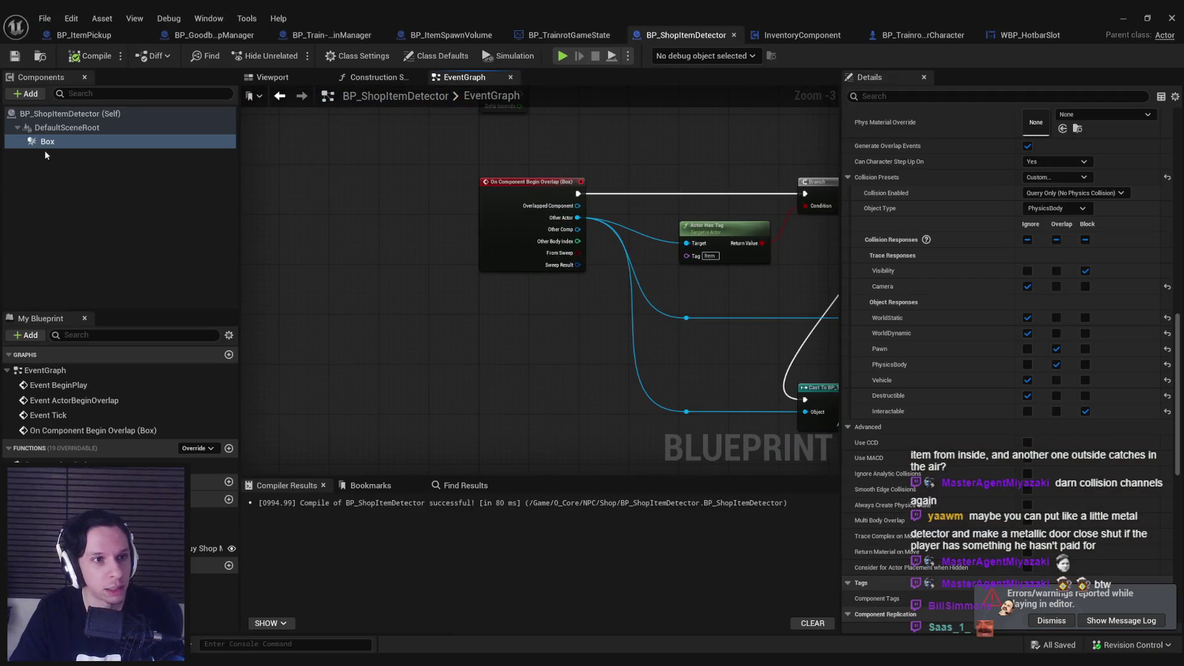
{"action": "left_click_drag", "start_coordinate": [1179, 352], "coordinate": [1179, 493]}
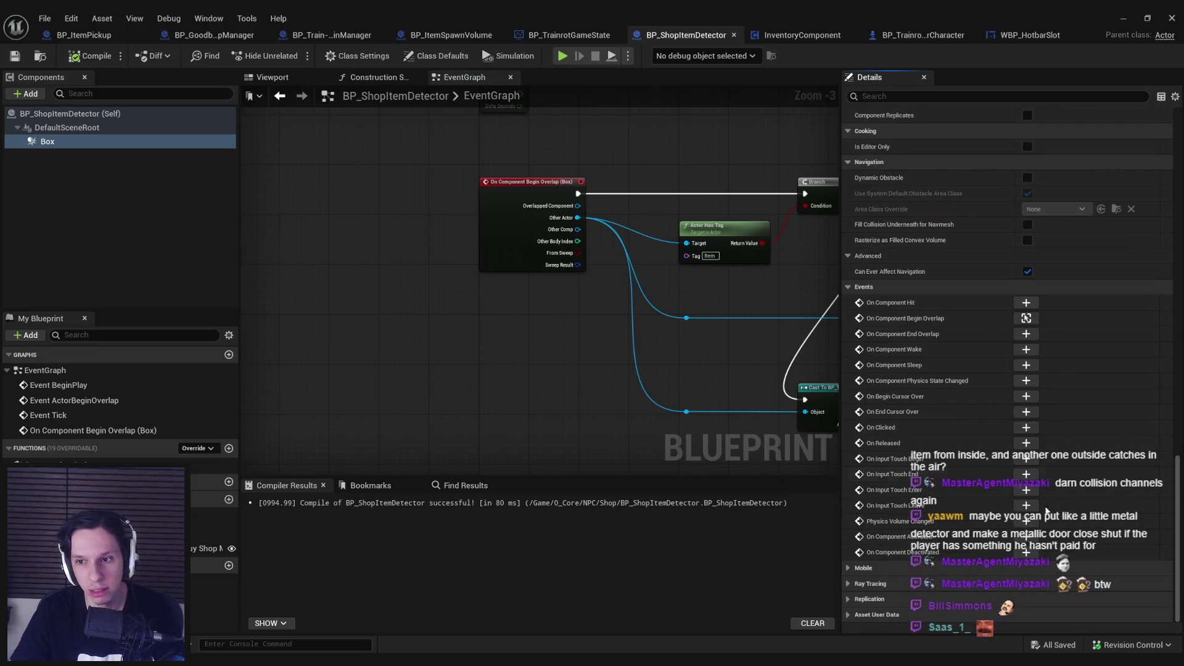
{"action": "left_click", "coordinate": [1026, 333]}
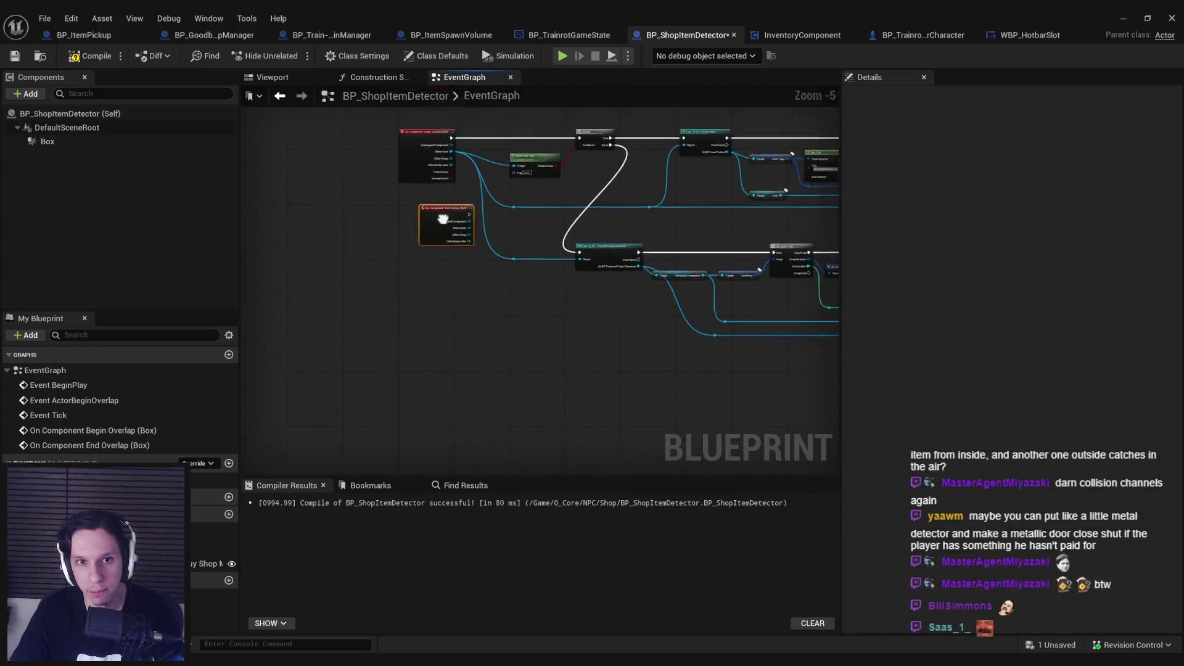
{"action": "left_click_drag", "start_coordinate": [366, 340], "coordinate": [371, 340]}
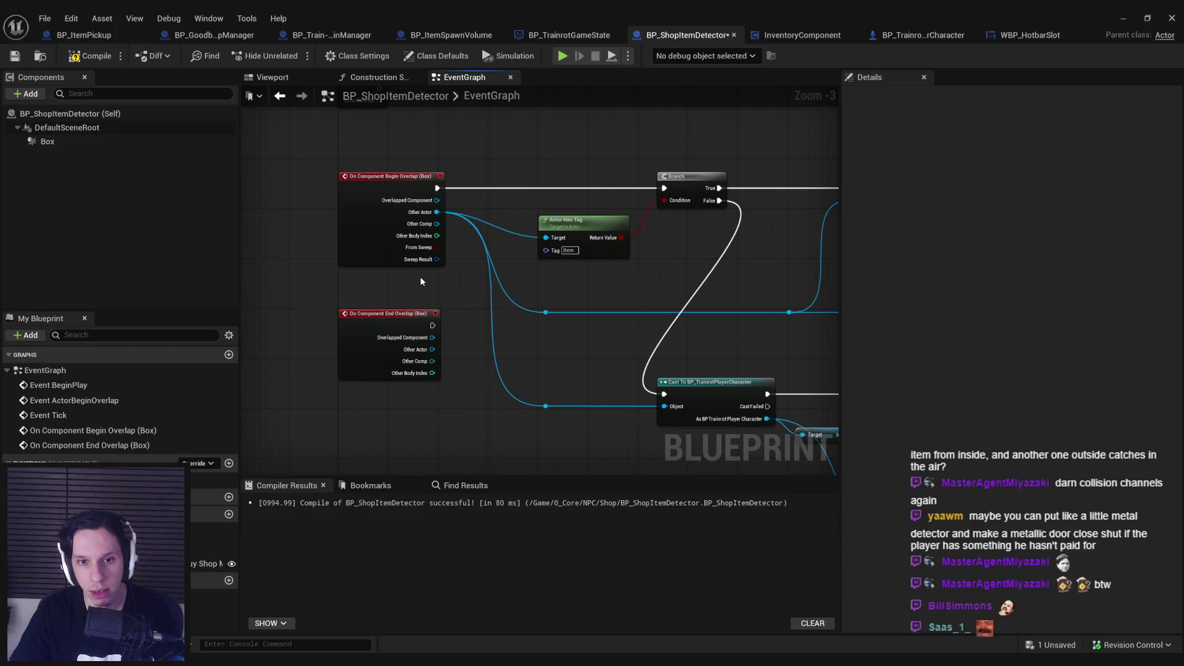
Promote Other Actor to an Overlapped Actor variable, set it from Begin Overlap, and feed Actor Has Tag.
{"action": "left_click_drag", "start_coordinate": [565, 232], "coordinate": [553, 264]}
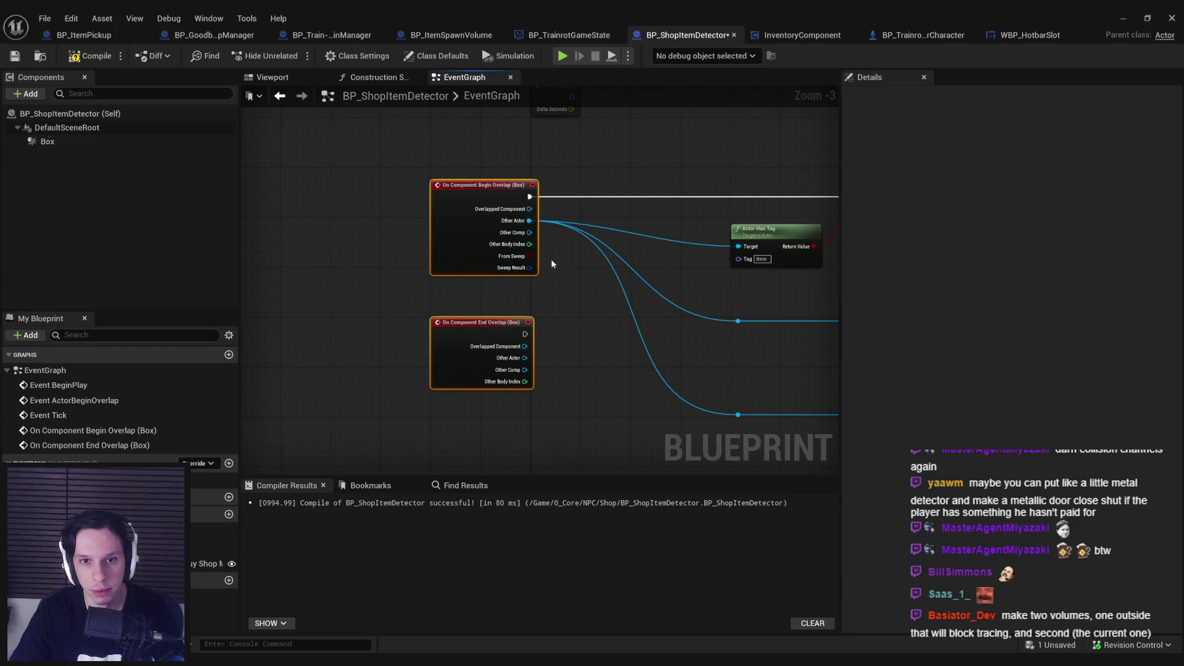
{"action": "left_click_drag", "start_coordinate": [562, 215], "coordinate": [583, 205]}
{"action": "left_click", "coordinate": [617, 260]}
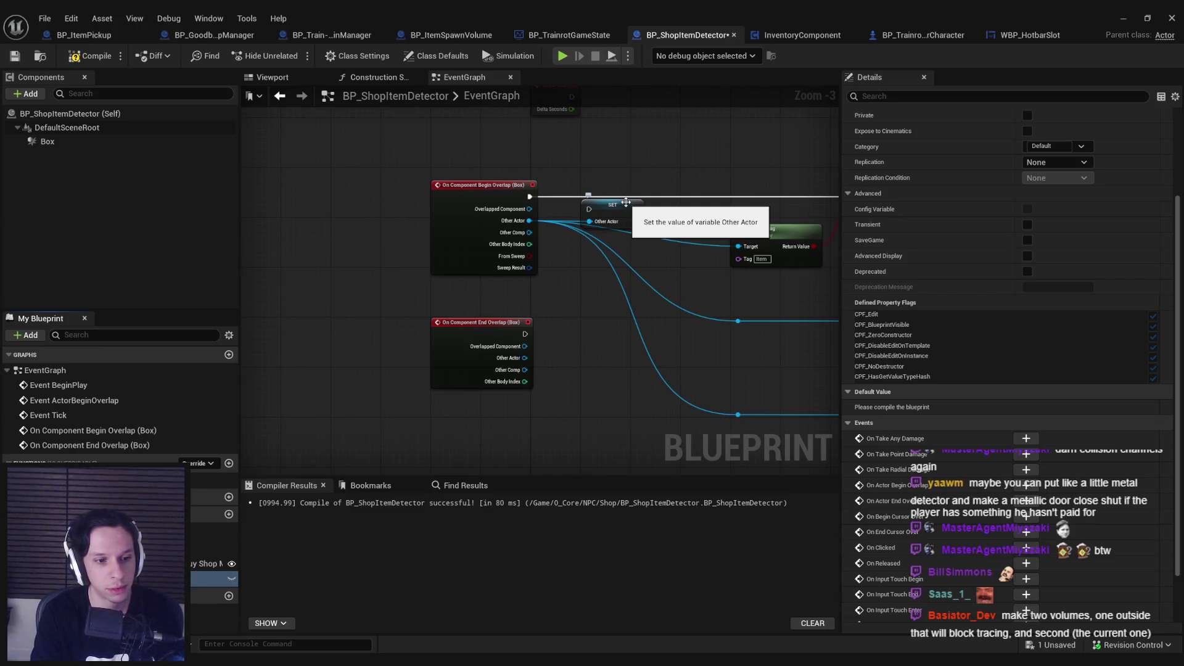
{"action": "left_click_drag", "start_coordinate": [625, 227], "coordinate": [582, 196]}
{"action": "left_click_drag", "start_coordinate": [634, 264], "coordinate": [446, 270]}
{"action": "left_click_drag", "start_coordinate": [212, 578], "coordinate": [536, 257]}
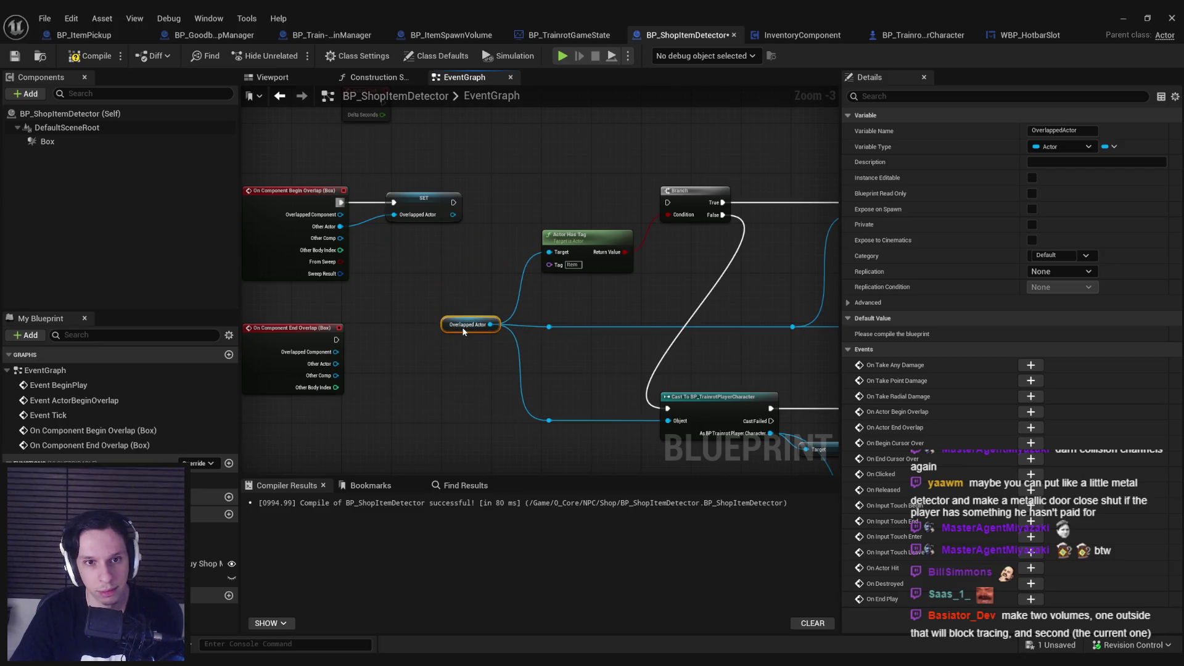
Duplicate the Overlapped Actor setter and chain its execution toward the Branch.
{"action": "left_click", "coordinate": [431, 199]}
{"action": "key", "text": "ctrl+c"}
{"action": "key", "text": "ctrl+v"}
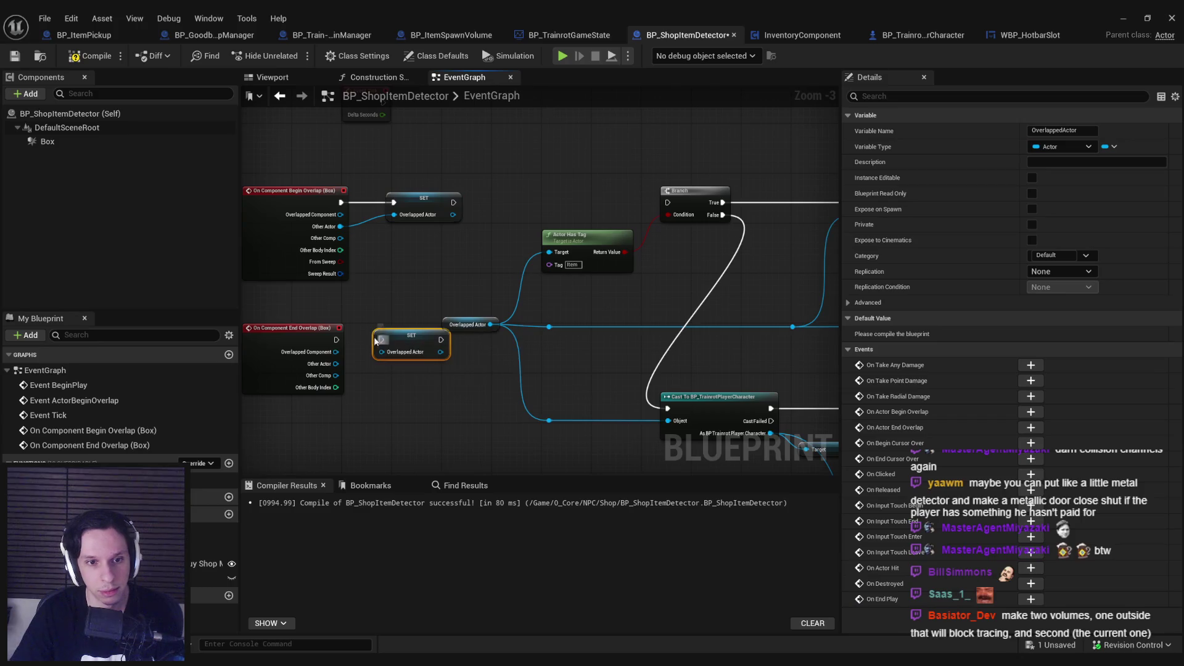
{"action": "left_click", "coordinate": [512, 388]}
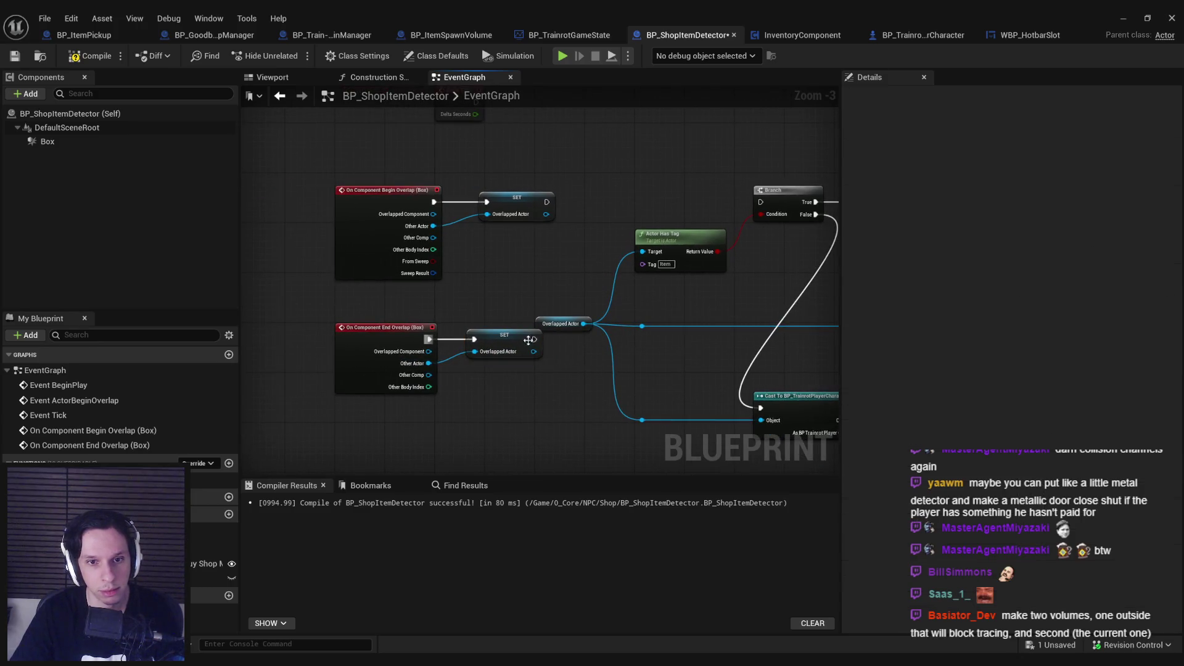
{"action": "left_click_drag", "start_coordinate": [533, 339], "coordinate": [762, 202]}
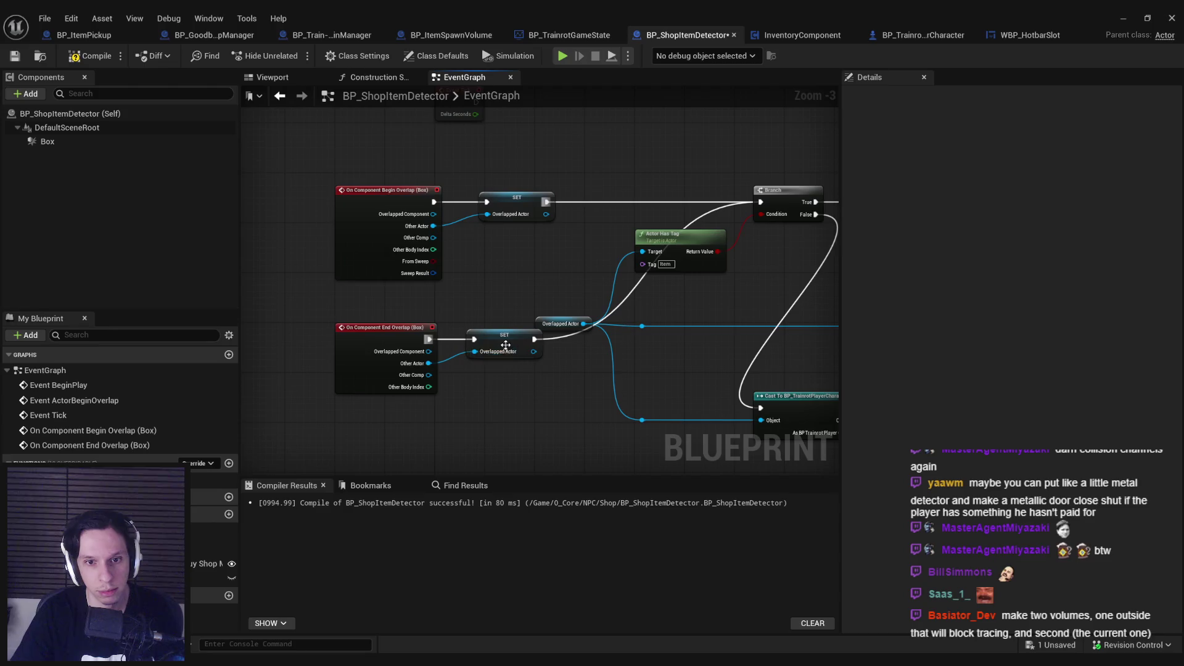
Reposition the overlap and branch node block and wire the End Overlap path into the Branch.
{"action": "scroll", "coordinate": [506, 346], "scroll_direction": "down", "scroll_amount": 2}
{"action": "mouse_move", "coordinate": [345, 185]}
{"action": "left_mouse_down"}
{"action": "mouse_move", "coordinate": [727, 418]}
{"action": "mouse_move", "coordinate": [955, 436]}
{"action": "left_mouse_up"}
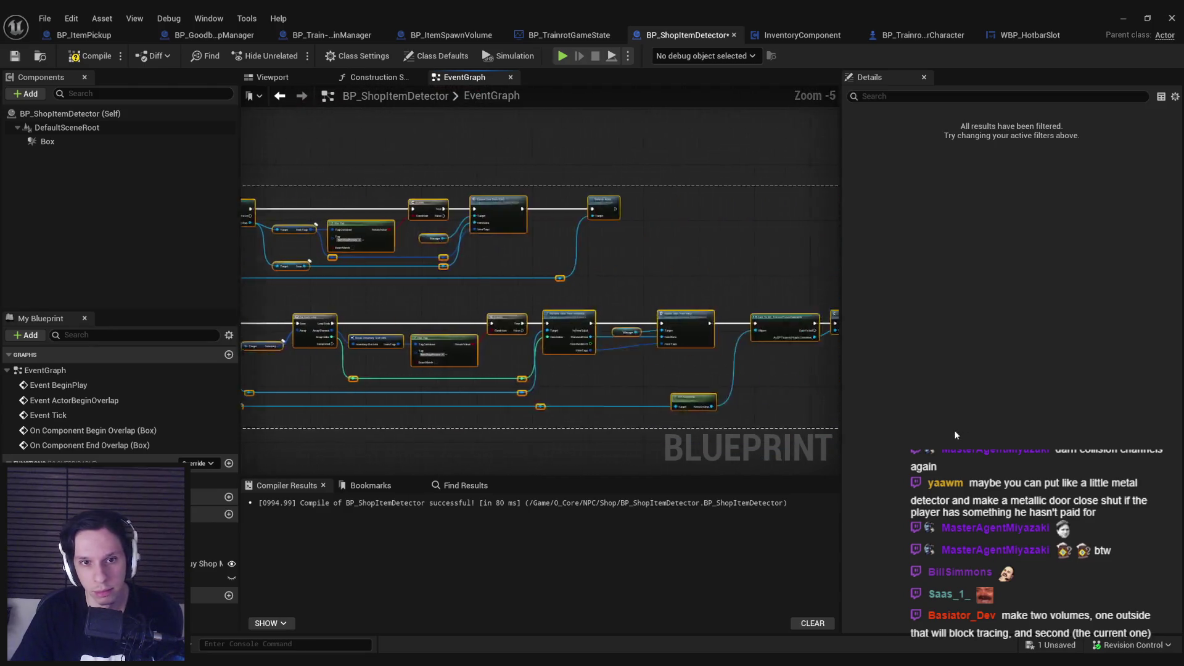
{"action": "scroll", "coordinate": [512, 246], "scroll_direction": "up", "scroll_amount": 1}
{"action": "left_click_drag", "start_coordinate": [500, 259], "coordinate": [517, 245]}
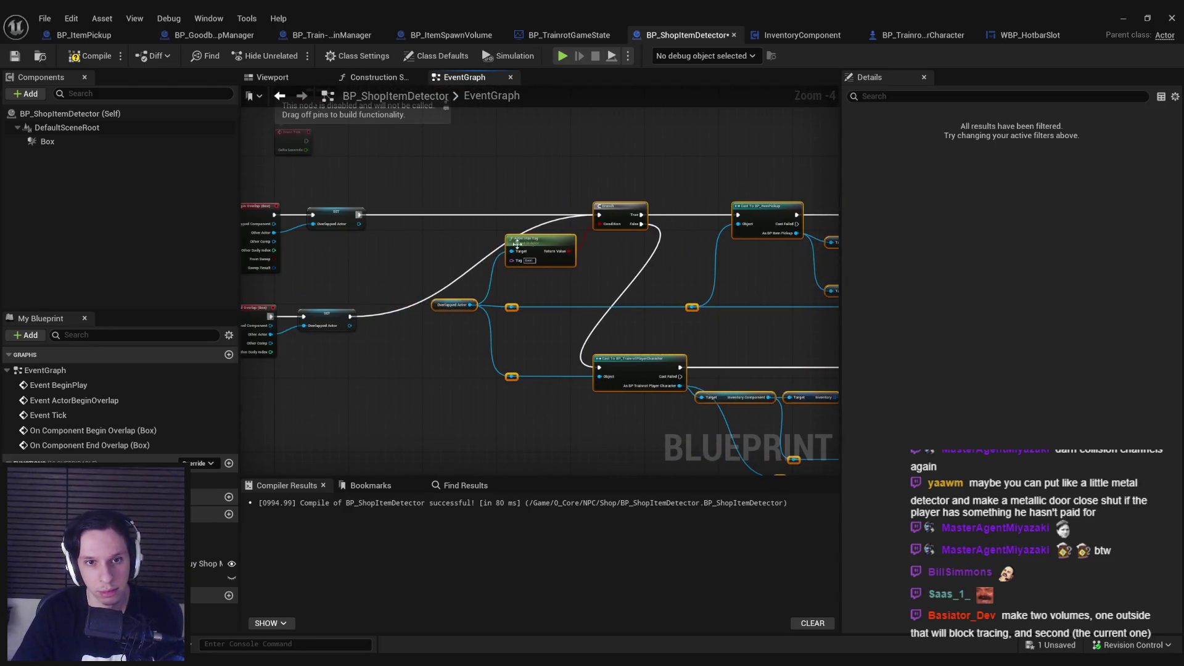
{"action": "left_click", "coordinate": [427, 222]}
{"action": "scroll", "coordinate": [427, 222], "scroll_direction": "up", "scroll_amount": 3}
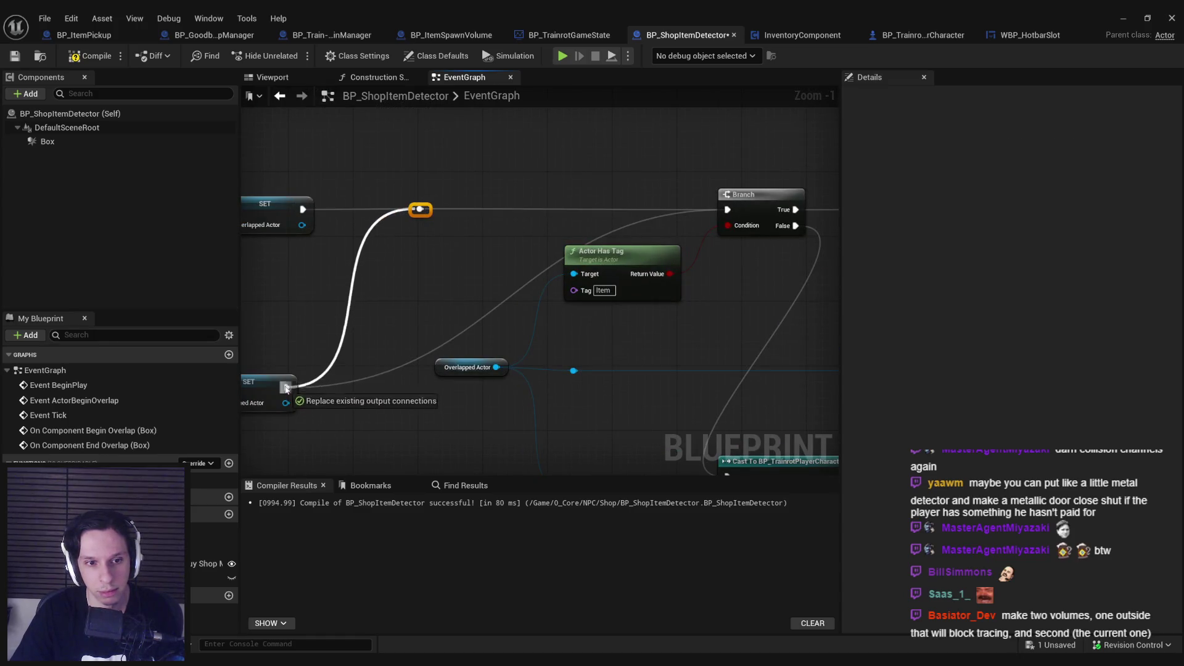
{"action": "left_click_drag", "start_coordinate": [425, 285], "coordinate": [546, 285]}
{"action": "scroll", "coordinate": [547, 285], "scroll_direction": "down", "scroll_amount": 2}
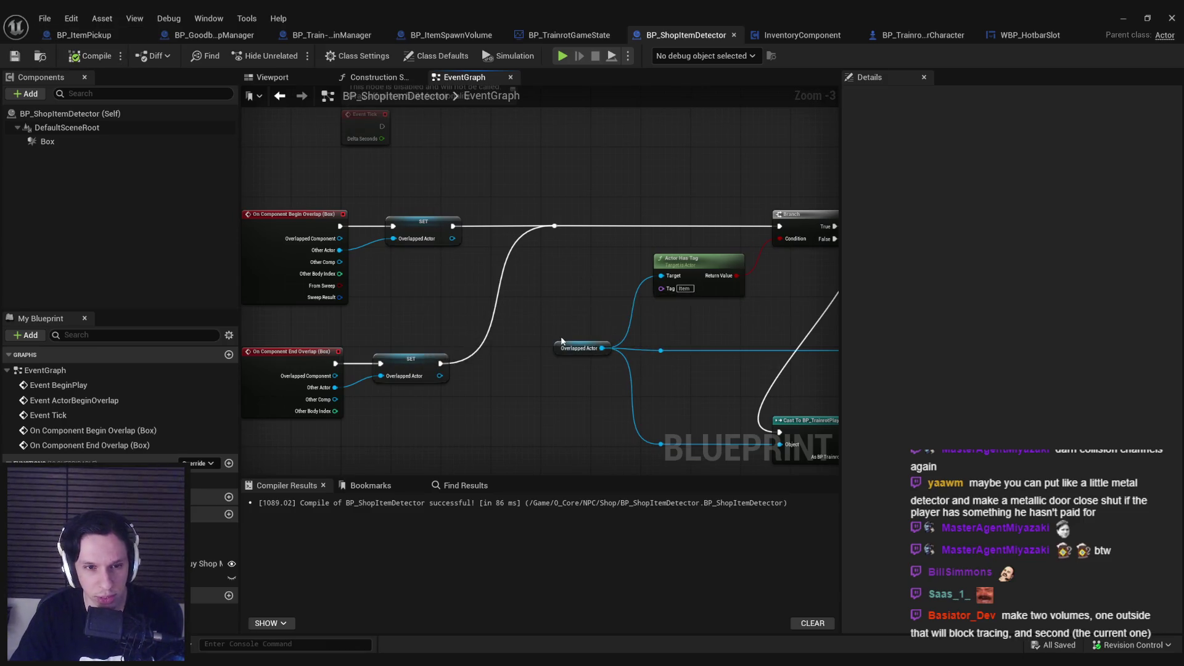
Review the overlap events, Branch and Cast nodes across the graph before returning to the level.
{"action": "left_click_drag", "start_coordinate": [580, 265], "coordinate": [683, 238]}
{"action": "mouse_move", "coordinate": [624, 321]}
{"action": "left_mouse_down"}
{"action": "mouse_move", "coordinate": [516, 302]}
{"action": "mouse_move", "coordinate": [331, 327]}
{"action": "left_mouse_up"}
{"action": "scroll", "coordinate": [331, 327], "scroll_direction": "down", "scroll_amount": 1}
{"action": "scroll", "coordinate": [482, 340], "scroll_direction": "down", "scroll_amount": 1}
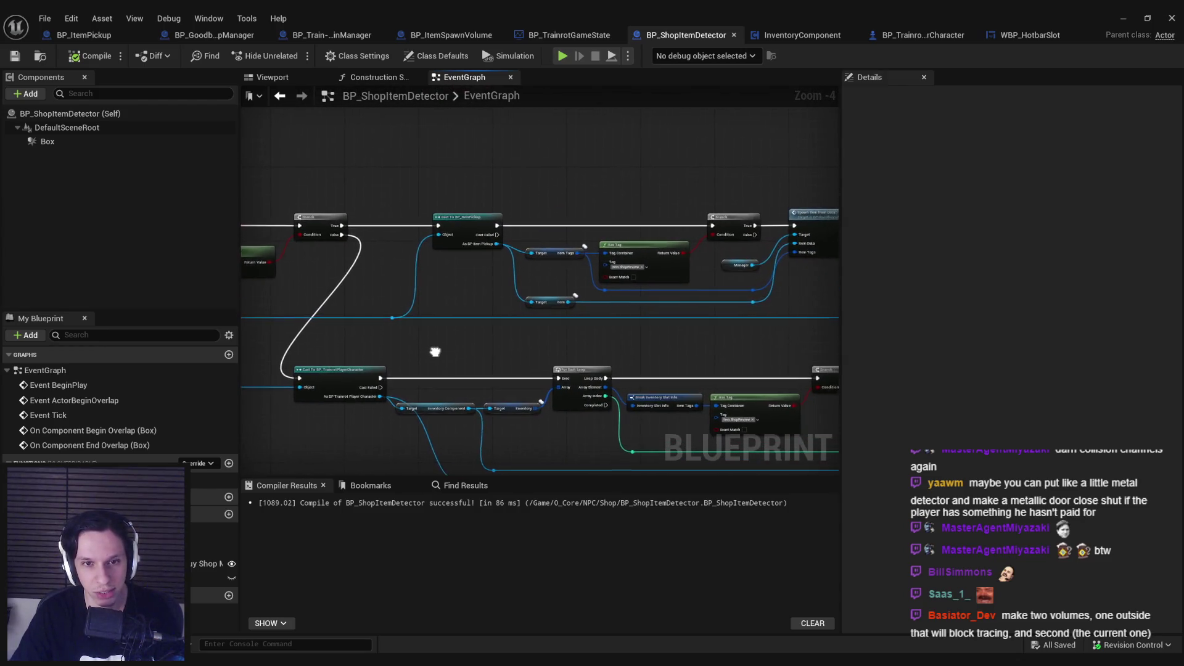
{"action": "mouse_move", "coordinate": [436, 349]}
{"action": "left_mouse_down"}
{"action": "mouse_move", "coordinate": [502, 360]}
{"action": "mouse_move", "coordinate": [832, 289]}
{"action": "left_mouse_up"}
{"action": "scroll", "coordinate": [446, 329], "scroll_direction": "up", "scroll_amount": 1}
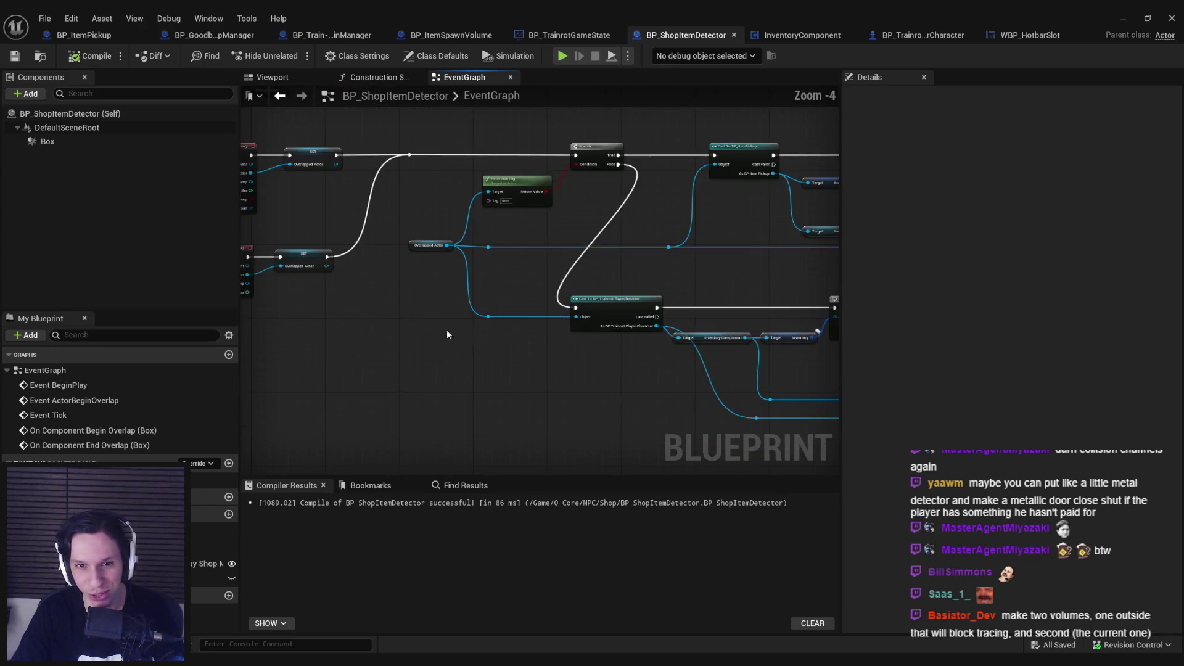
{"action": "left_click_drag", "start_coordinate": [447, 330], "coordinate": [685, 360]}
{"action": "left_click", "coordinate": [1123, 17]}
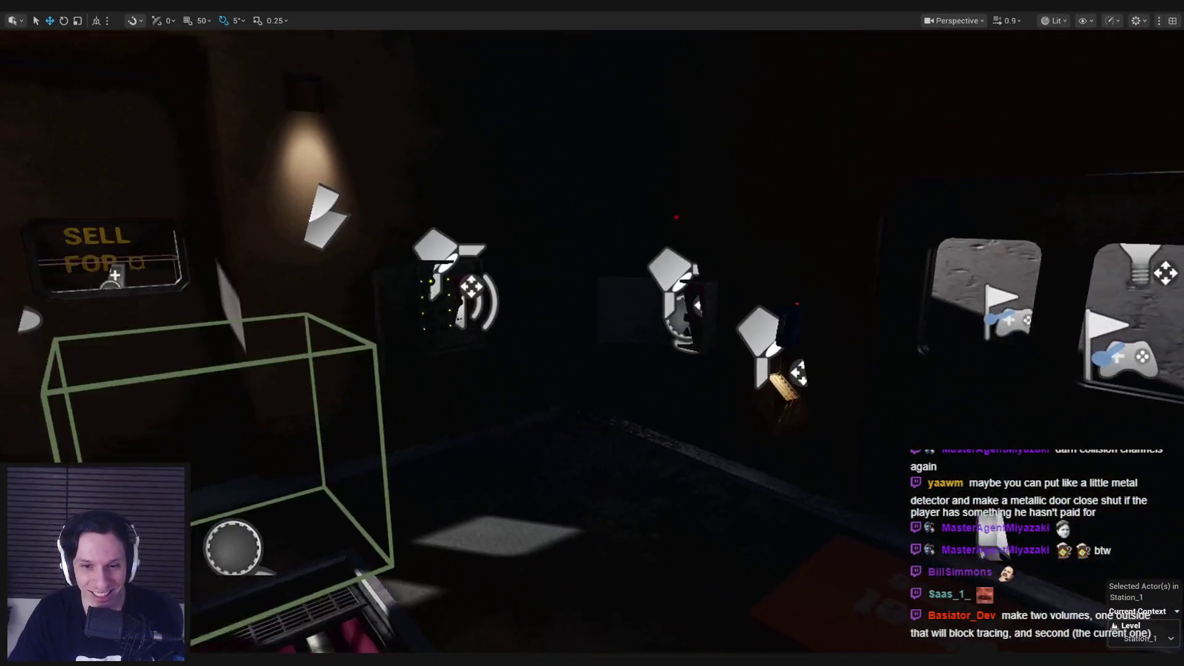
Start a playtest and walk past the sell sign into the room with items on the floor.
{"action": "key", "text": "alt+p"}
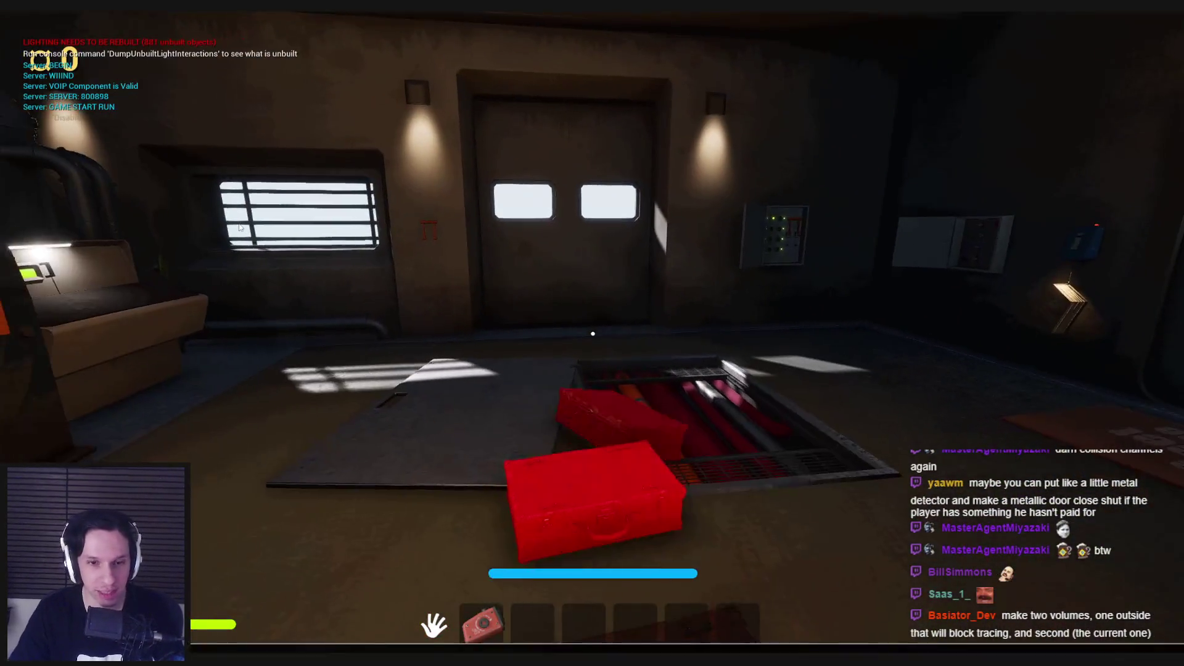
{"action": "key", "text": "grave"}
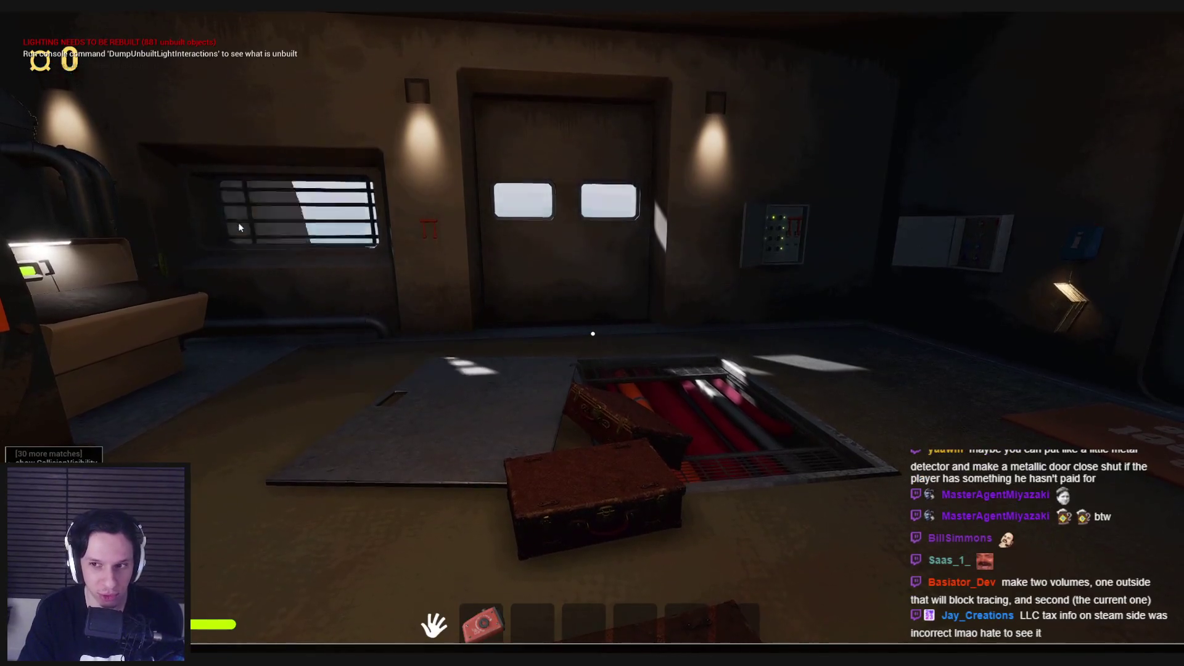
{"action": "key", "text": "Return"}
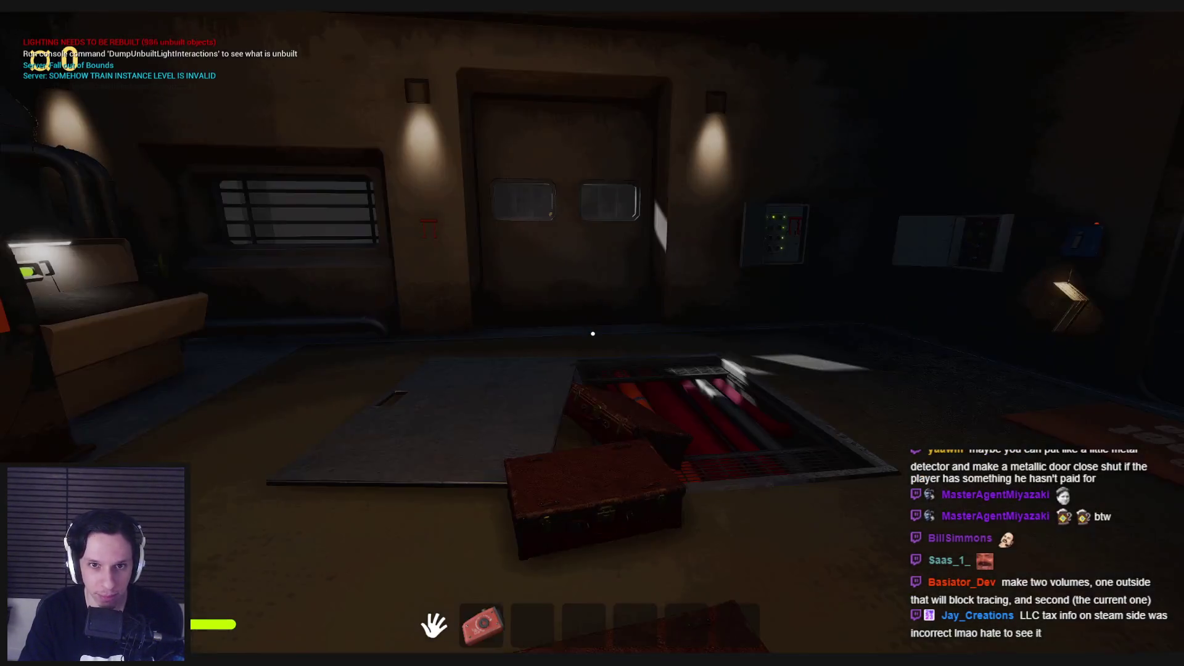
{"action": "key", "text": "w"}
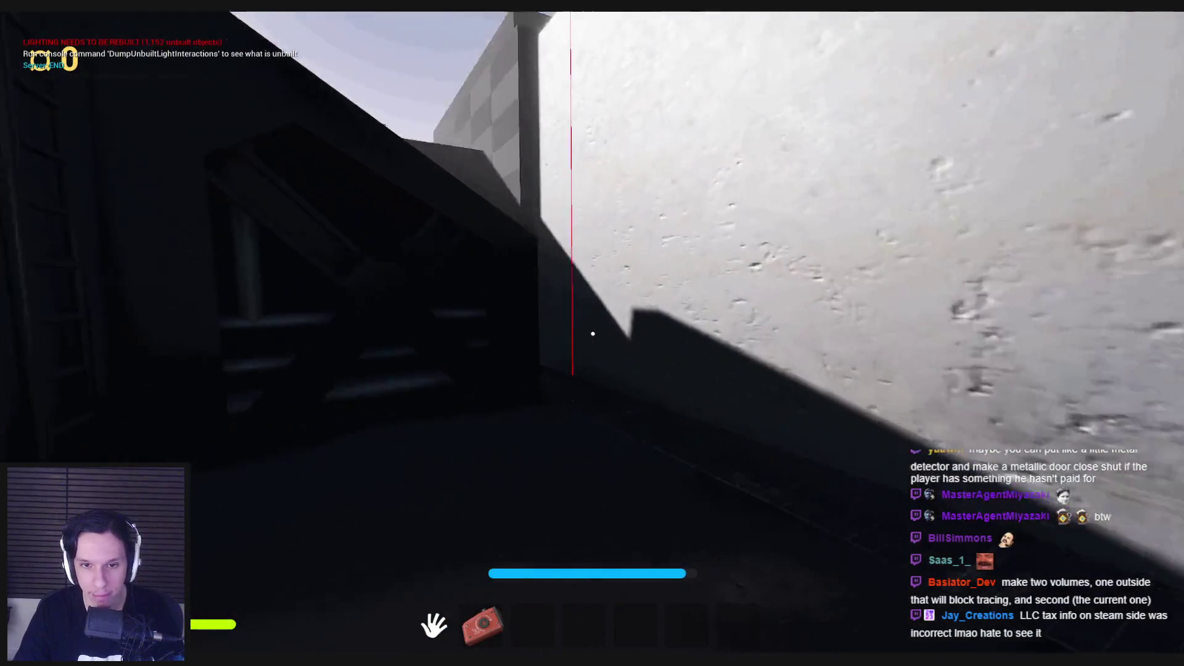
{"action": "key", "text": "w"}
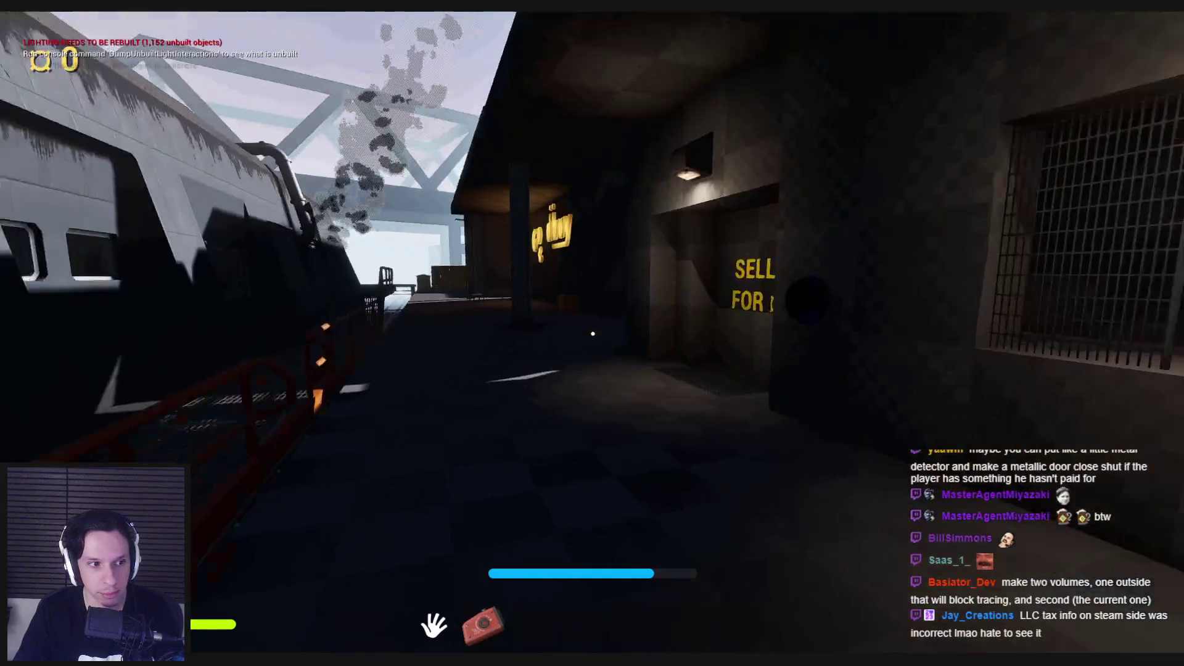
{"action": "key", "text": "w"}
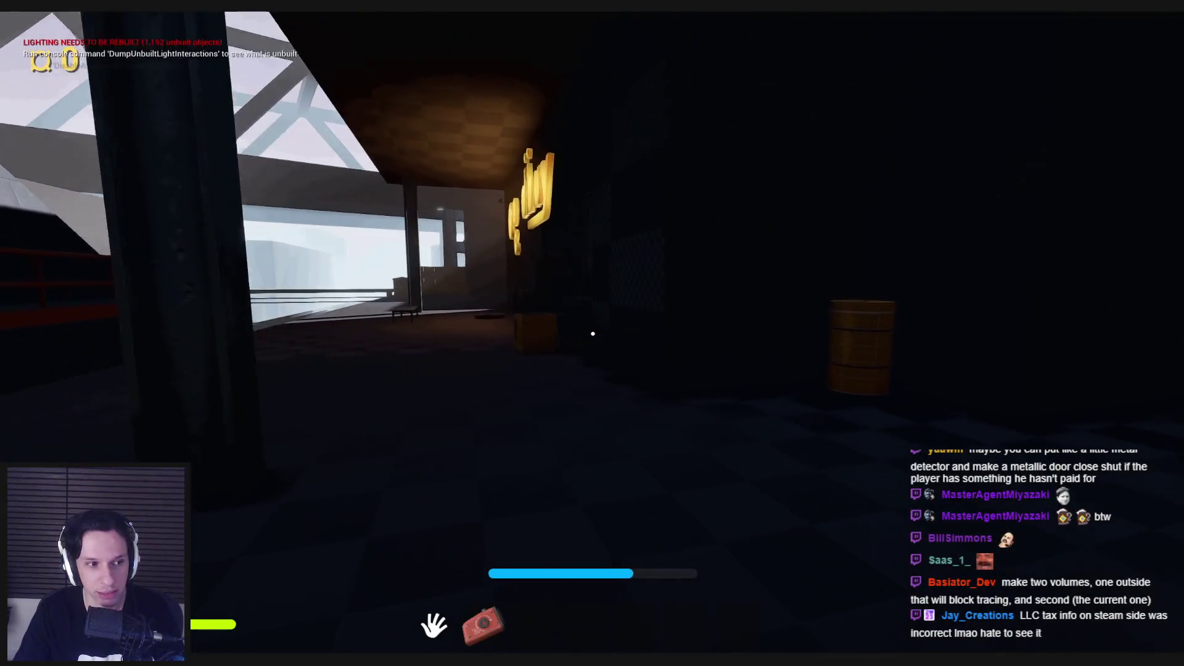
{"action": "key", "text": "w"}
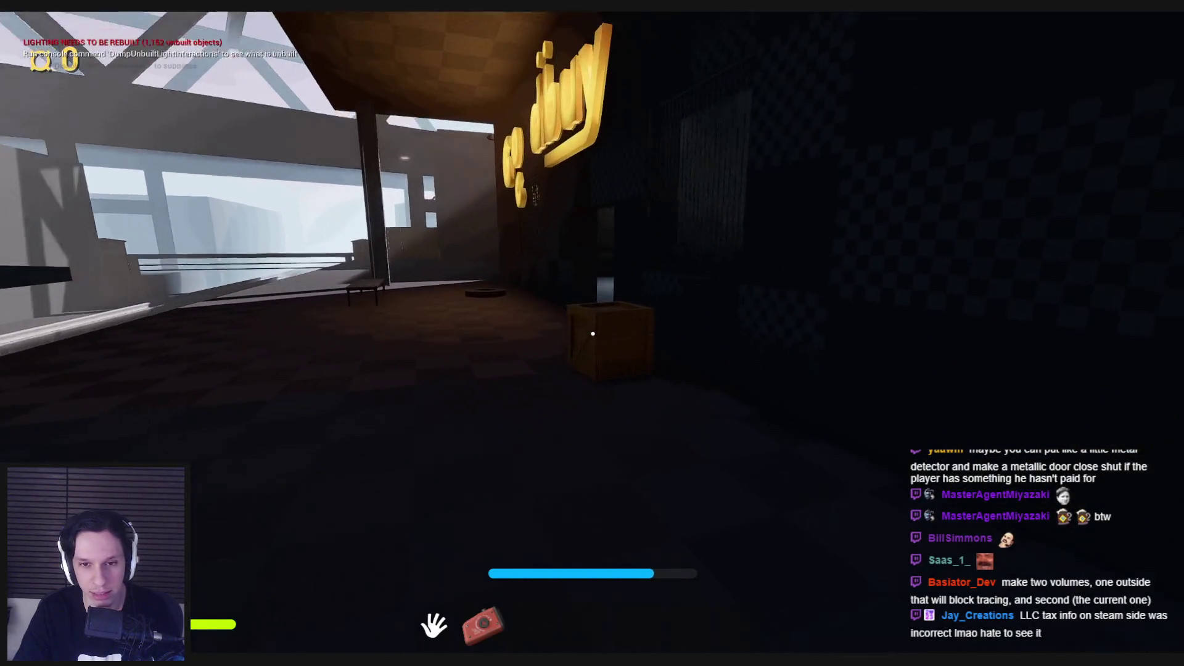
{"action": "key", "text": "w"}
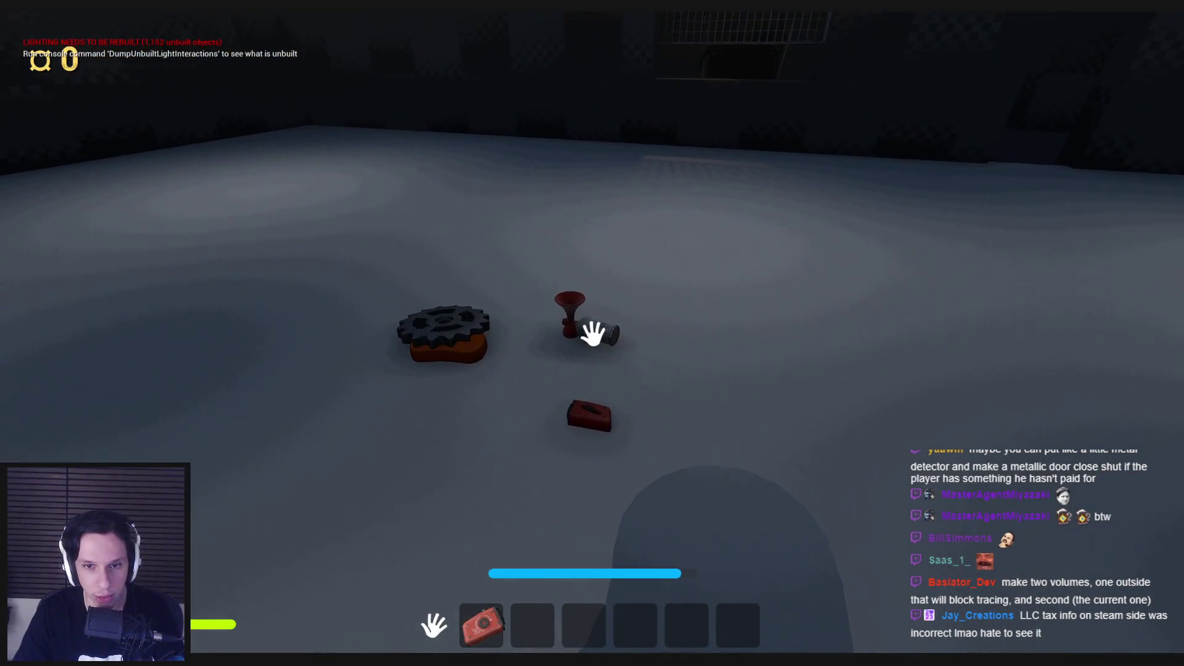
Pick up the red horn, drop it, carry it toward the doorway and fire test traces.
{"action": "key", "text": "e"}
{"action": "key", "text": "g"}
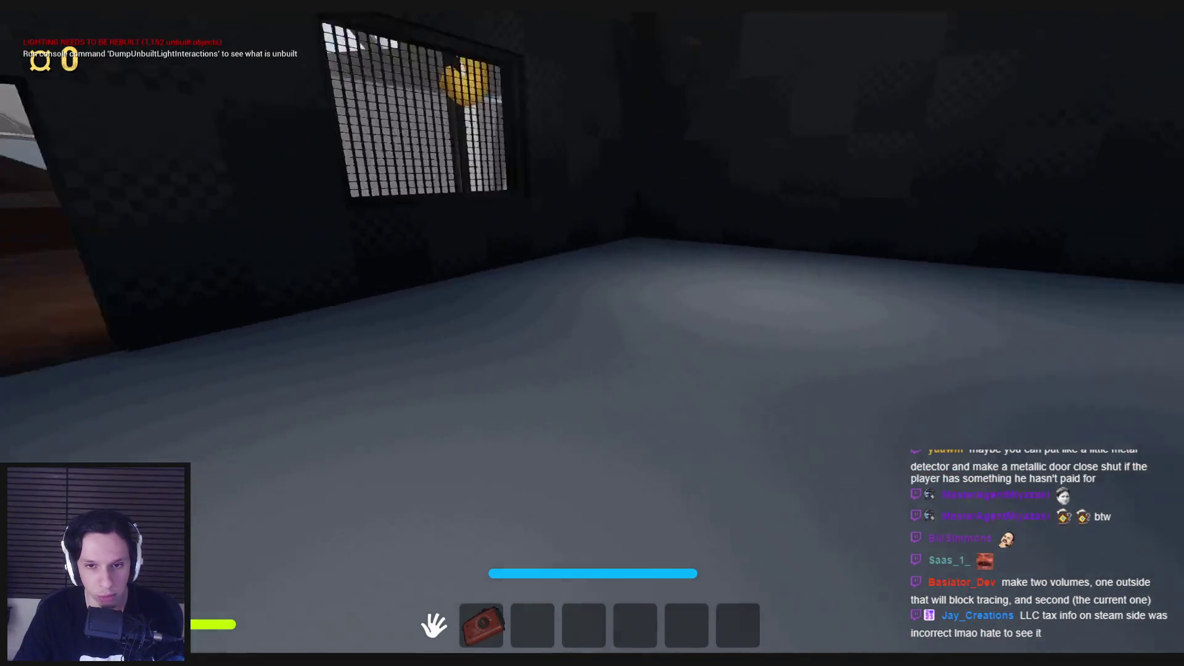
{"action": "mouse_move", "coordinate": [593, 334]}
{"action": "left_mouse_down"}
{"action": "mouse_move", "coordinate": [829, 481]}
{"action": "mouse_move", "coordinate": [650, 431]}
{"action": "mouse_move", "coordinate": [613, 370]}
{"action": "mouse_move", "coordinate": [658, 344]}
{"action": "left_mouse_up"}
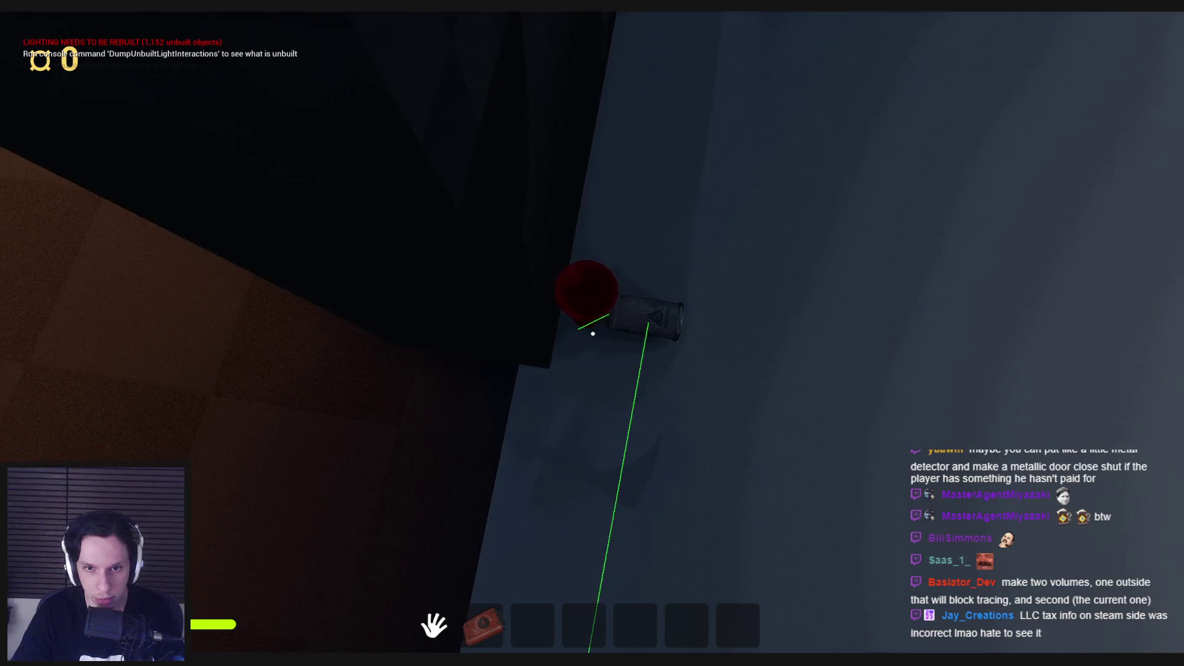
{"action": "left_click", "coordinate": [593, 334]}
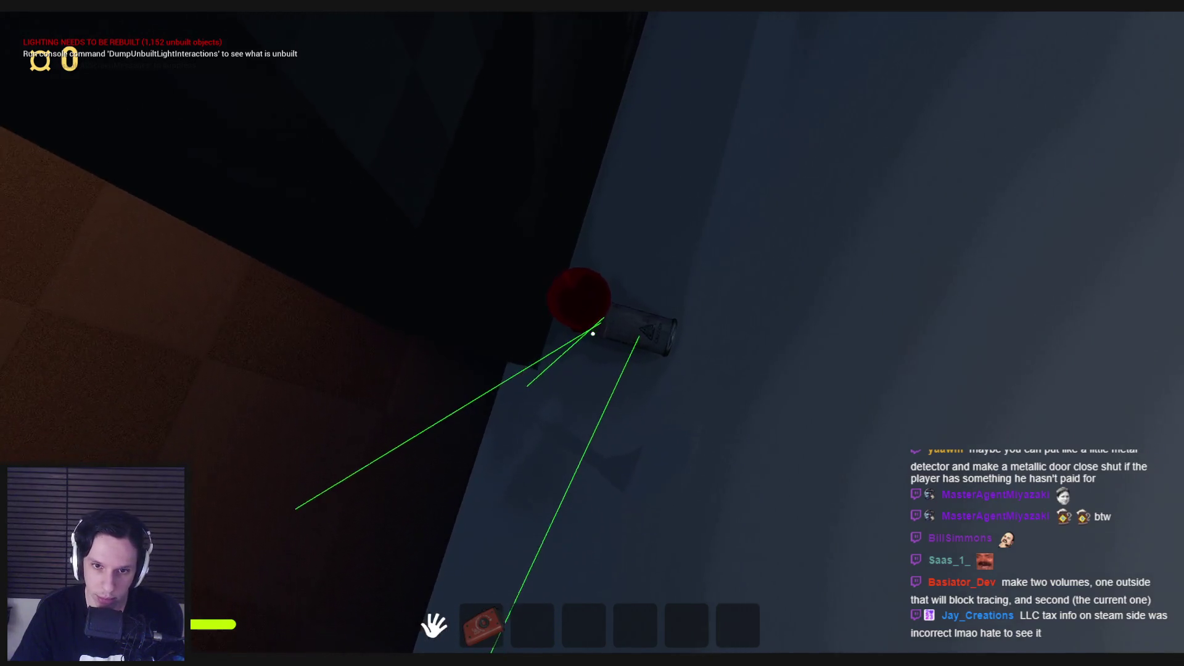
{"action": "left_click", "coordinate": [593, 334]}
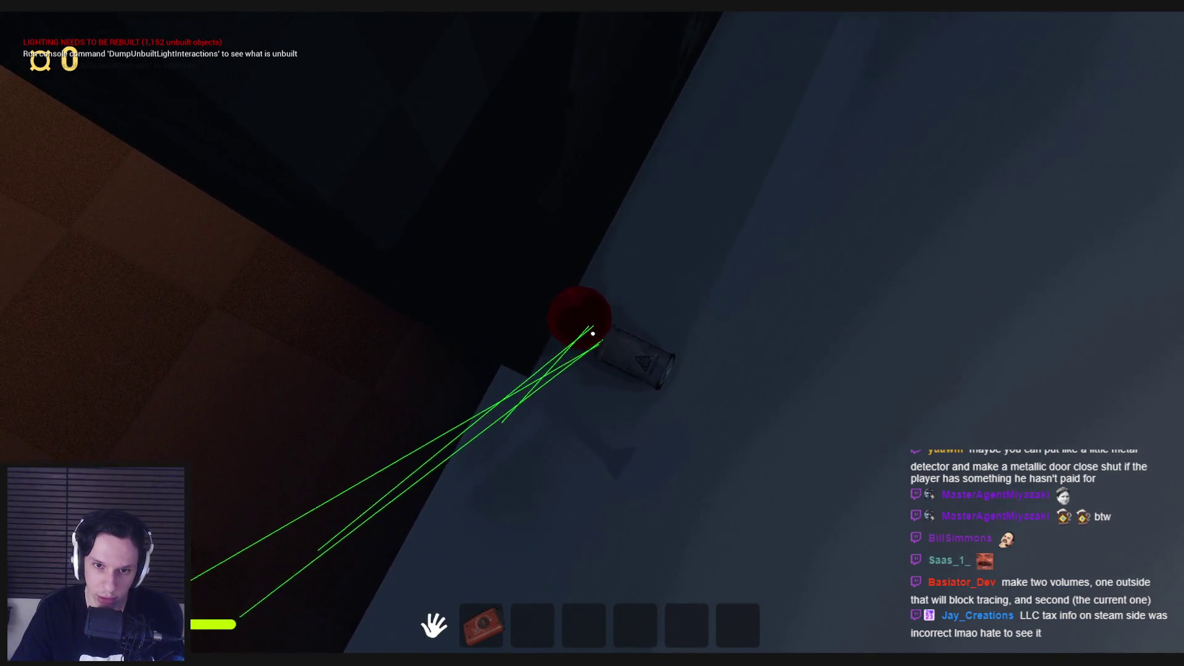
{"action": "left_click", "coordinate": [593, 334]}
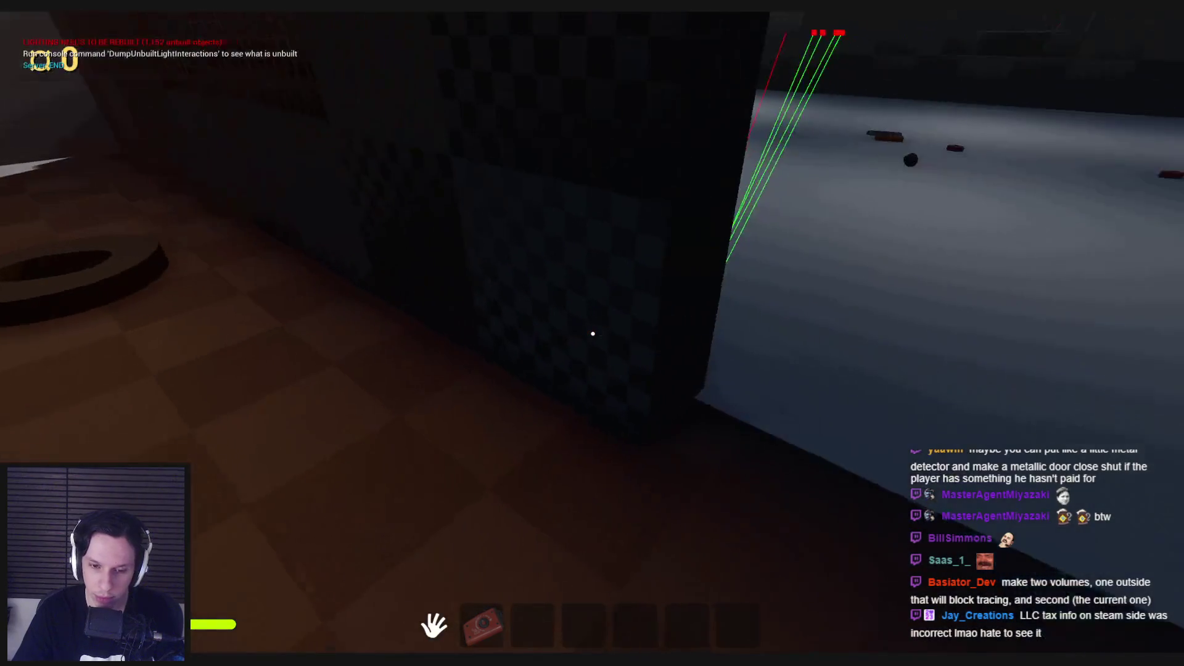
Walk back into the lit room, carry the can, and release it by the wall.
{"action": "key", "text": "w"}
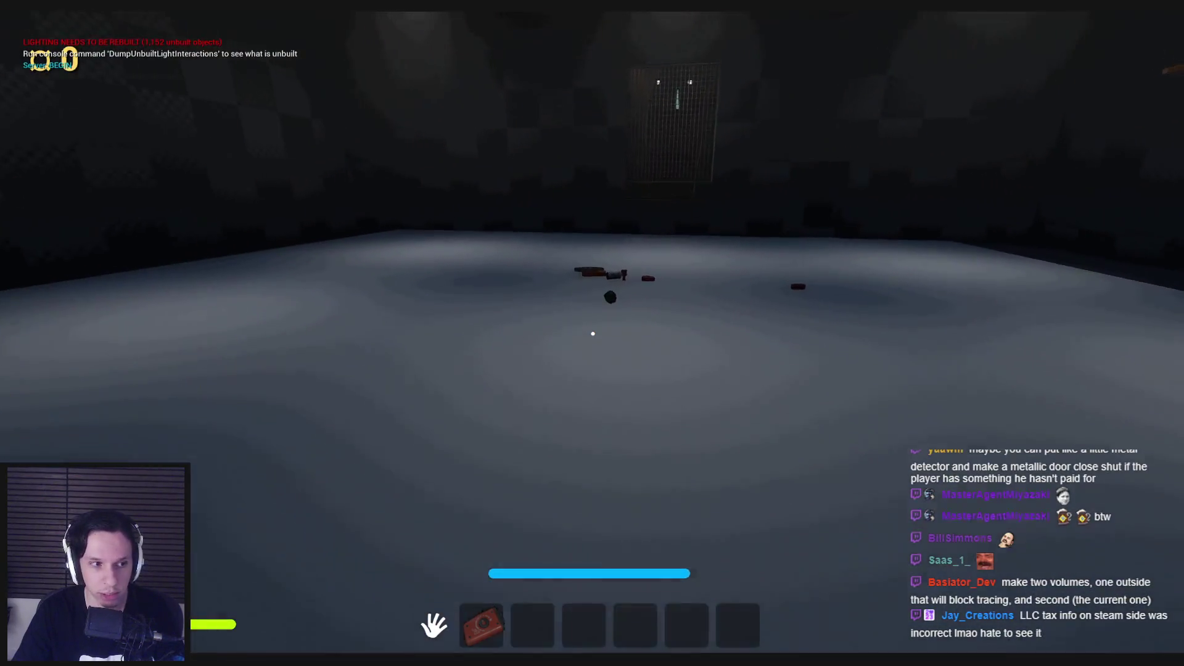
{"action": "key", "text": "w"}
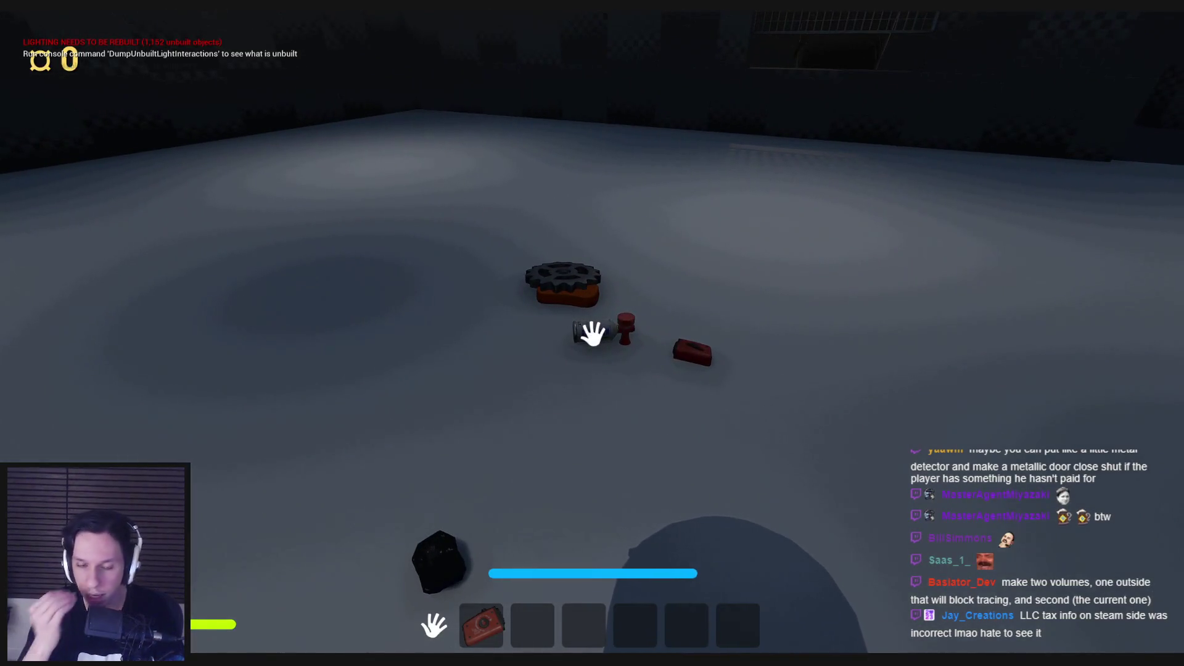
{"action": "left_click", "coordinate": [593, 334]}
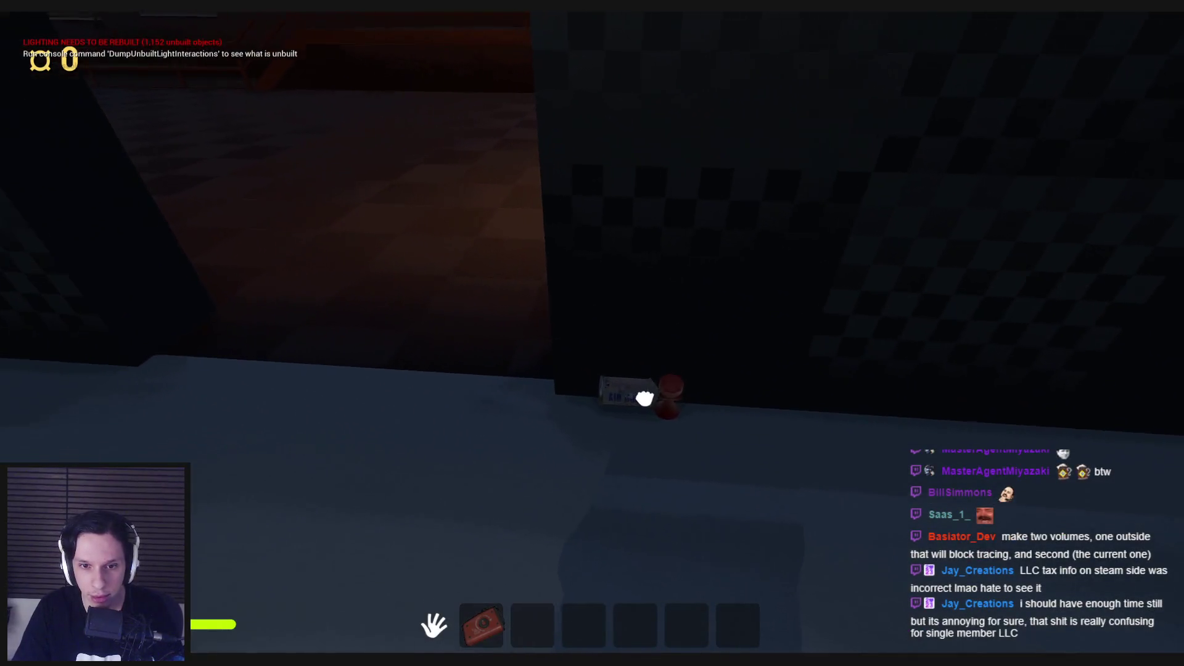
{"action": "left_click", "coordinate": [593, 334]}
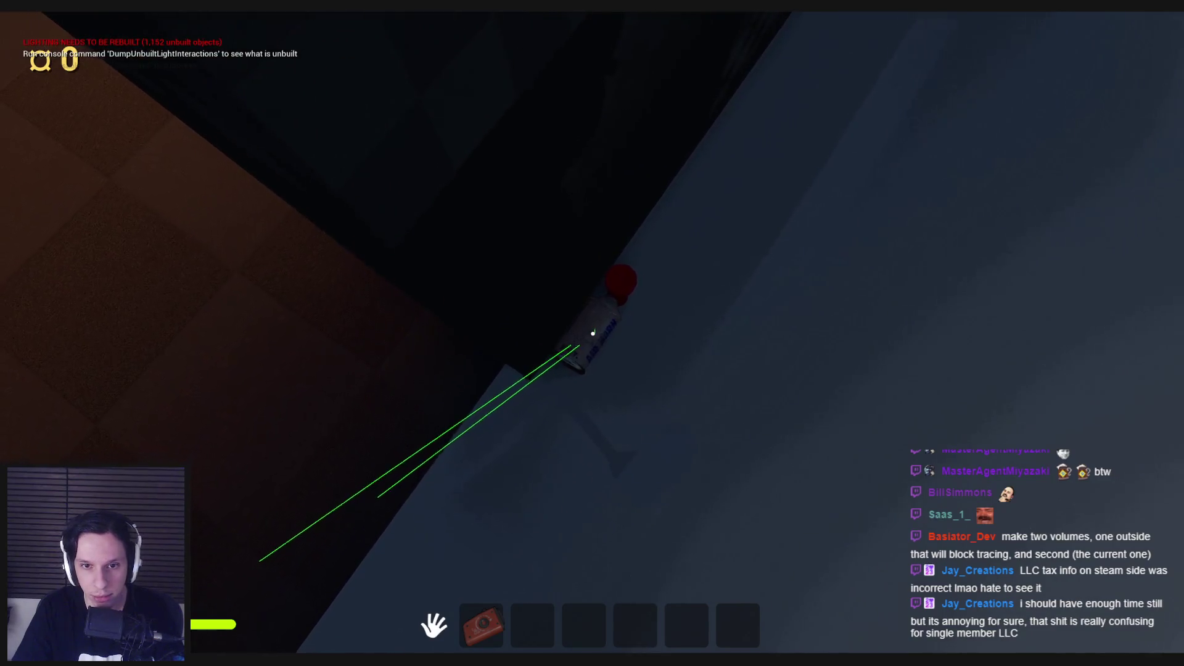
Switch to the air horn, carry and drop it near the wall, then pick up and drop it again.
{"action": "key", "text": "3"}
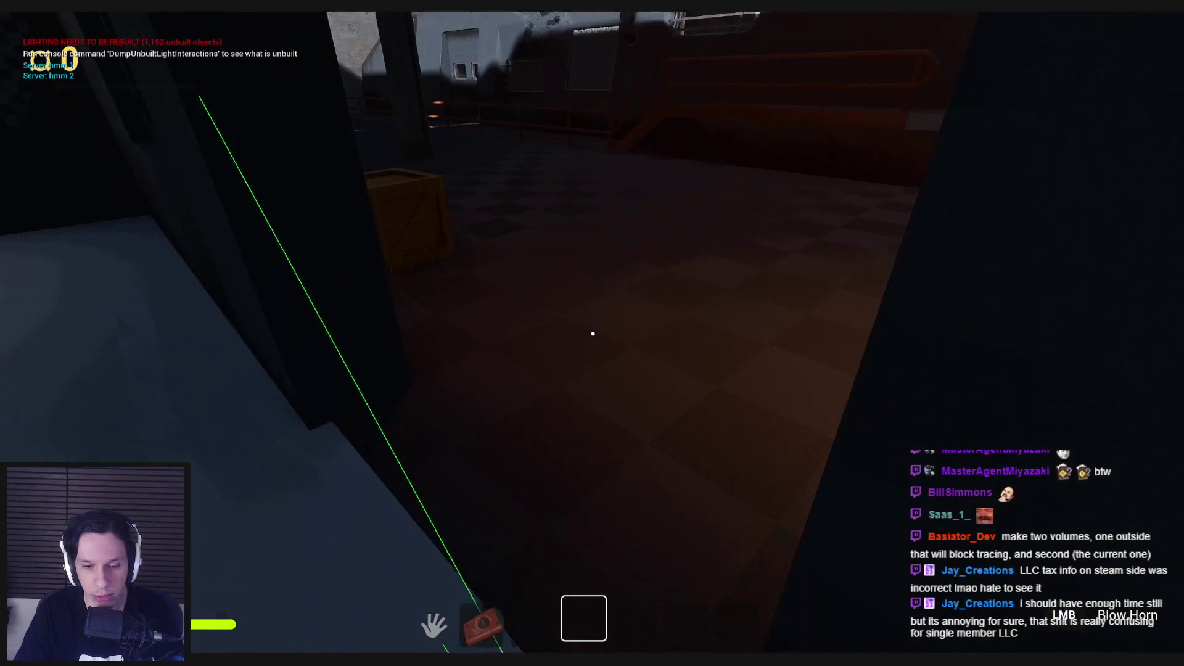
{"action": "key", "text": "w"}
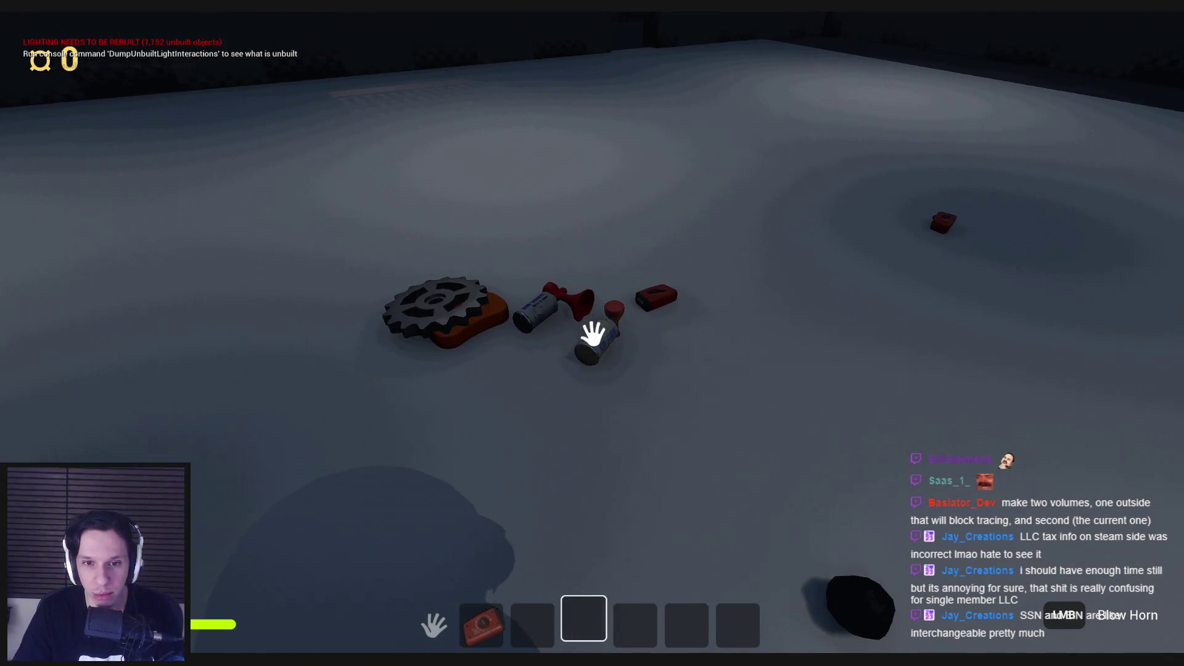
{"action": "left_click", "coordinate": [592, 333]}
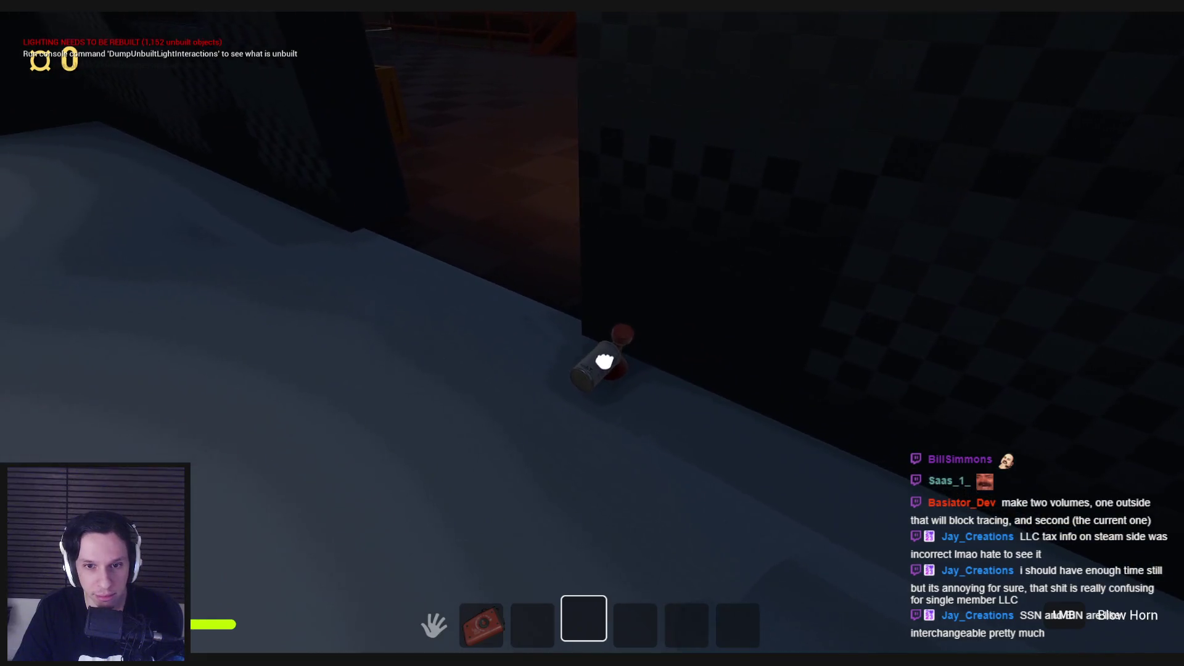
{"action": "left_click", "coordinate": [595, 354]}
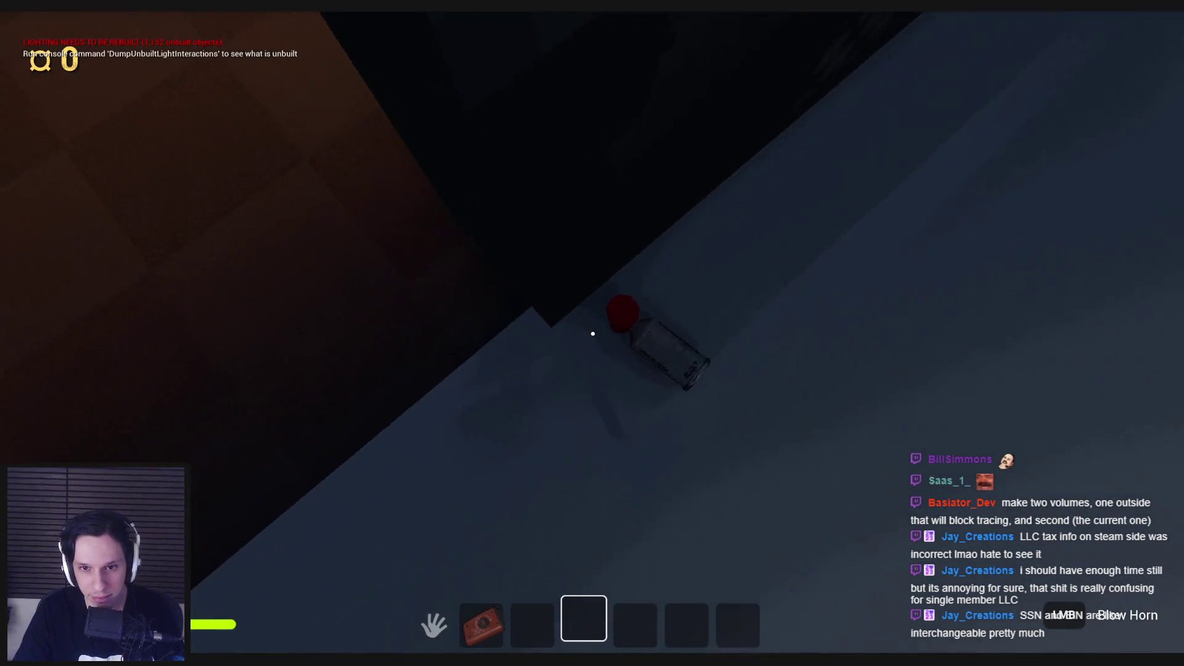
{"action": "left_click", "coordinate": [593, 333]}
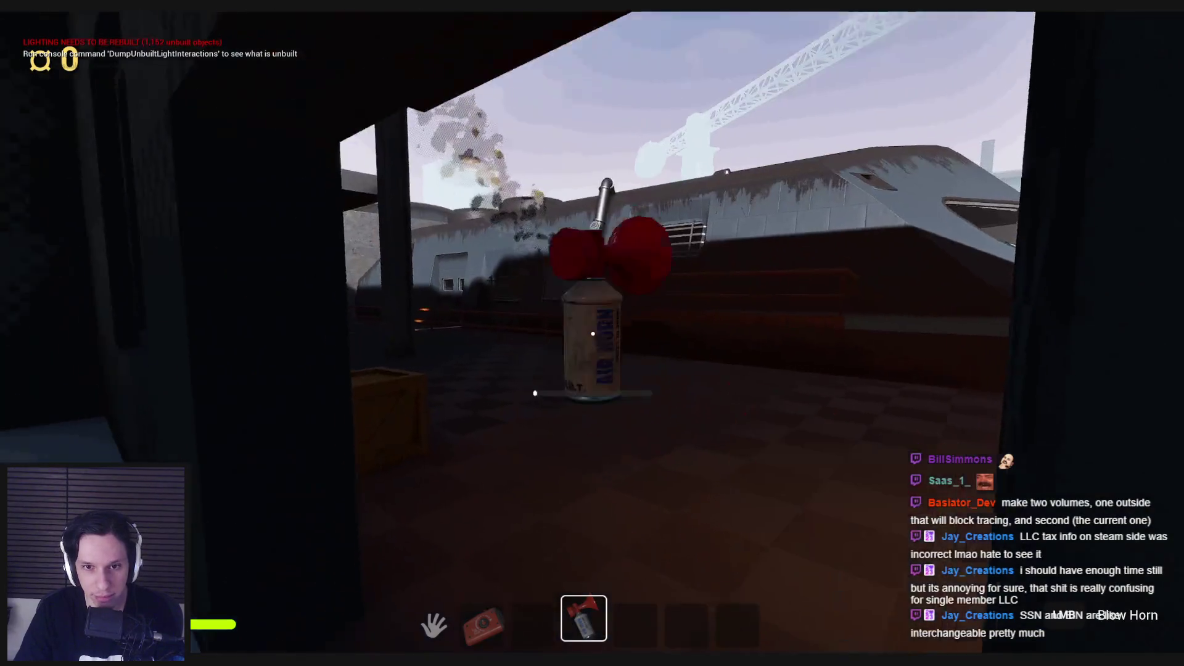
{"action": "key", "text": "g"}
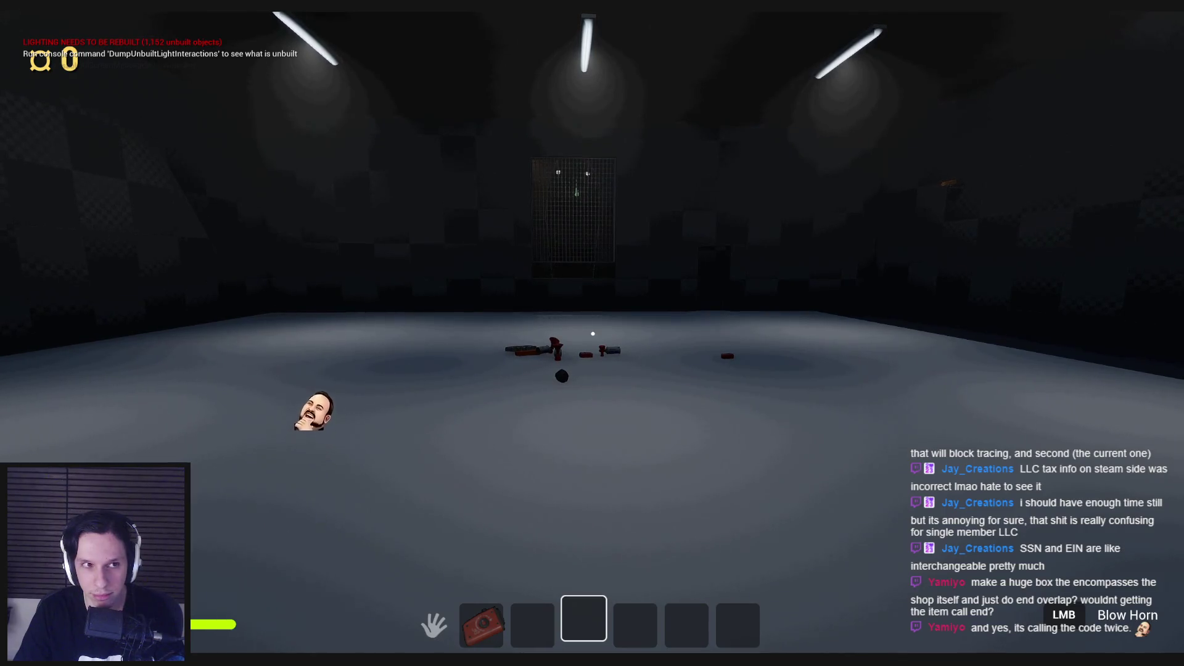
Pick up and throw another air horn, walk back to the dropped horns, and stop the session.
{"action": "key", "text": "grave"}
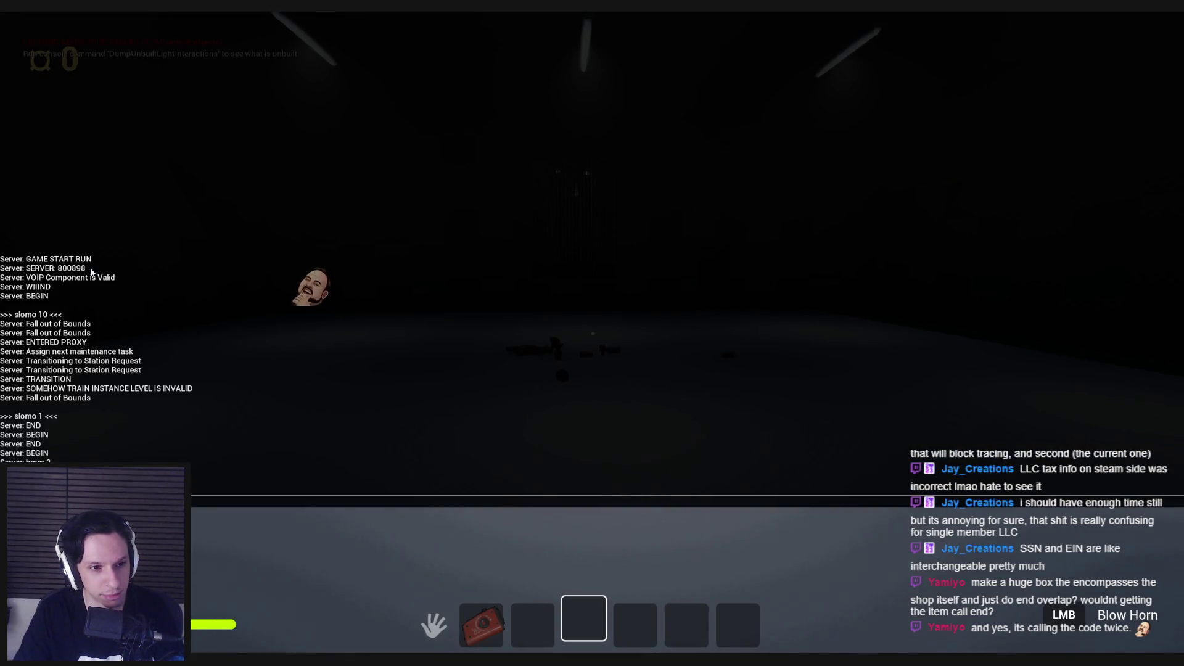
{"action": "key", "text": "grave"}
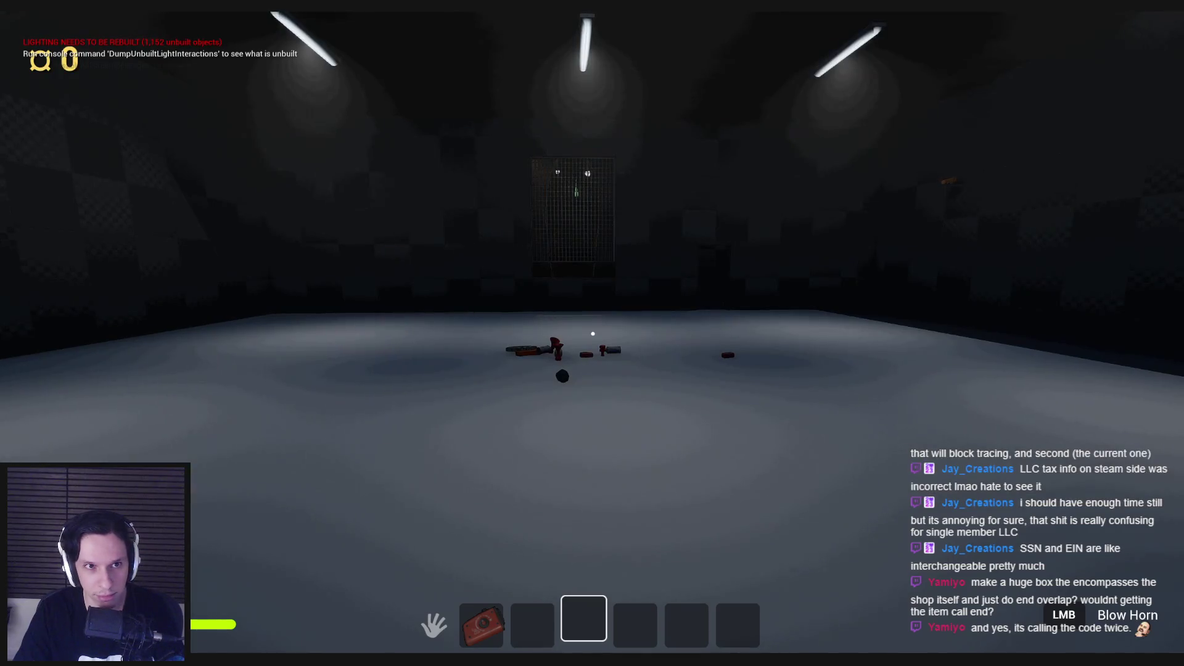
{"action": "key", "text": "w"}
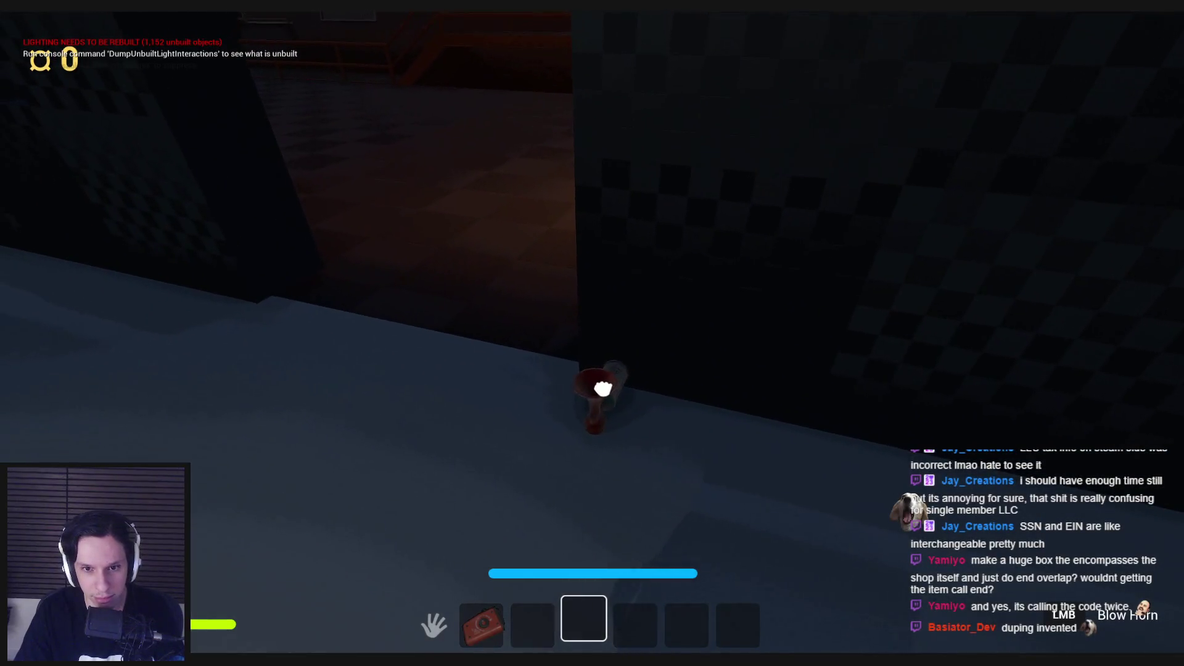
{"action": "key", "text": "e"}
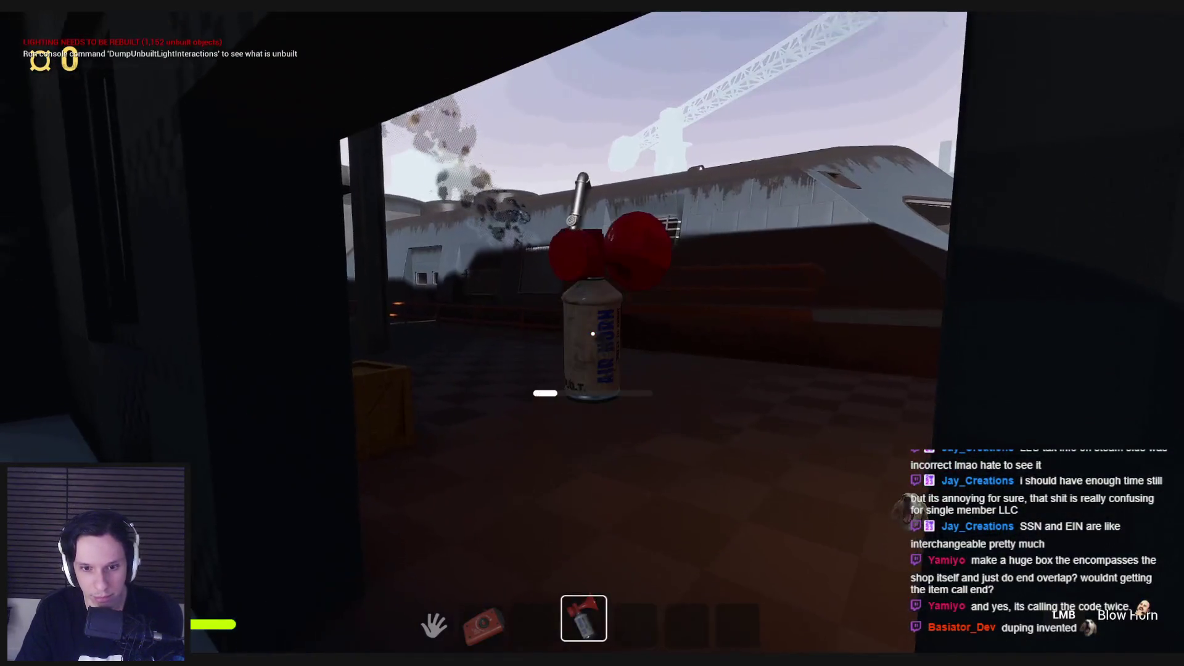
{"action": "key", "text": "g"}
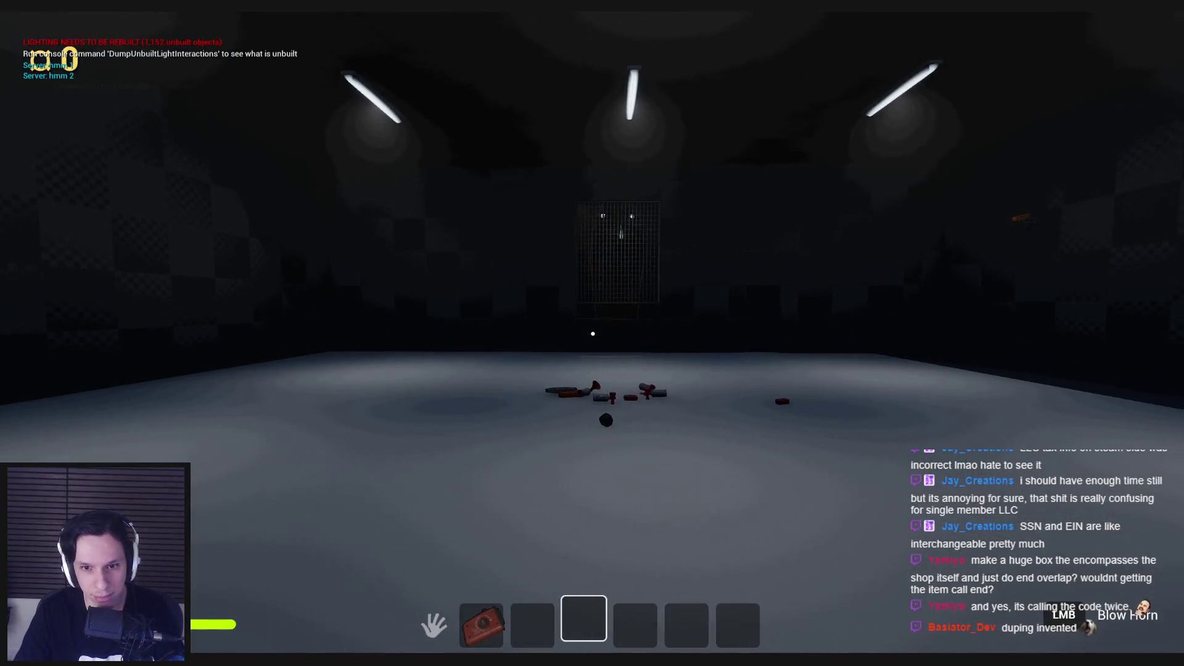
{"action": "key", "text": "w"}
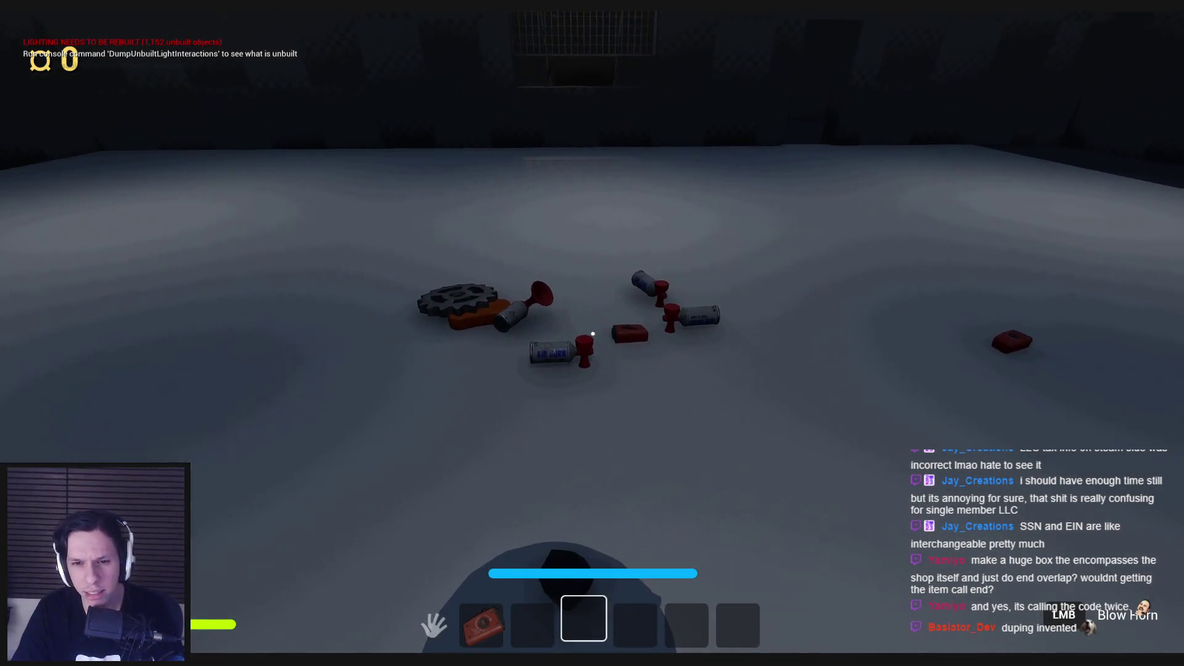
{"action": "key", "text": "w"}
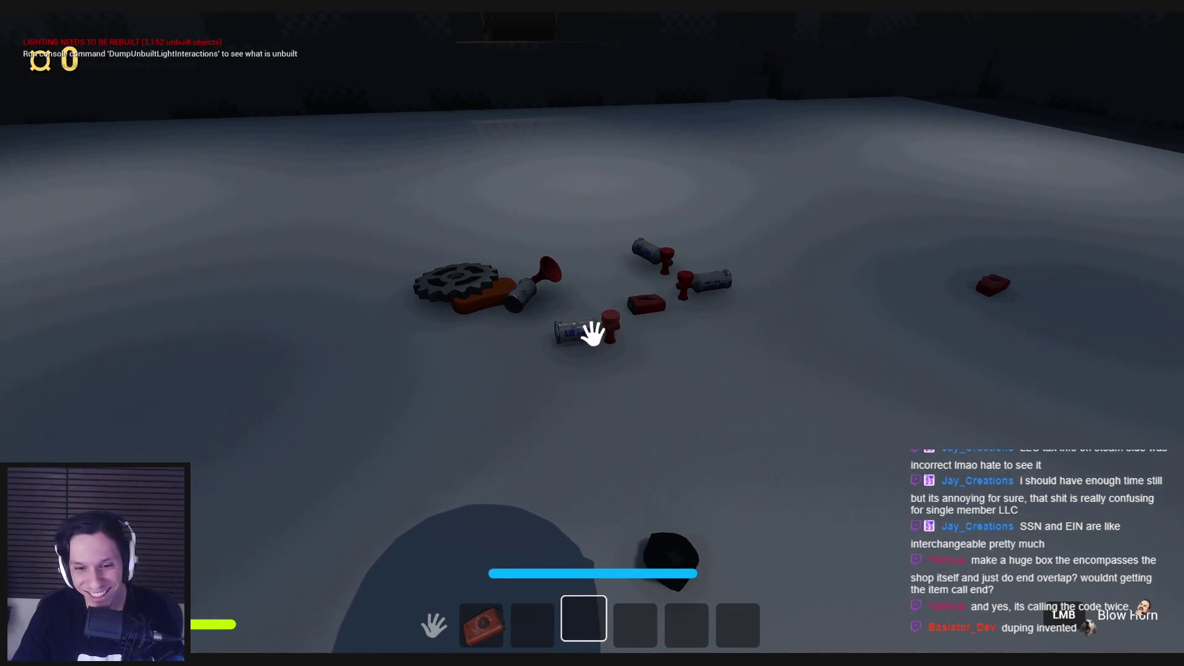
{"action": "key", "text": "Escape"}
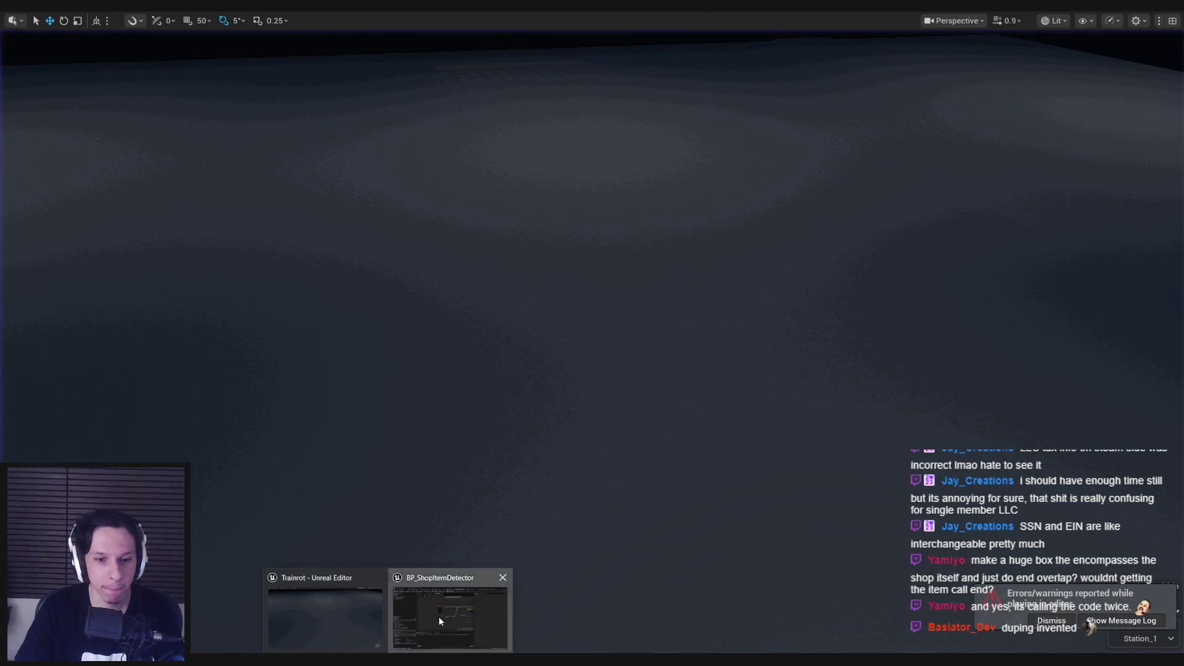
Bring BP_ShopItemDetector forward and straighten the two SET nodes into alignment.
{"action": "left_click", "coordinate": [439, 616]}
{"action": "scroll", "coordinate": [578, 295], "scroll_direction": "up", "scroll_amount": 3}
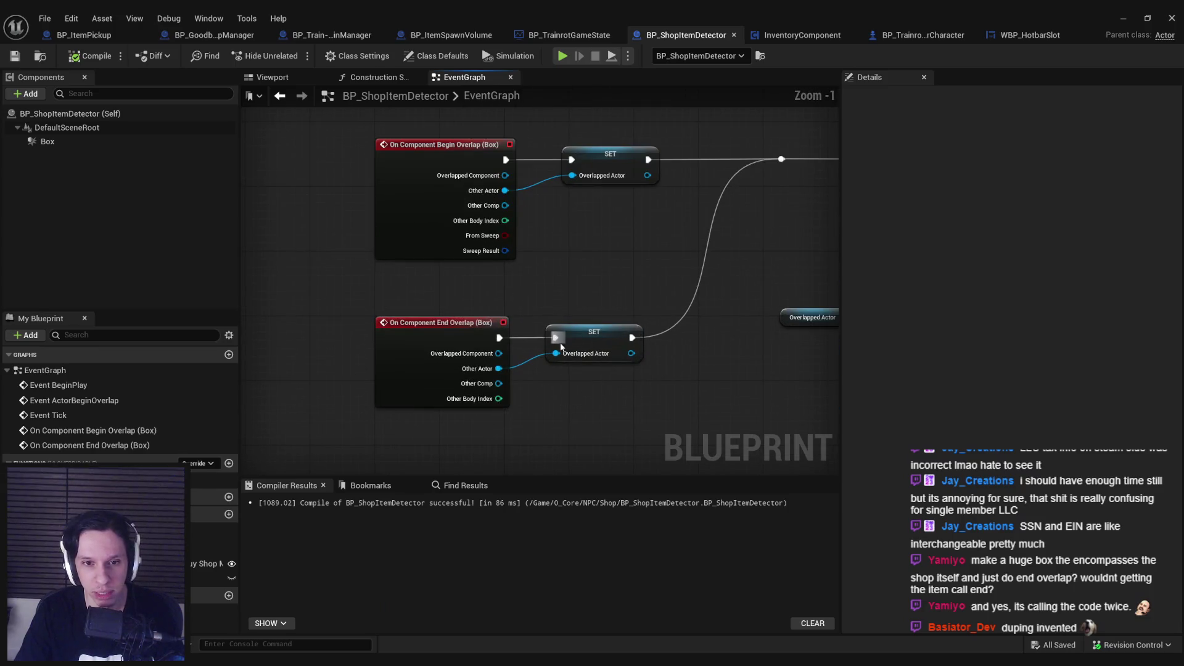
{"action": "scroll", "coordinate": [556, 266], "scroll_direction": "down", "scroll_amount": 1}
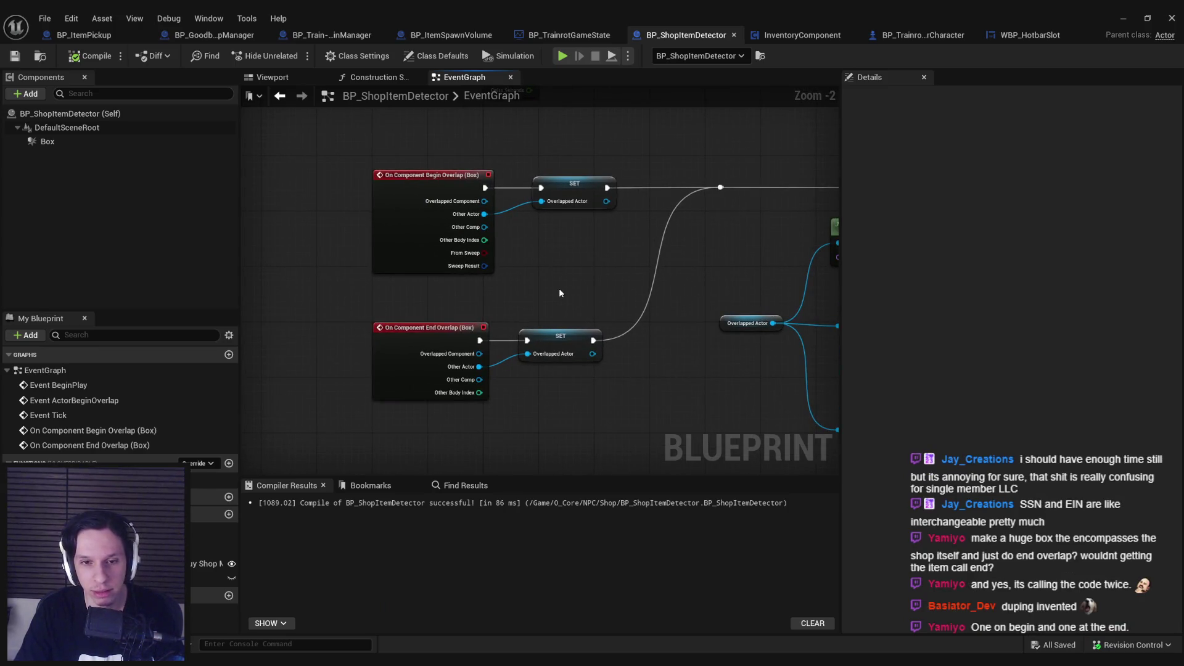
{"action": "left_click_drag", "start_coordinate": [522, 163], "coordinate": [623, 370]}
{"action": "key", "text": "shift+a"}
{"action": "left_click", "coordinate": [572, 259]}
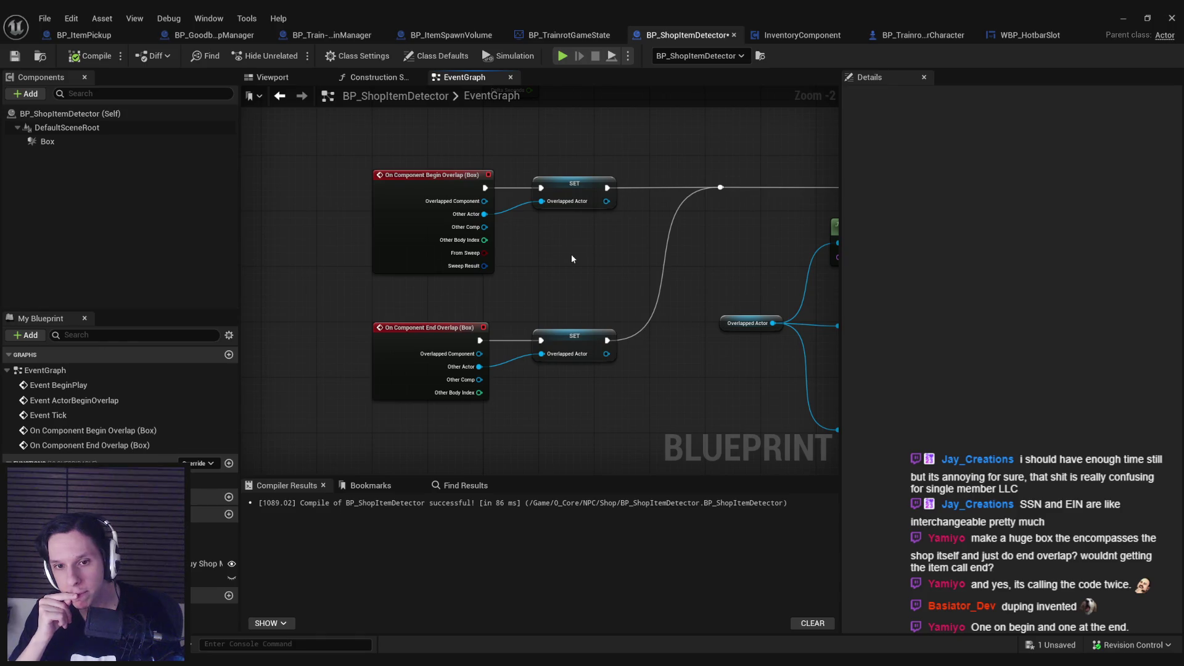
Shift the SET nodes and their downstream logic to the right, away from the overlap events.
{"action": "left_click_drag", "start_coordinate": [590, 254], "coordinate": [546, 266]}
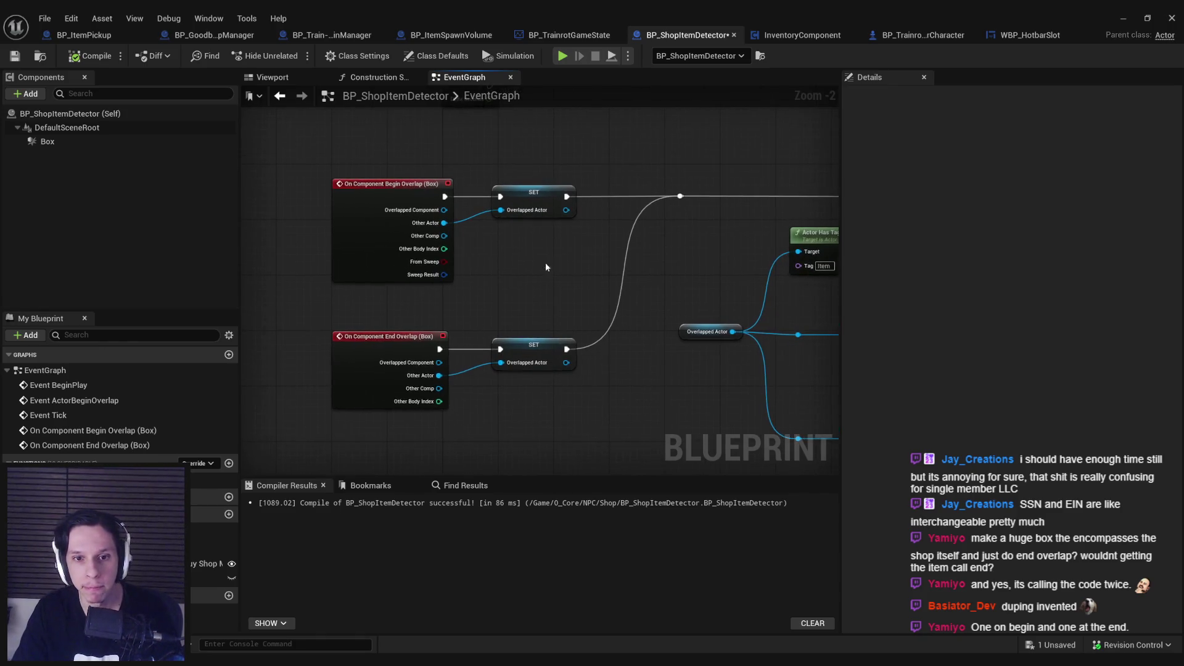
{"action": "scroll", "coordinate": [554, 282], "scroll_direction": "down", "scroll_amount": 4}
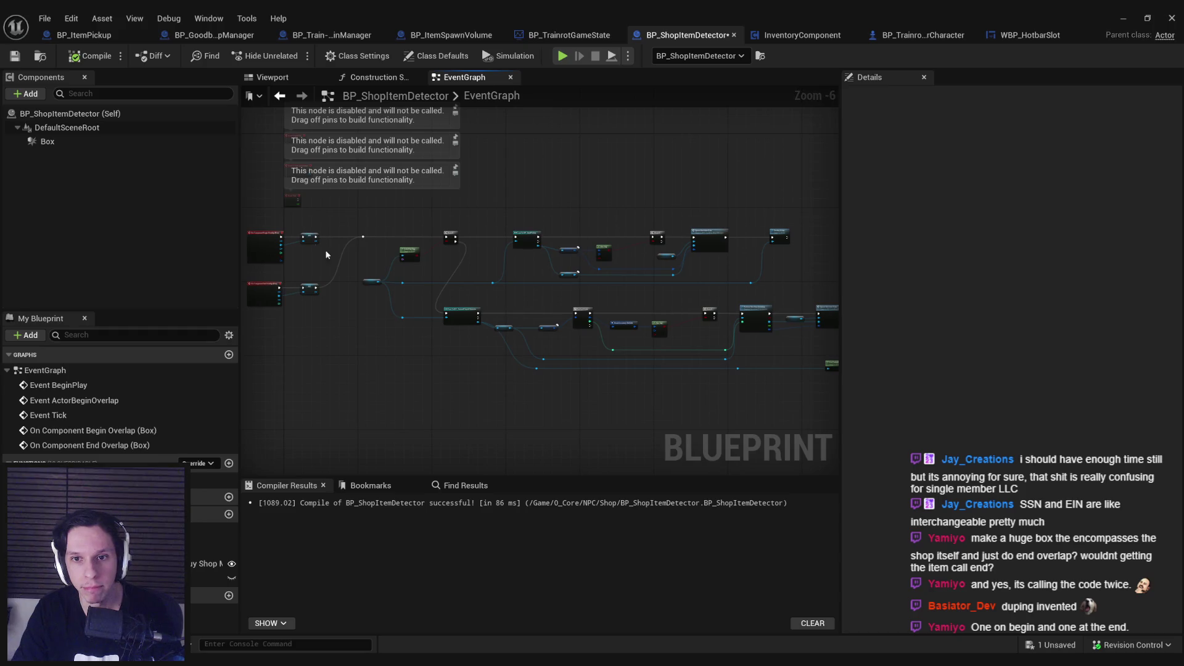
{"action": "scroll", "coordinate": [330, 265], "scroll_direction": "up", "scroll_amount": 2}
{"action": "left_click_drag", "start_coordinate": [331, 264], "coordinate": [528, 269]}
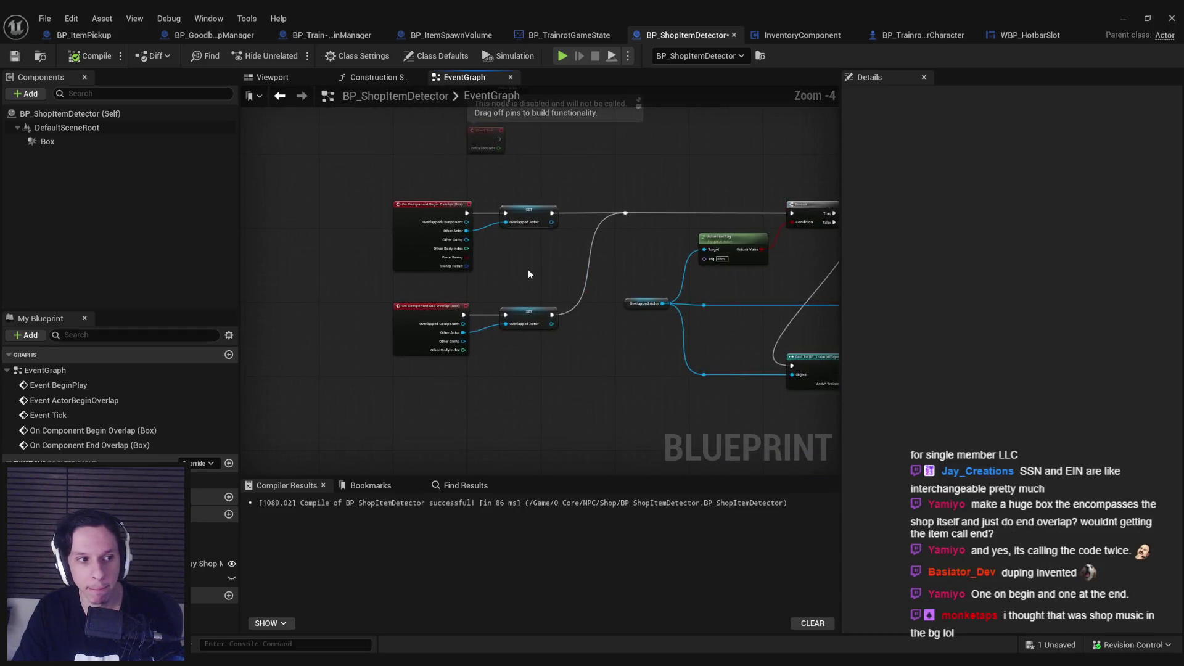
{"action": "scroll", "coordinate": [528, 269], "scroll_direction": "up", "scroll_amount": 1}
{"action": "scroll", "coordinate": [327, 265], "scroll_direction": "down", "scroll_amount": 4}
{"action": "left_click_drag", "start_coordinate": [247, 120], "coordinate": [718, 424]}
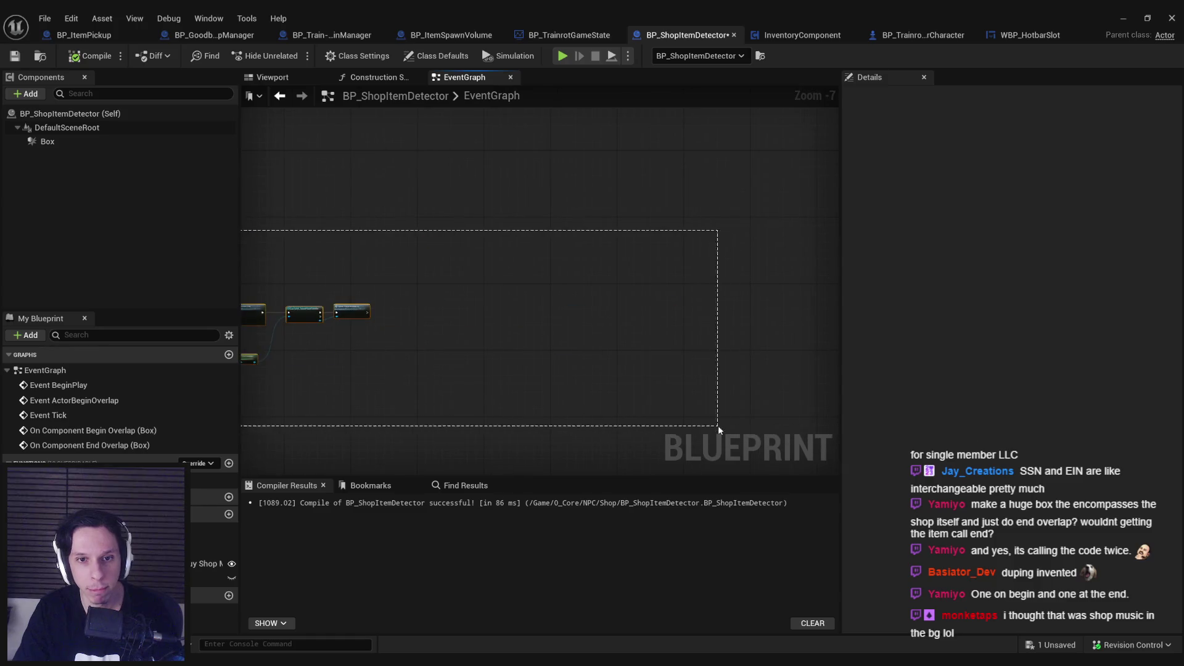
{"action": "scroll", "coordinate": [479, 281], "scroll_direction": "up", "scroll_amount": 5}
{"action": "mouse_move", "coordinate": [479, 282]}
{"action": "left_mouse_down"}
{"action": "mouse_move", "coordinate": [521, 327]}
{"action": "mouse_move", "coordinate": [614, 327]}
{"action": "left_mouse_up"}
Add a != compare on End Overlap's Other Actor, an Overlapped Actor getter, and a Branch node.
{"action": "left_click_drag", "start_coordinate": [408, 350], "coordinate": [441, 367]}
{"action": "type", "text": "!="}
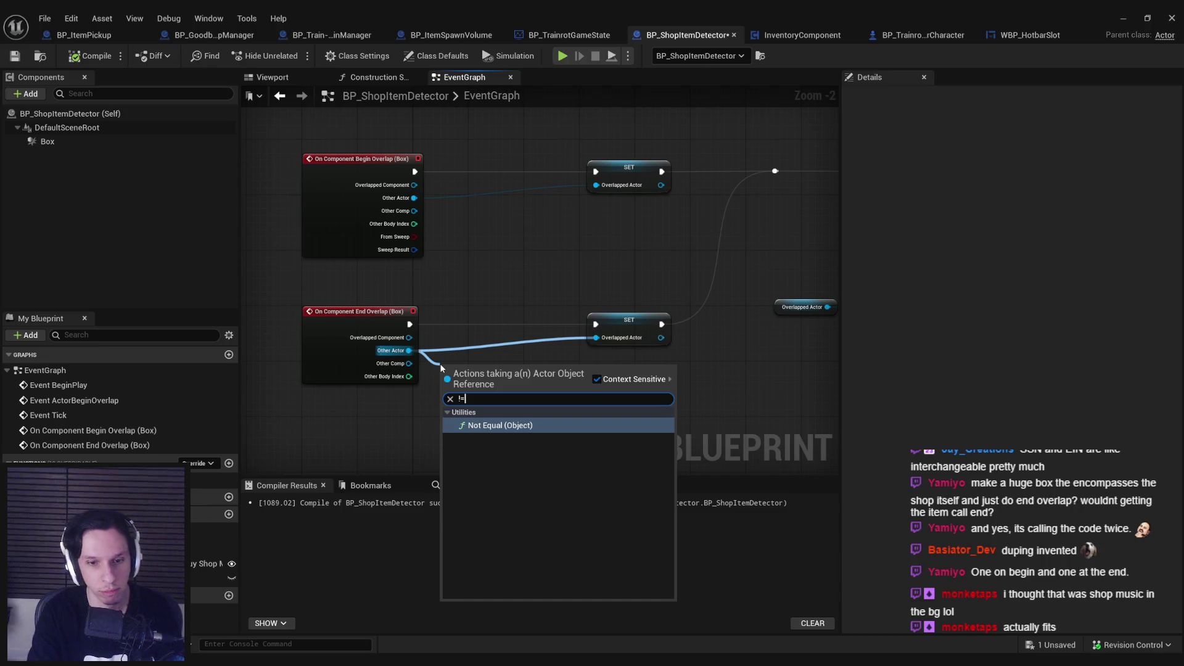
{"action": "key", "text": "Return"}
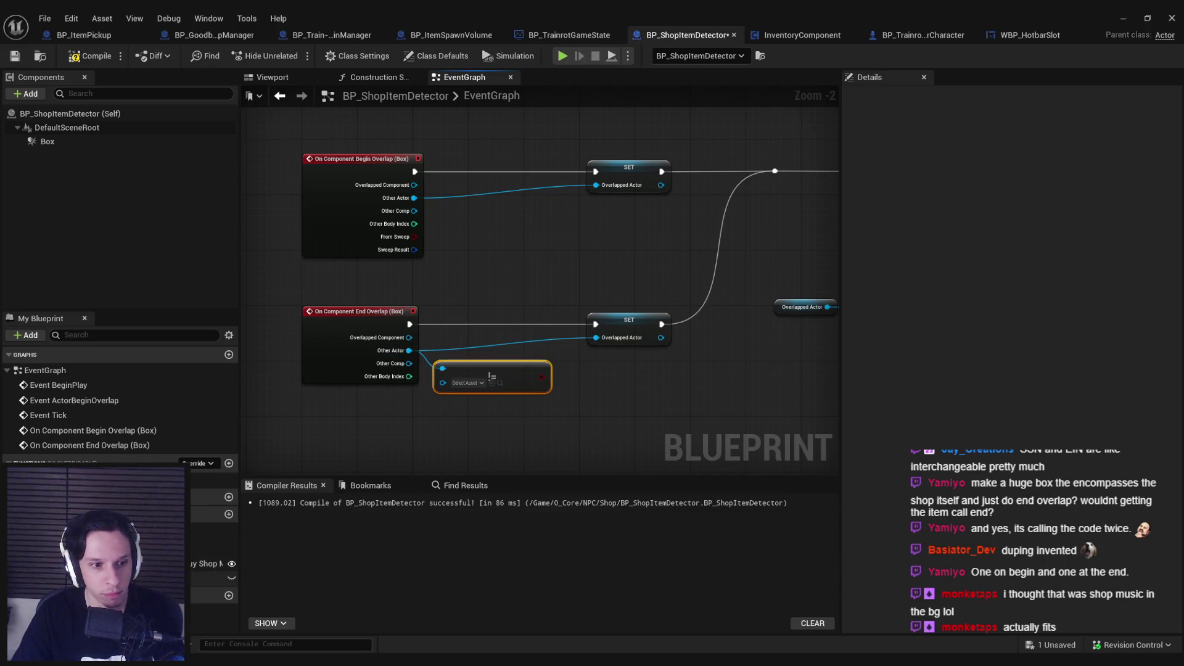
{"action": "mouse_move", "coordinate": [210, 578]}
{"action": "left_mouse_down"}
{"action": "mouse_move", "coordinate": [370, 407]}
{"action": "mouse_move", "coordinate": [345, 402]}
{"action": "mouse_move", "coordinate": [444, 381]}
{"action": "mouse_move", "coordinate": [503, 327]}
{"action": "mouse_move", "coordinate": [523, 327]}
{"action": "left_mouse_up"}
{"action": "left_click", "coordinate": [383, 422]}
{"action": "type", "text": "branch"}
{"action": "key", "text": "Return"}
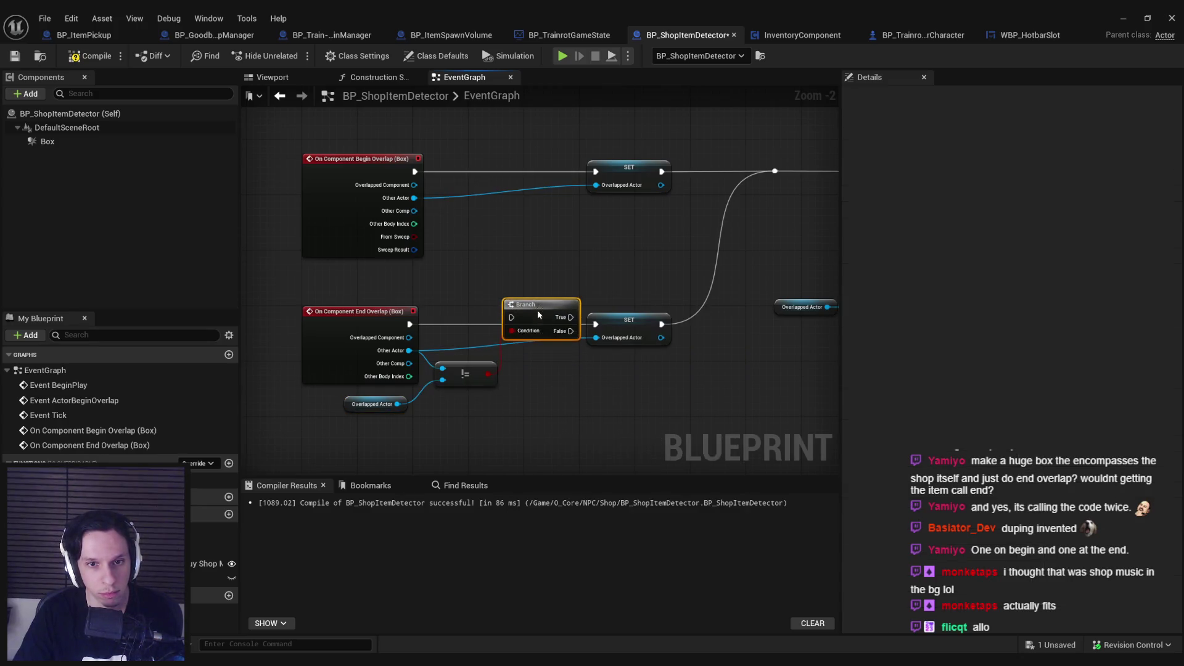
Wire End Overlap's execution into the Branch and lower the End Overlap check group.
{"action": "left_click_drag", "start_coordinate": [435, 332], "coordinate": [410, 325]}
{"action": "left_click_drag", "start_coordinate": [599, 330], "coordinate": [605, 330]}
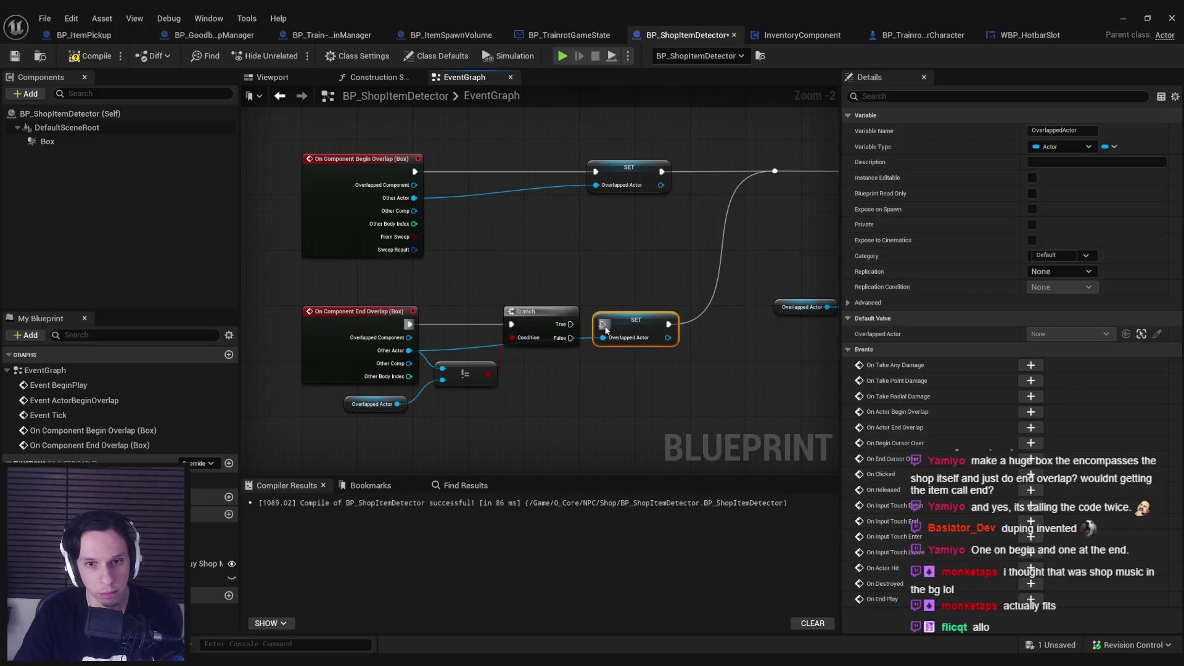
{"action": "left_click", "coordinate": [577, 402]}
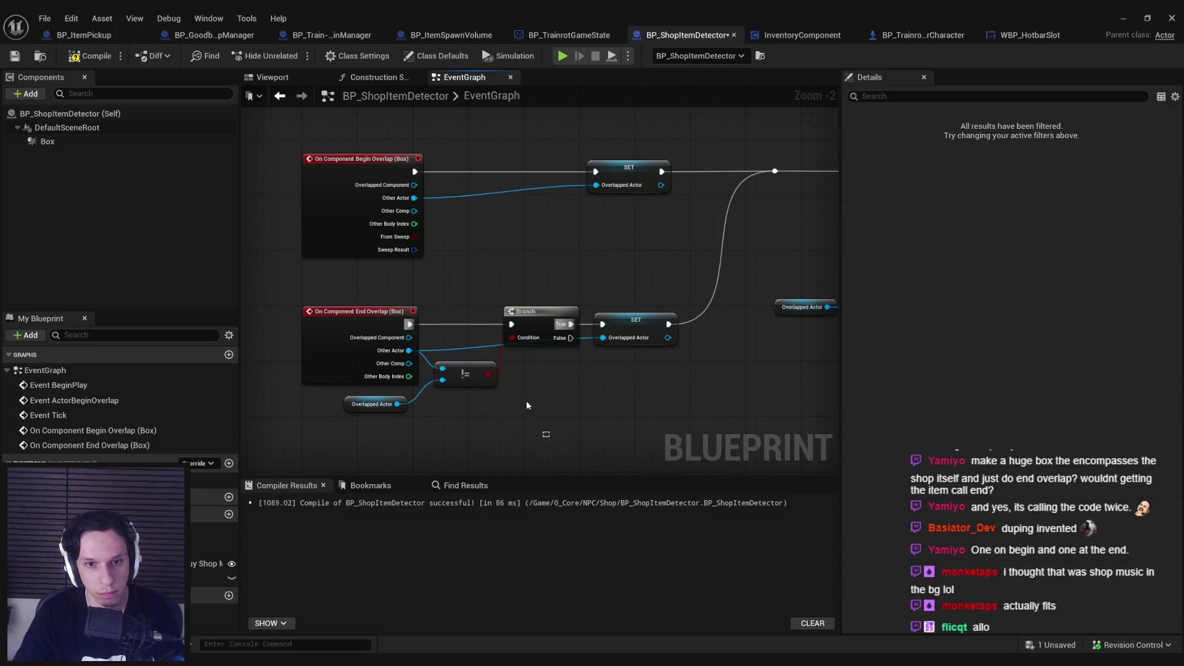
{"action": "mouse_move", "coordinate": [697, 431]}
{"action": "left_mouse_down"}
{"action": "mouse_move", "coordinate": [342, 398]}
{"action": "mouse_move", "coordinate": [338, 311]}
{"action": "left_mouse_up"}
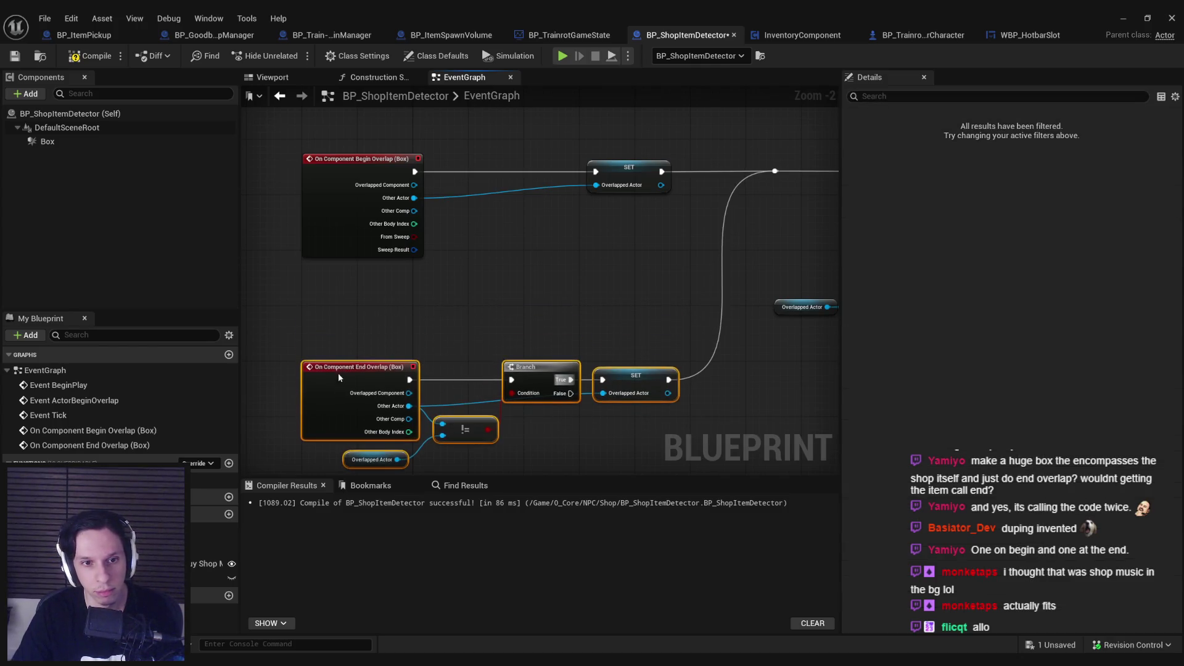
{"action": "left_click_drag", "start_coordinate": [469, 272], "coordinate": [471, 328]}
Copy the Branch, compare and getter nodes to Begin Overlap, feeding its Other Actor into the compare.
{"action": "key", "text": "ctrl+c"}
{"action": "key", "text": "ctrl+v"}
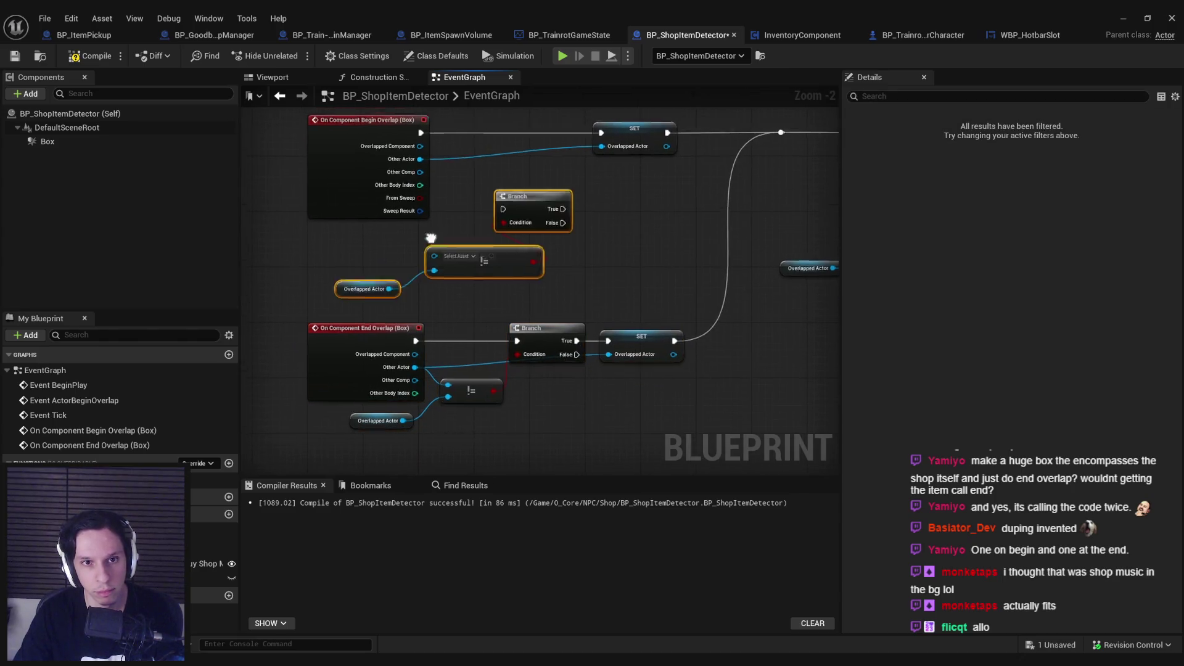
{"action": "mouse_move", "coordinate": [521, 291]}
{"action": "left_mouse_down"}
{"action": "mouse_move", "coordinate": [510, 347]}
{"action": "mouse_move", "coordinate": [477, 344]}
{"action": "left_mouse_up"}
{"action": "left_click", "coordinate": [481, 321]}
{"action": "mouse_move", "coordinate": [430, 272]}
{"action": "left_mouse_down"}
{"action": "mouse_move", "coordinate": [445, 335]}
{"action": "mouse_move", "coordinate": [487, 323]}
{"action": "left_mouse_up"}
{"action": "left_click", "coordinate": [537, 290]}
Route Begin Overlap's execution through the copied Branch, with True driving SET.
{"action": "left_click_drag", "start_coordinate": [521, 247], "coordinate": [430, 249]}
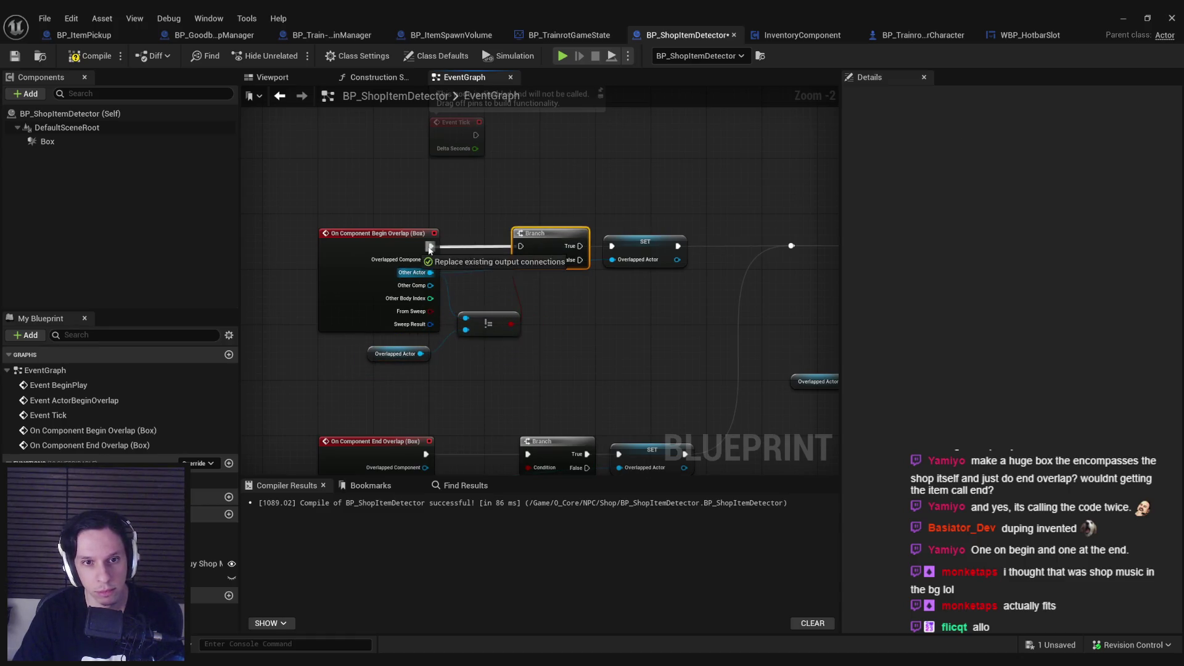
{"action": "left_click_drag", "start_coordinate": [611, 250], "coordinate": [612, 246]}
{"action": "left_click", "coordinate": [623, 252], "text": "ctrl"}
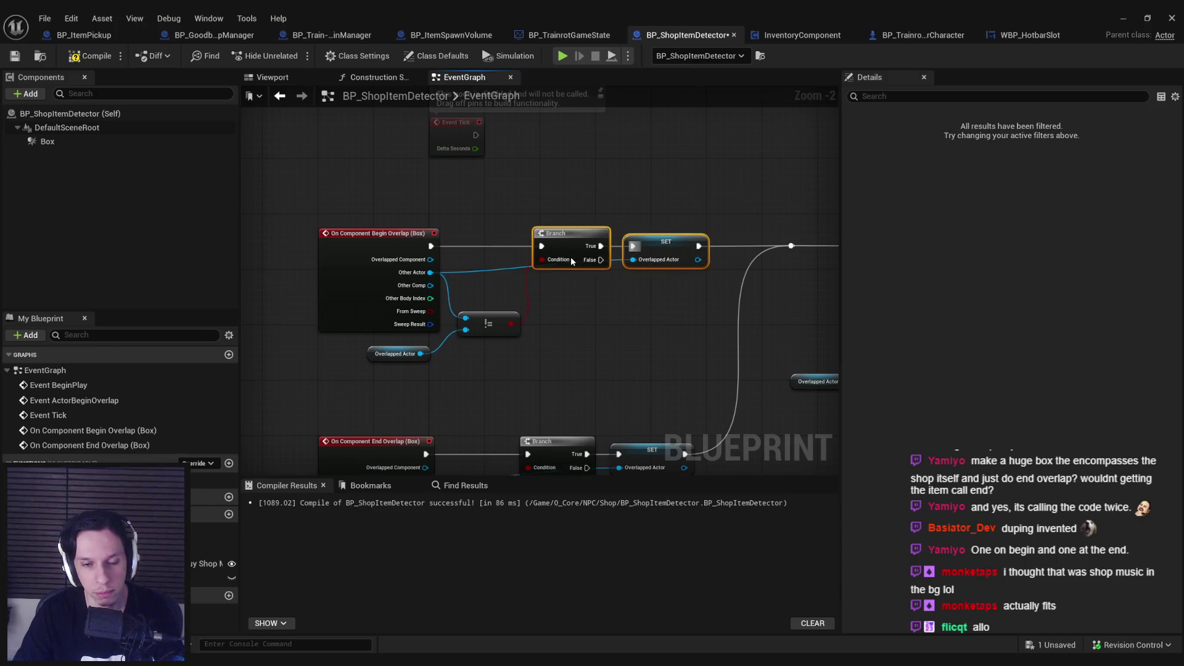
{"action": "left_click", "coordinate": [525, 282]}
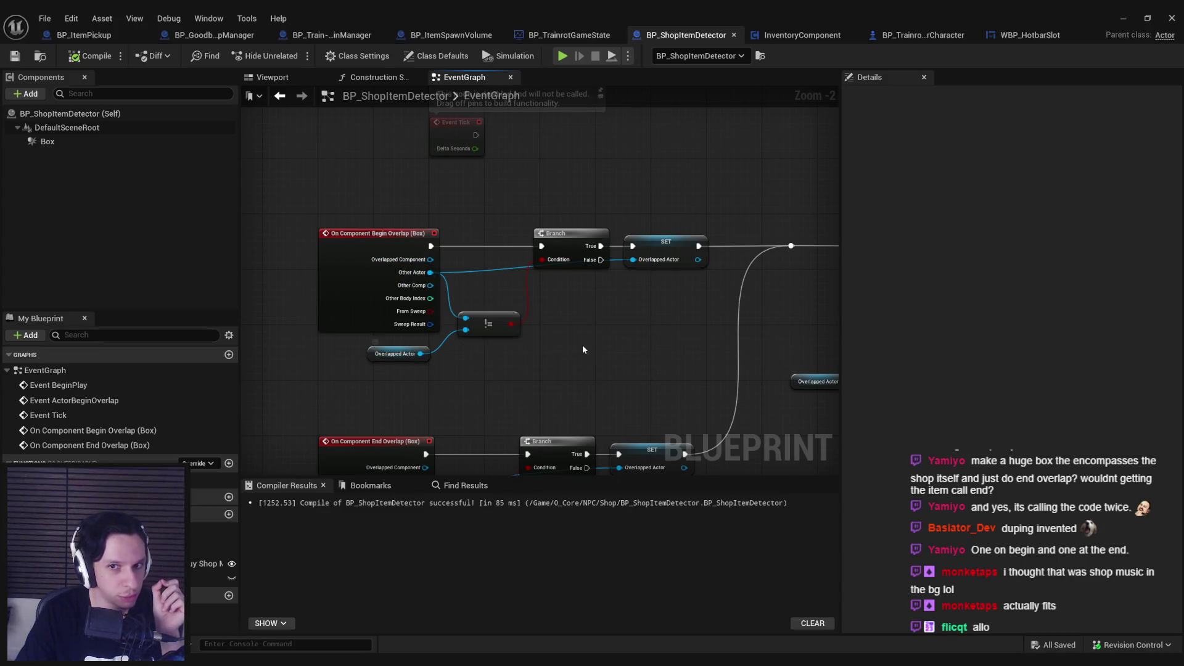
Pan the event graph to review the Spawn Item, Destroy Actor, Branch and SET nodes.
{"action": "scroll", "coordinate": [581, 351], "scroll_direction": "down", "scroll_amount": 2}
{"action": "mouse_move", "coordinate": [581, 350]}
{"action": "left_mouse_down"}
{"action": "mouse_move", "coordinate": [441, 249]}
{"action": "mouse_move", "coordinate": [250, 333]}
{"action": "left_mouse_up"}
{"action": "left_click_drag", "start_coordinate": [617, 310], "coordinate": [478, 308]}
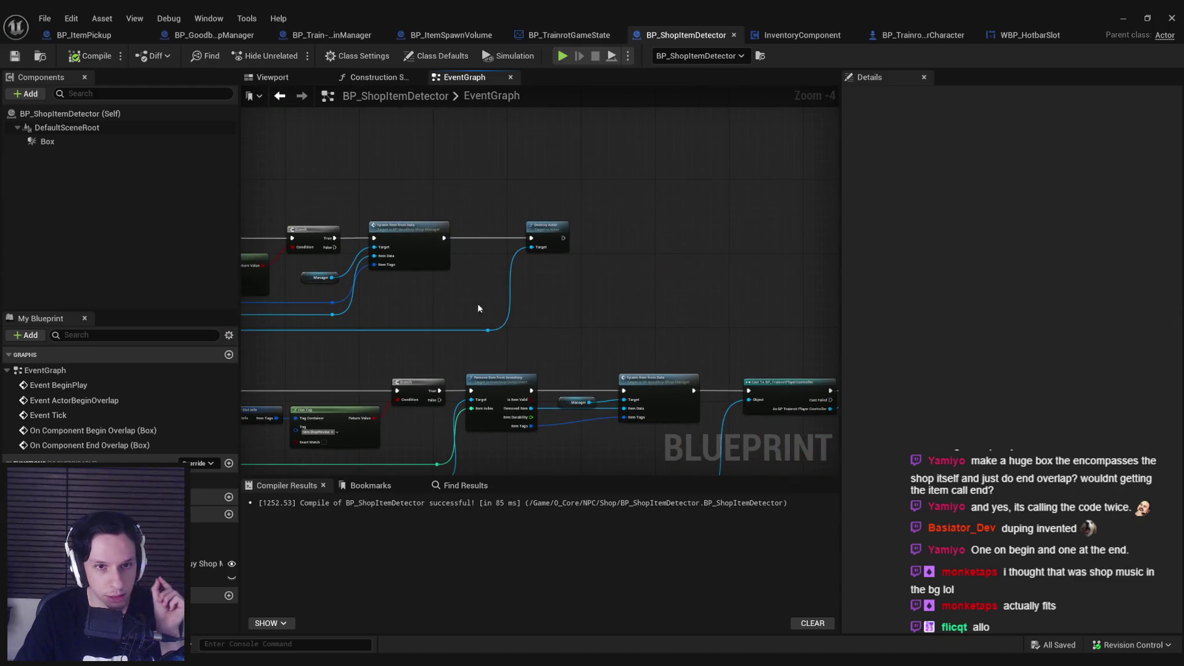
{"action": "mouse_move", "coordinate": [387, 362]}
{"action": "left_mouse_down"}
{"action": "mouse_move", "coordinate": [418, 312]}
{"action": "mouse_move", "coordinate": [617, 259]}
{"action": "mouse_move", "coordinate": [771, 247]}
{"action": "left_mouse_up"}
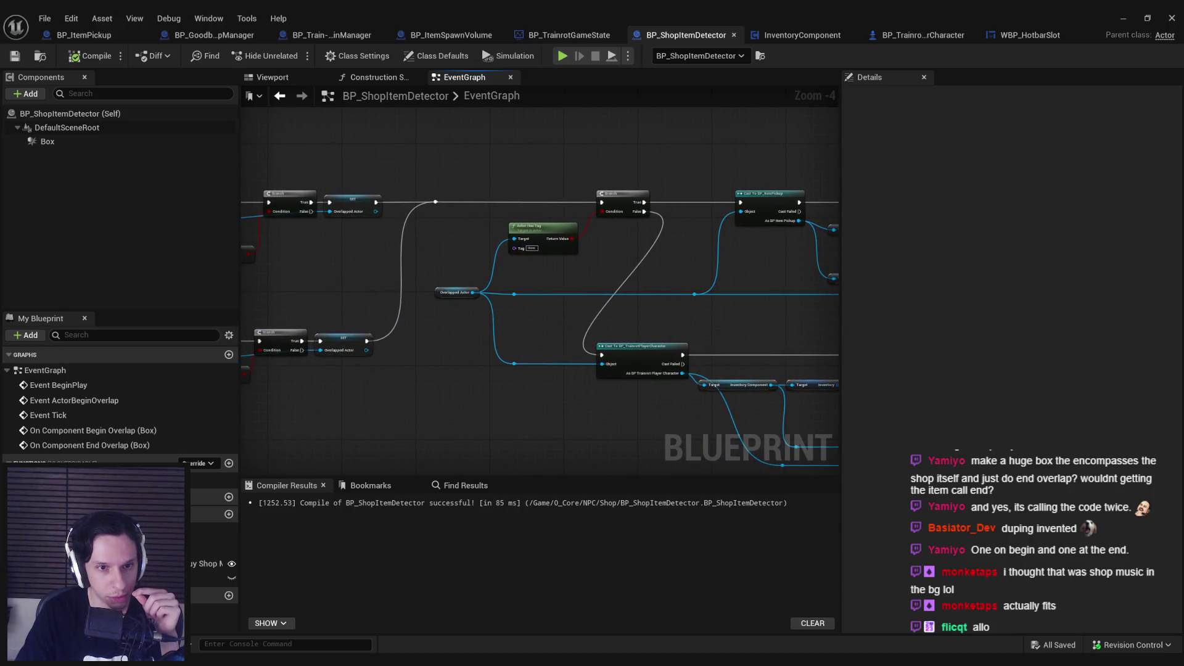
{"action": "left_click_drag", "start_coordinate": [802, 312], "coordinate": [803, 313]}
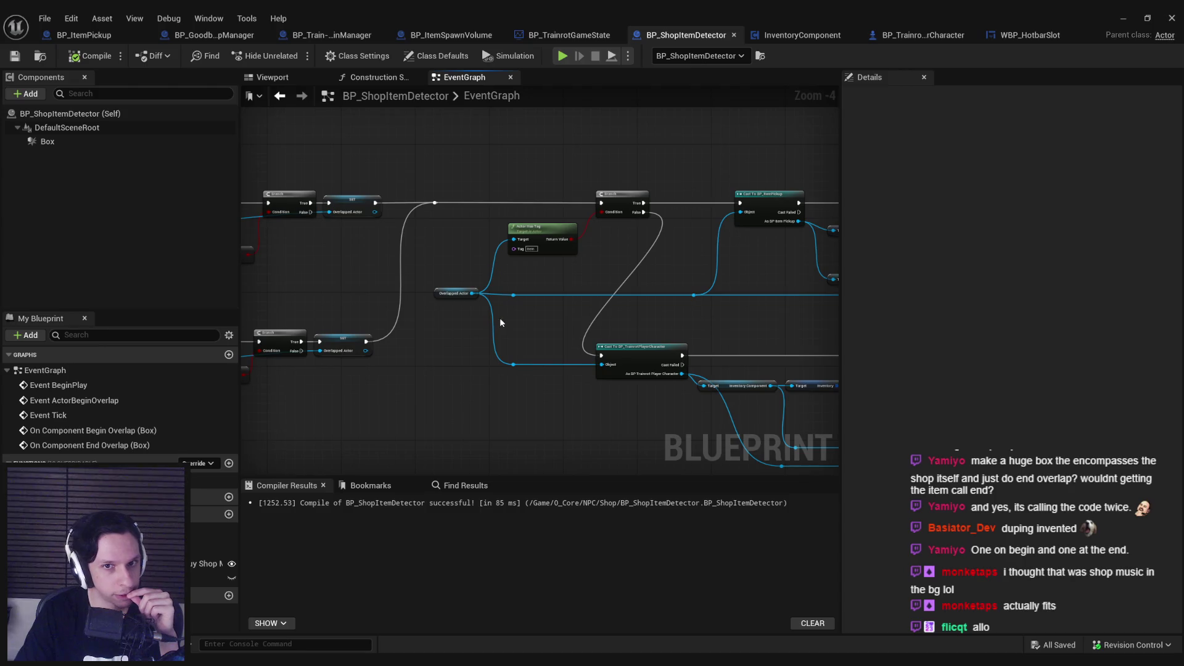
{"action": "left_click_drag", "start_coordinate": [596, 319], "coordinate": [83, 287]}
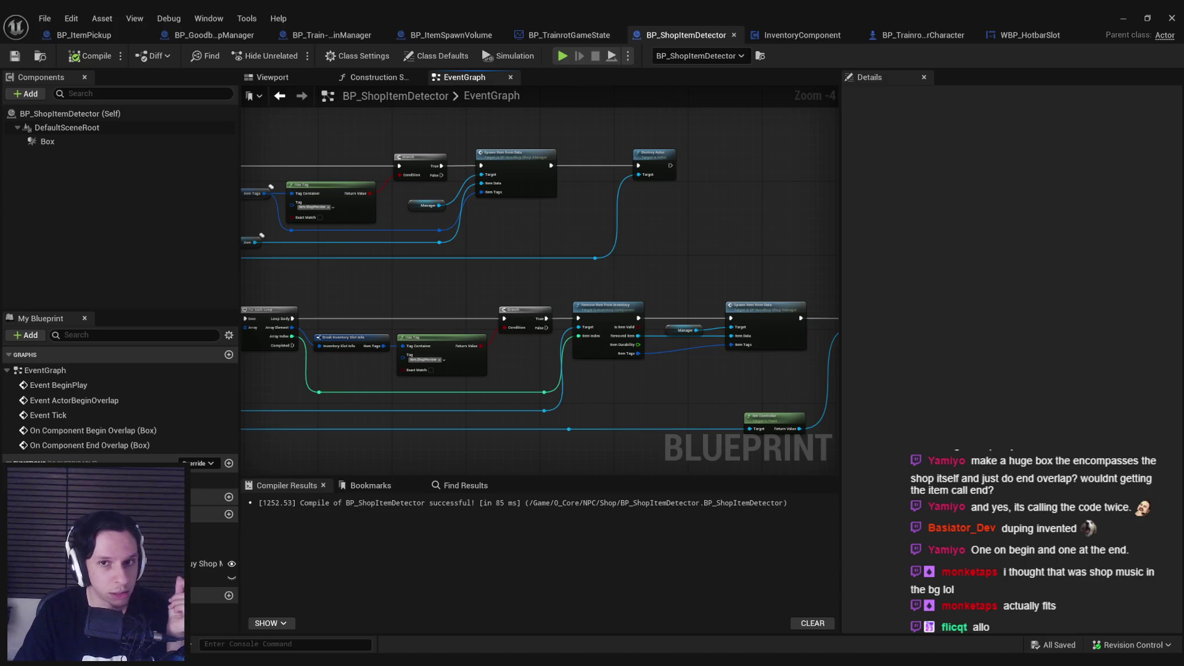
{"action": "left_click_drag", "start_coordinate": [235, 313], "coordinate": [740, 333]}
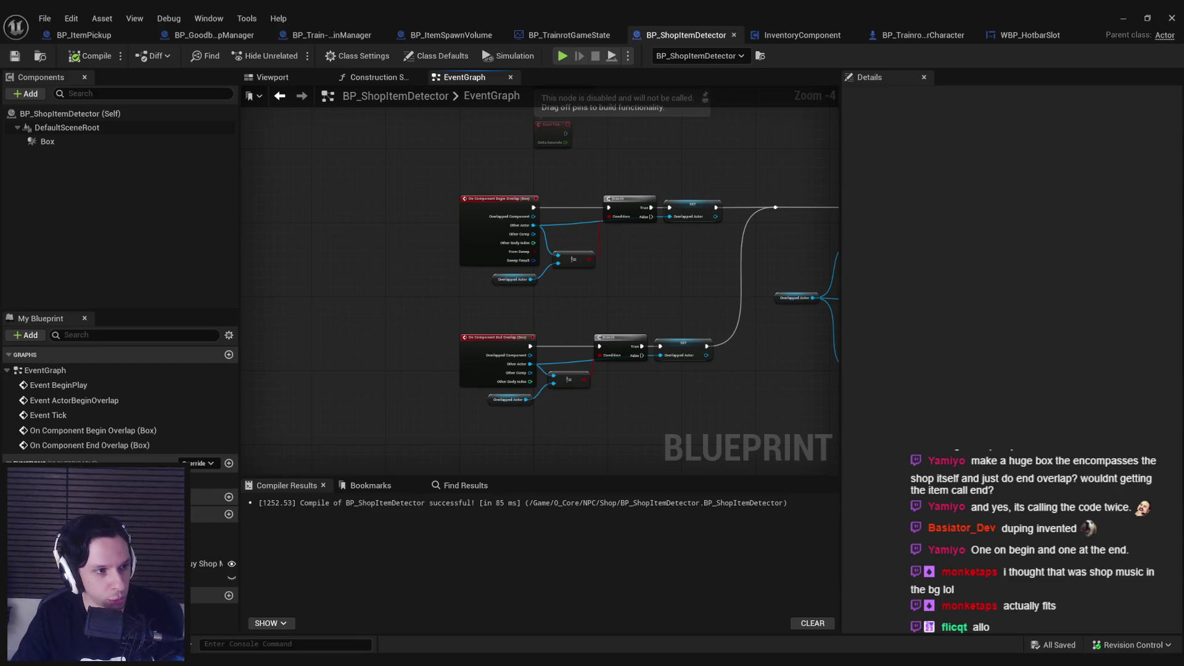
Return to the level, start Play-in-Editor, toggle the console, and run along the walkway toward the shop.
{"action": "left_click", "coordinate": [1124, 17]}
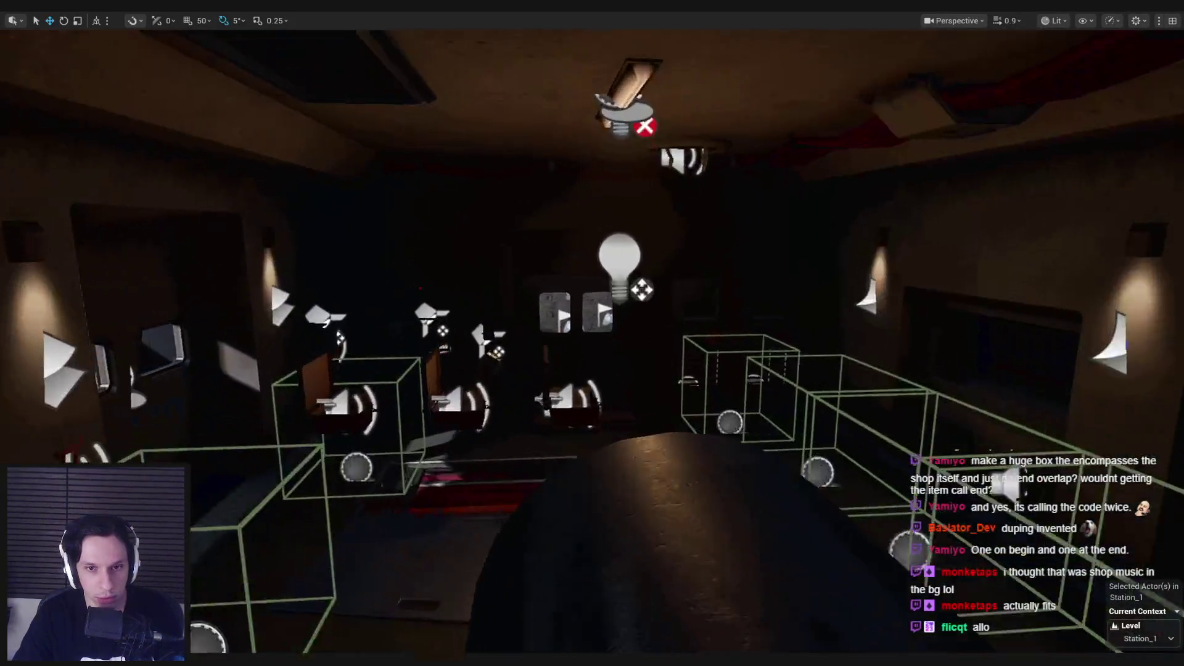
{"action": "key", "text": "alt+p"}
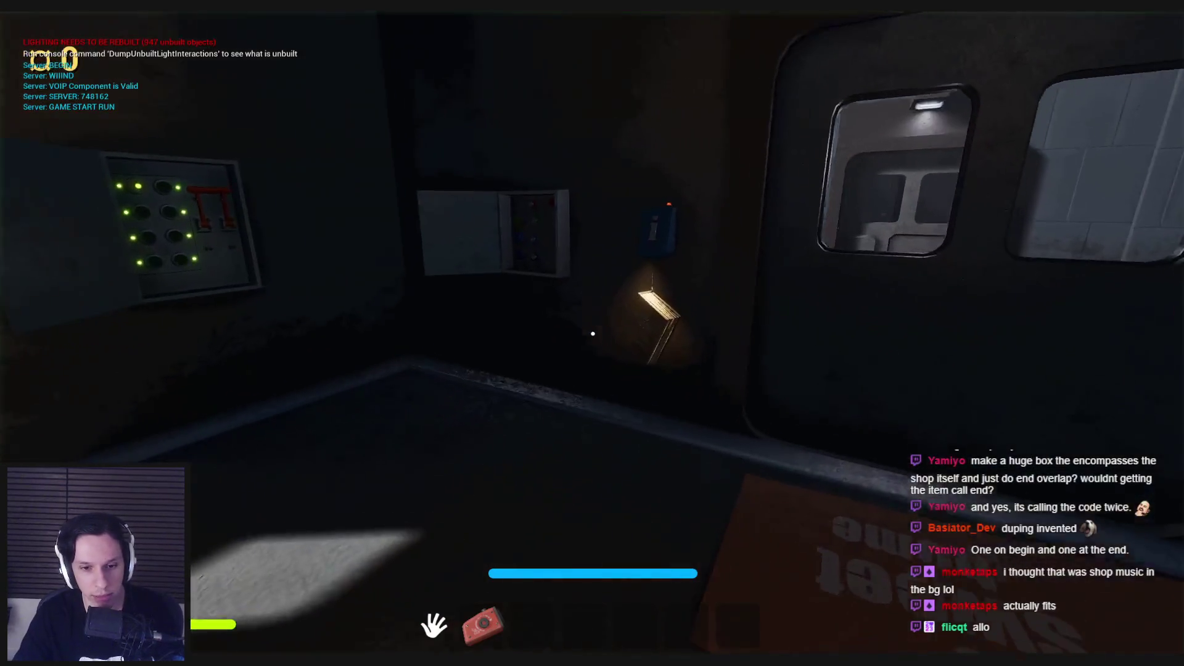
{"action": "key", "text": "grave"}
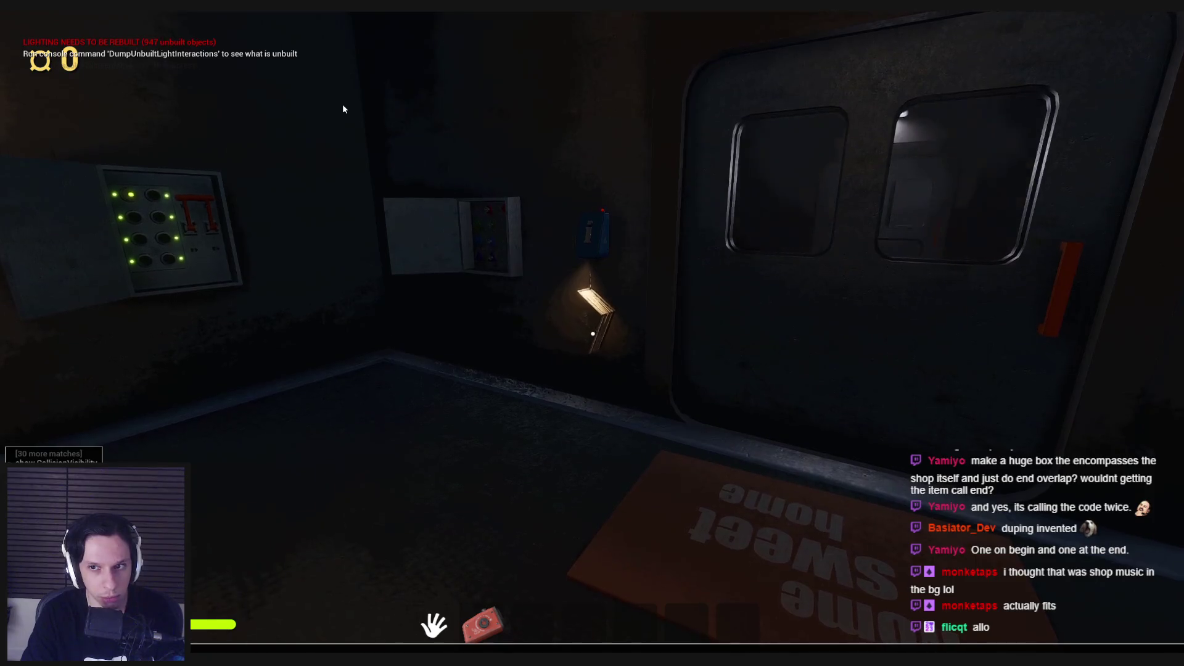
{"action": "key", "text": "grave"}
{"action": "key", "text": "shift+w"}
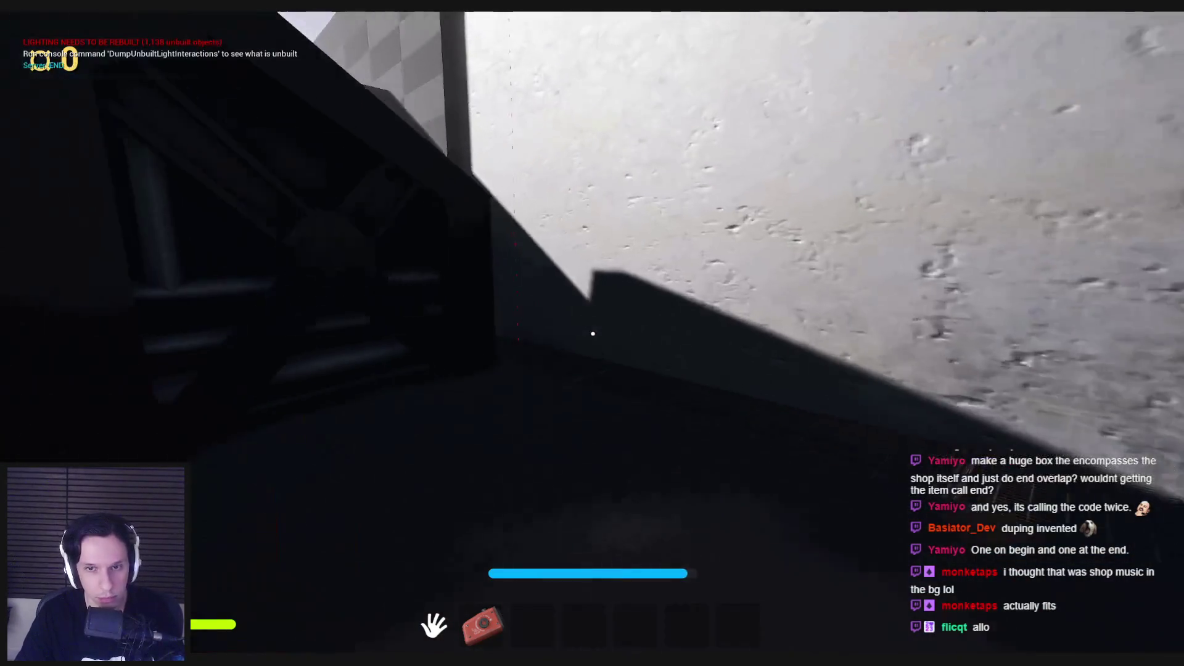
{"action": "key", "text": "shift+w"}
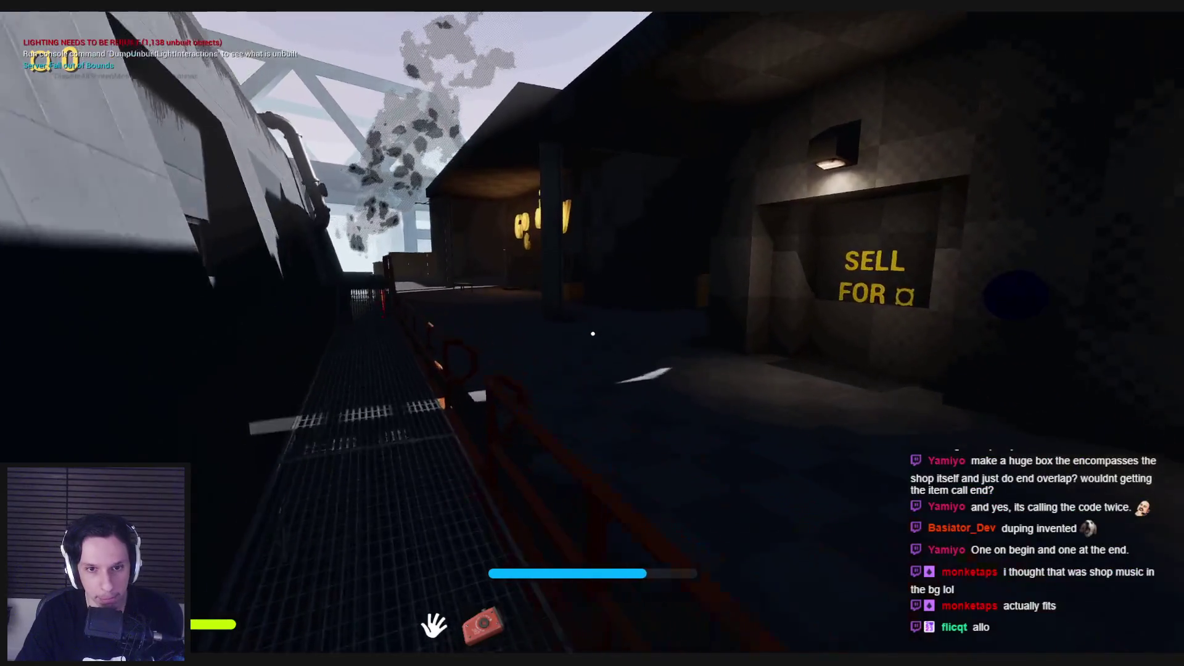
{"action": "key", "text": "shift+w"}
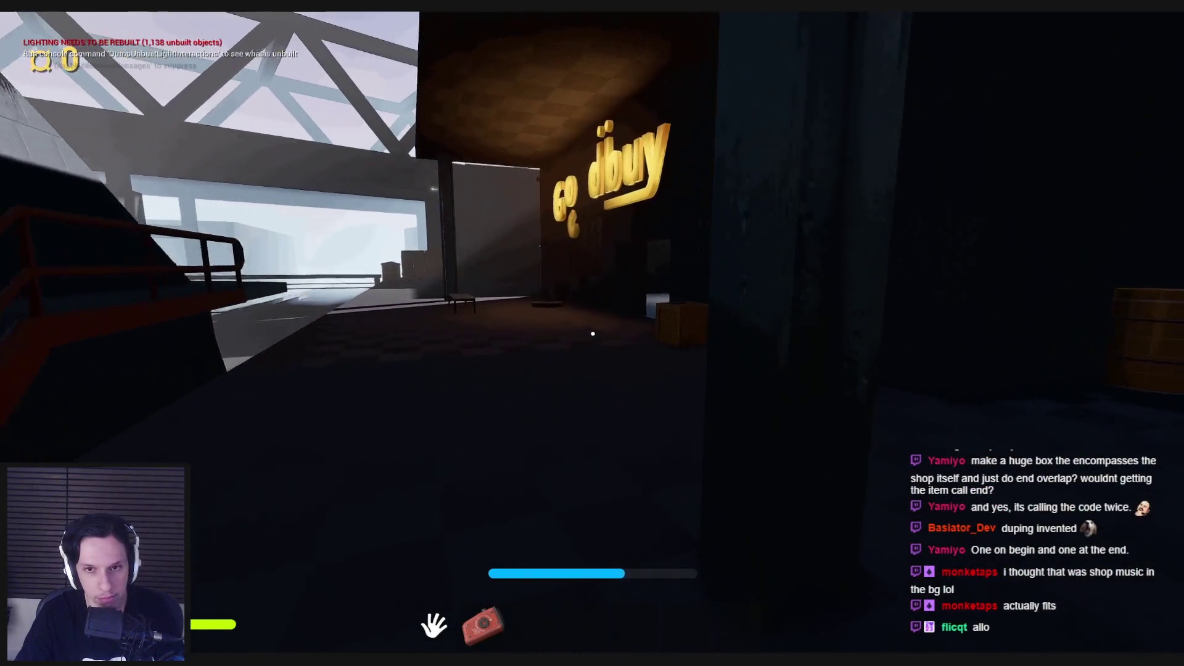
Walk into the shop room, pick up both bricks and throw one back into the room.
{"action": "key", "text": "shift+w"}
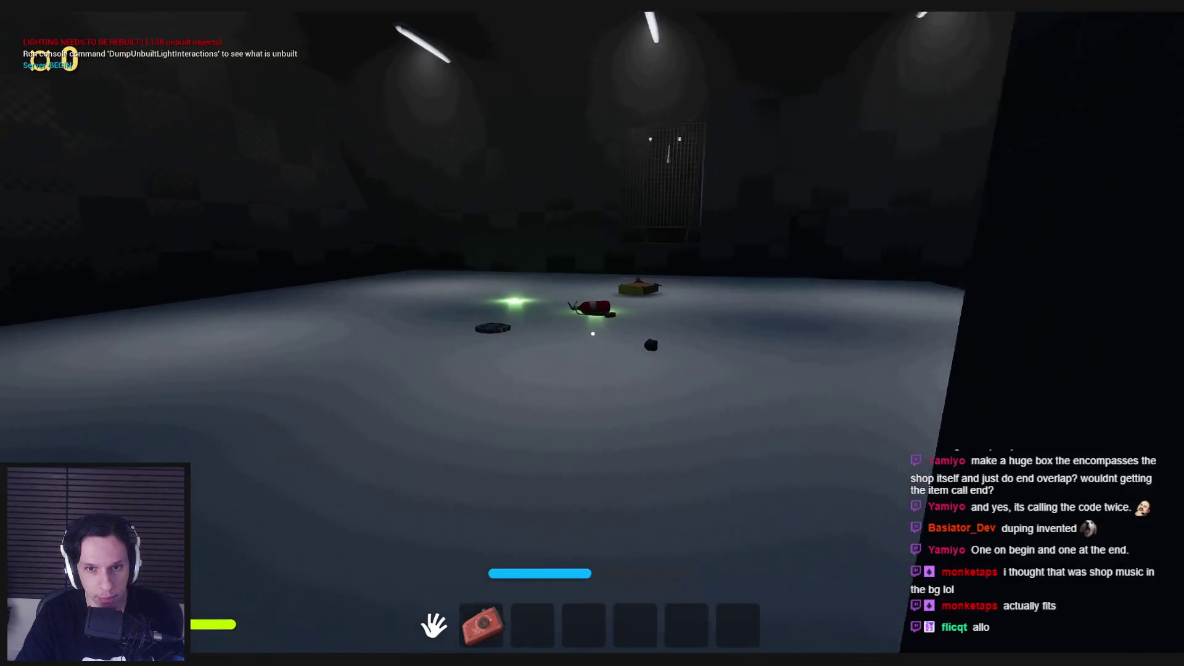
{"action": "key", "text": "s"}
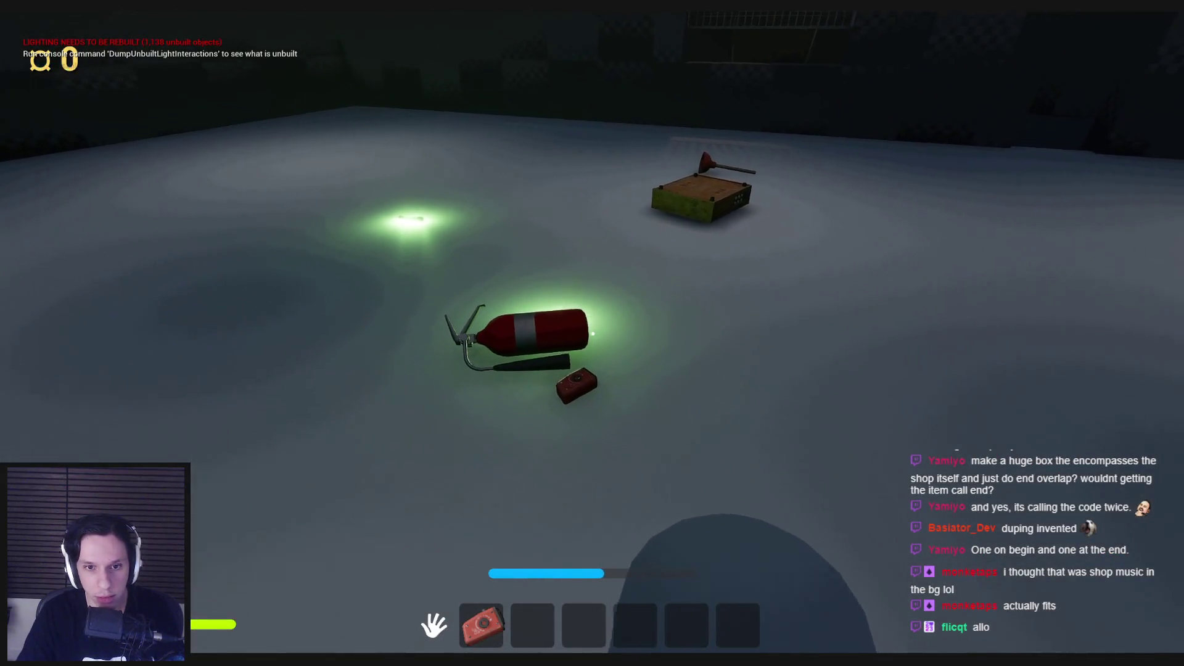
{"action": "left_click", "coordinate": [593, 335]}
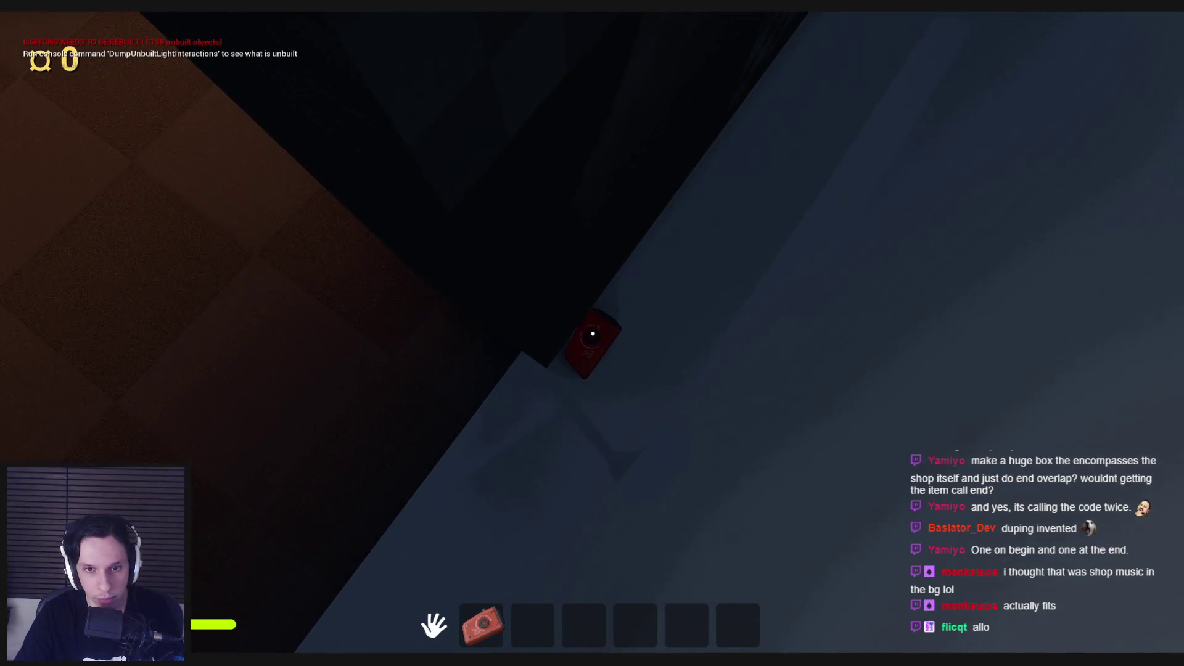
{"action": "left_click", "coordinate": [592, 334]}
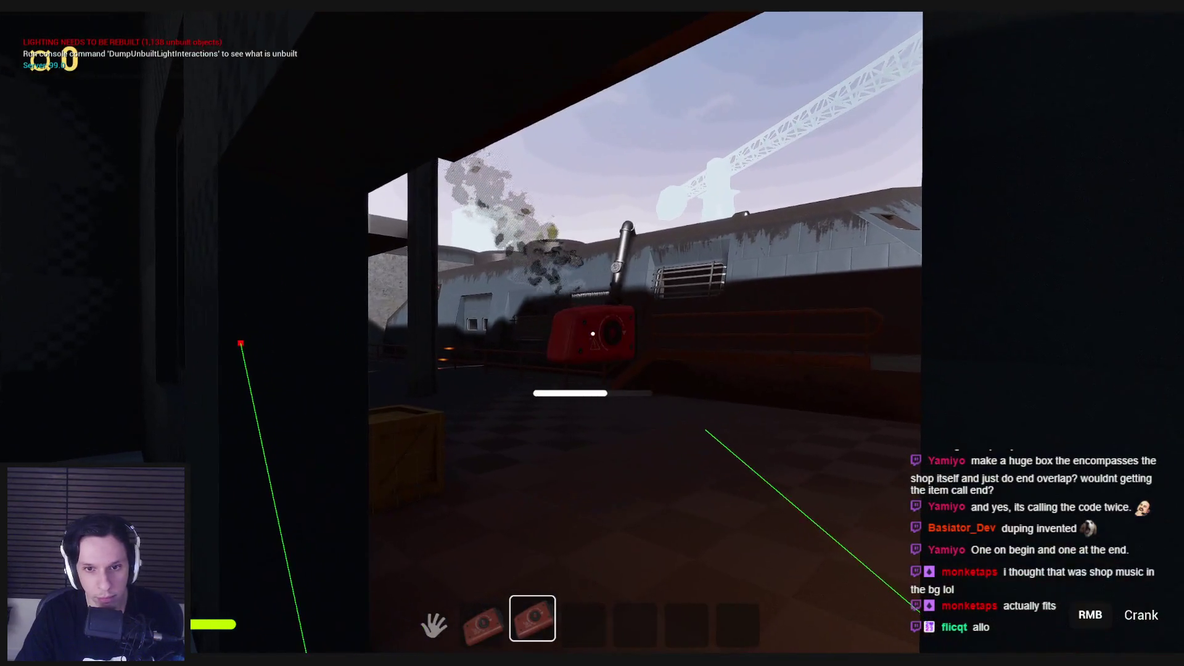
{"action": "left_click", "coordinate": [593, 334]}
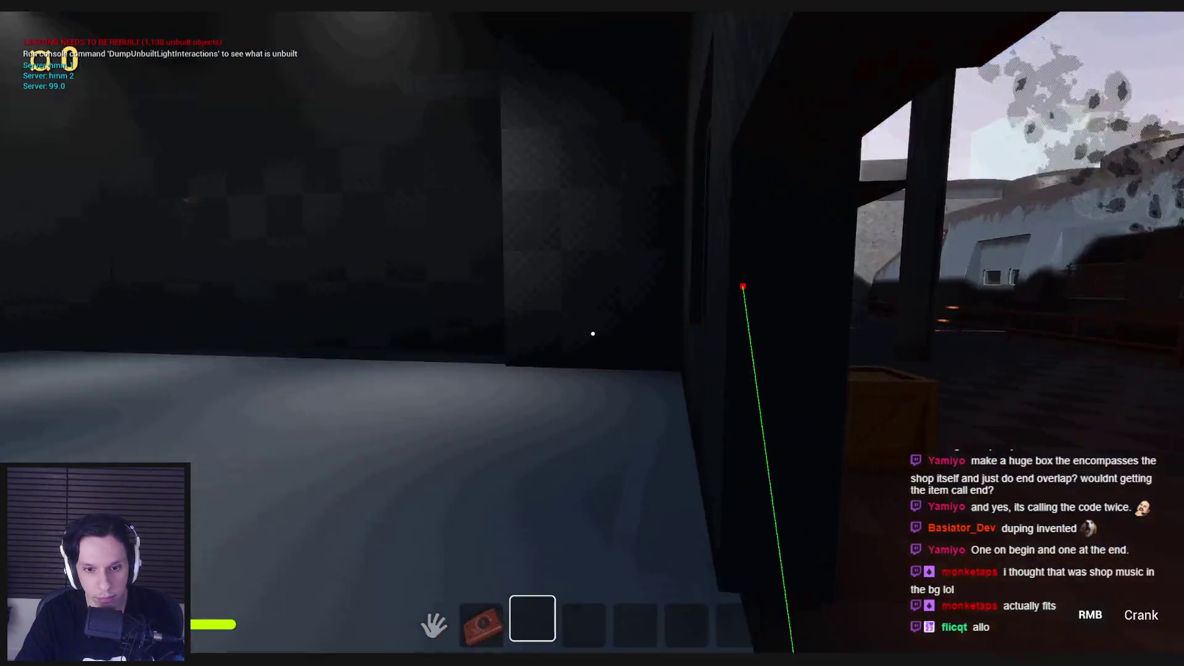
Throw the red item, pick it up, drop it by the wall, then throw it toward the boat.
{"action": "key", "text": "w"}
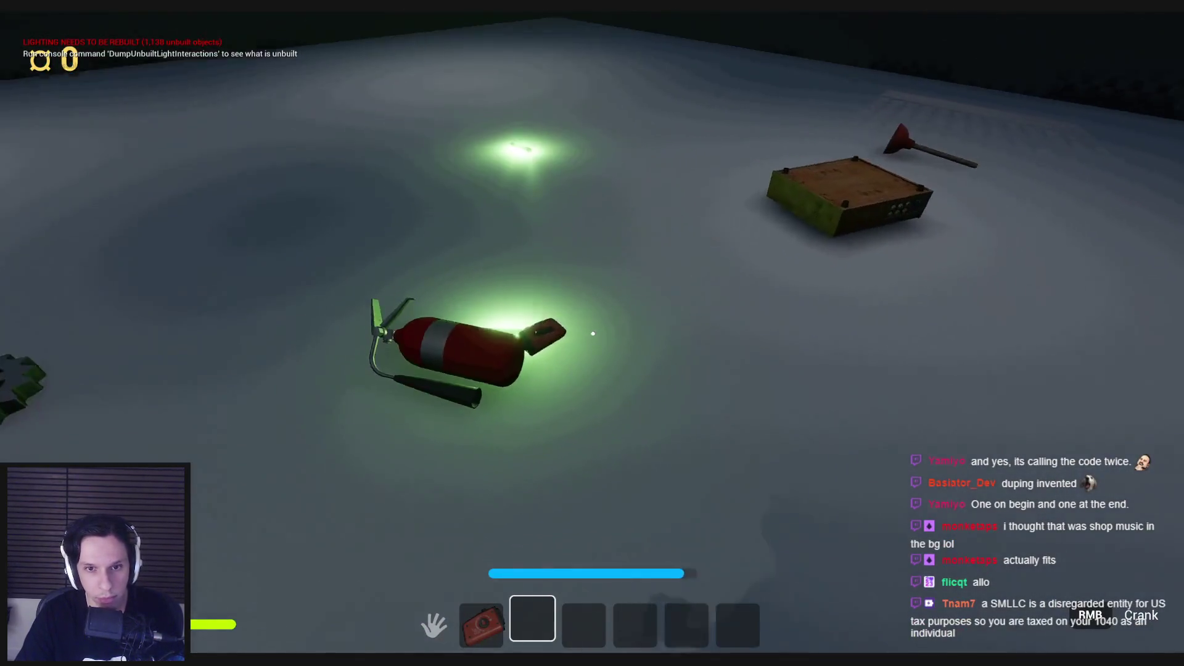
{"action": "key", "text": "s"}
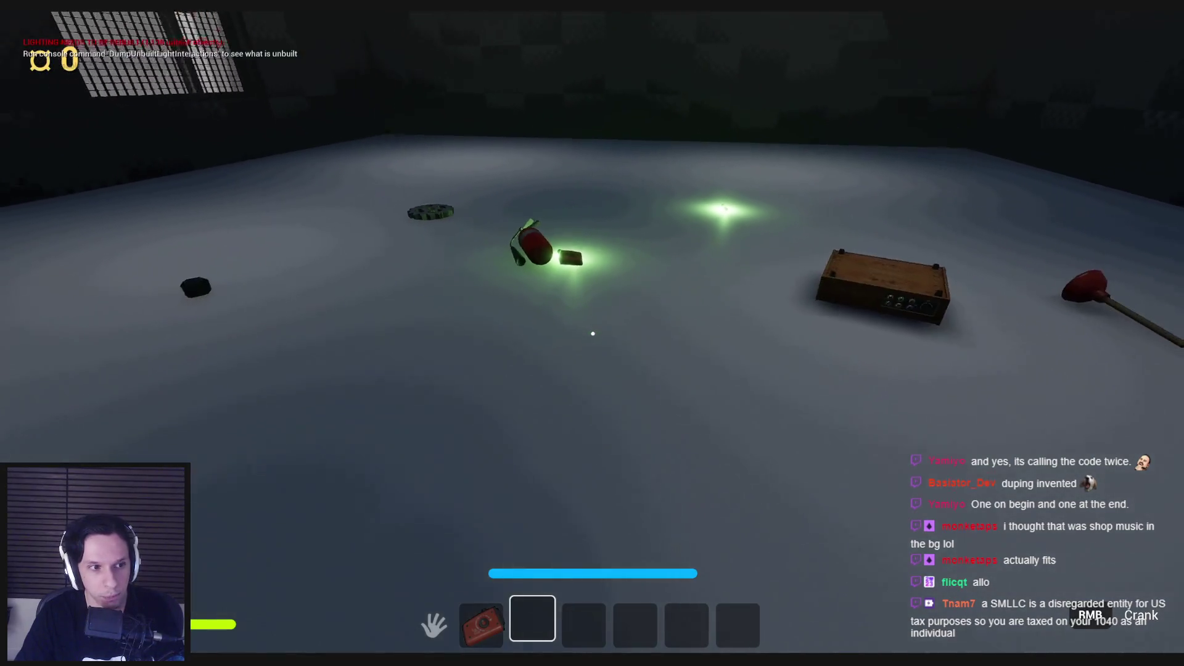
{"action": "key", "text": "w"}
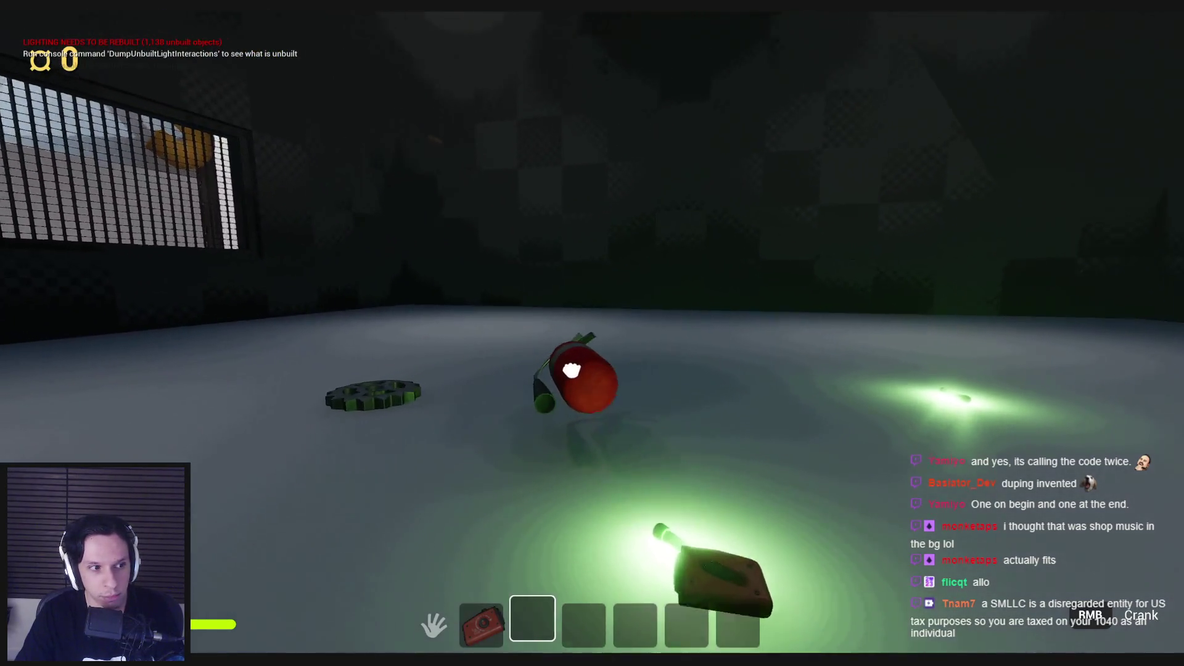
{"action": "key", "text": "w"}
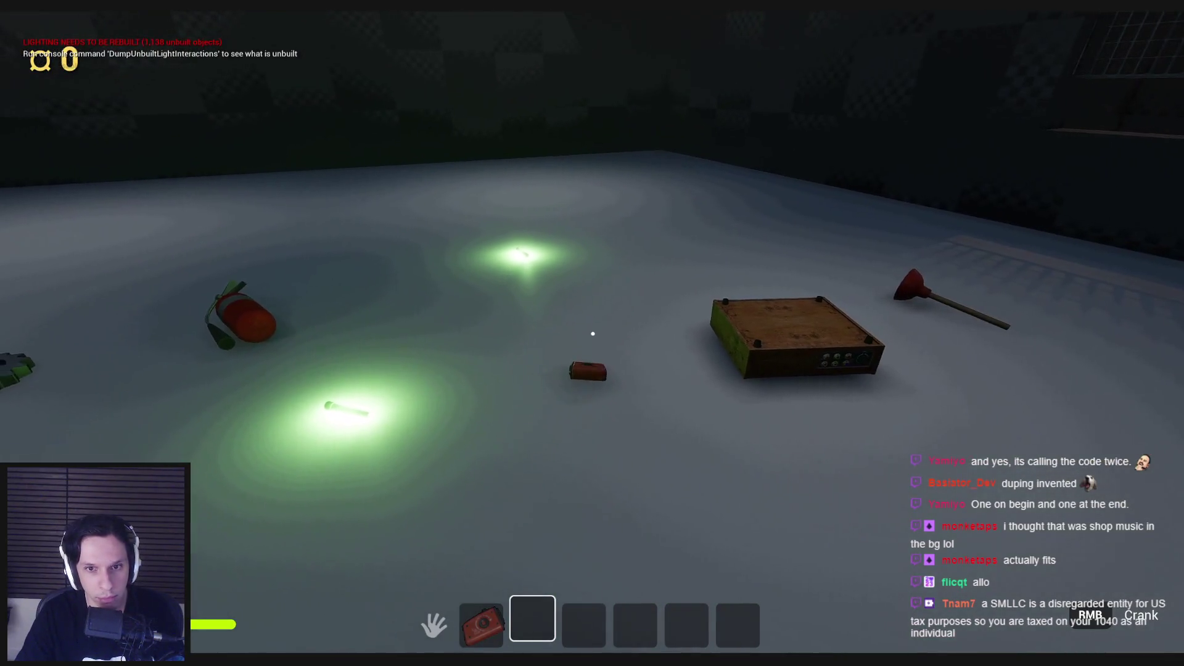
{"action": "left_click", "coordinate": [593, 334]}
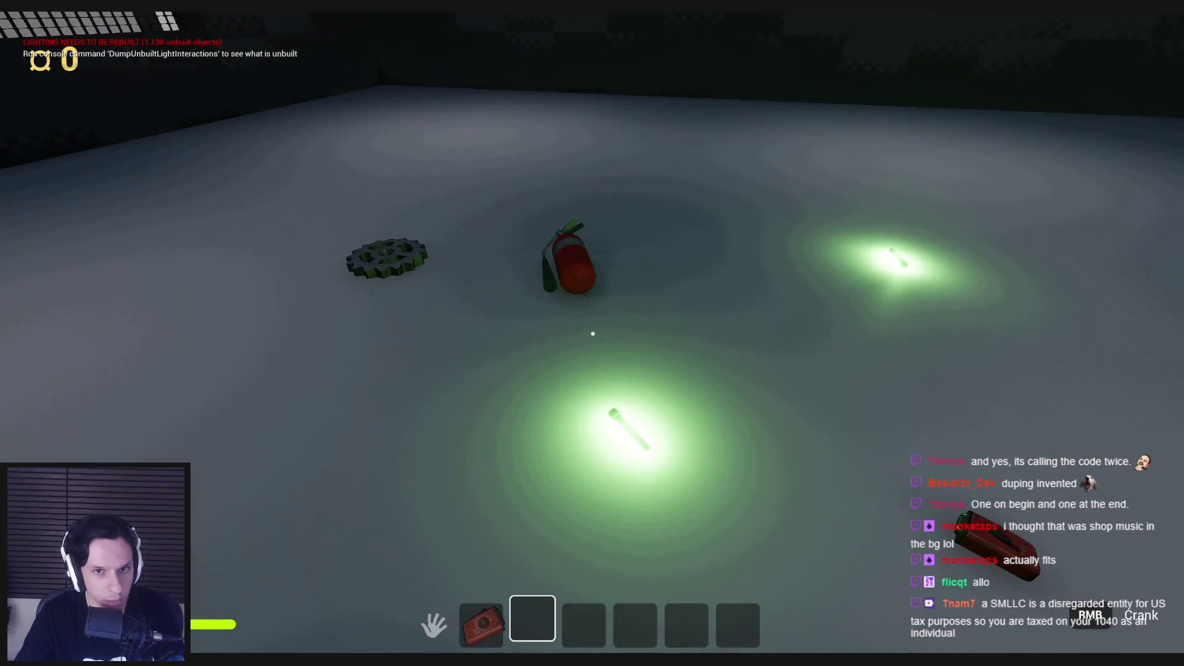
{"action": "key", "text": "w"}
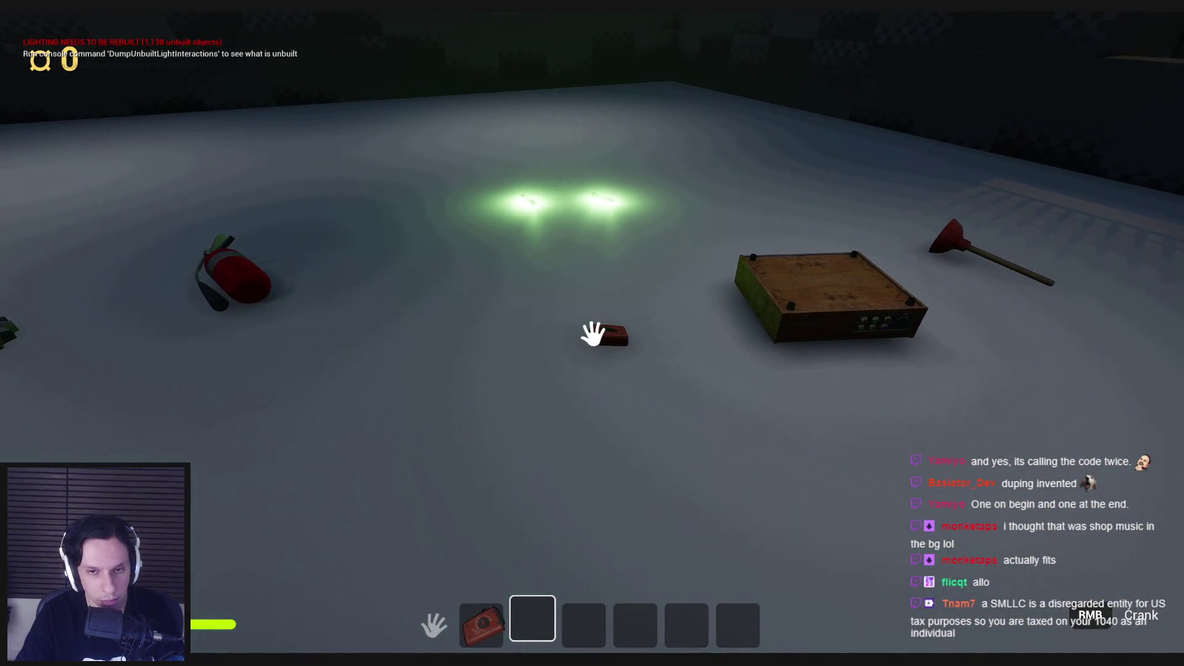
{"action": "left_click", "coordinate": [592, 334]}
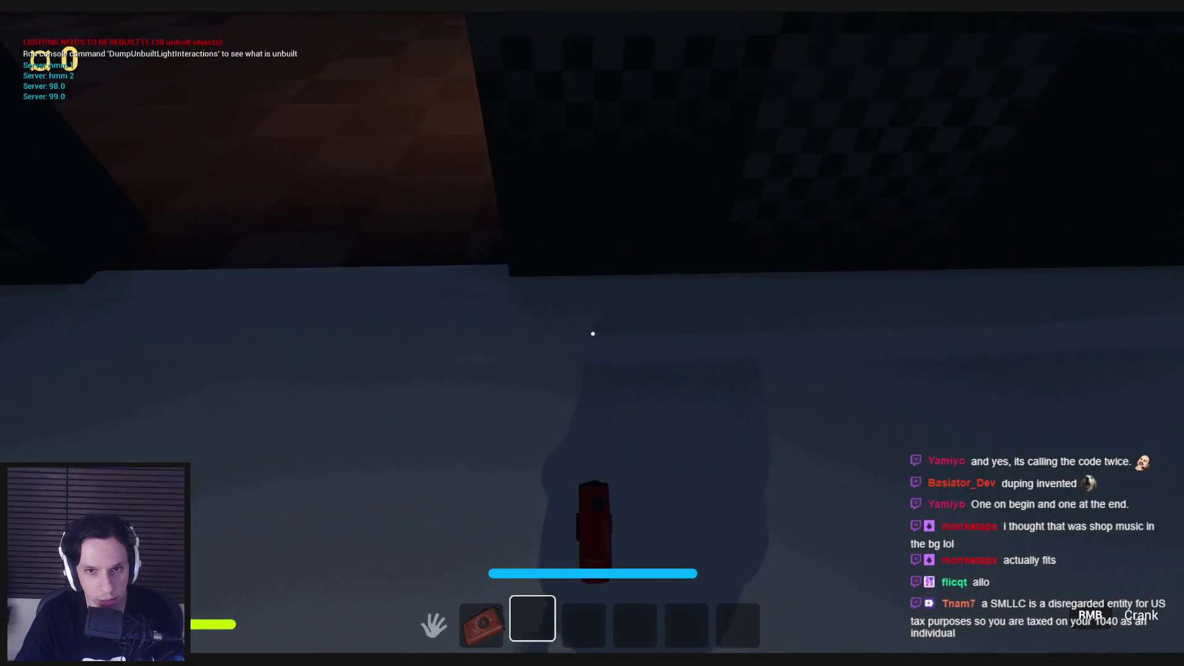
{"action": "left_click", "coordinate": [593, 333]}
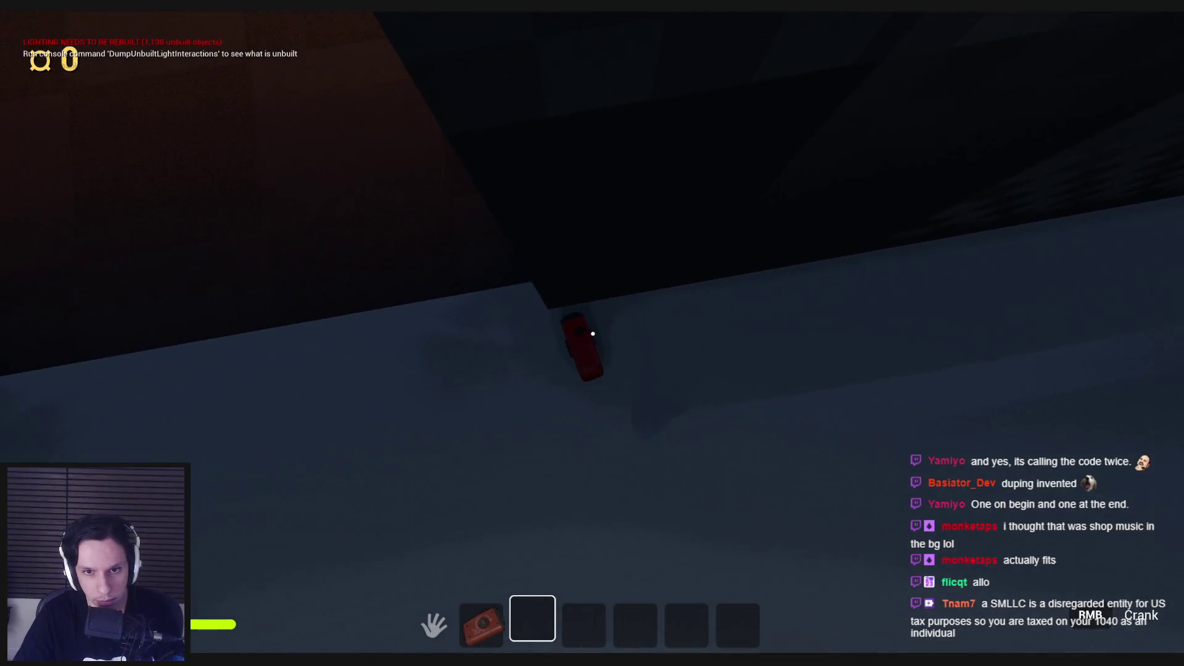
{"action": "left_click", "coordinate": [593, 334]}
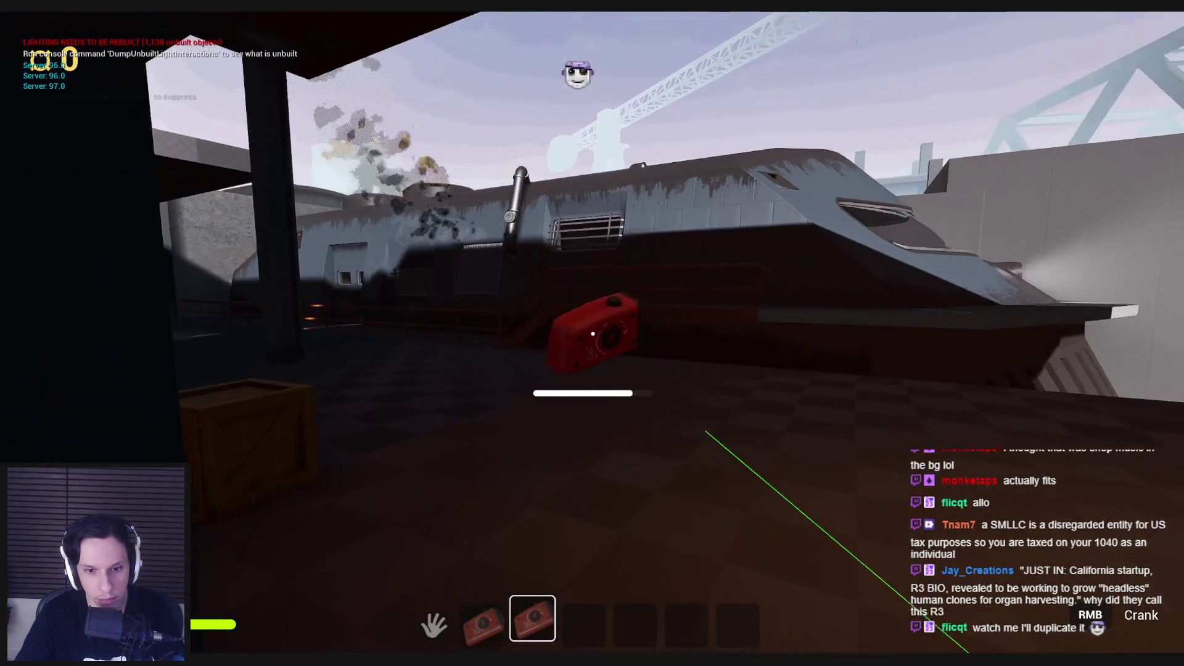
{"action": "left_click", "coordinate": [593, 334]}
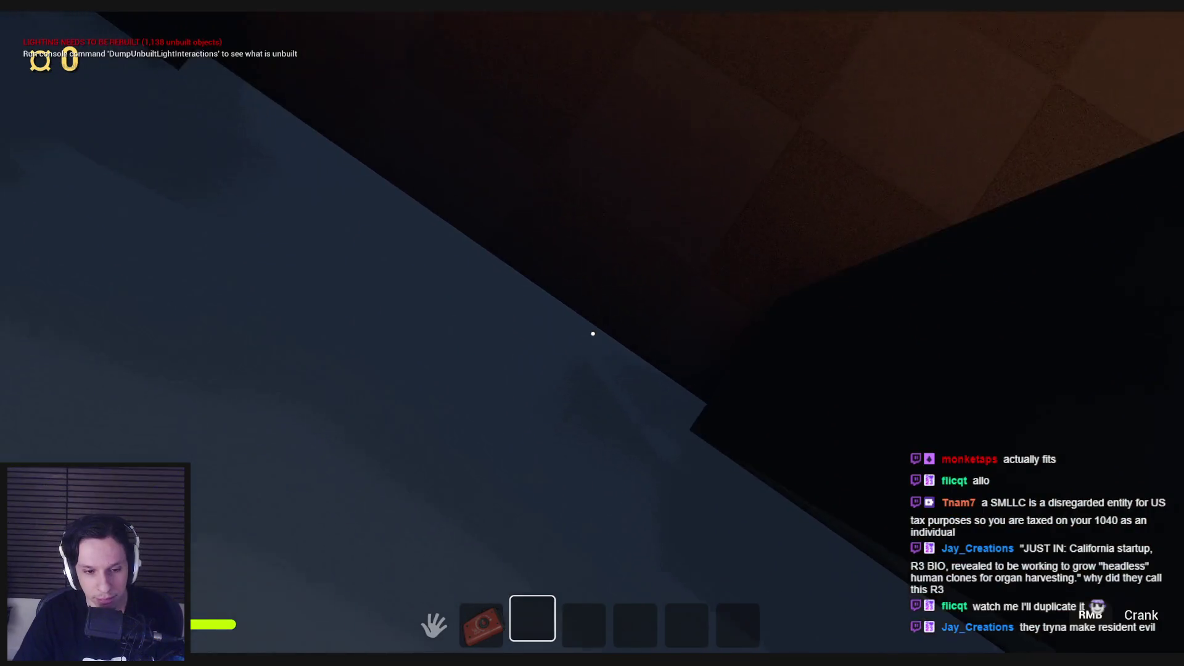
Stop the playtest, frame the BP_ShopItemDetector trigger box and switch it to Move mode.
{"action": "key", "text": "Escape"}
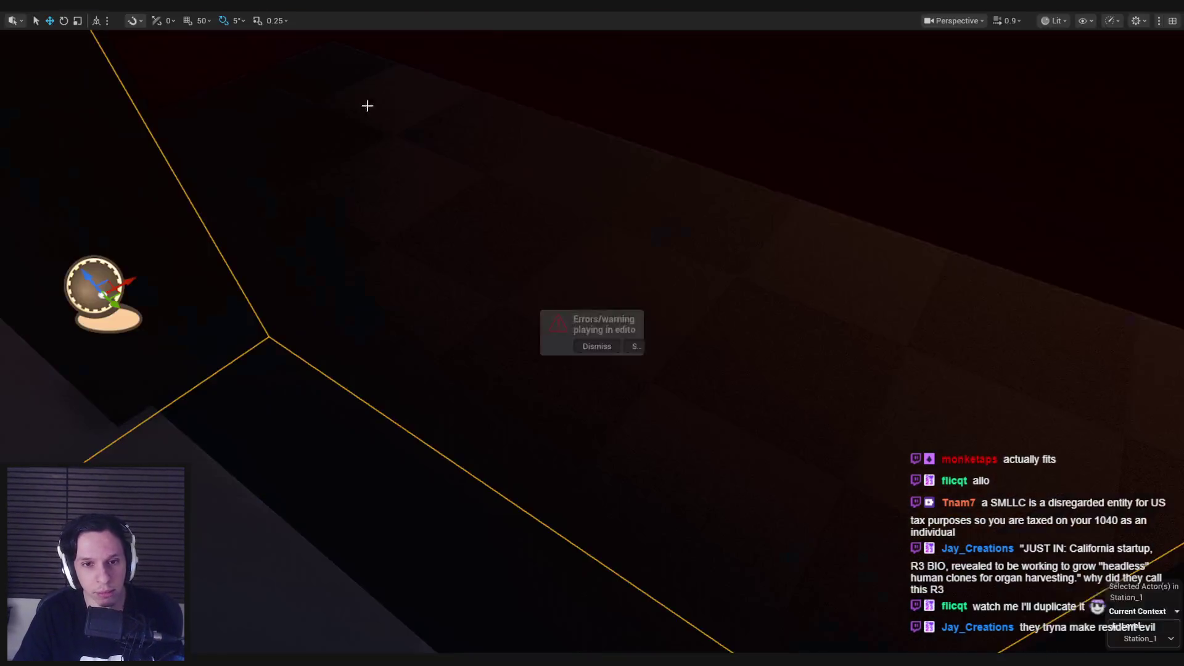
{"action": "key", "text": "f"}
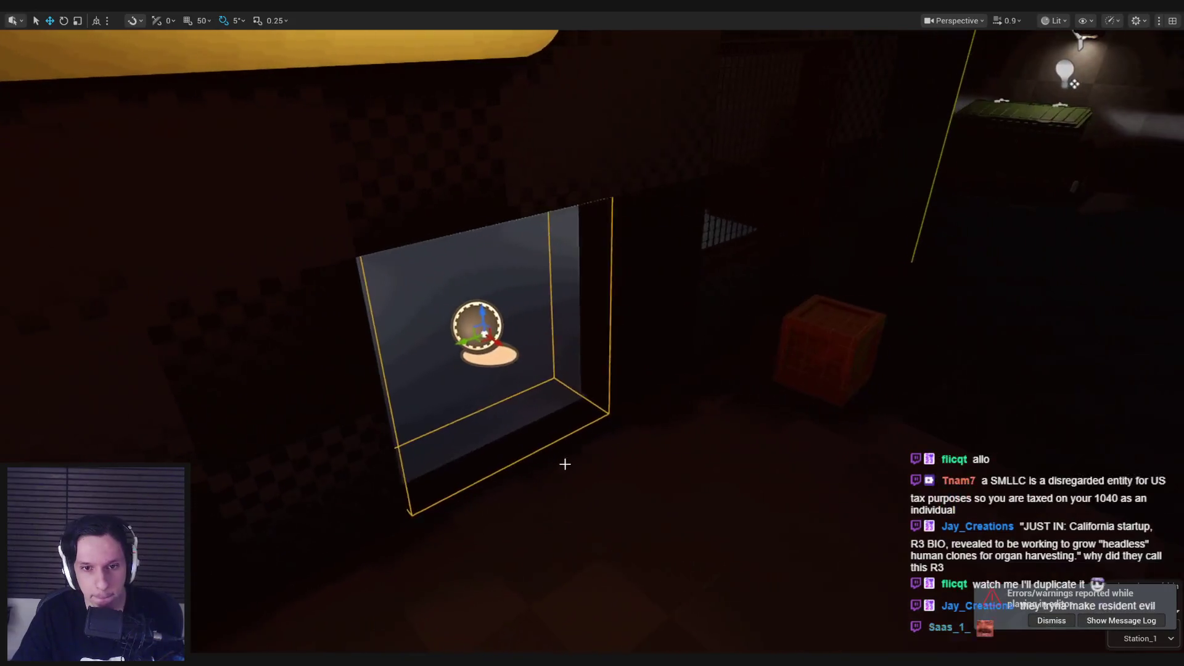
{"action": "mouse_move", "coordinate": [565, 464]}
{"action": "left_mouse_down"}
{"action": "mouse_move", "coordinate": [710, 432]}
{"action": "mouse_move", "coordinate": [592, 432]}
{"action": "mouse_move", "coordinate": [743, 330]}
{"action": "mouse_move", "coordinate": [712, 331]}
{"action": "mouse_move", "coordinate": [734, 332]}
{"action": "mouse_move", "coordinate": [618, 285]}
{"action": "mouse_move", "coordinate": [623, 265]}
{"action": "mouse_move", "coordinate": [603, 263]}
{"action": "left_mouse_up"}
{"action": "key", "text": "w"}
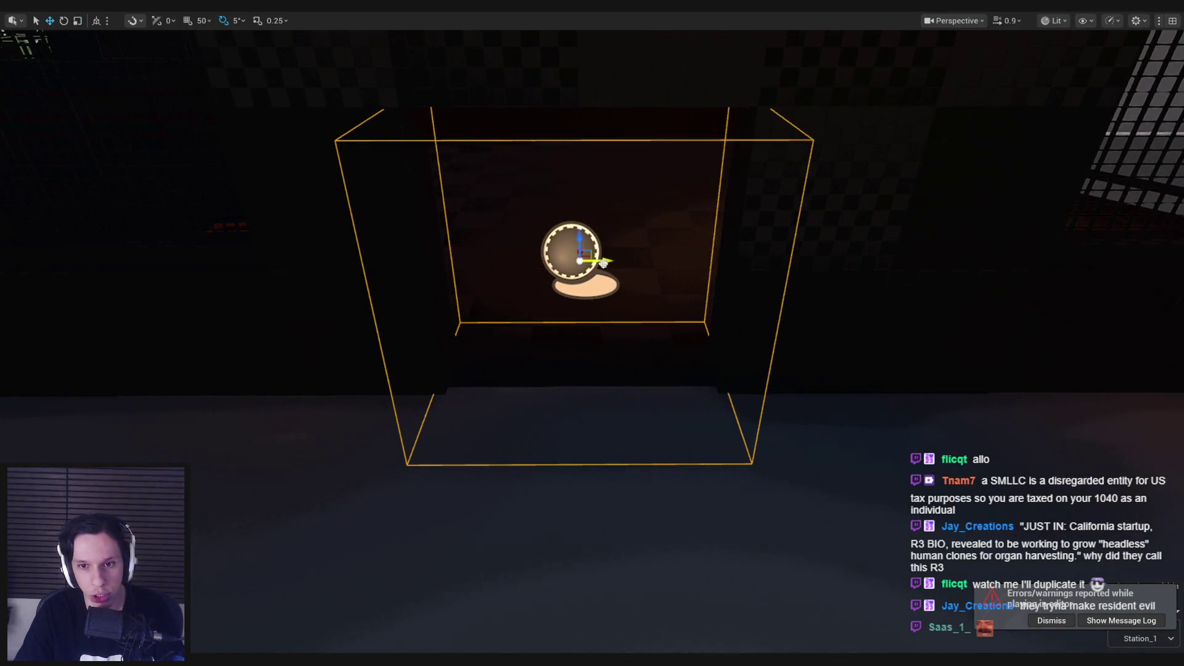
{"action": "key", "text": "w"}
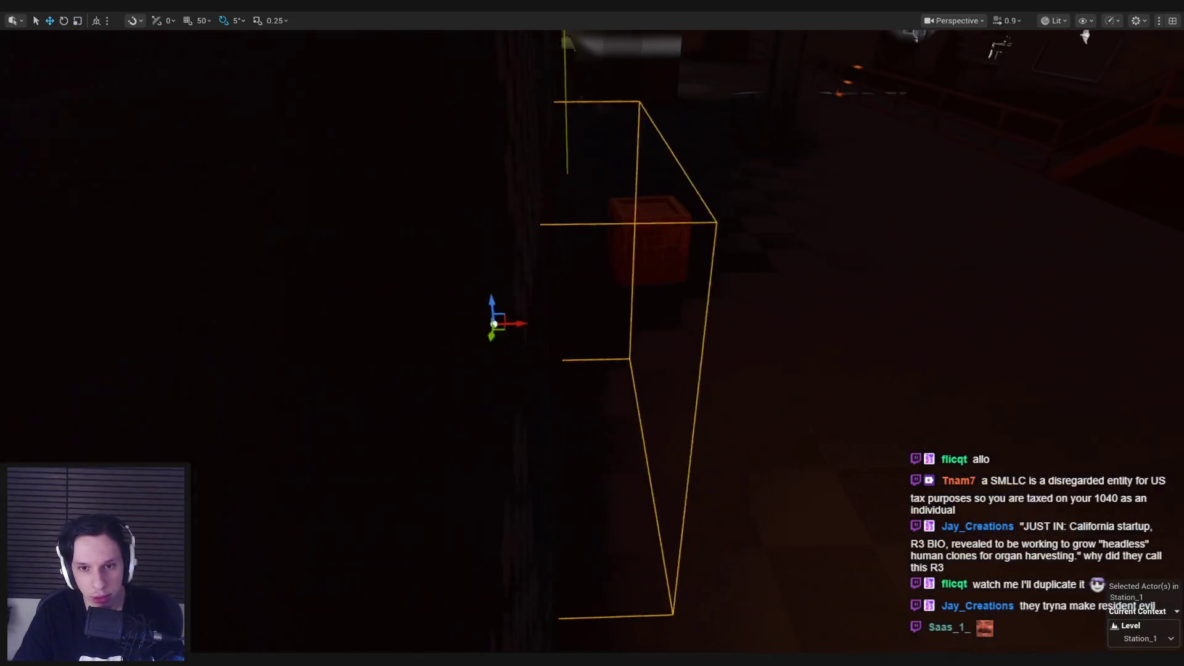
Orbit the trigger box from the front, left side and above, then fly toward the Goodbuy sign.
{"action": "left_click_drag", "start_coordinate": [501, 351], "coordinate": [538, 351]}
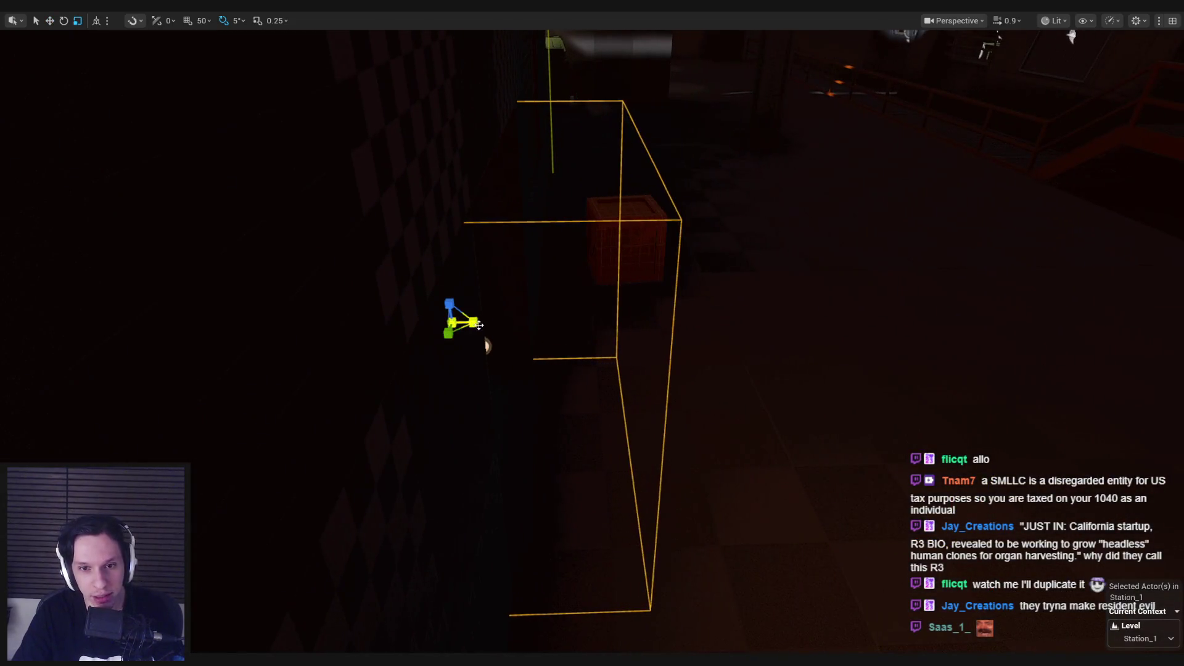
{"action": "key", "text": "w"}
{"action": "key", "text": "f"}
{"action": "left_click_drag", "start_coordinate": [610, 370], "coordinate": [706, 312]}
{"action": "key", "text": "f"}
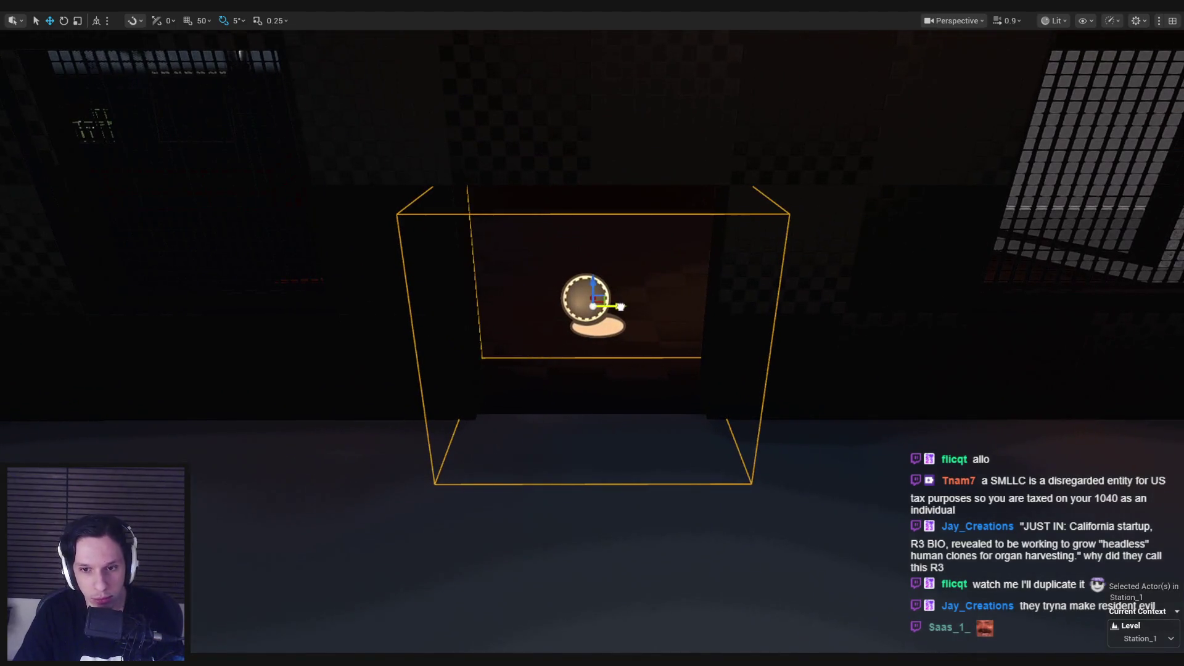
{"action": "left_click_drag", "start_coordinate": [621, 307], "coordinate": [771, 311]}
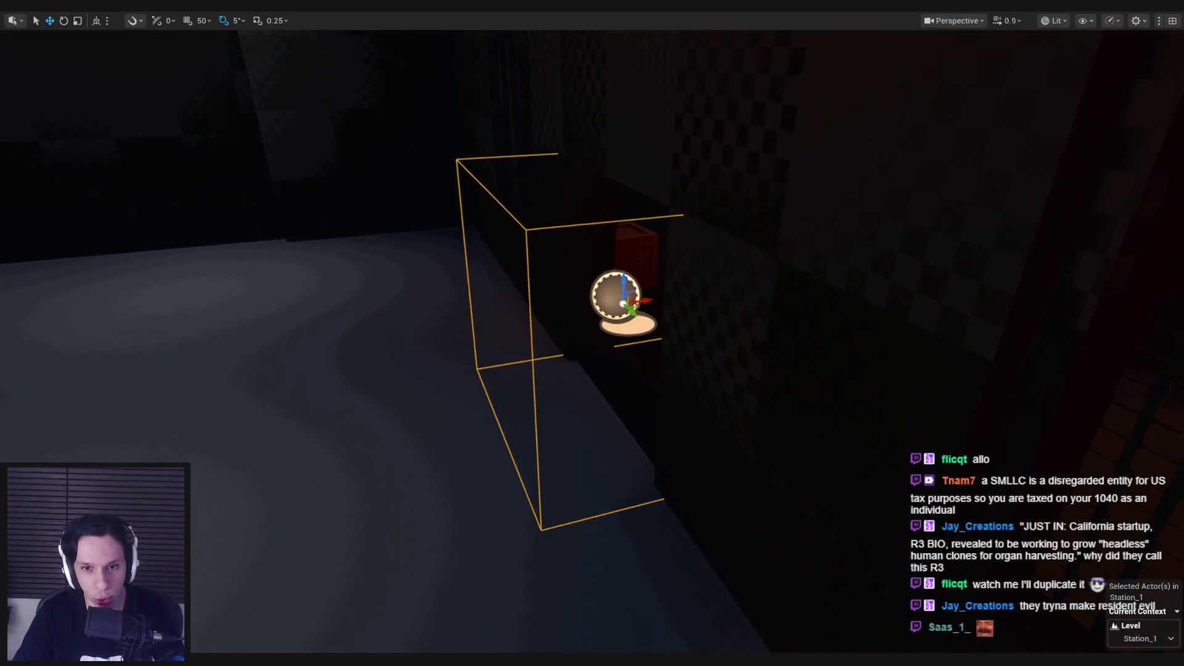
{"action": "mouse_move", "coordinate": [620, 331]}
{"action": "left_mouse_down"}
{"action": "mouse_move", "coordinate": [709, 321]}
{"action": "mouse_move", "coordinate": [654, 345]}
{"action": "mouse_move", "coordinate": [620, 332]}
{"action": "mouse_move", "coordinate": [596, 372]}
{"action": "mouse_move", "coordinate": [653, 412]}
{"action": "mouse_move", "coordinate": [675, 394]}
{"action": "mouse_move", "coordinate": [623, 386]}
{"action": "mouse_move", "coordinate": [595, 348]}
{"action": "mouse_move", "coordinate": [635, 343]}
{"action": "mouse_move", "coordinate": [610, 314]}
{"action": "left_mouse_up"}
{"action": "key", "text": "w"}
{"action": "mouse_move", "coordinate": [648, 401]}
{"action": "left_mouse_down"}
{"action": "mouse_move", "coordinate": [623, 388]}
{"action": "mouse_move", "coordinate": [648, 402]}
{"action": "mouse_move", "coordinate": [684, 383]}
{"action": "mouse_move", "coordinate": [404, 319]}
{"action": "mouse_move", "coordinate": [457, 333]}
{"action": "mouse_move", "coordinate": [419, 317]}
{"action": "mouse_move", "coordinate": [395, 324]}
{"action": "mouse_move", "coordinate": [413, 327]}
{"action": "left_mouse_up"}
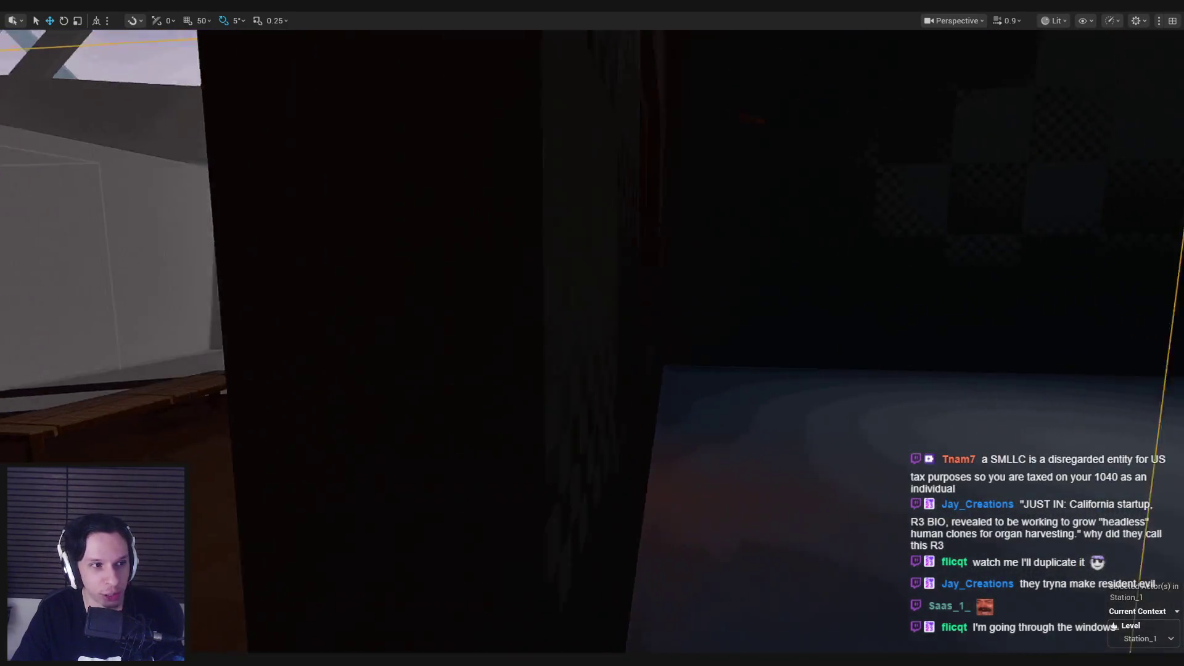
{"action": "key", "text": "f"}
{"action": "mouse_move", "coordinate": [413, 327]}
{"action": "left_mouse_down"}
{"action": "mouse_move", "coordinate": [444, 321]}
{"action": "mouse_move", "coordinate": [420, 322]}
{"action": "mouse_move", "coordinate": [444, 321]}
{"action": "mouse_move", "coordinate": [431, 322]}
{"action": "mouse_move", "coordinate": [432, 302]}
{"action": "left_mouse_up"}
{"action": "key", "text": "f"}
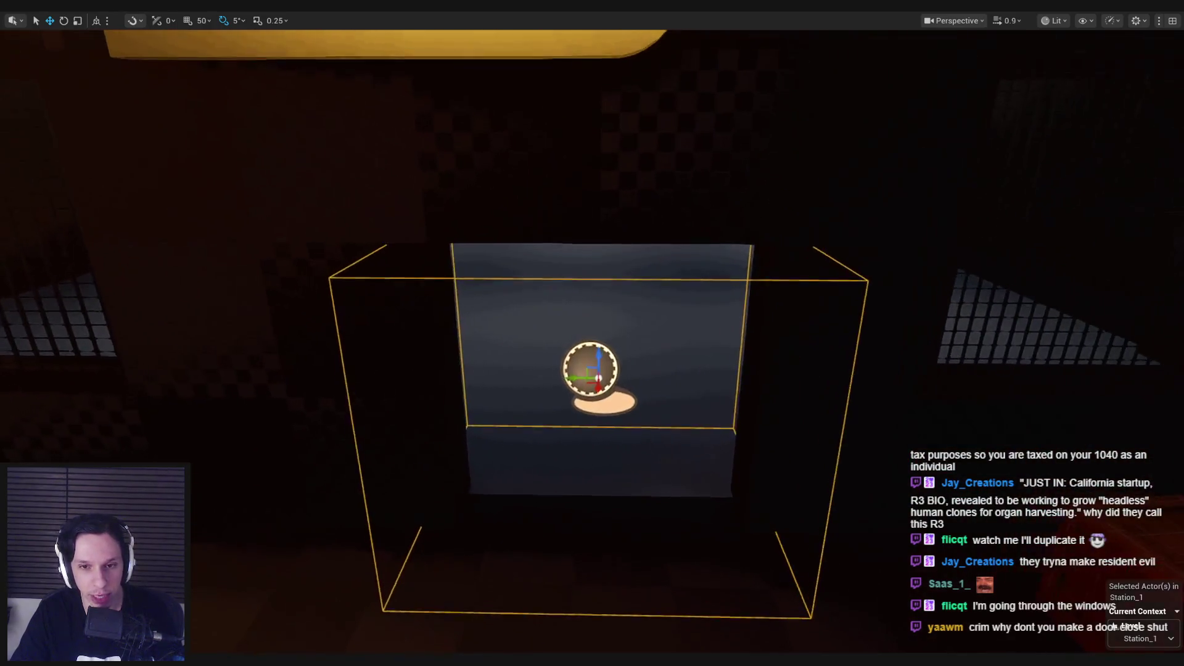
{"action": "mouse_move", "coordinate": [592, 333]}
{"action": "left_mouse_down"}
{"action": "mouse_move", "coordinate": [592, 345]}
{"action": "mouse_move", "coordinate": [555, 346]}
{"action": "mouse_move", "coordinate": [468, 383]}
{"action": "left_mouse_up"}
{"action": "mouse_move", "coordinate": [679, 120]}
{"action": "left_mouse_down"}
{"action": "mouse_move", "coordinate": [530, 154]}
{"action": "mouse_move", "coordinate": [642, 154]}
{"action": "mouse_move", "coordinate": [592, 157]}
{"action": "mouse_move", "coordinate": [586, 142]}
{"action": "mouse_move", "coordinate": [598, 160]}
{"action": "mouse_move", "coordinate": [568, 148]}
{"action": "mouse_move", "coordinate": [598, 151]}
{"action": "mouse_move", "coordinate": [605, 123]}
{"action": "mouse_move", "coordinate": [598, 154]}
{"action": "mouse_move", "coordinate": [580, 152]}
{"action": "mouse_move", "coordinate": [586, 135]}
{"action": "mouse_move", "coordinate": [589, 154]}
{"action": "mouse_move", "coordinate": [608, 139]}
{"action": "left_mouse_up"}
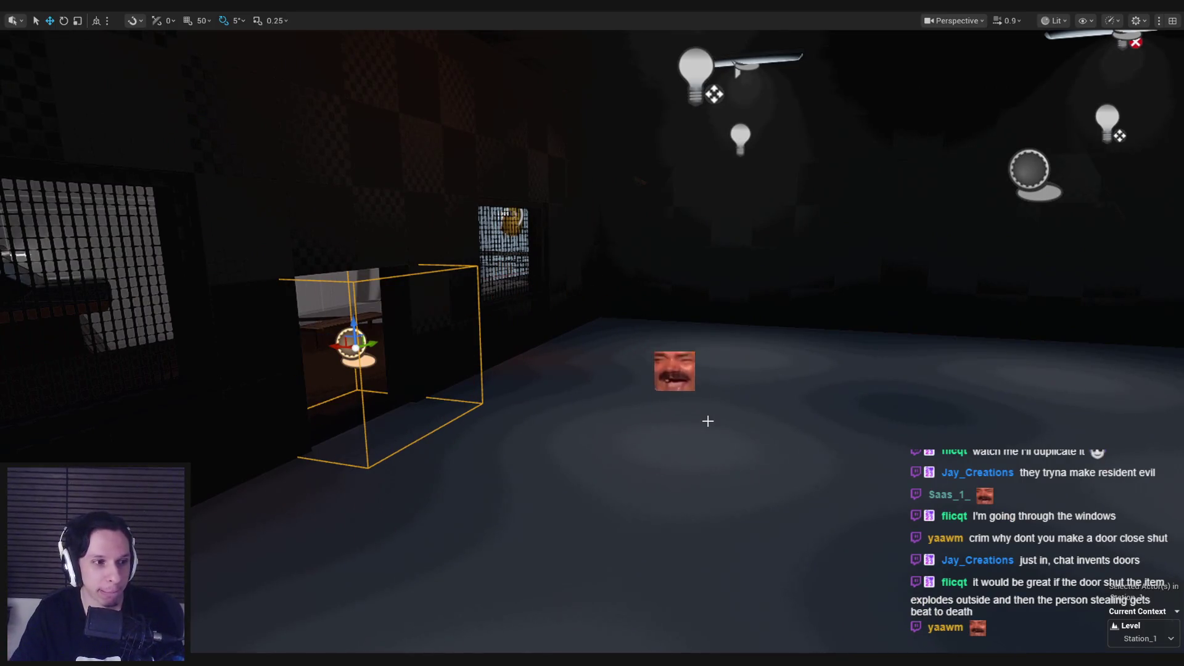
{"action": "mouse_move", "coordinate": [639, 347]}
{"action": "left_mouse_down"}
{"action": "mouse_move", "coordinate": [611, 340]}
{"action": "mouse_move", "coordinate": [697, 410]}
{"action": "left_mouse_up"}
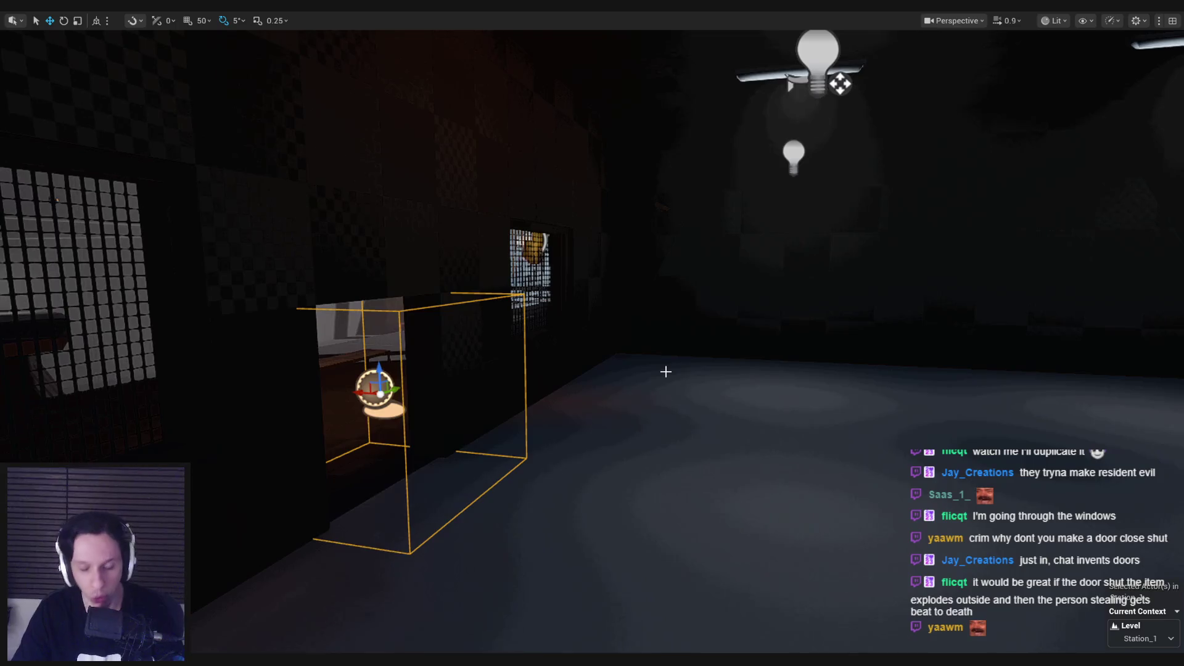
{"action": "mouse_move", "coordinate": [665, 372]}
{"action": "left_mouse_down"}
{"action": "mouse_move", "coordinate": [700, 358]}
{"action": "mouse_move", "coordinate": [691, 346]}
{"action": "mouse_move", "coordinate": [638, 370]}
{"action": "mouse_move", "coordinate": [607, 361]}
{"action": "mouse_move", "coordinate": [672, 373]}
{"action": "mouse_move", "coordinate": [638, 356]}
{"action": "mouse_move", "coordinate": [666, 376]}
{"action": "left_mouse_up"}
Run a slomo command from the in-game console.
{"action": "key", "text": "alt+p"}
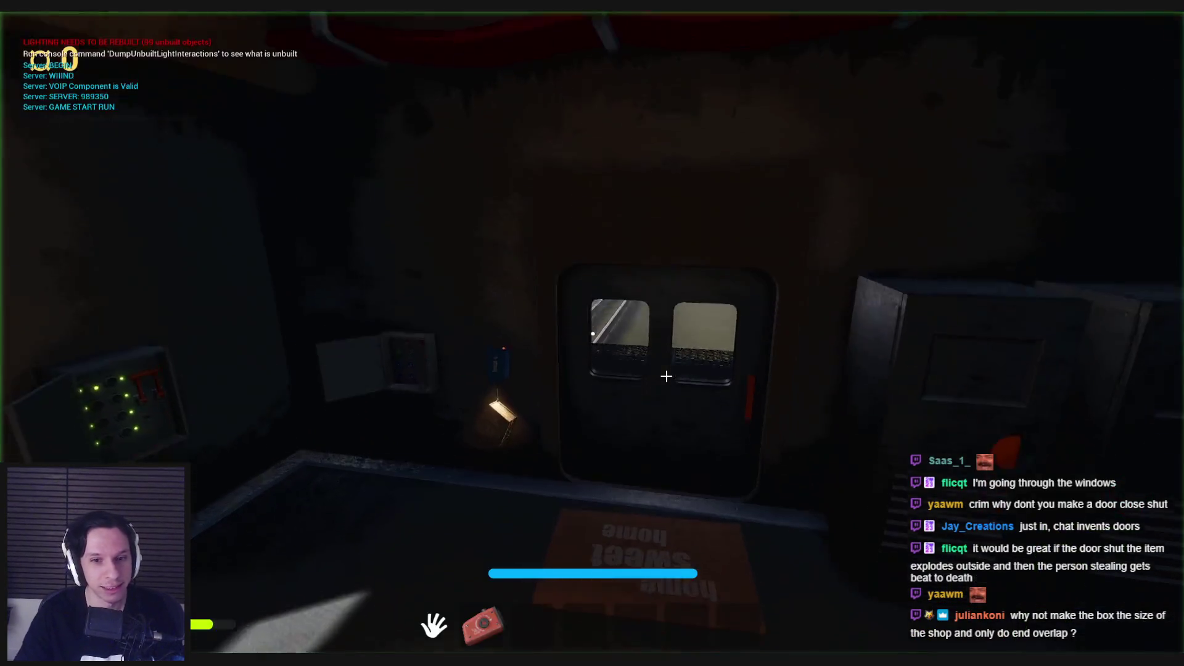
{"action": "key", "text": "grave"}
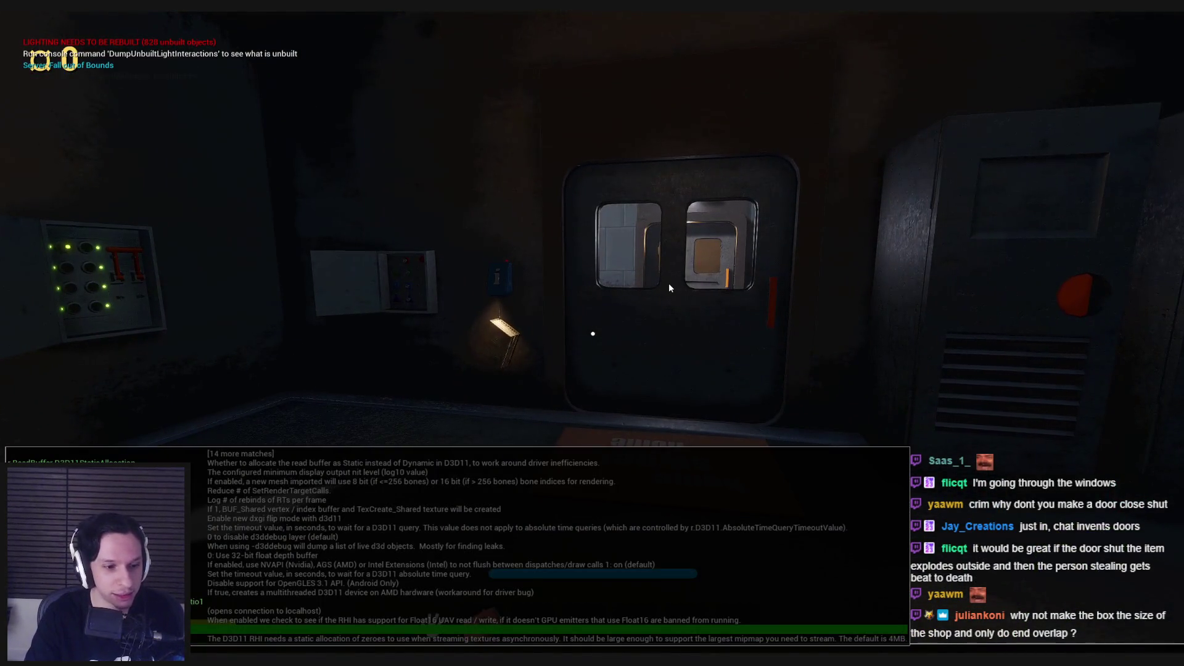
{"action": "type", "text": "slo"}
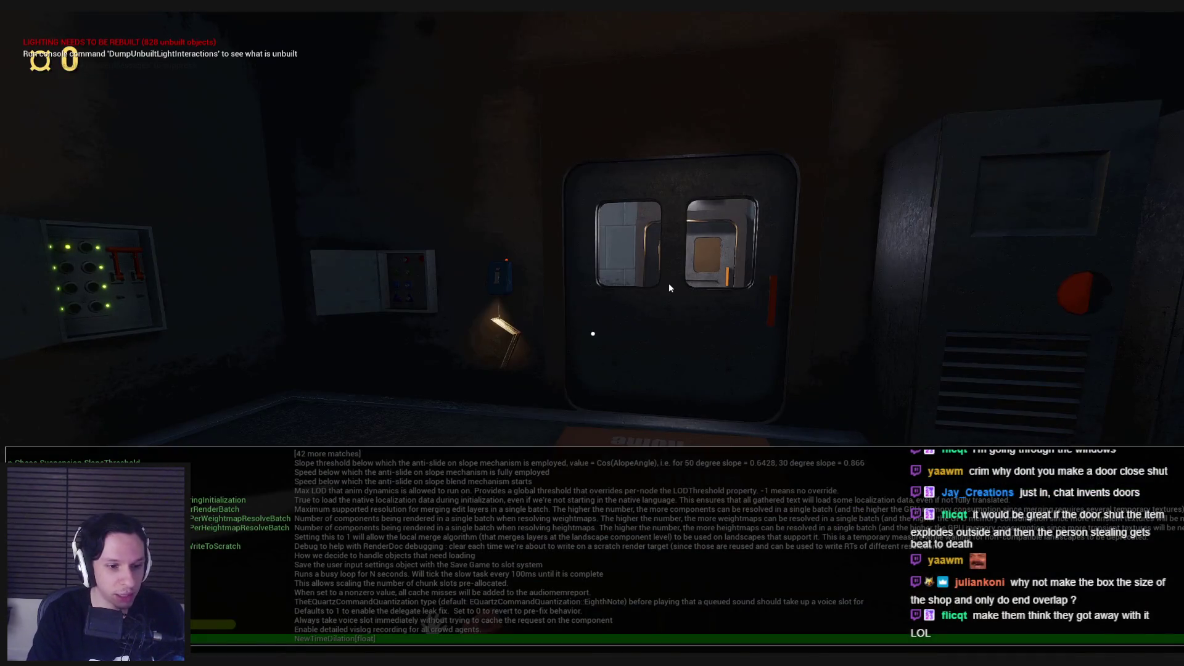
{"action": "key", "text": "Return"}
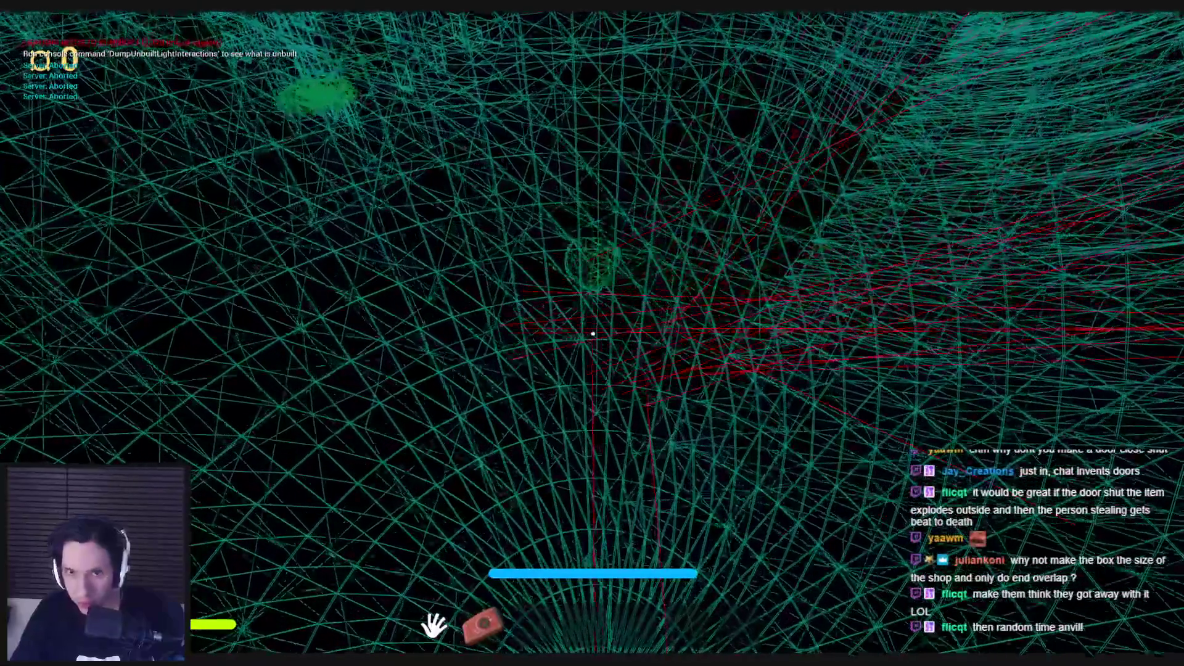
Equip the black ball, walk into the lit room and grab the rock into the inventory.
{"action": "key", "text": "2"}
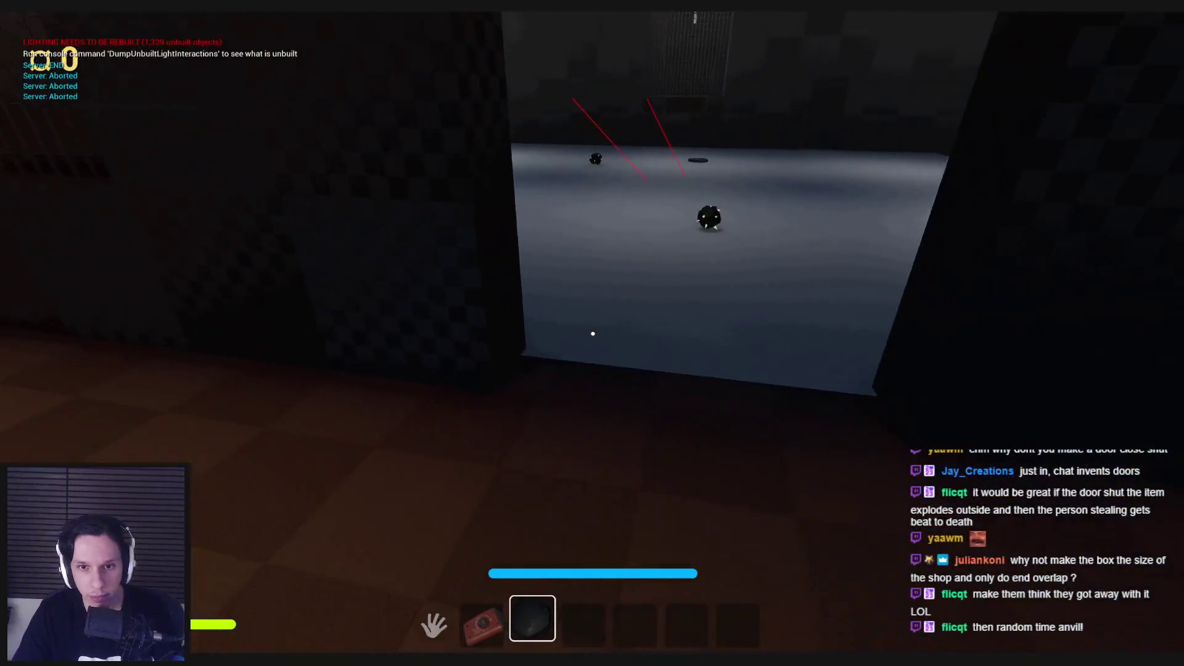
{"action": "key", "text": "w"}
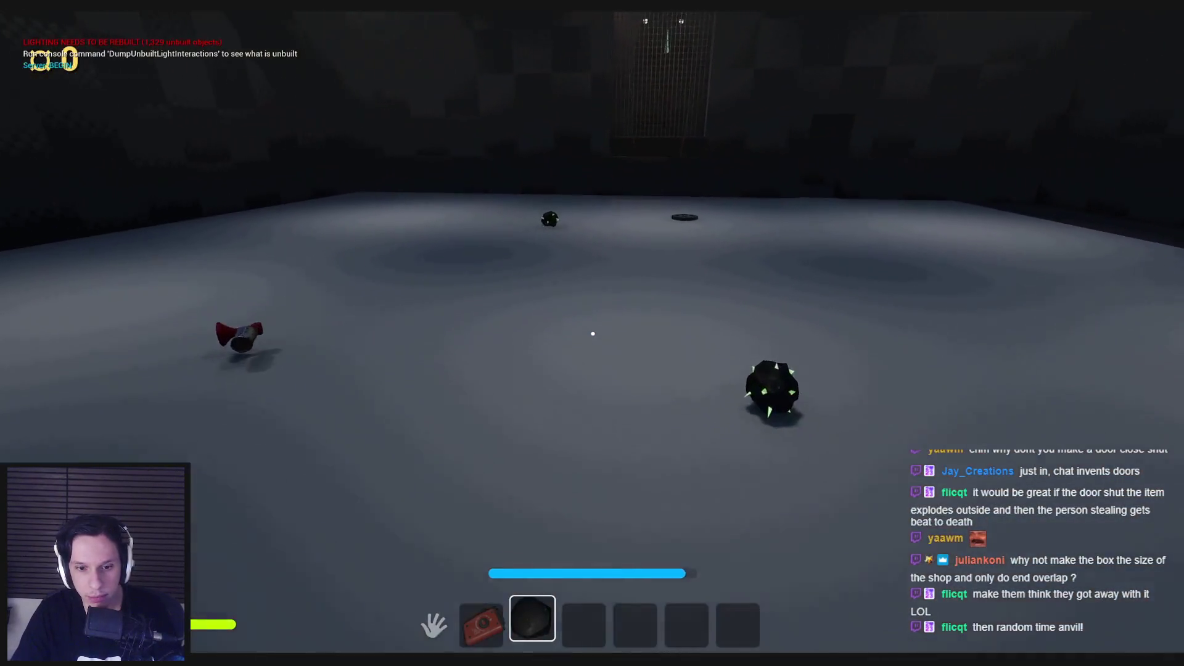
{"action": "key", "text": "s"}
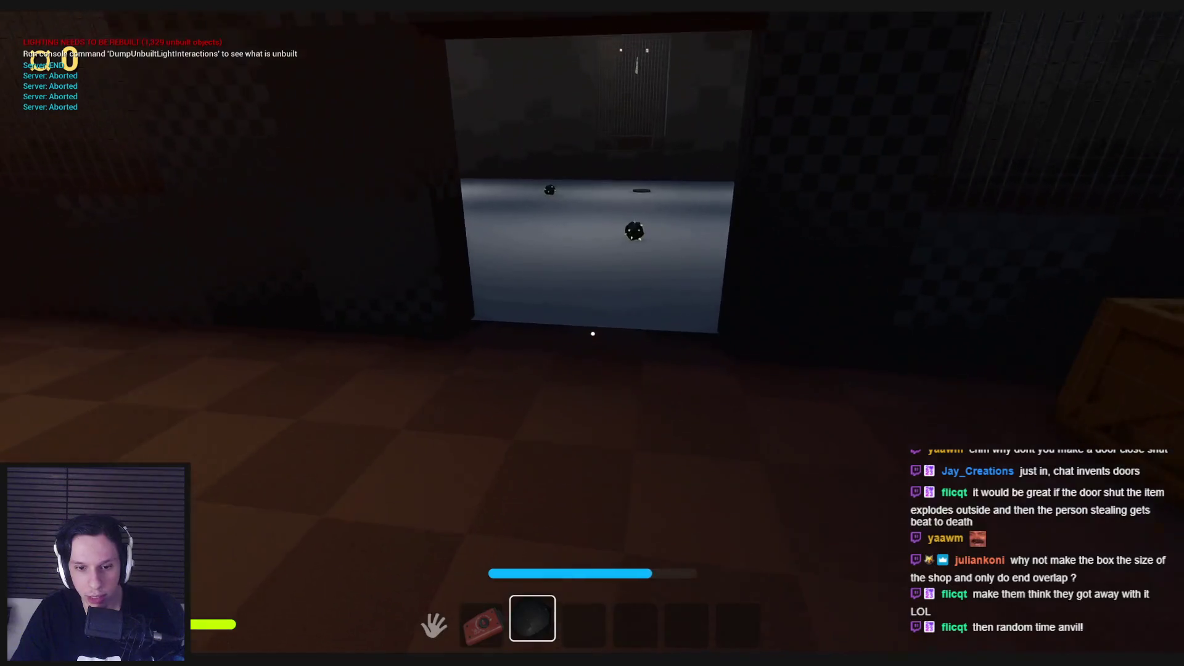
{"action": "key", "text": "w"}
{"action": "left_click", "coordinate": [593, 333]}
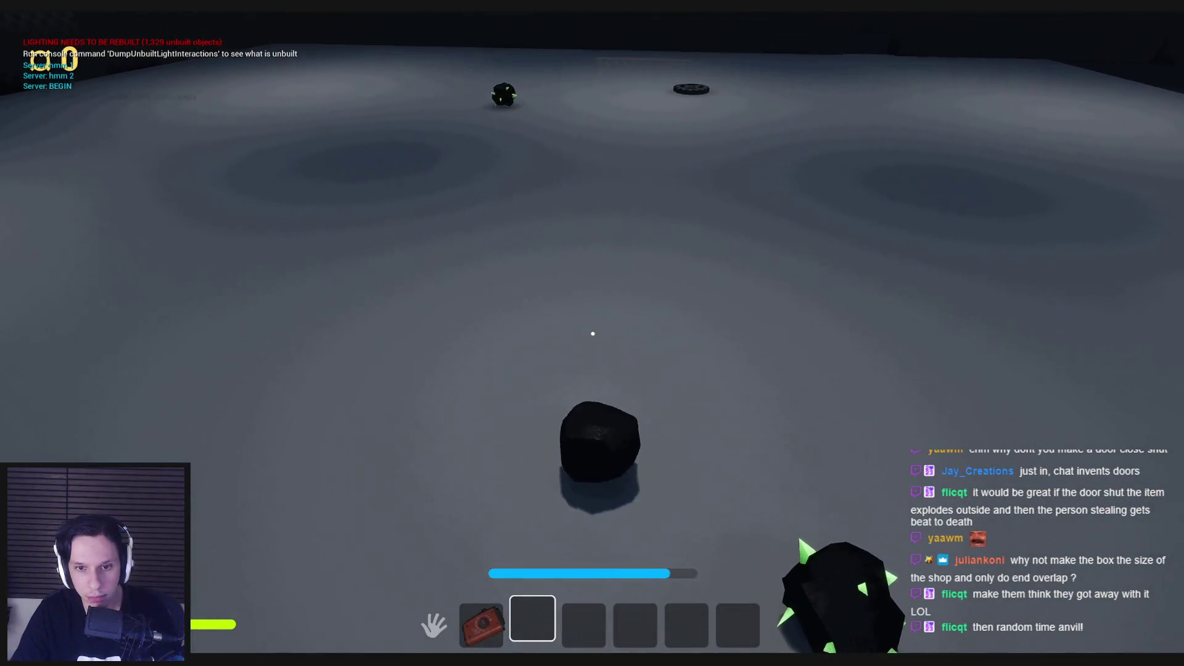
{"action": "left_click", "coordinate": [592, 334]}
{"action": "key", "text": "w"}
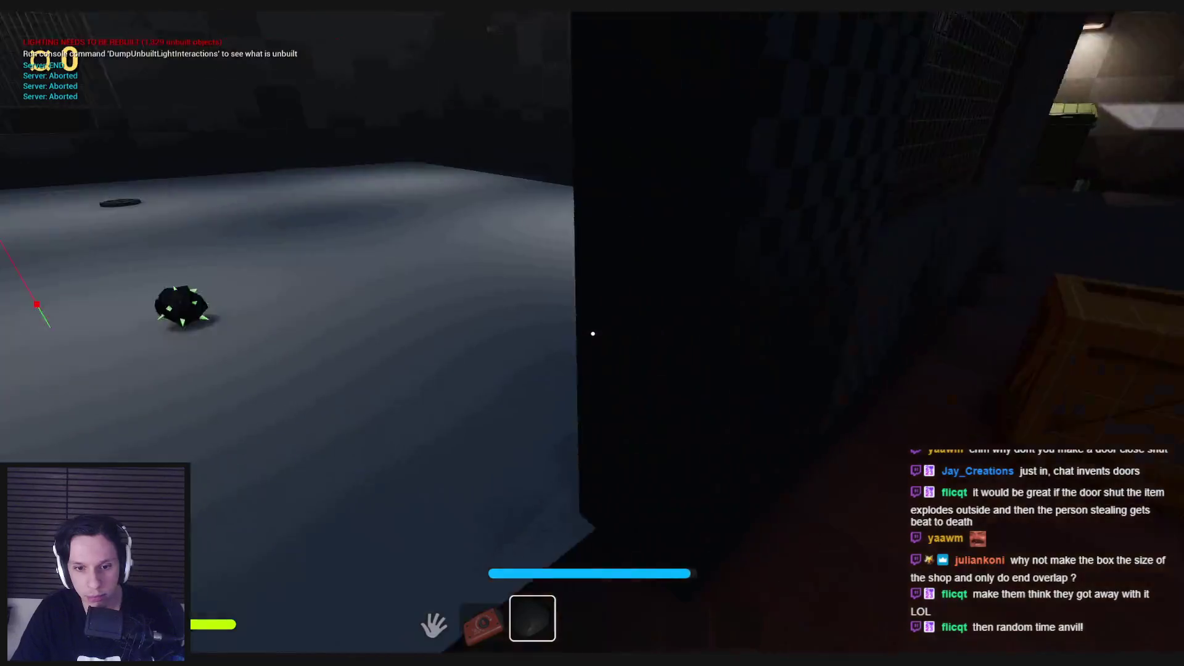
Drop the spiked ball on the floor, then pick up the air horn and put it away.
{"action": "key", "text": "w"}
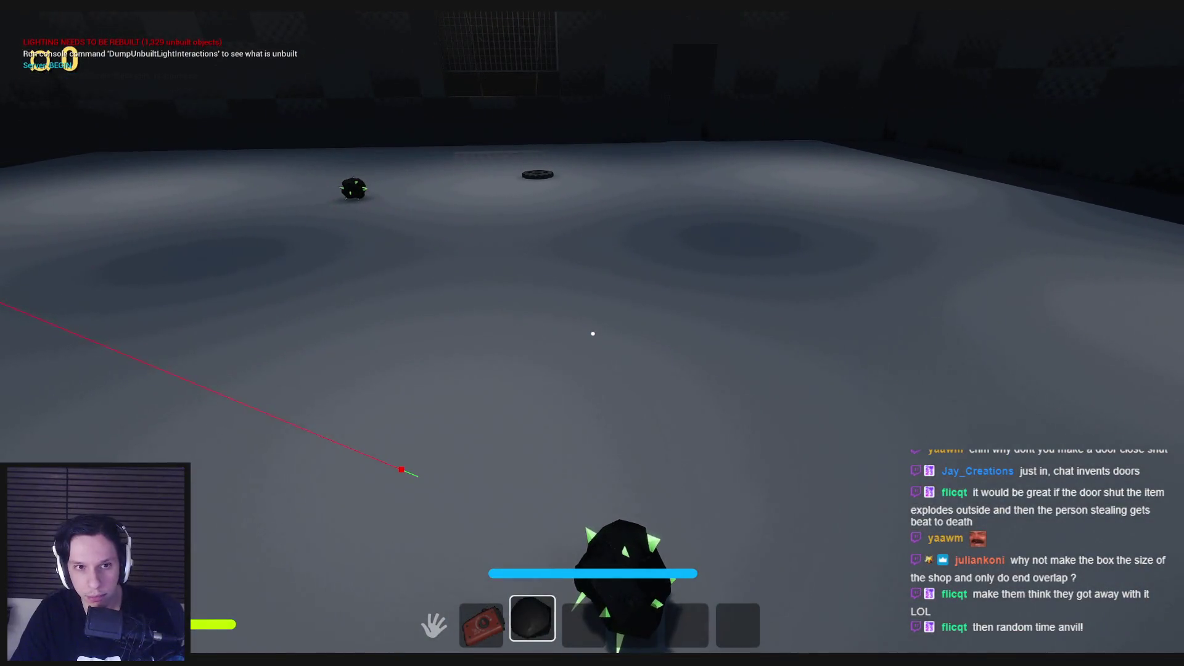
{"action": "left_click", "coordinate": [593, 333]}
{"action": "key", "text": "w"}
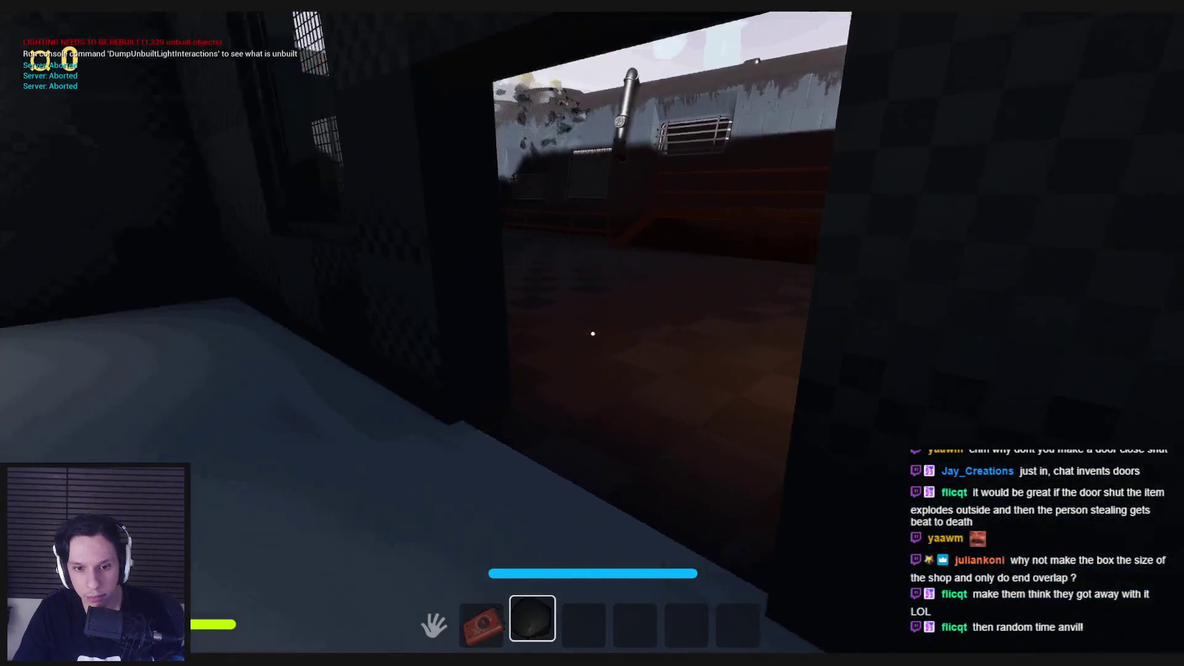
{"action": "key", "text": "w"}
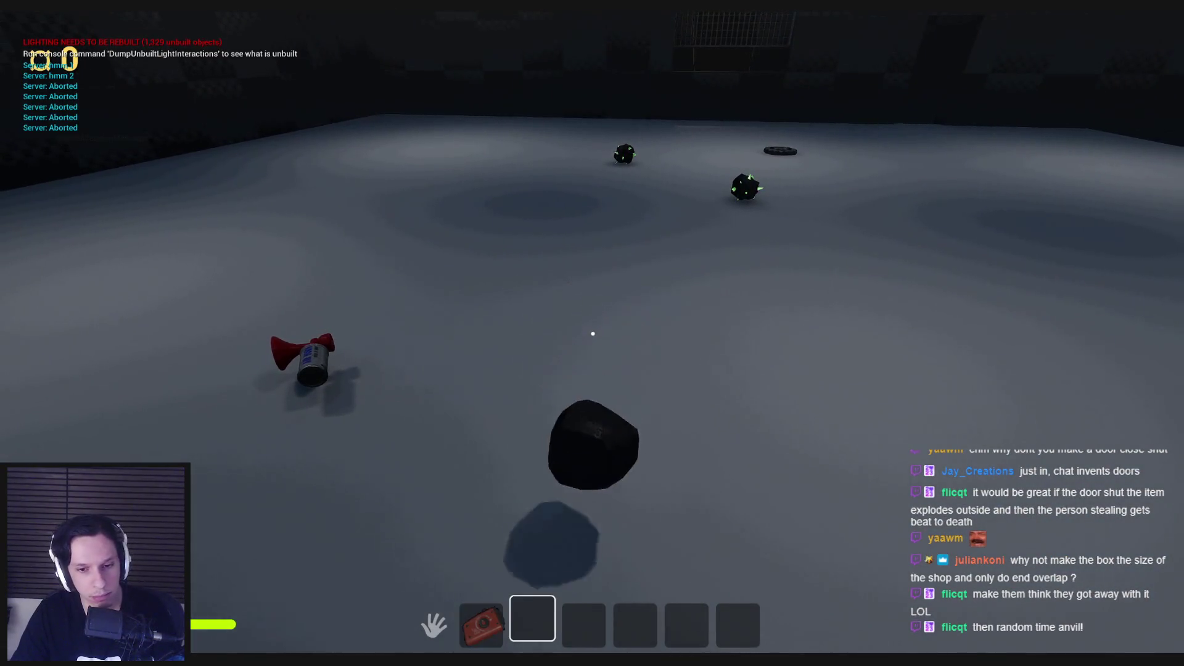
{"action": "left_click", "coordinate": [592, 334]}
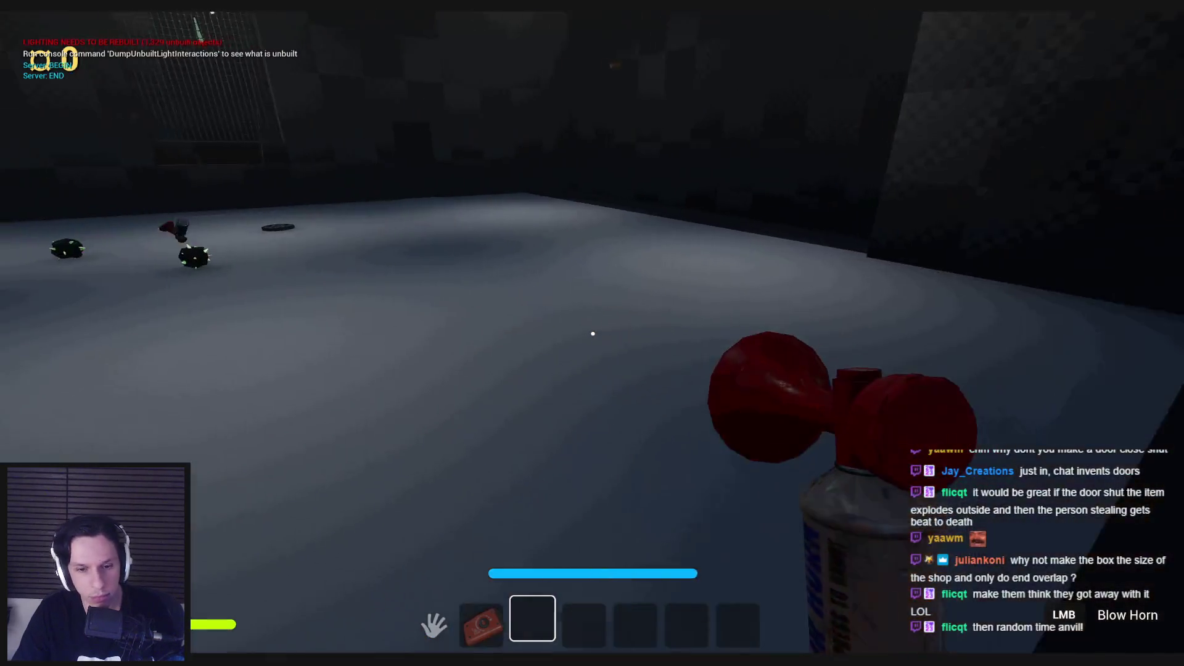
{"action": "key", "text": "q"}
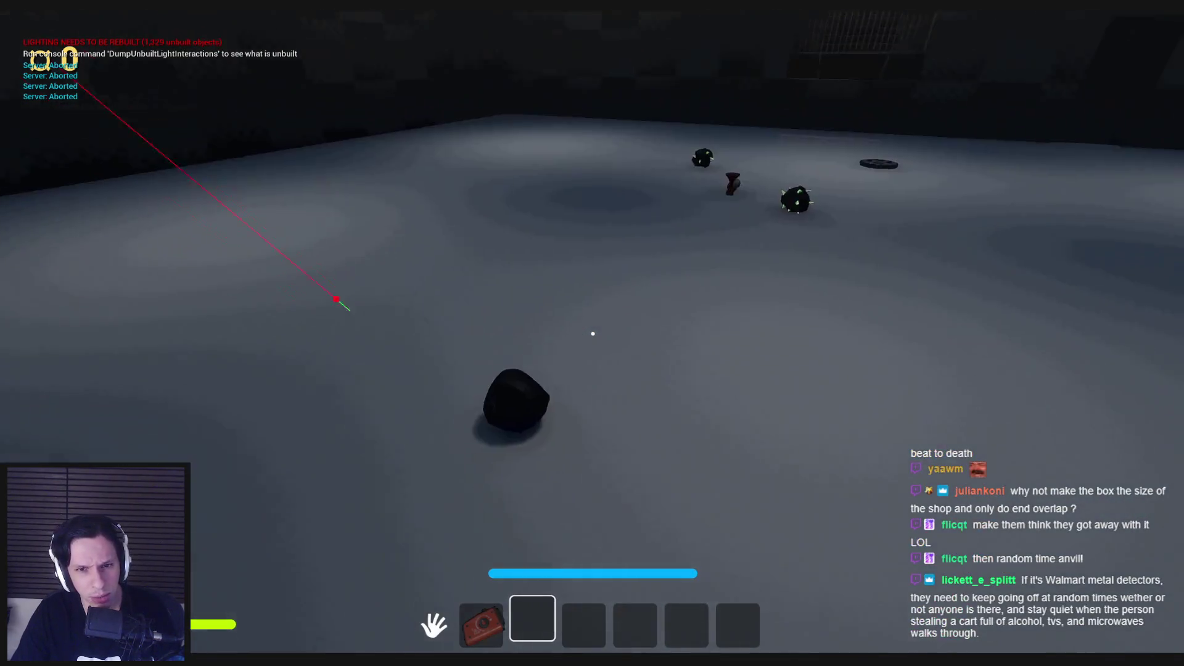
Pick up the rock, throw the black ball onto the floor, and grab it back.
{"action": "left_click", "coordinate": [593, 334]}
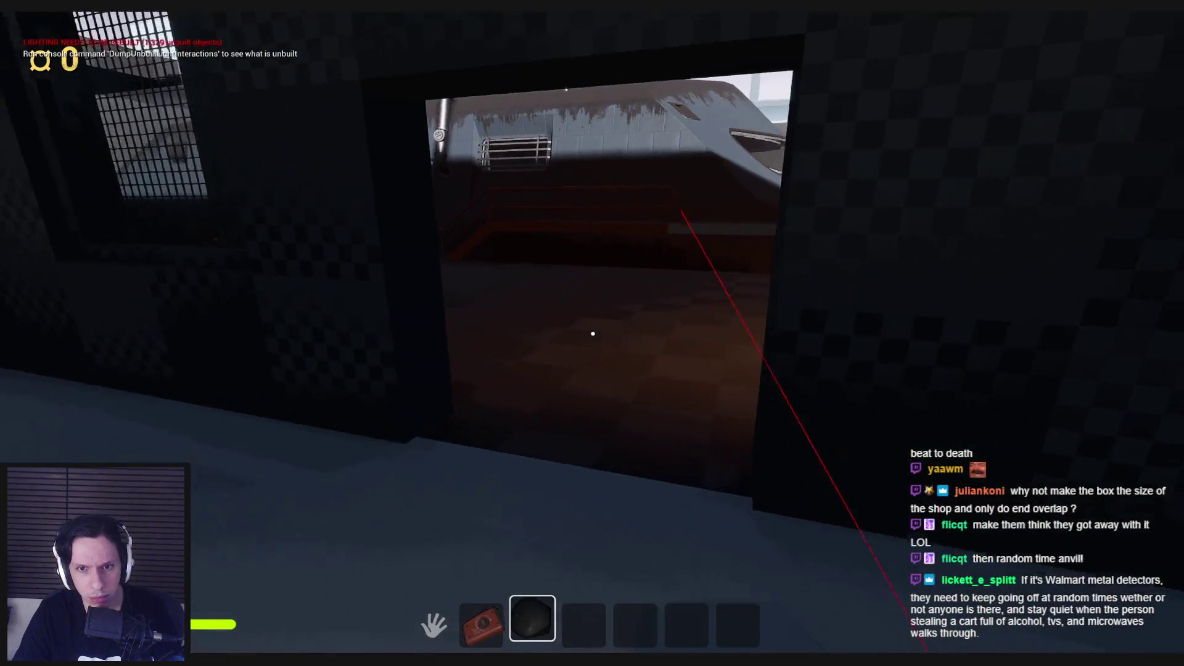
{"action": "left_click", "coordinate": [593, 334]}
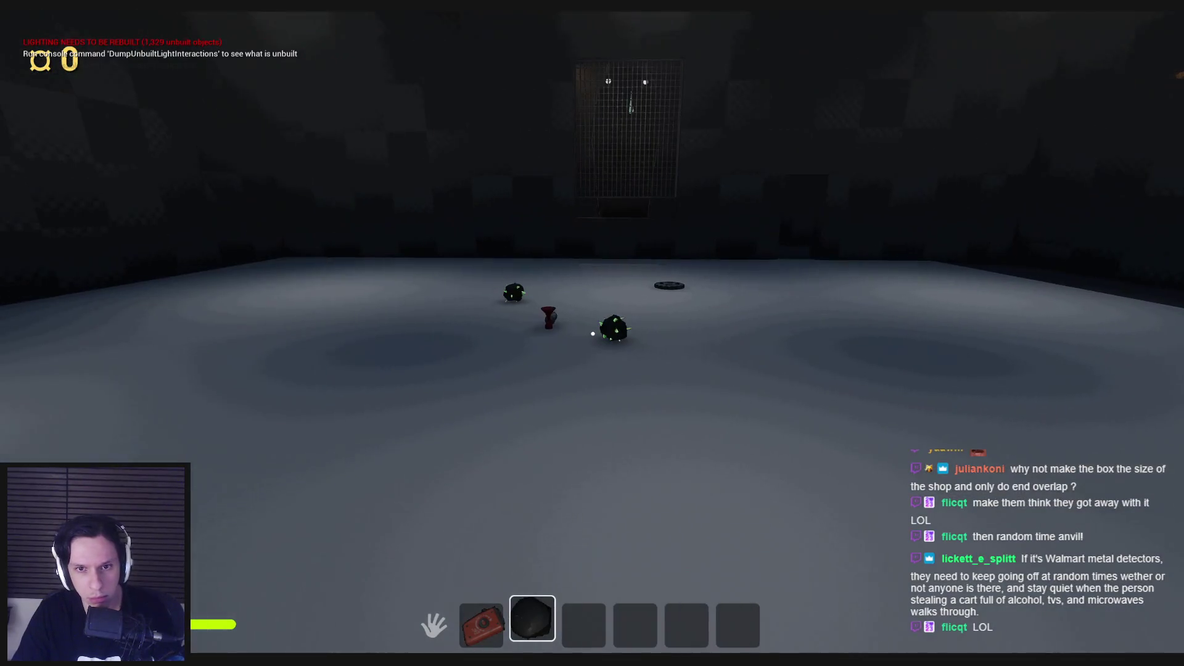
{"action": "left_click", "coordinate": [593, 334]}
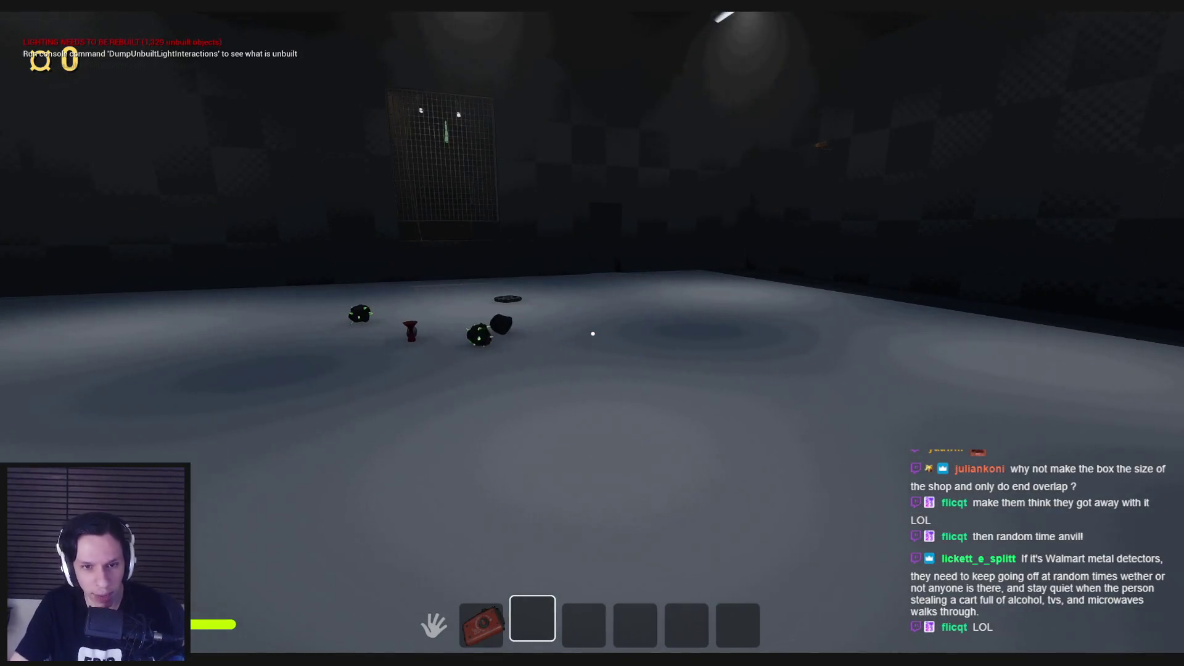
{"action": "key", "text": "e"}
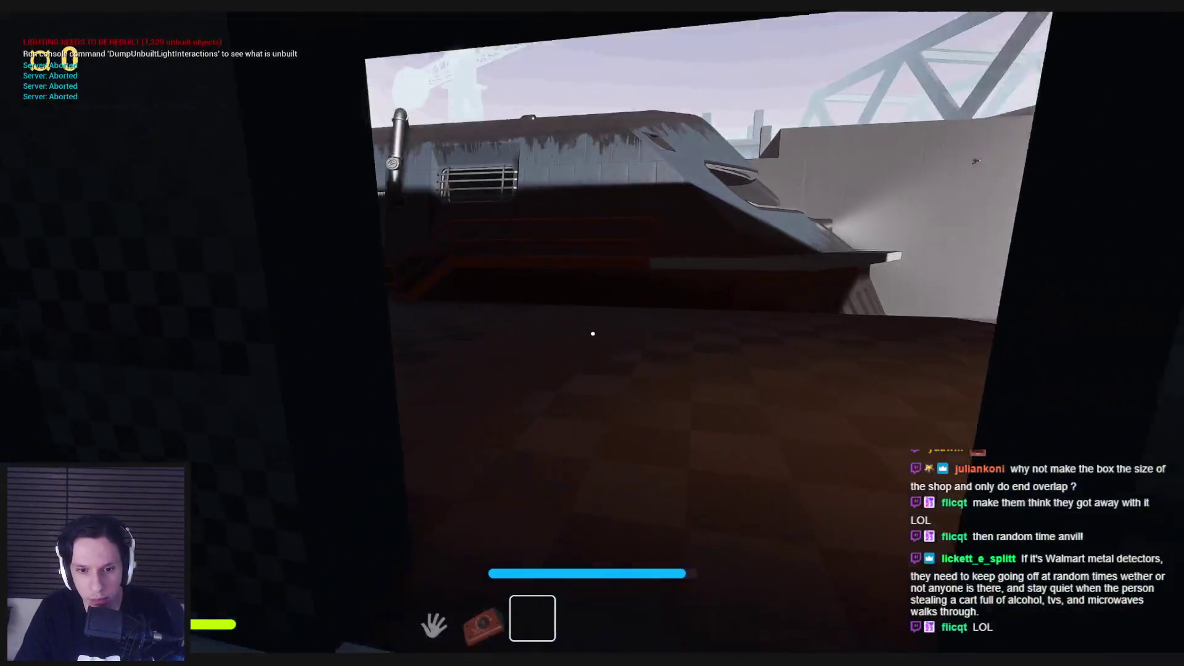
Stop the playtest, pan BP_ShopItemDetector's overlap graph to Destroy Actor, then switch to BP_Train-CabinManager.
{"action": "key", "text": "Escape"}
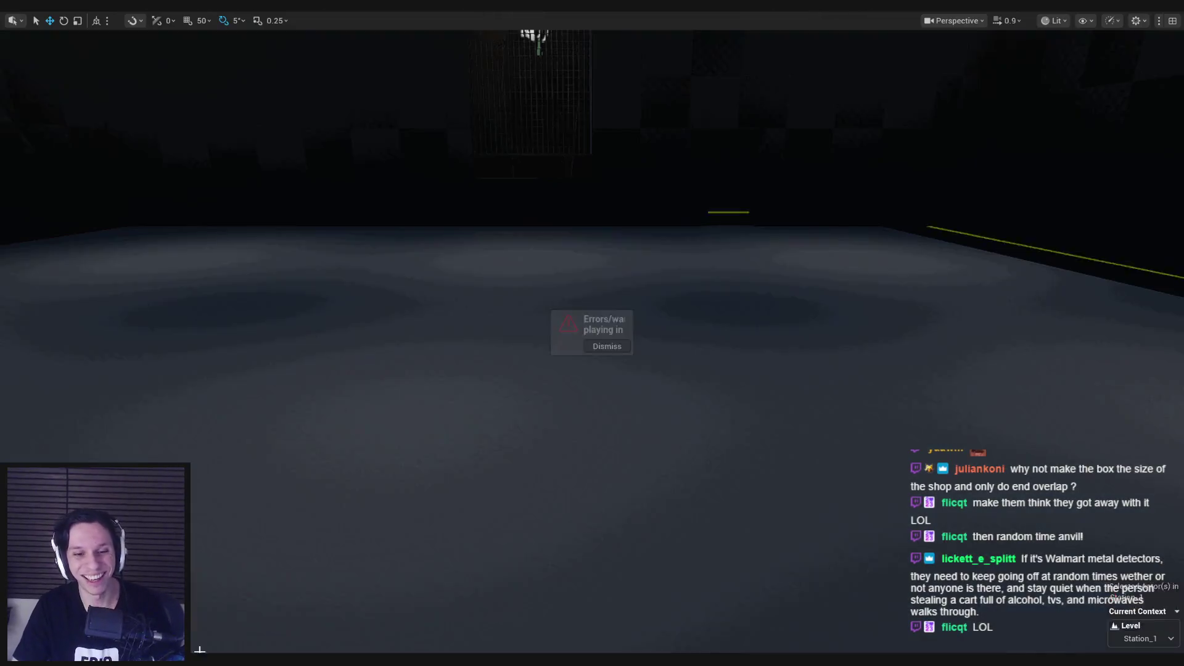
{"action": "scroll", "coordinate": [497, 325], "scroll_direction": "down", "scroll_amount": 2}
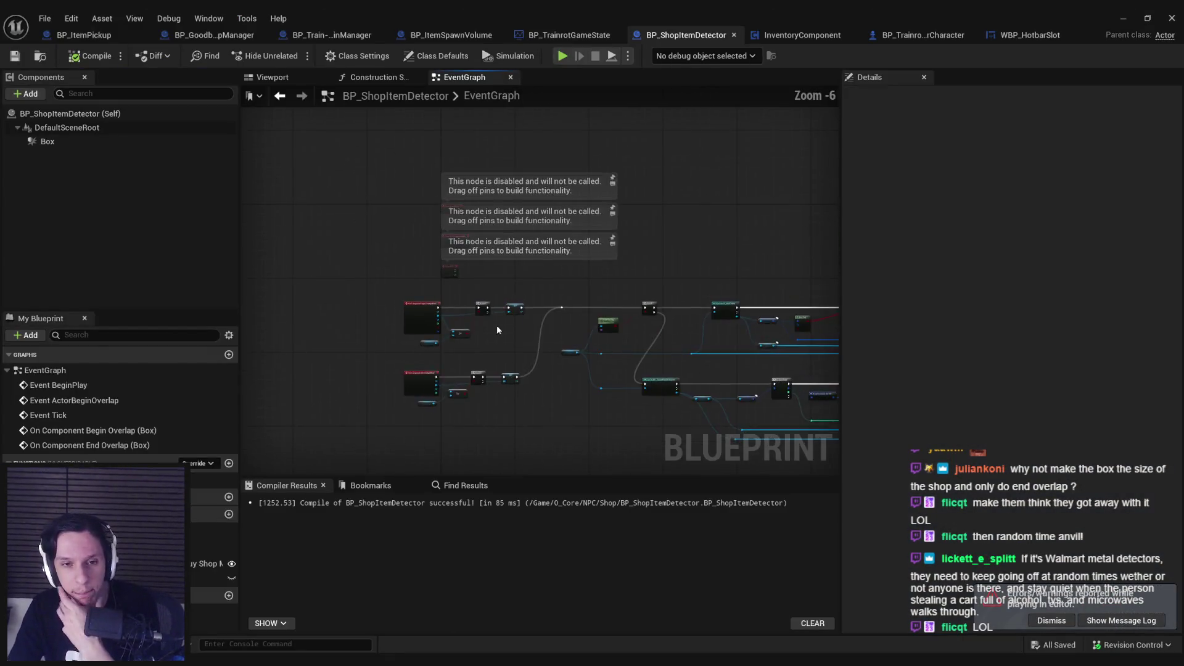
{"action": "scroll", "coordinate": [493, 319], "scroll_direction": "up", "scroll_amount": 4}
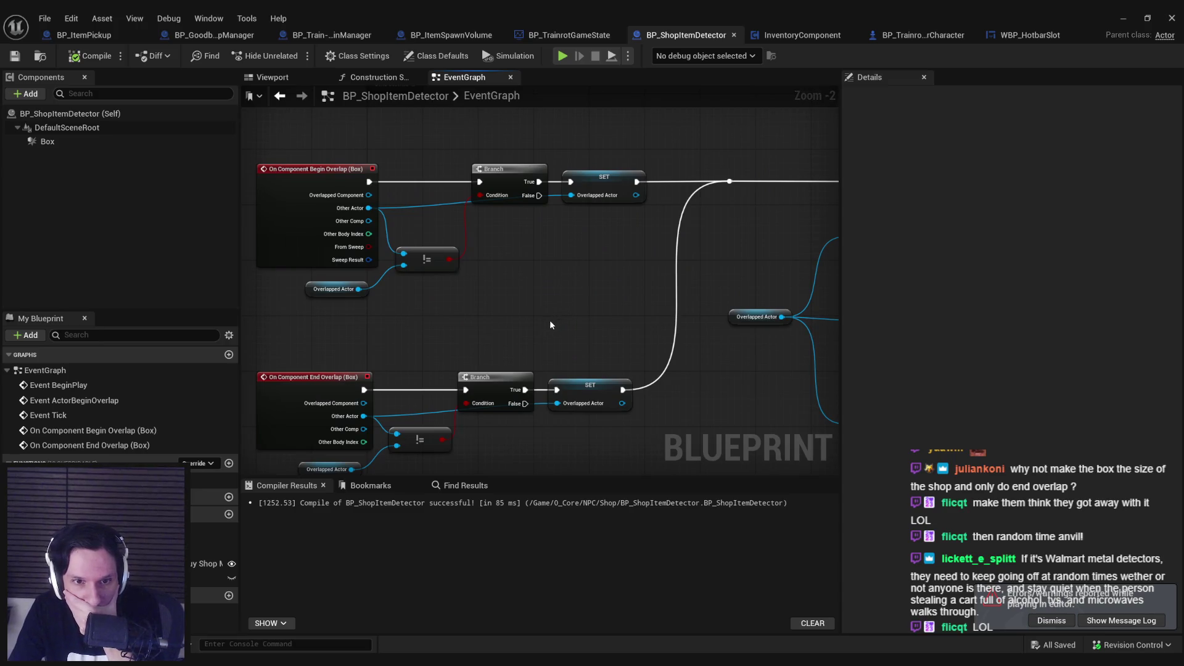
{"action": "scroll", "coordinate": [528, 332], "scroll_direction": "down", "scroll_amount": 2}
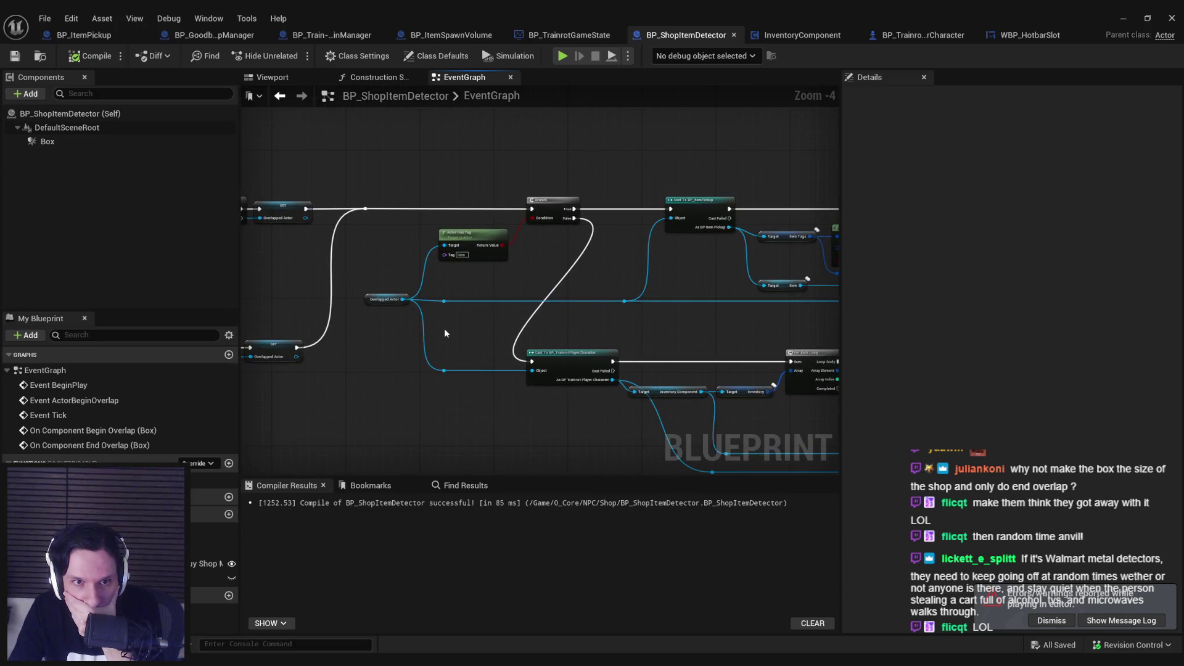
{"action": "mouse_move", "coordinate": [617, 339]}
{"action": "left_mouse_down"}
{"action": "mouse_move", "coordinate": [633, 343]}
{"action": "mouse_move", "coordinate": [438, 348]}
{"action": "left_mouse_up"}
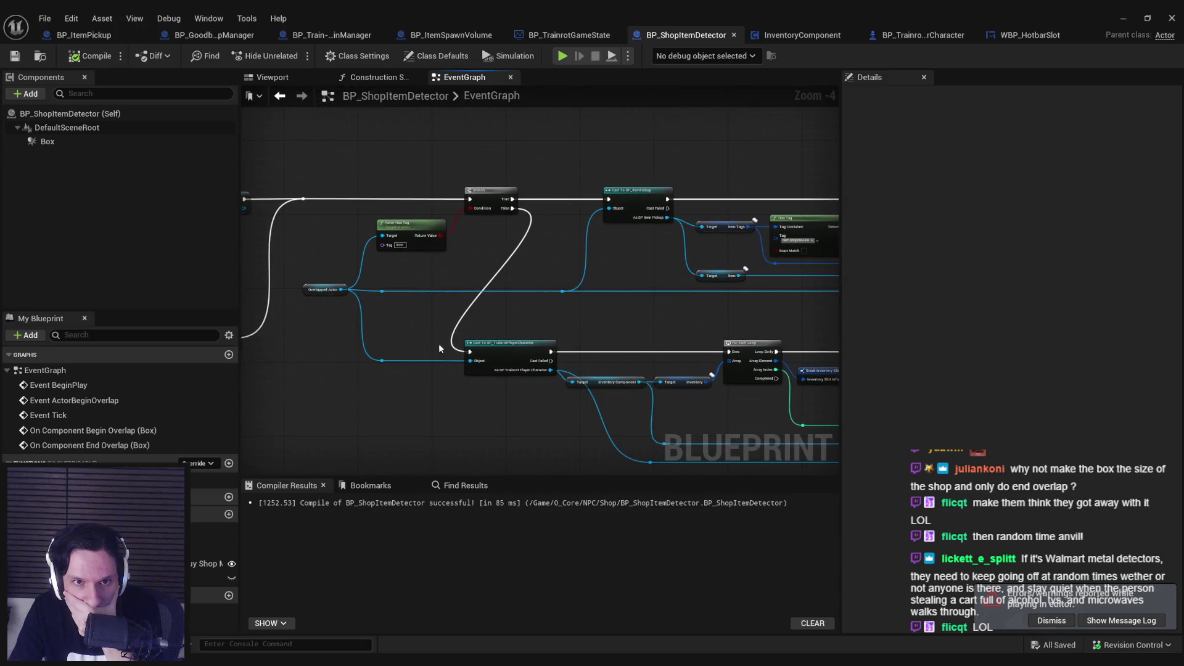
{"action": "left_click_drag", "start_coordinate": [575, 337], "coordinate": [398, 317]}
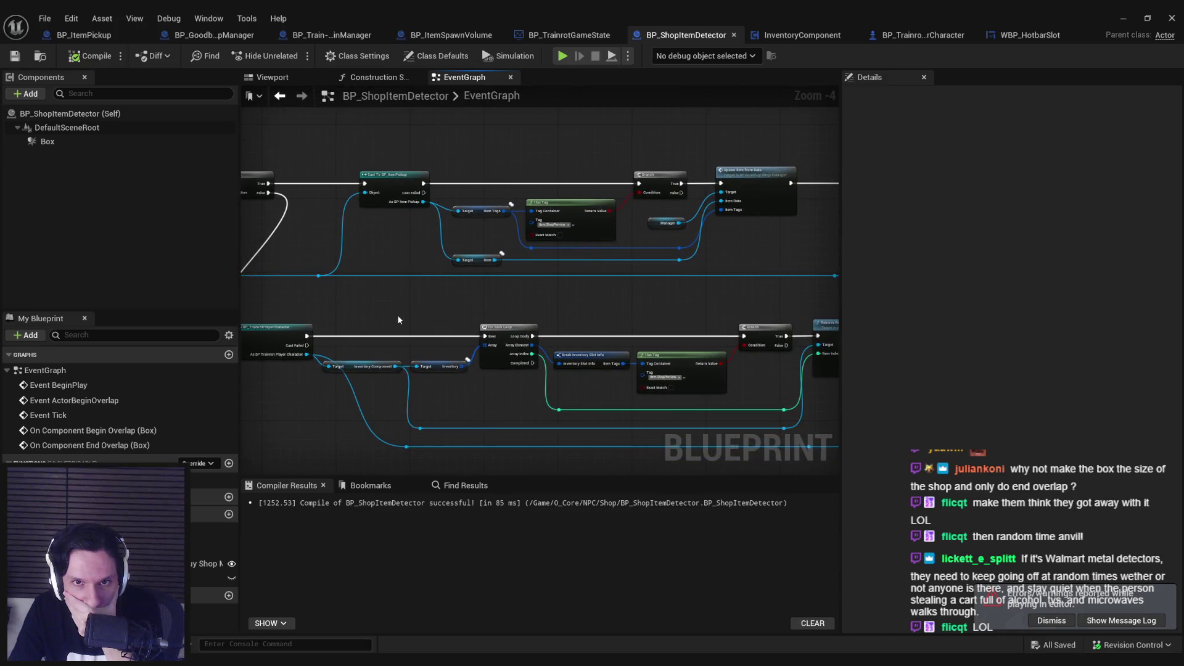
{"action": "left_click_drag", "start_coordinate": [605, 335], "coordinate": [401, 335]}
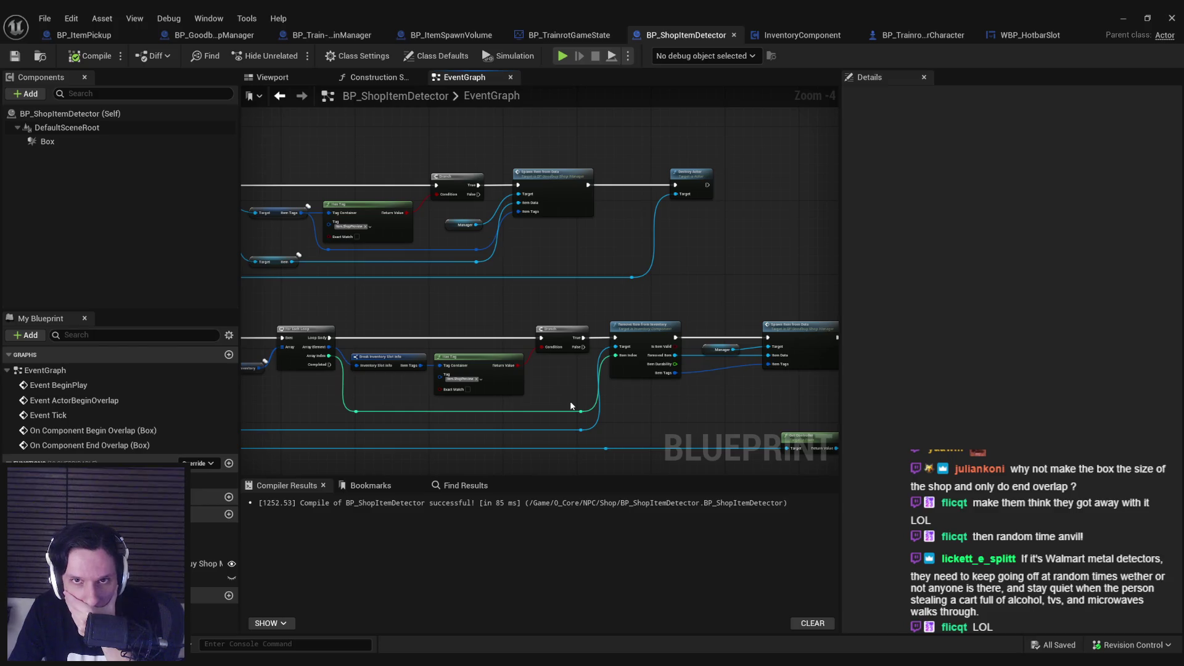
{"action": "left_click", "coordinate": [285, 37]}
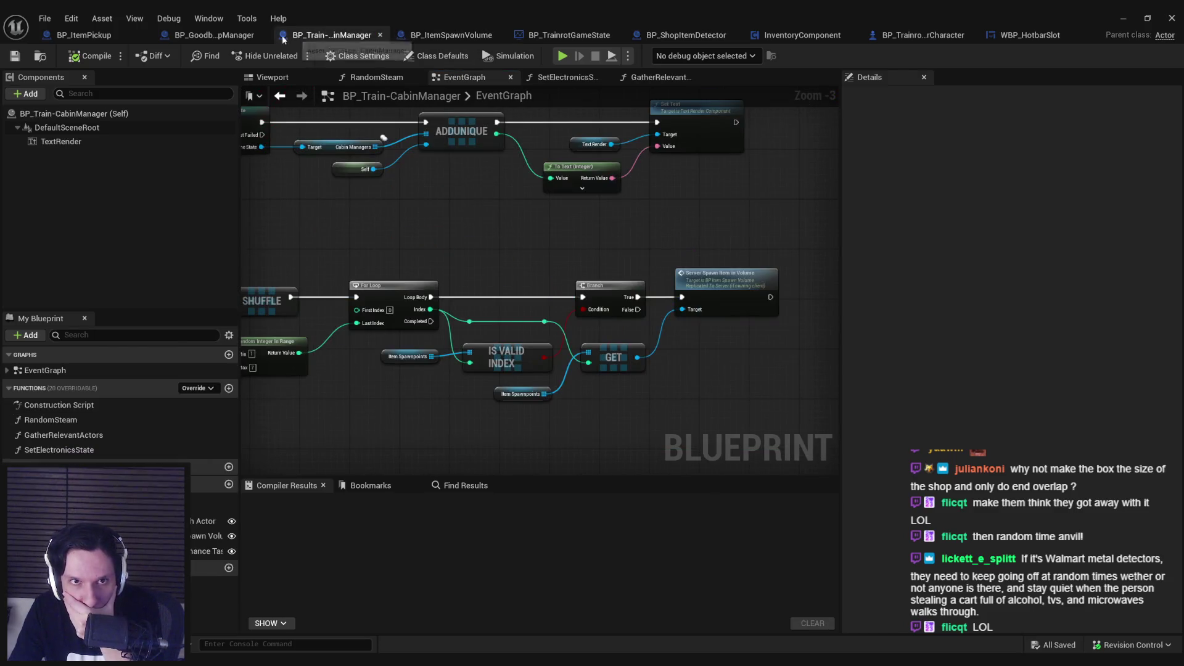
Pan BP_GoodbuyShopManager's EventGraph across the Branch, Is Valid, Async Load, Cast and SpawnActor nodes.
{"action": "left_click", "coordinate": [216, 37]}
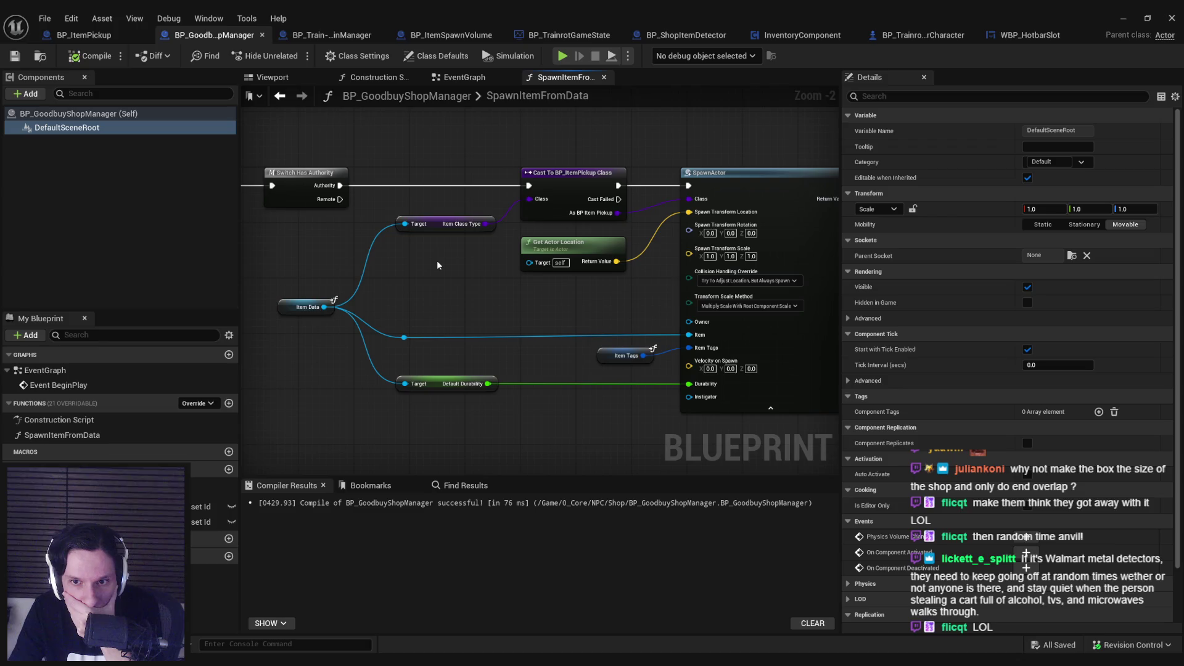
{"action": "mouse_move", "coordinate": [436, 260]}
{"action": "left_mouse_down"}
{"action": "mouse_move", "coordinate": [645, 274]}
{"action": "mouse_move", "coordinate": [431, 257]}
{"action": "left_mouse_up"}
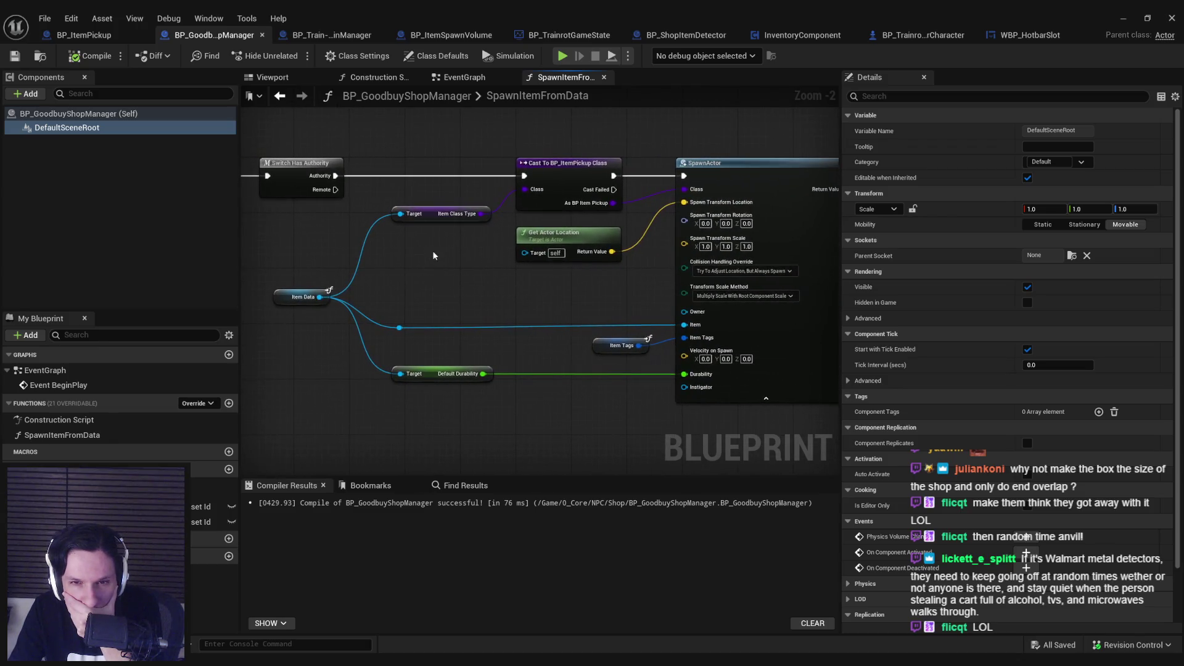
{"action": "key", "text": "alt+Left"}
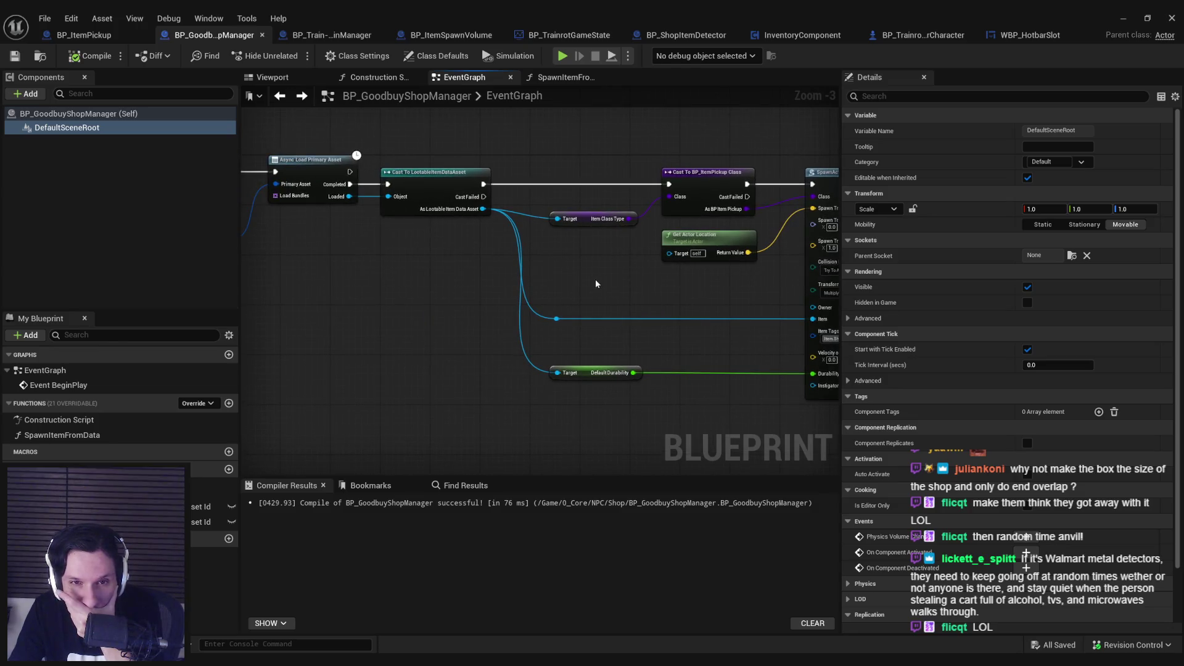
{"action": "mouse_move", "coordinate": [596, 284]}
{"action": "left_mouse_down"}
{"action": "mouse_move", "coordinate": [510, 299]}
{"action": "mouse_move", "coordinate": [746, 323]}
{"action": "mouse_move", "coordinate": [715, 337]}
{"action": "mouse_move", "coordinate": [1033, 315]}
{"action": "mouse_move", "coordinate": [432, 346]}
{"action": "left_mouse_up"}
{"action": "left_click_drag", "start_coordinate": [555, 352], "coordinate": [260, 360]}
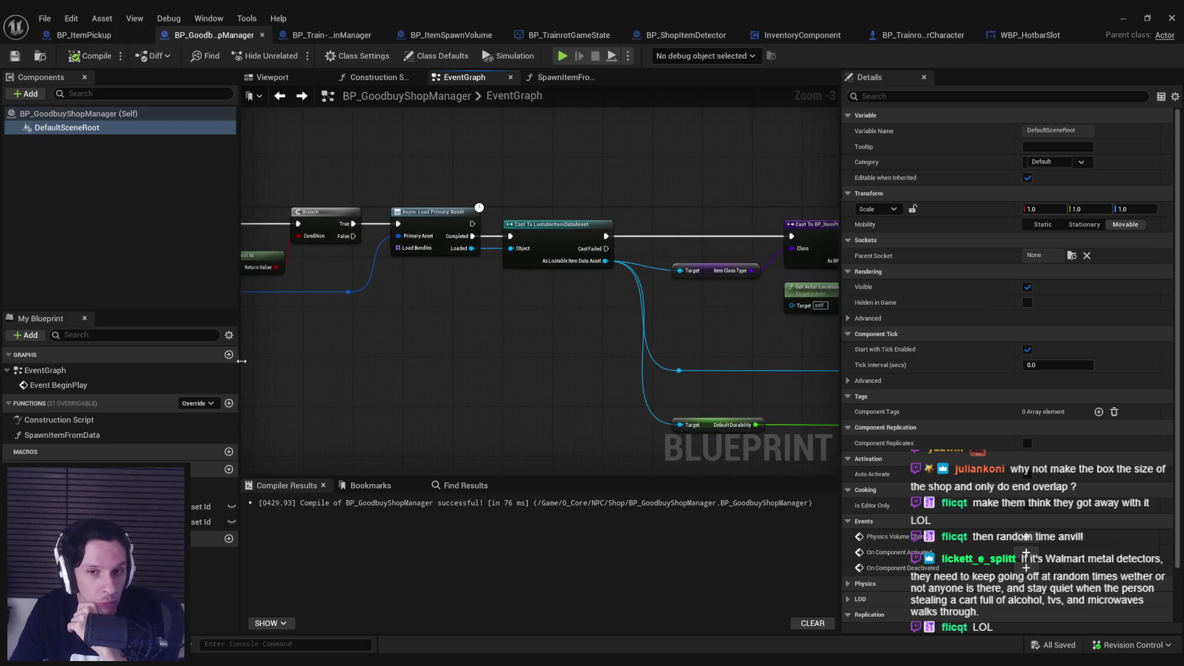
{"action": "left_click_drag", "start_coordinate": [625, 360], "coordinate": [326, 354]}
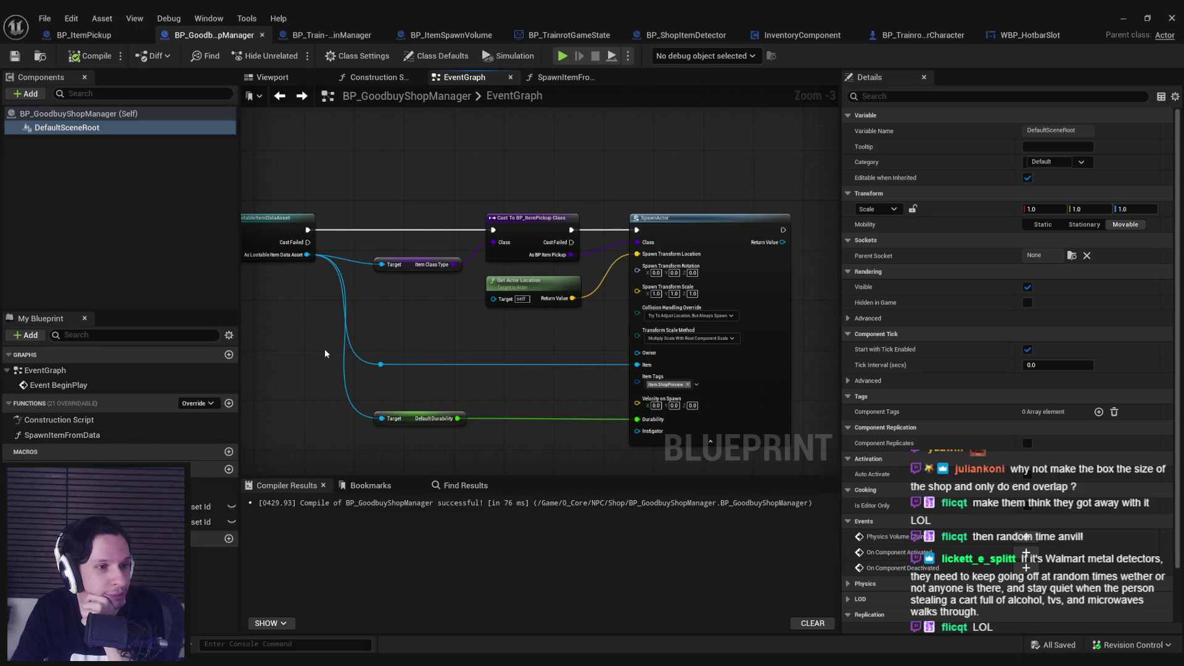
Revisit the asset-loading nodes, centre on SpawnActor, and select then deselect the pickup cast nodes.
{"action": "mouse_move", "coordinate": [410, 311]}
{"action": "left_mouse_down"}
{"action": "mouse_move", "coordinate": [423, 338]}
{"action": "mouse_move", "coordinate": [680, 332]}
{"action": "left_mouse_up"}
{"action": "scroll", "coordinate": [423, 338], "scroll_direction": "down", "scroll_amount": 1}
{"action": "scroll", "coordinate": [555, 333], "scroll_direction": "up", "scroll_amount": 3}
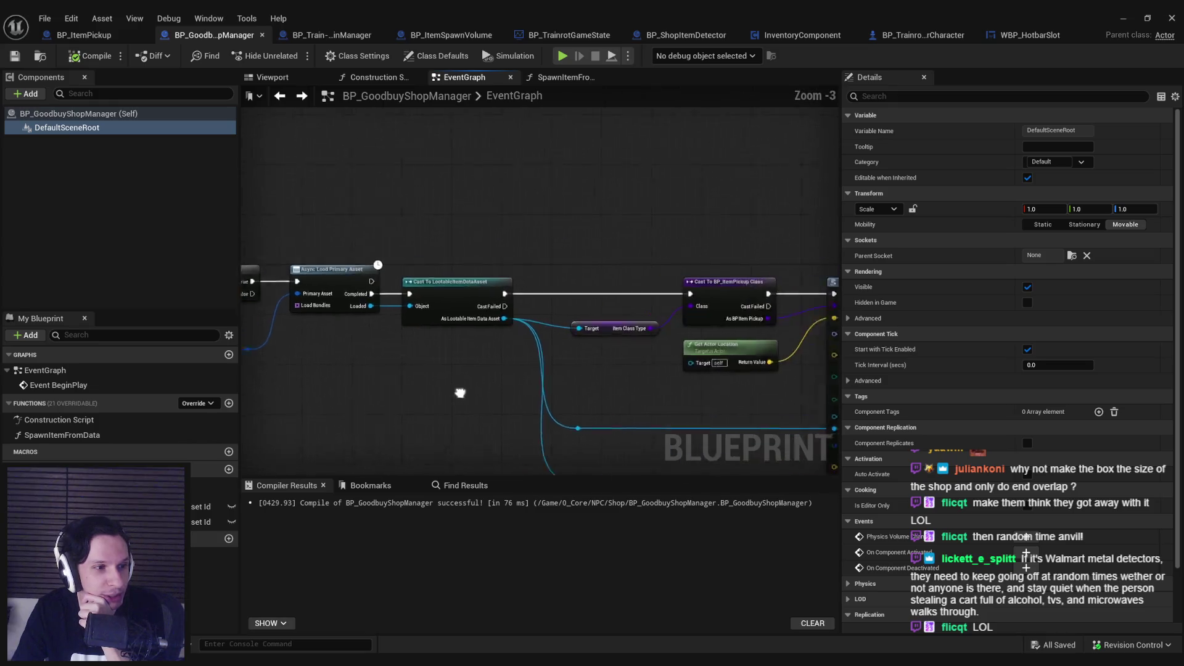
{"action": "mouse_move", "coordinate": [412, 304]}
{"action": "left_mouse_down"}
{"action": "mouse_move", "coordinate": [391, 304]}
{"action": "mouse_move", "coordinate": [358, 333]}
{"action": "mouse_move", "coordinate": [550, 335]}
{"action": "left_mouse_up"}
{"action": "scroll", "coordinate": [391, 304], "scroll_direction": "up", "scroll_amount": 1}
{"action": "scroll", "coordinate": [340, 358], "scroll_direction": "down", "scroll_amount": 1}
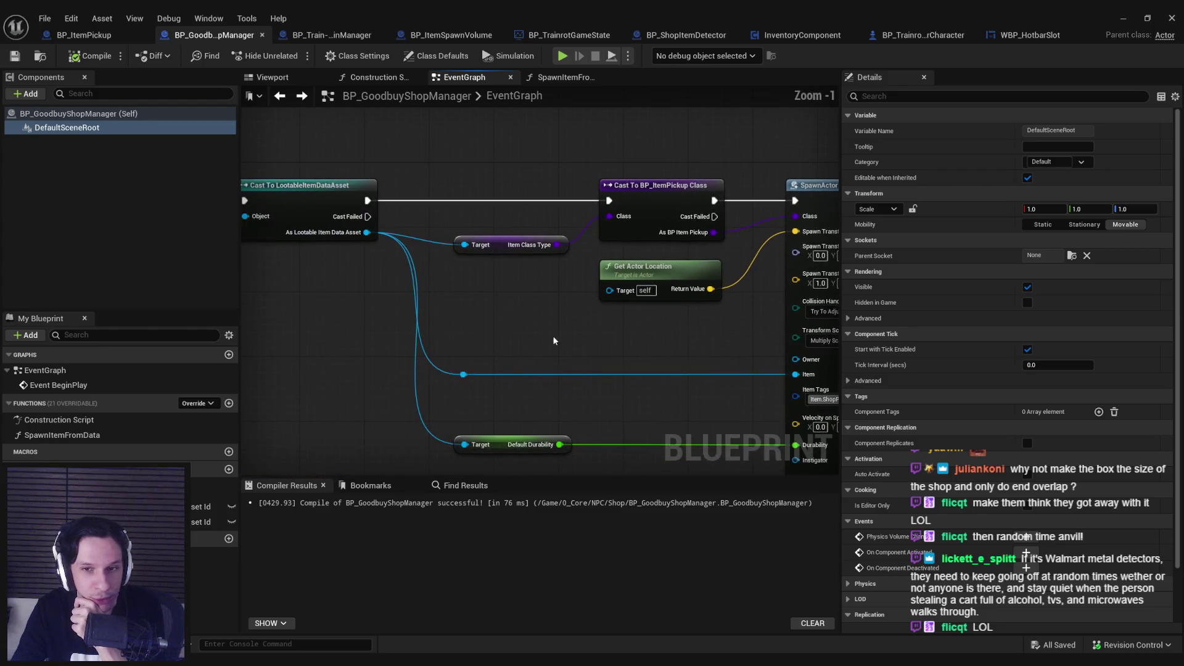
{"action": "left_click_drag", "start_coordinate": [699, 344], "coordinate": [627, 235]}
{"action": "left_click", "coordinate": [530, 338]}
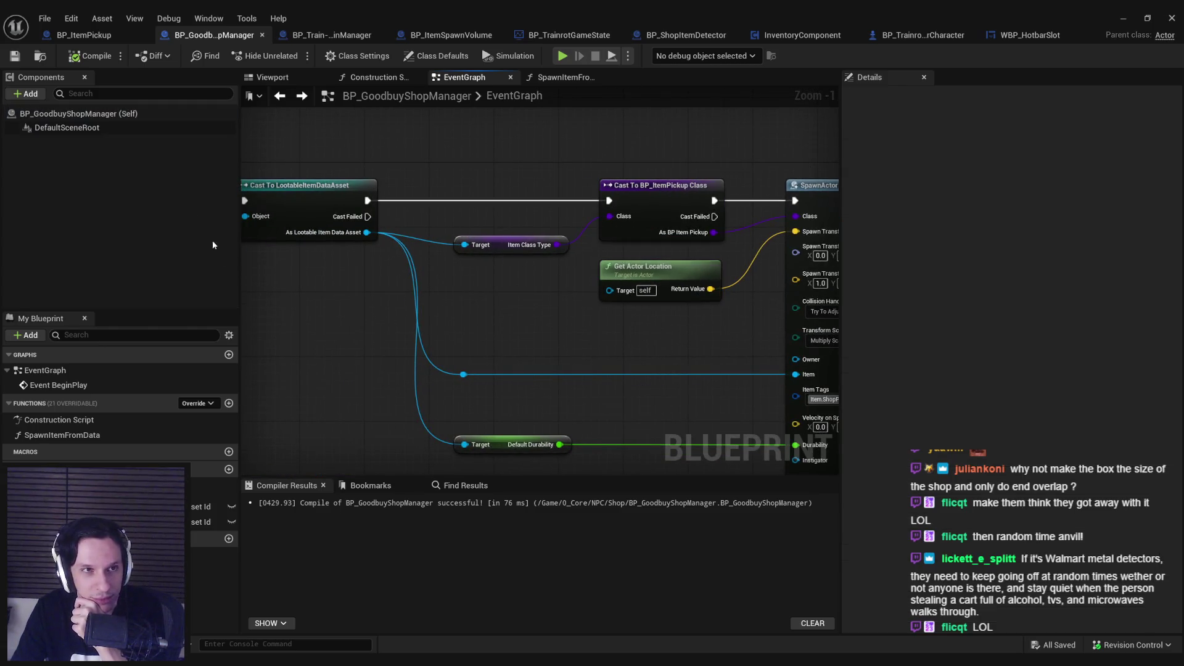
{"action": "left_click", "coordinate": [315, 41]}
Zoom in and out through the BP_ItemSpawnVolume event graph's spawning logic.
{"action": "left_click", "coordinate": [451, 35]}
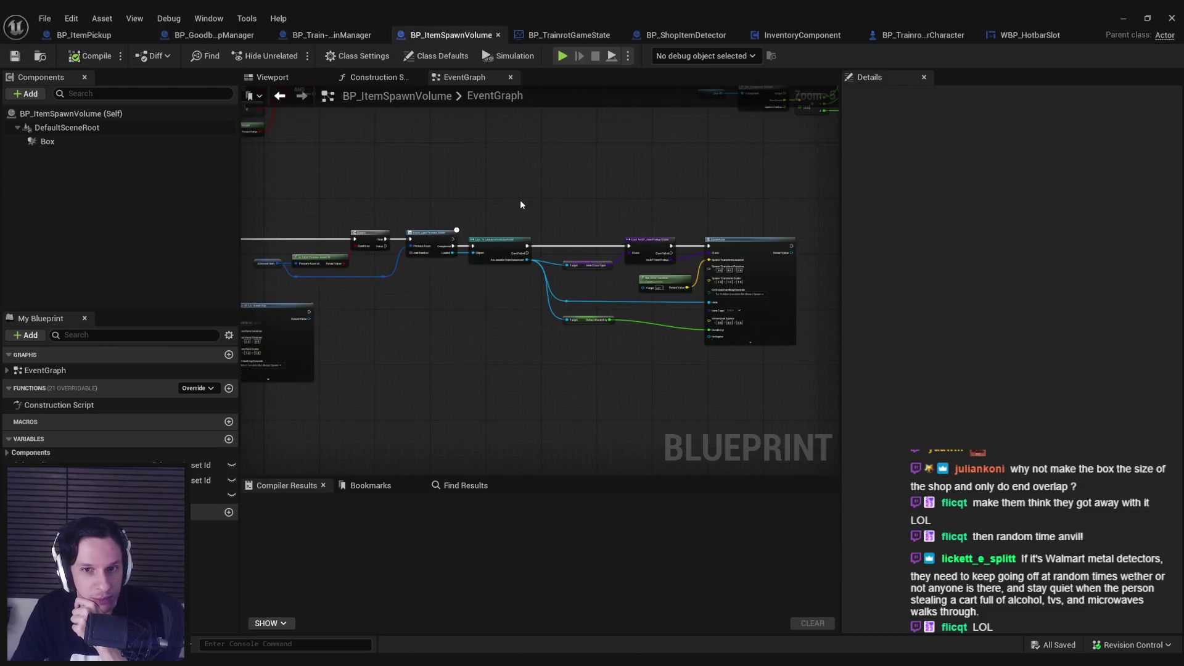
{"action": "scroll", "coordinate": [611, 285], "scroll_direction": "up", "scroll_amount": 1}
{"action": "scroll", "coordinate": [610, 287], "scroll_direction": "up", "scroll_amount": 1}
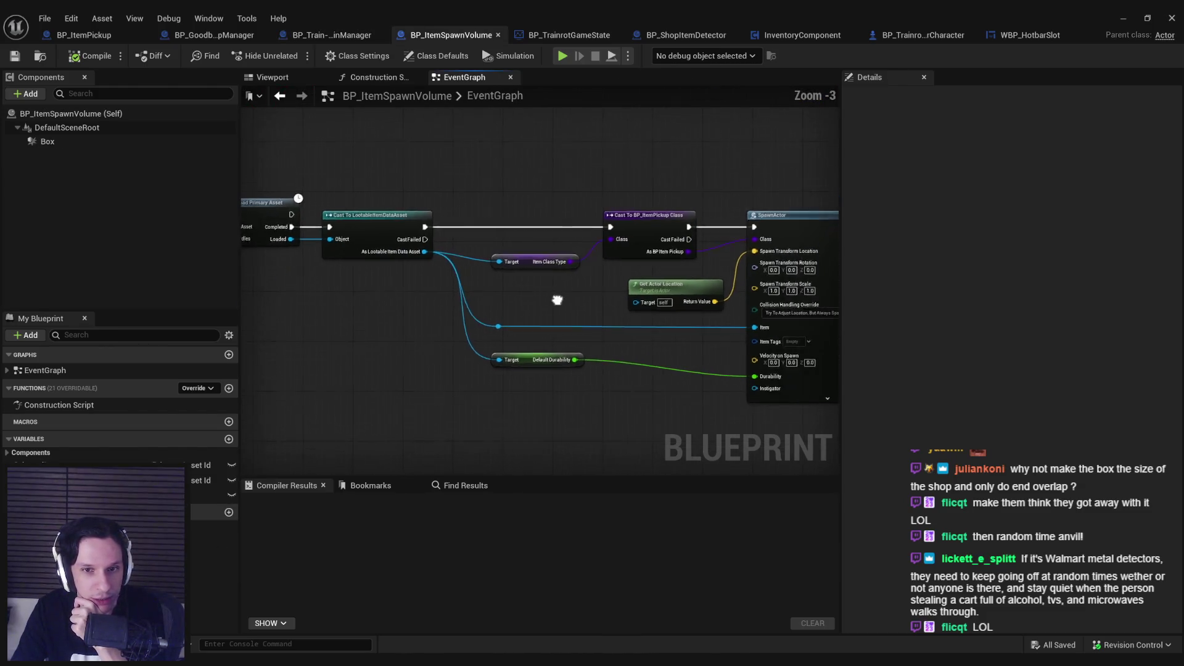
{"action": "scroll", "coordinate": [556, 298], "scroll_direction": "down", "scroll_amount": 3}
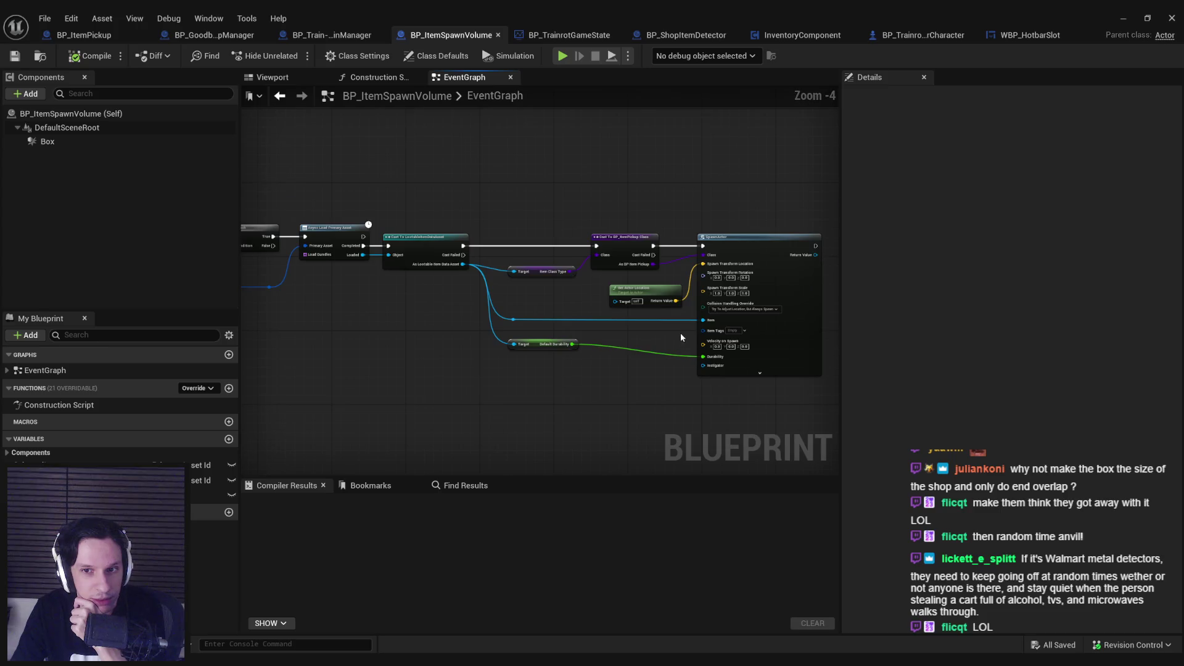
{"action": "scroll", "coordinate": [666, 324], "scroll_direction": "up", "scroll_amount": 4}
{"action": "scroll", "coordinate": [646, 316], "scroll_direction": "down", "scroll_amount": 1}
{"action": "scroll", "coordinate": [772, 297], "scroll_direction": "down", "scroll_amount": 3}
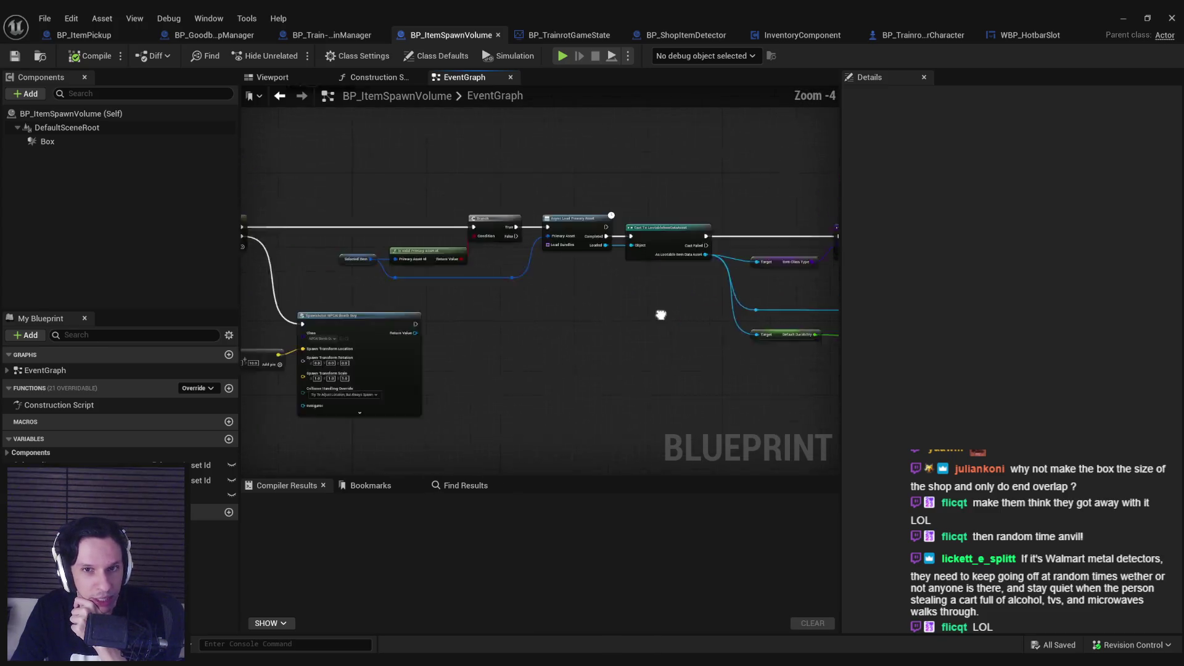
Move through GameState and ShopItemDetector to InventoryComponent and pan to its AddItemToInventory event.
{"action": "left_click", "coordinate": [571, 37]}
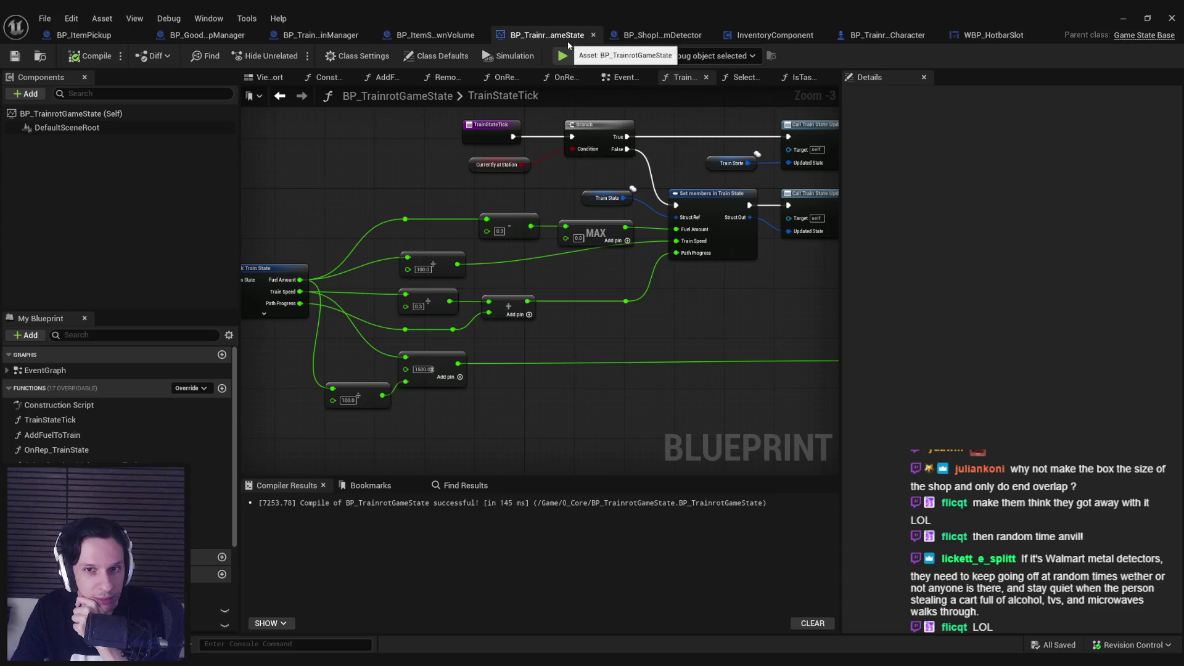
{"action": "left_click", "coordinate": [676, 38]}
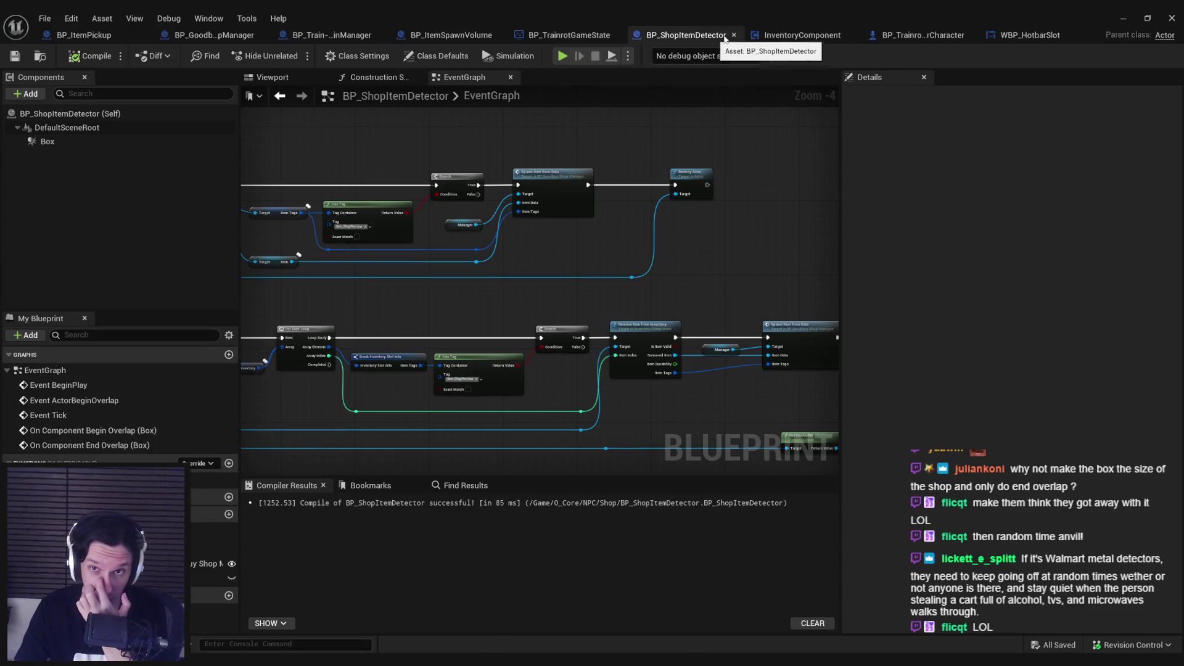
{"action": "left_click", "coordinate": [782, 37]}
{"action": "scroll", "coordinate": [590, 257], "scroll_direction": "up", "scroll_amount": 5}
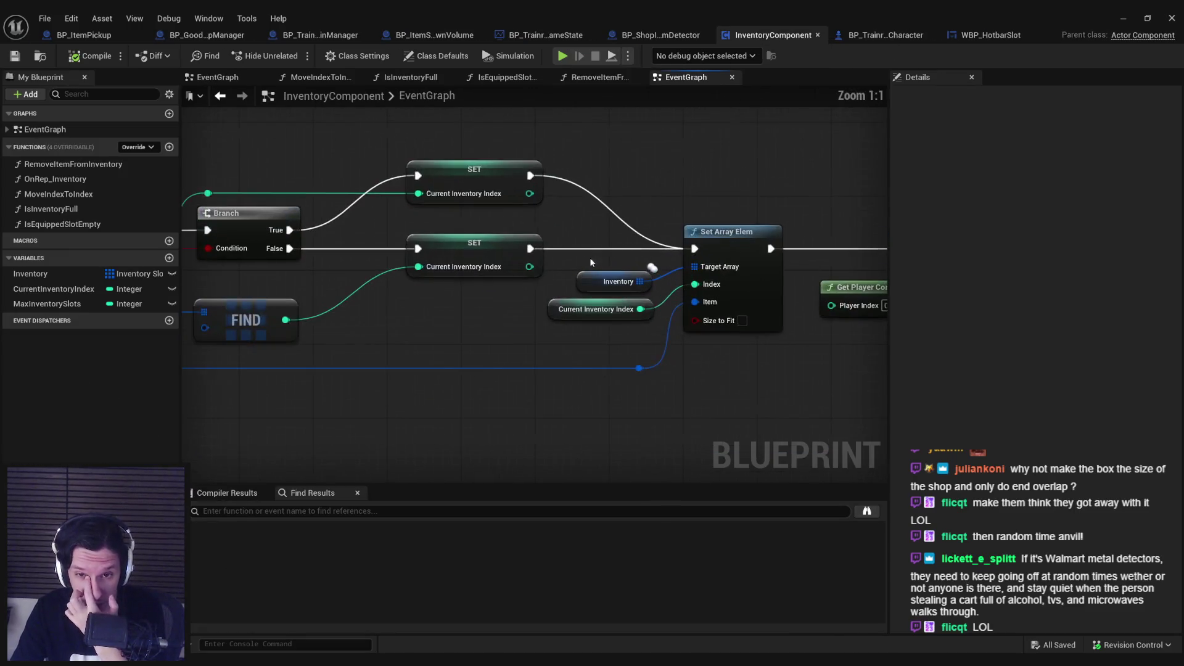
{"action": "scroll", "coordinate": [574, 279], "scroll_direction": "down", "scroll_amount": 2}
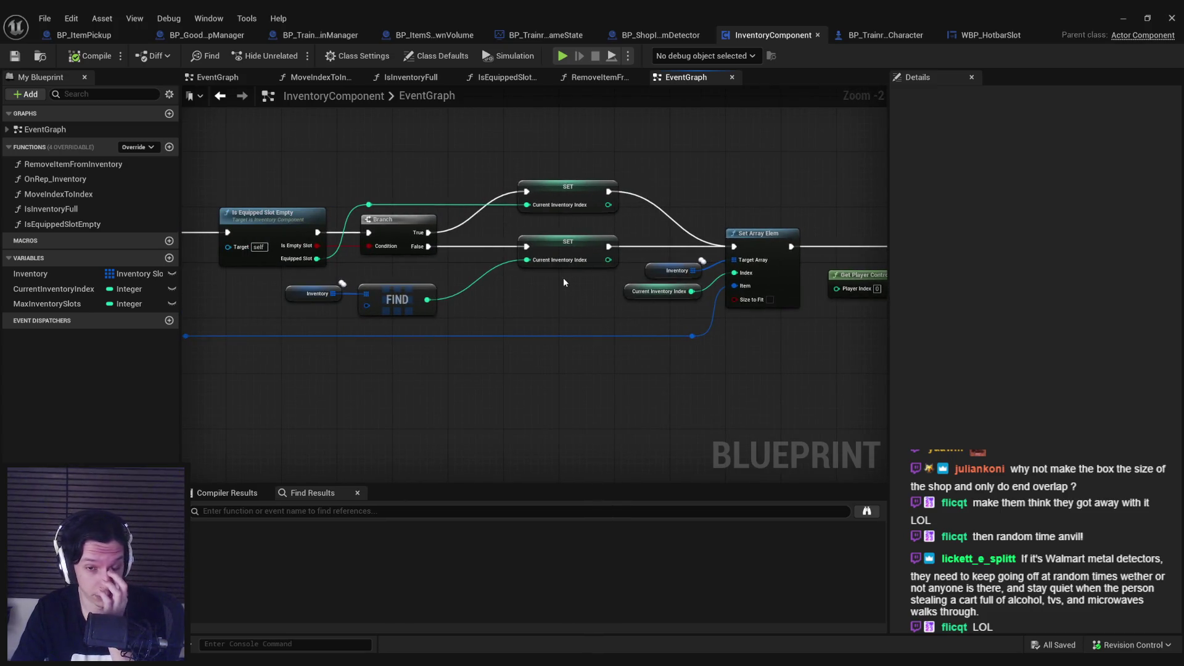
{"action": "left_click_drag", "start_coordinate": [558, 278], "coordinate": [517, 271]}
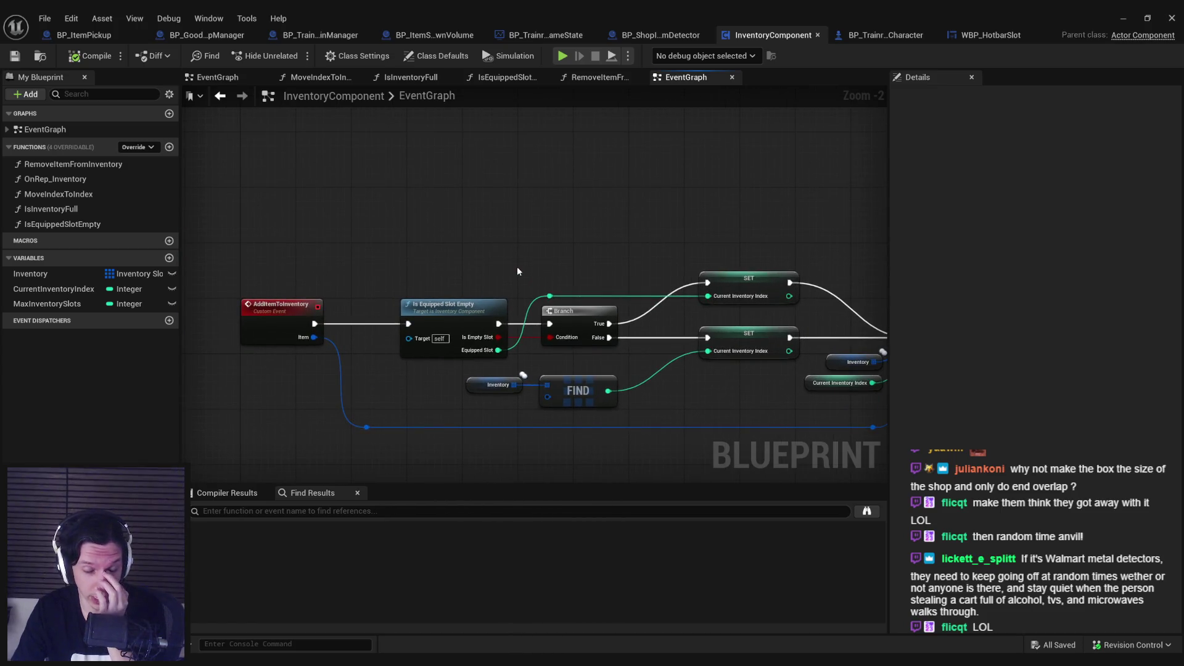
{"action": "scroll", "coordinate": [516, 271], "scroll_direction": "down", "scroll_amount": 3}
{"action": "left_click", "coordinate": [870, 35]}
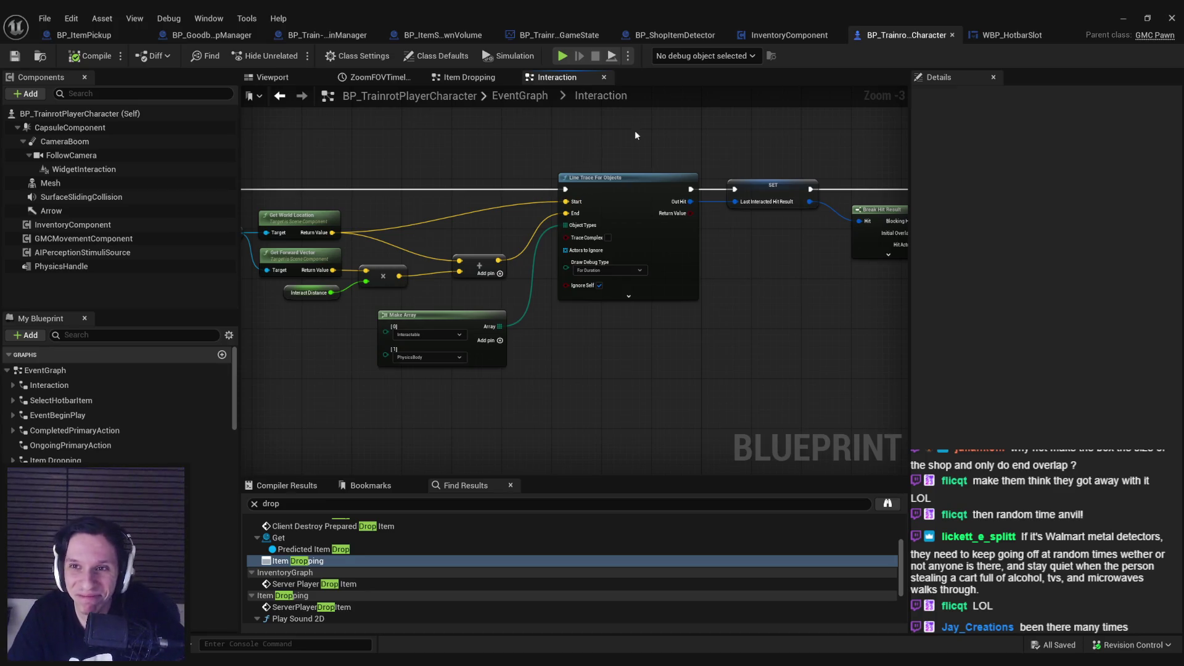
Close WBP_HotbarSlot, move through the blueprint tabs to BP_ItemPickup and fit its whole graph in view.
{"action": "left_click", "coordinate": [988, 38]}
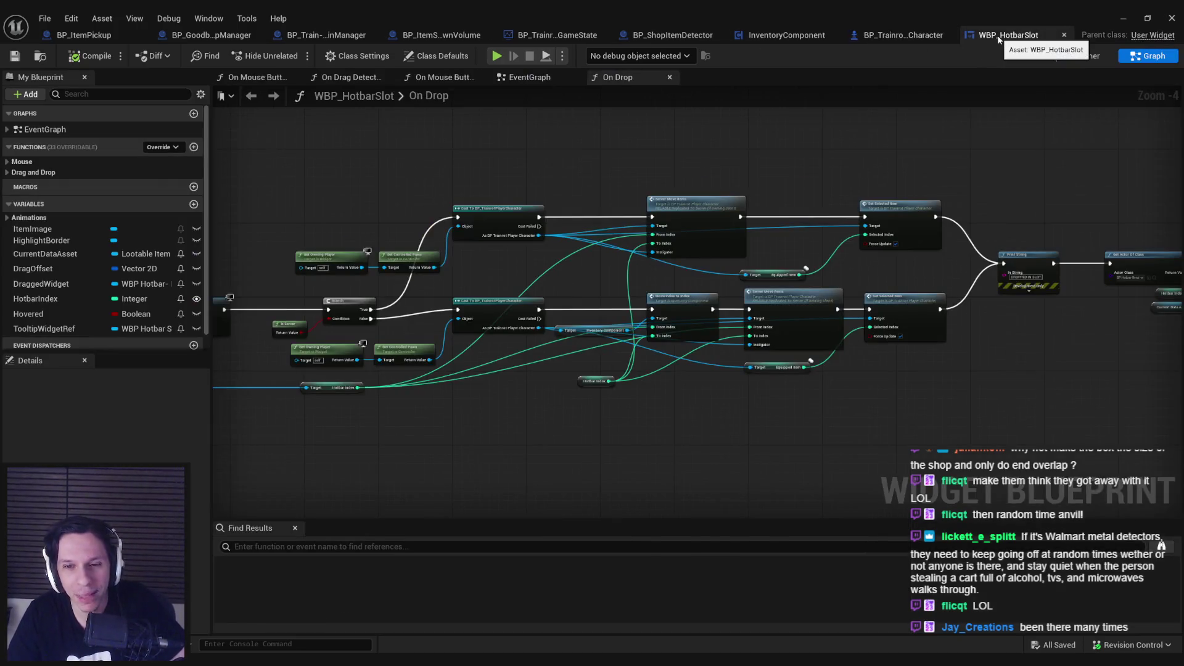
{"action": "middle_click", "coordinate": [987, 37]}
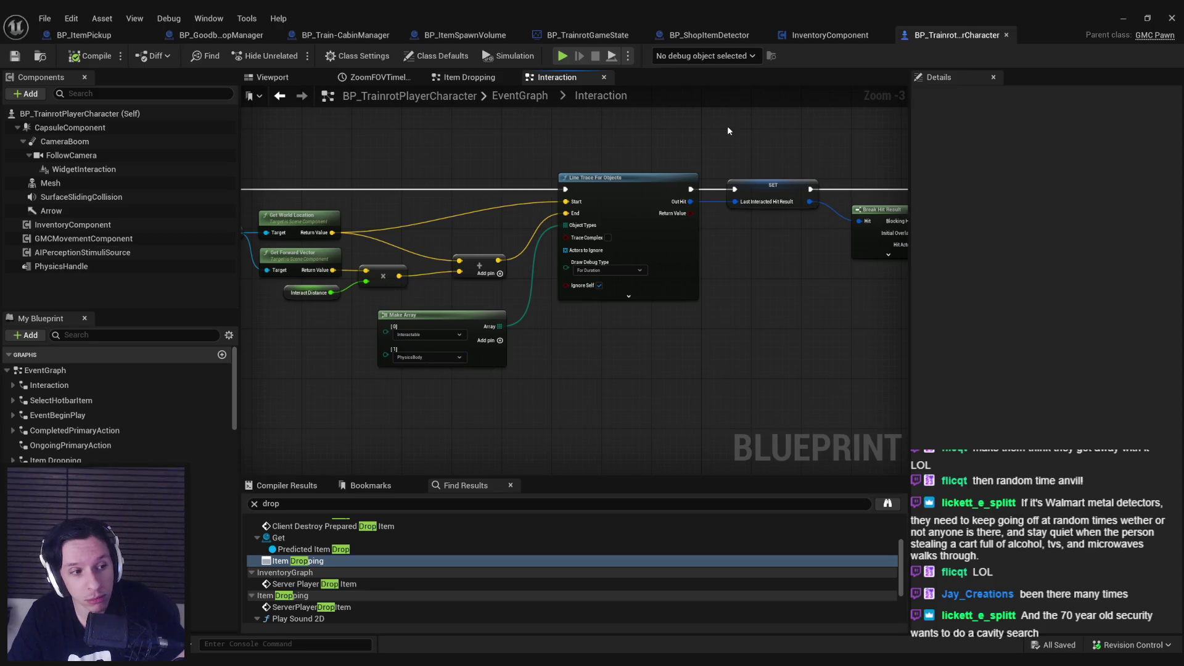
{"action": "left_click", "coordinate": [465, 35]}
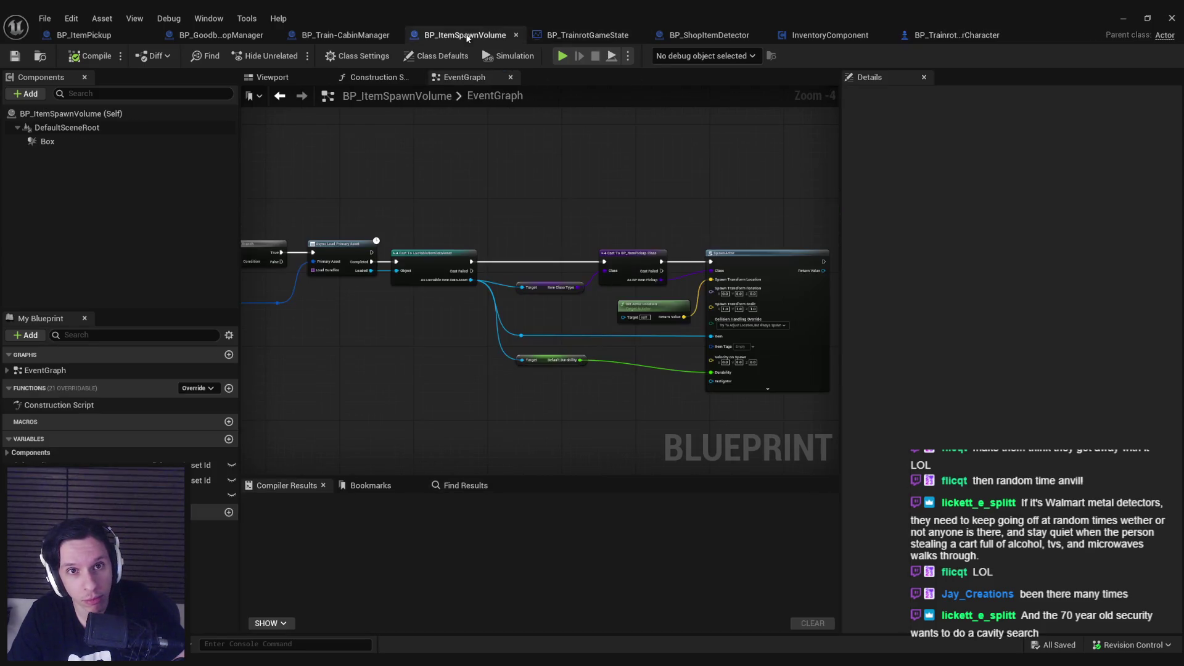
{"action": "left_click", "coordinate": [337, 36]}
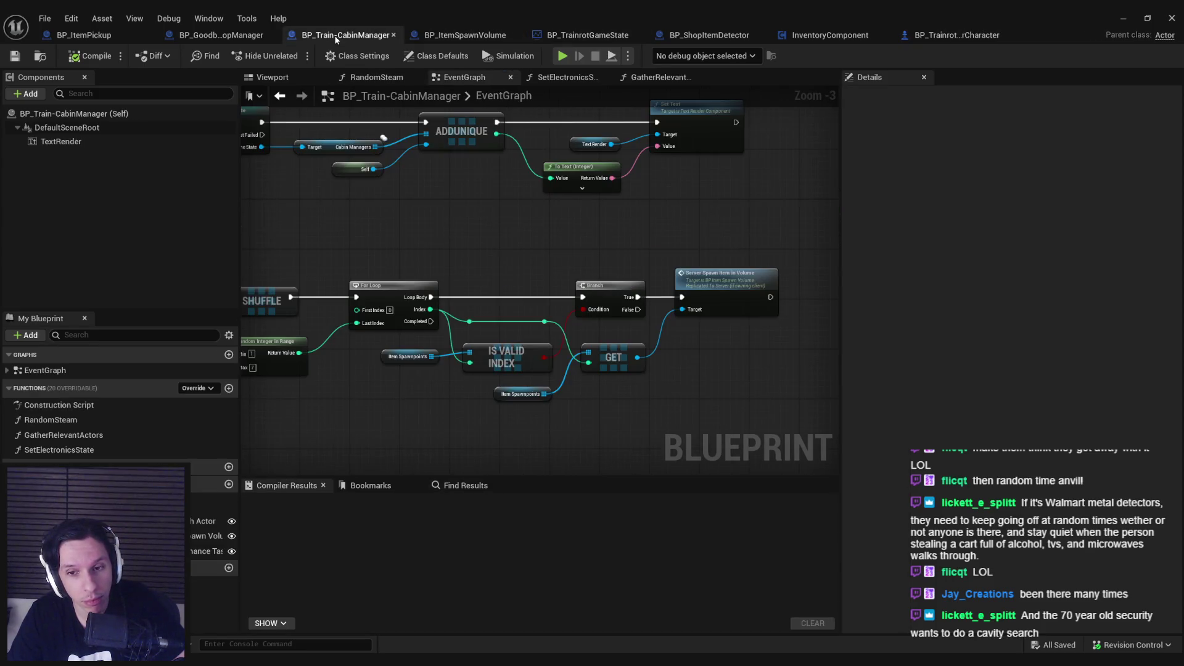
{"action": "left_click", "coordinate": [208, 39]}
{"action": "left_click", "coordinate": [86, 35]}
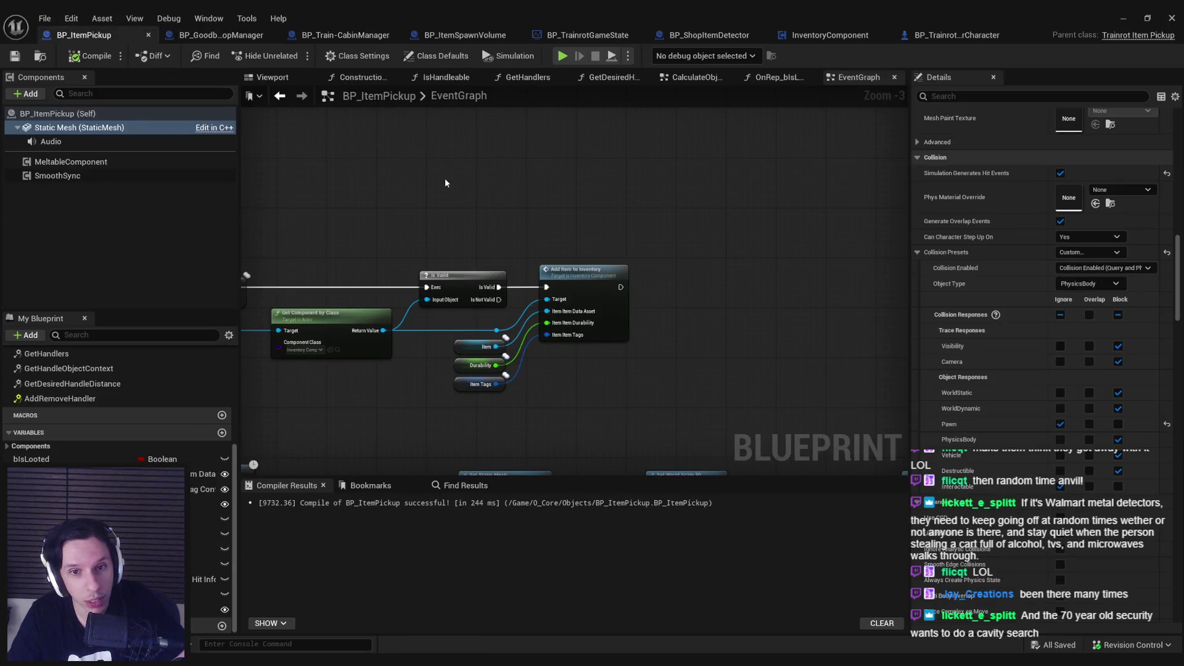
{"action": "key", "text": "Home"}
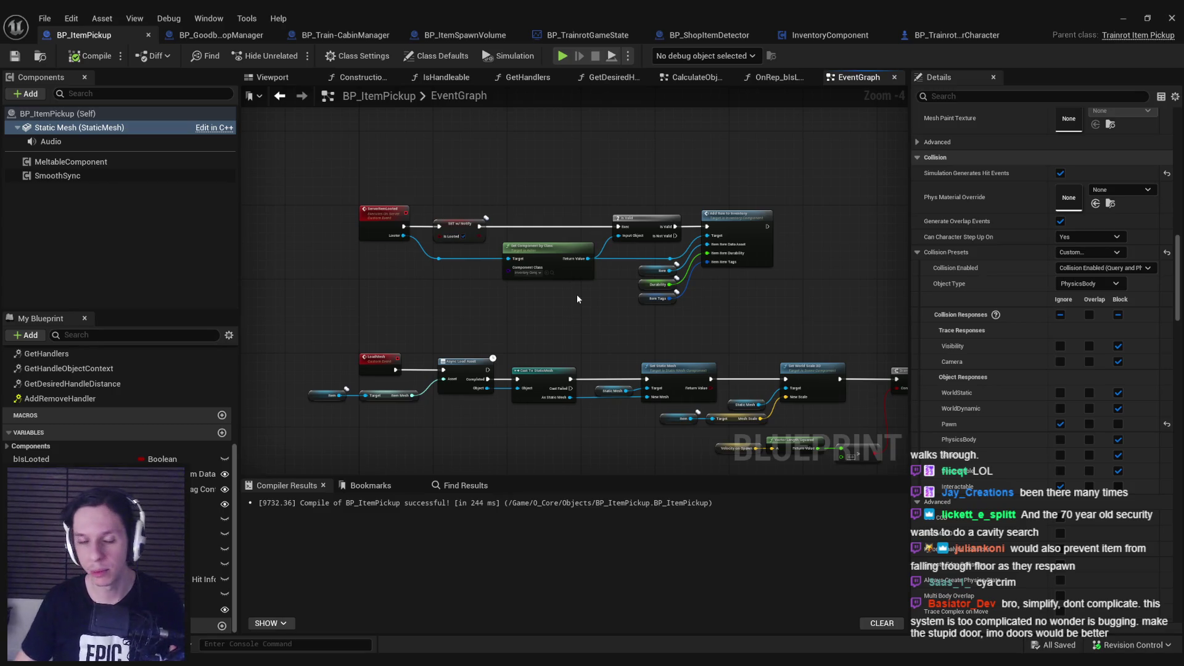
Step through the open blueprints from BP_Train-CabinManager and BP_GoodbuyShopManager to BP_TrainrotGameState.
{"action": "left_click", "coordinate": [217, 37]}
{"action": "left_click", "coordinate": [345, 35]}
{"action": "left_click", "coordinate": [256, 38]}
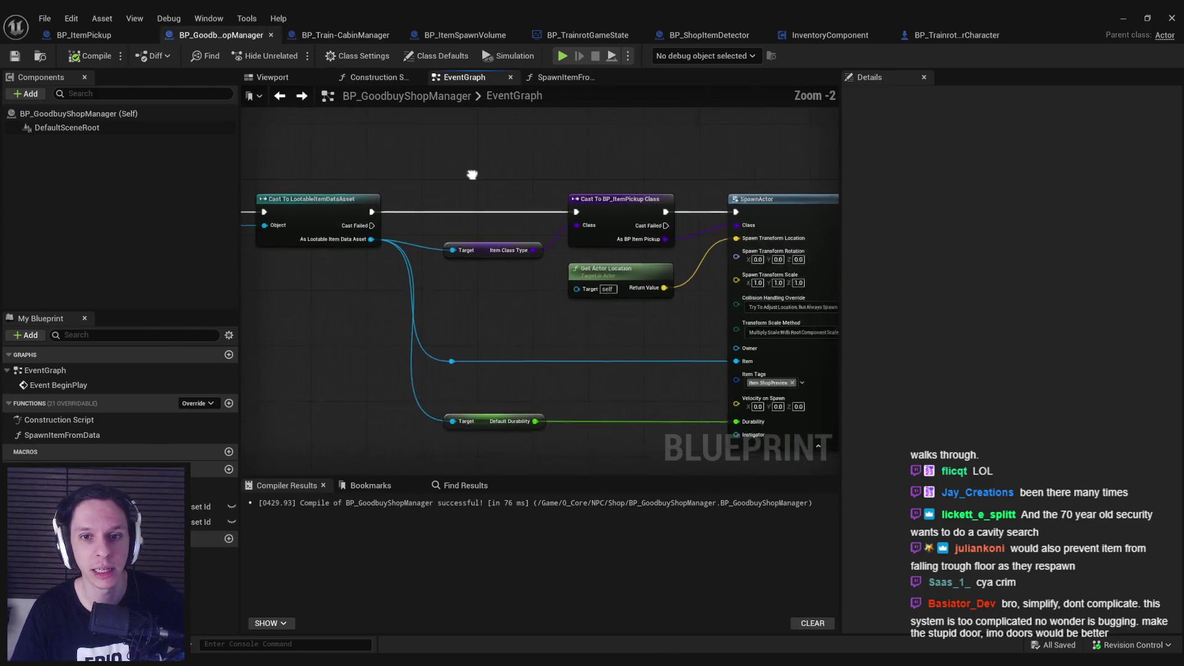
{"action": "left_click", "coordinate": [362, 37]}
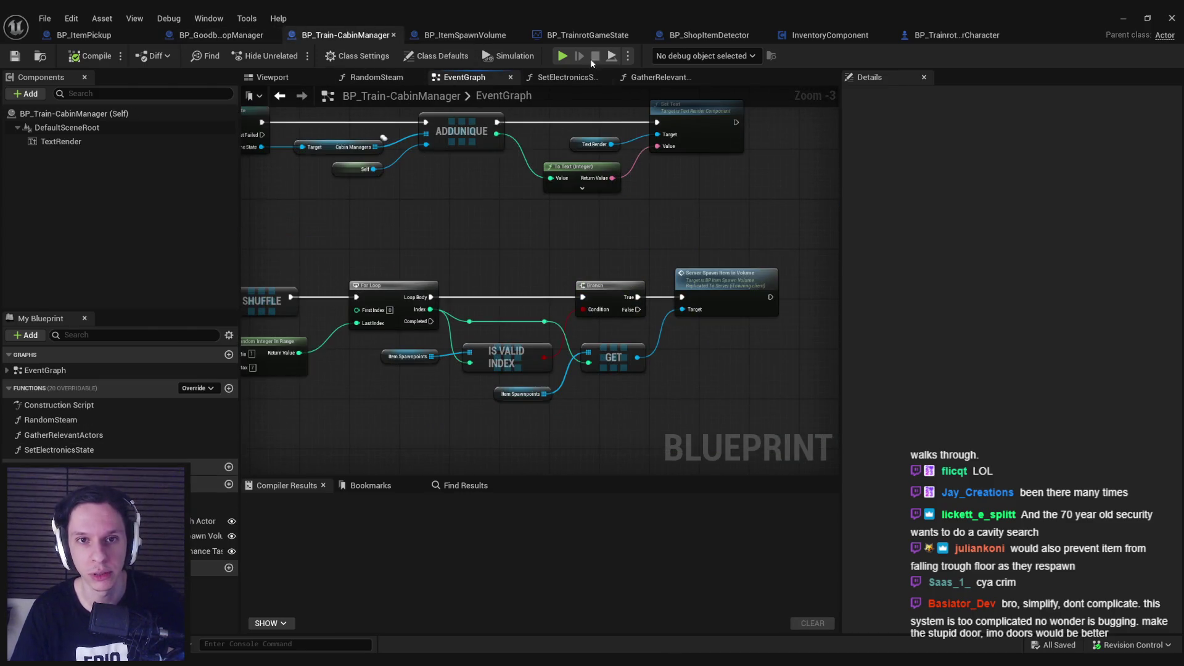
{"action": "left_click", "coordinate": [465, 35]}
{"action": "left_click", "coordinate": [588, 35]}
{"action": "left_click", "coordinate": [830, 35]}
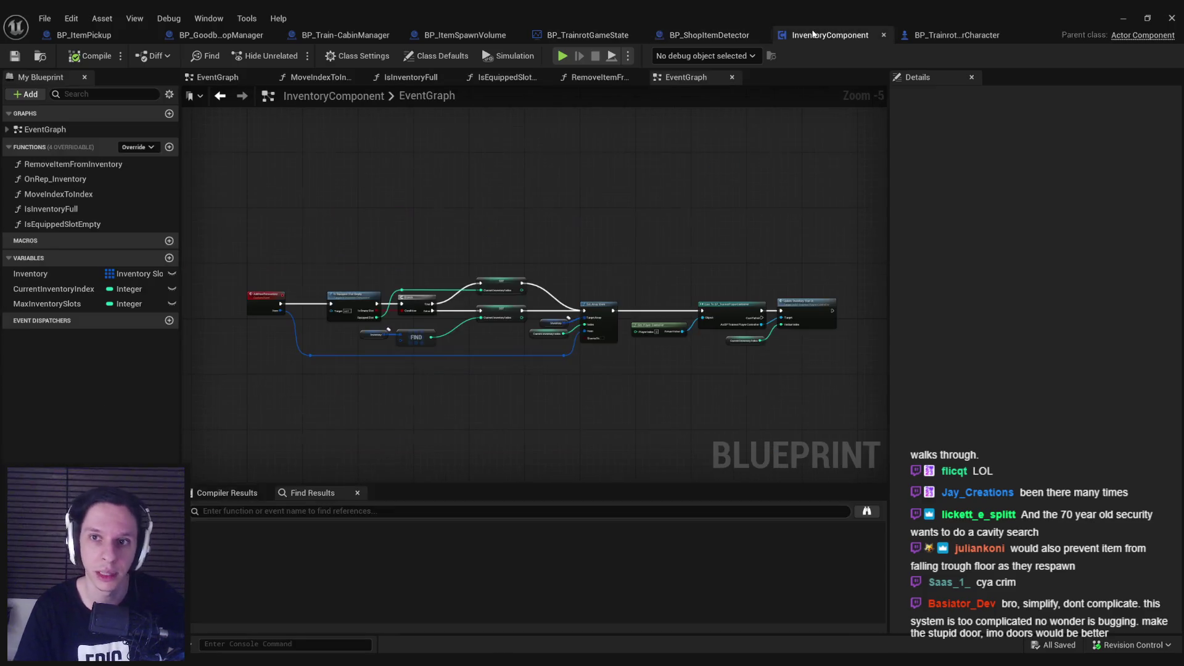
{"action": "left_click", "coordinate": [709, 35]}
Cycle tabs from BP_ItemPickup to the player character, then return to the level editor's Shop folder.
{"action": "left_click", "coordinate": [82, 35]}
{"action": "left_click", "coordinate": [221, 35]}
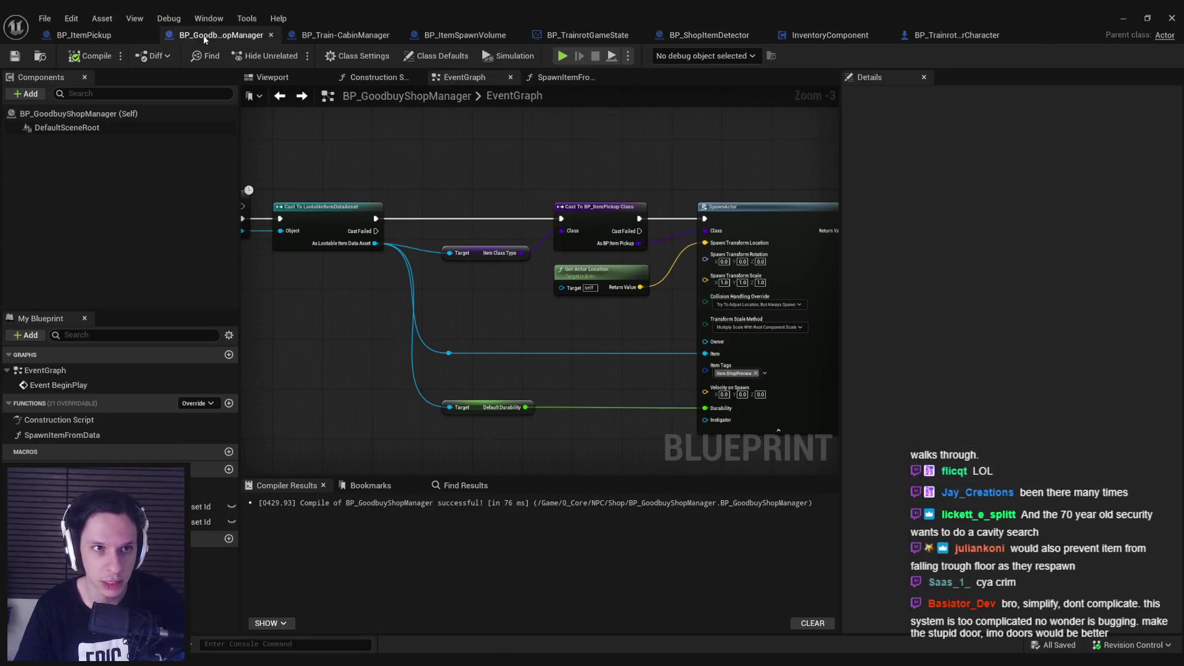
{"action": "left_click", "coordinate": [465, 35]}
{"action": "left_click", "coordinate": [588, 36]}
{"action": "left_click", "coordinate": [709, 35]}
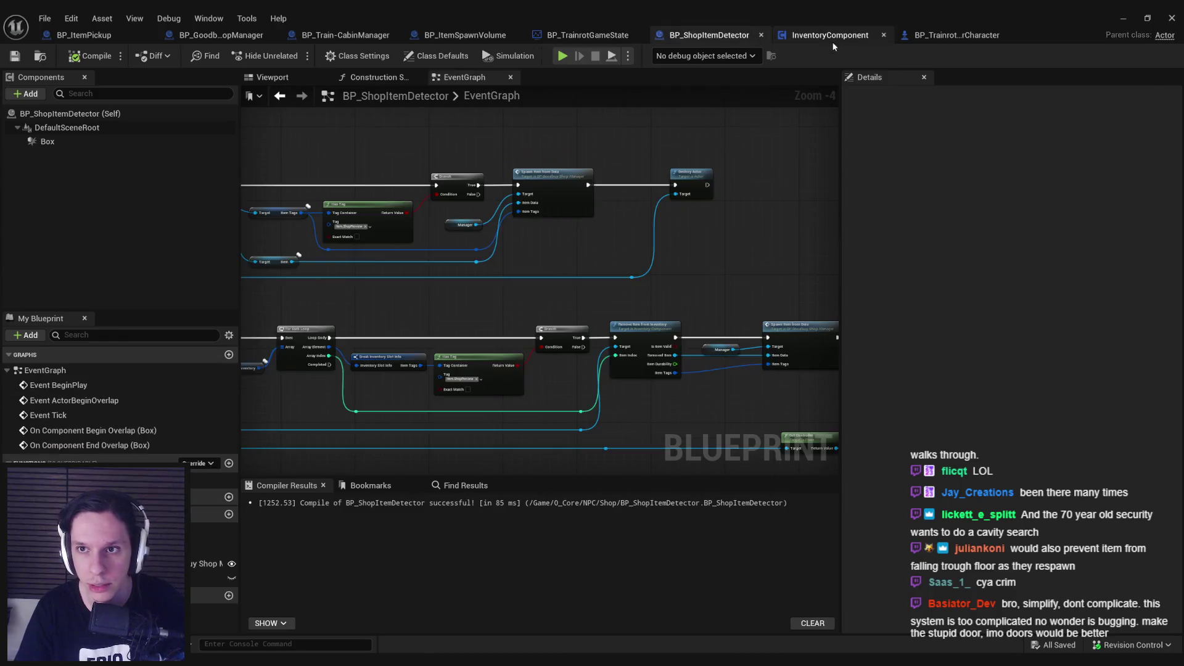
{"action": "left_click", "coordinate": [831, 35]}
{"action": "left_click", "coordinate": [957, 35]}
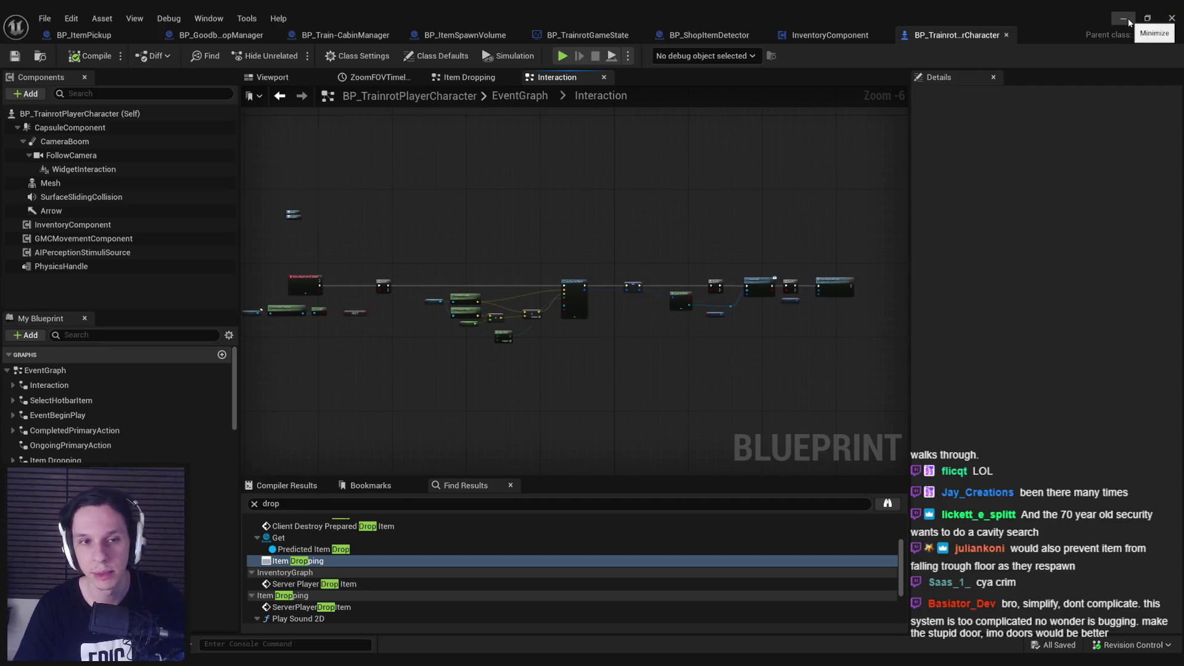
{"action": "left_click", "coordinate": [1173, 18]}
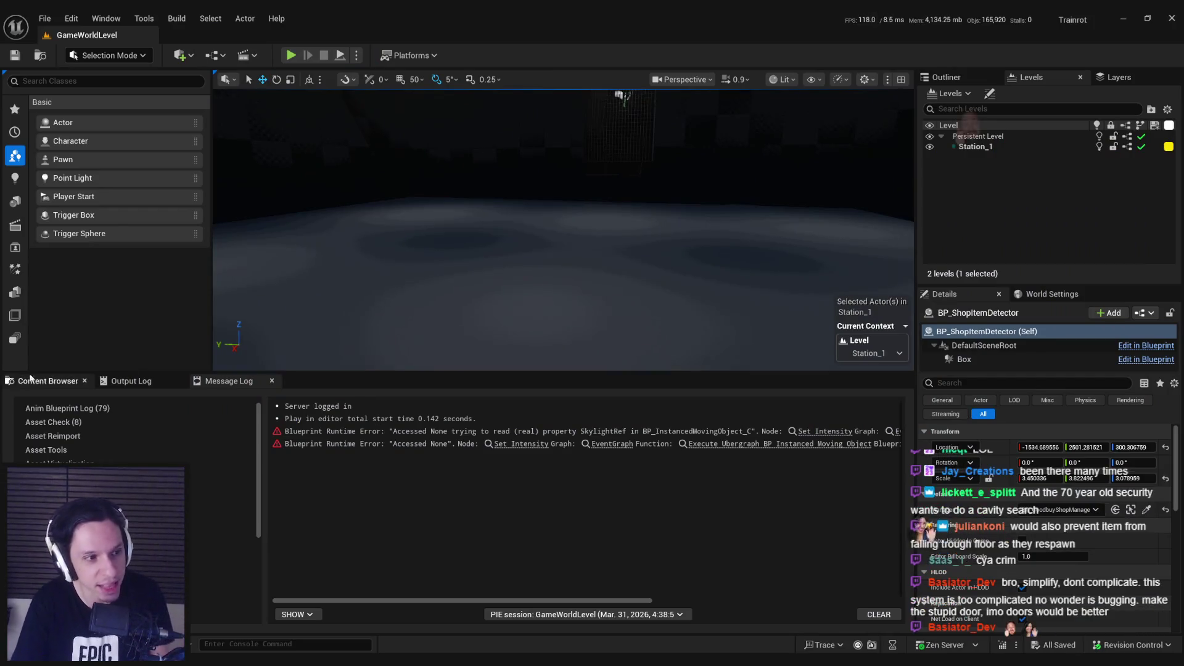
{"action": "left_click", "coordinate": [48, 381]}
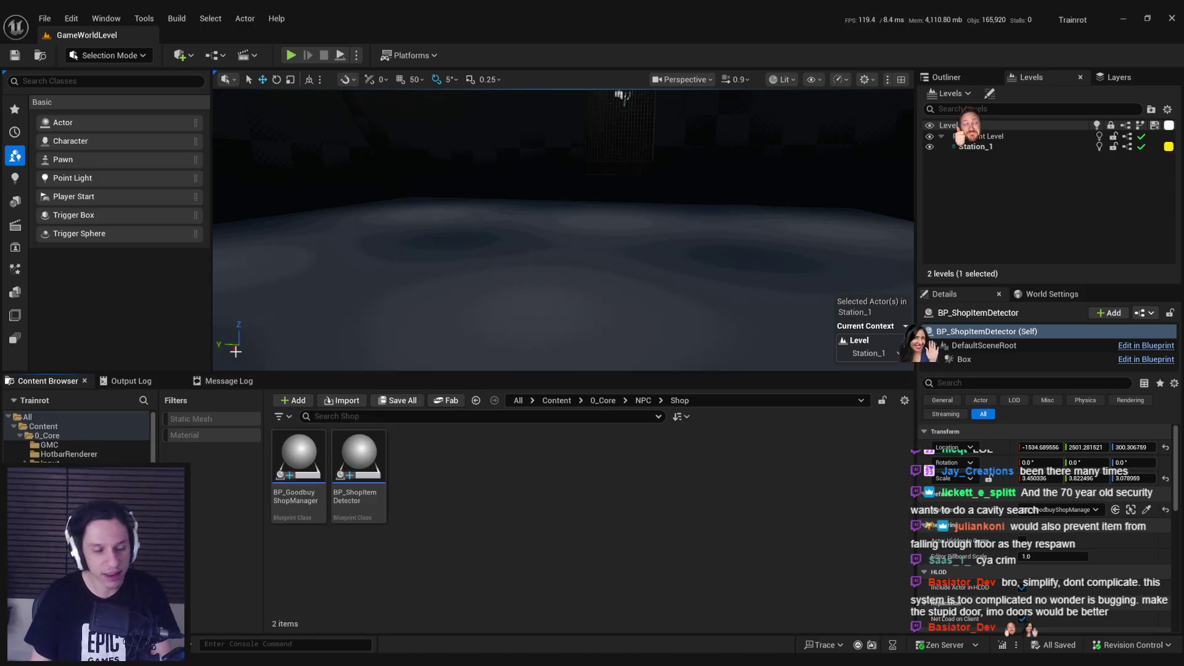